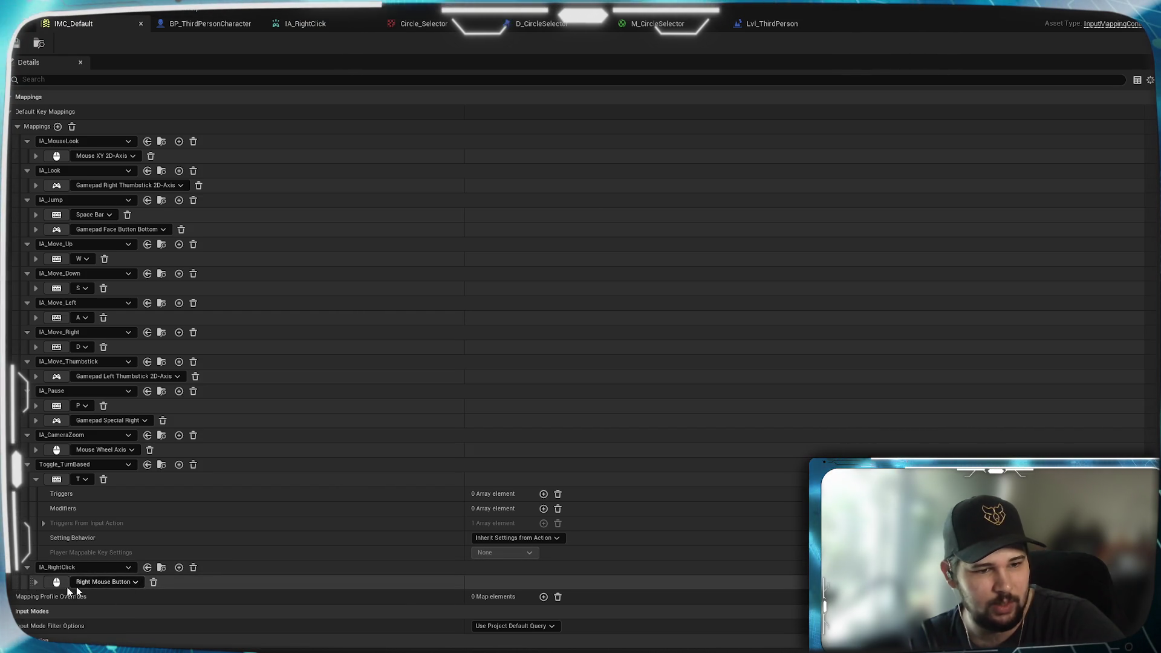
Step: Inspect the Right Mouse Button, Mouse XY 2D-Axis and A key mappings in IMC_Default
{"action": "left_click", "coordinate": [191, 577]}
{"action": "scroll", "coordinate": [191, 572], "scroll_direction": "down", "scroll_amount": 1}
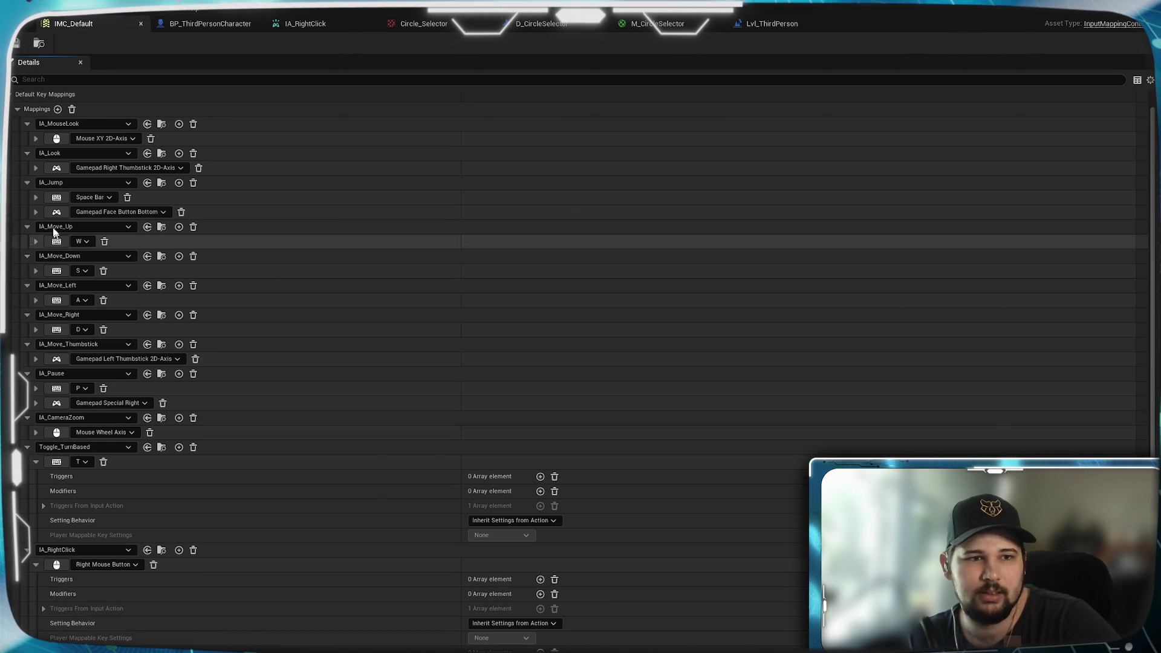
{"action": "left_click", "coordinate": [36, 137]}
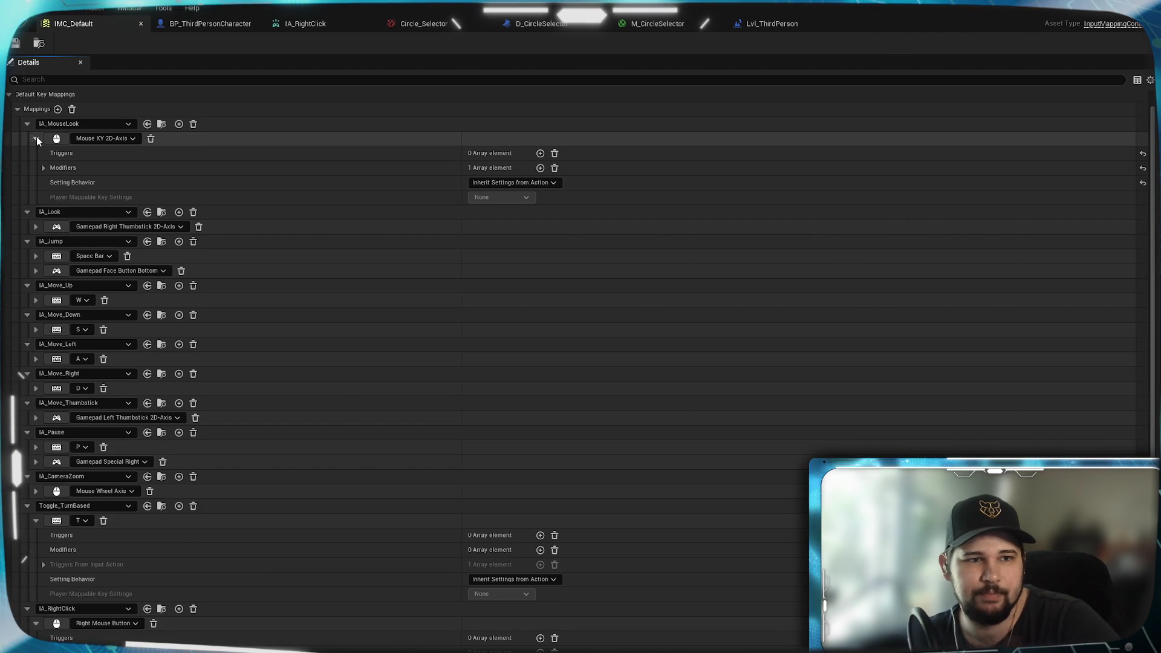
{"action": "left_click", "coordinate": [36, 138]}
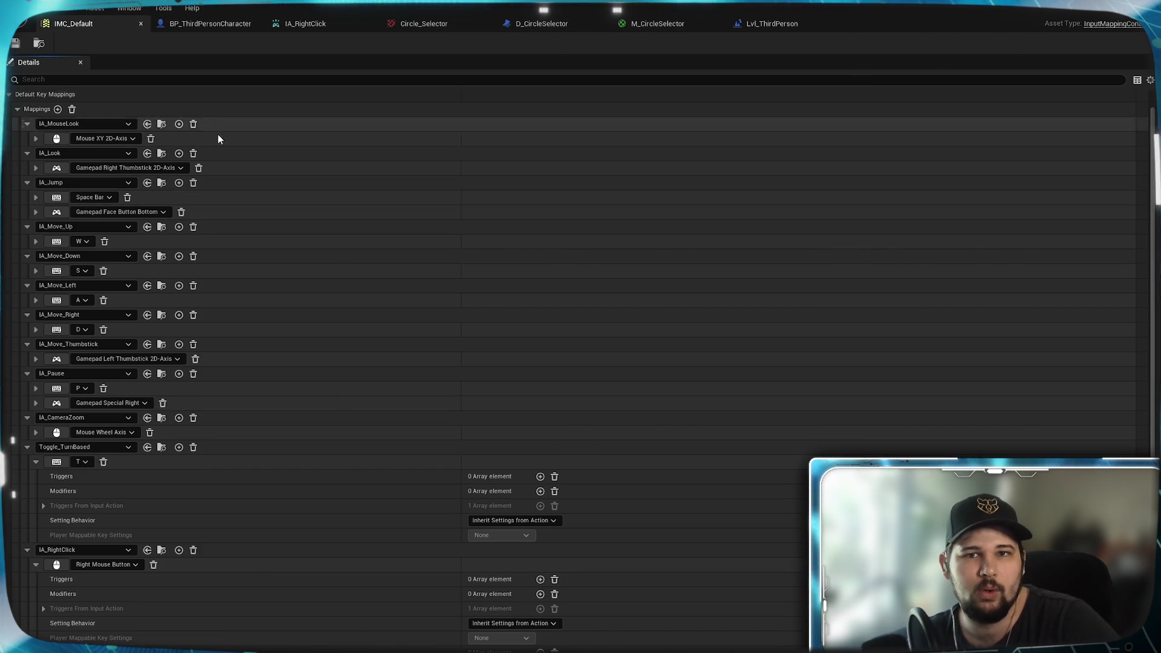
{"action": "left_click", "coordinate": [35, 300]}
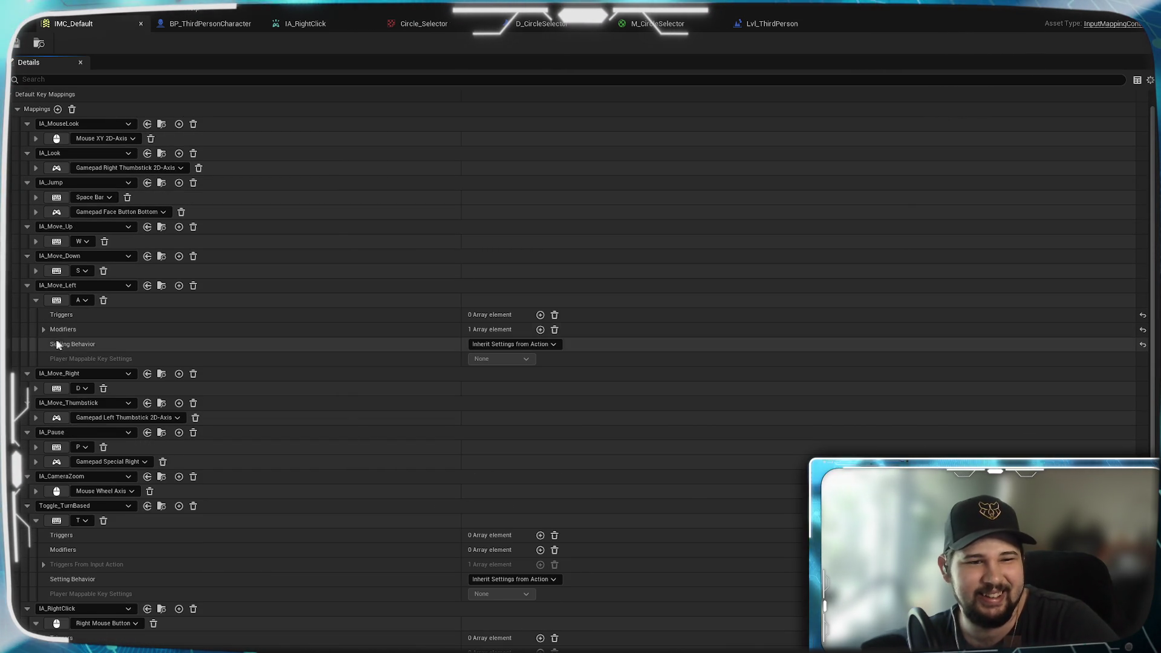
{"action": "left_click", "coordinate": [43, 329]}
{"action": "left_click", "coordinate": [43, 329]}
{"action": "left_click", "coordinate": [36, 300]}
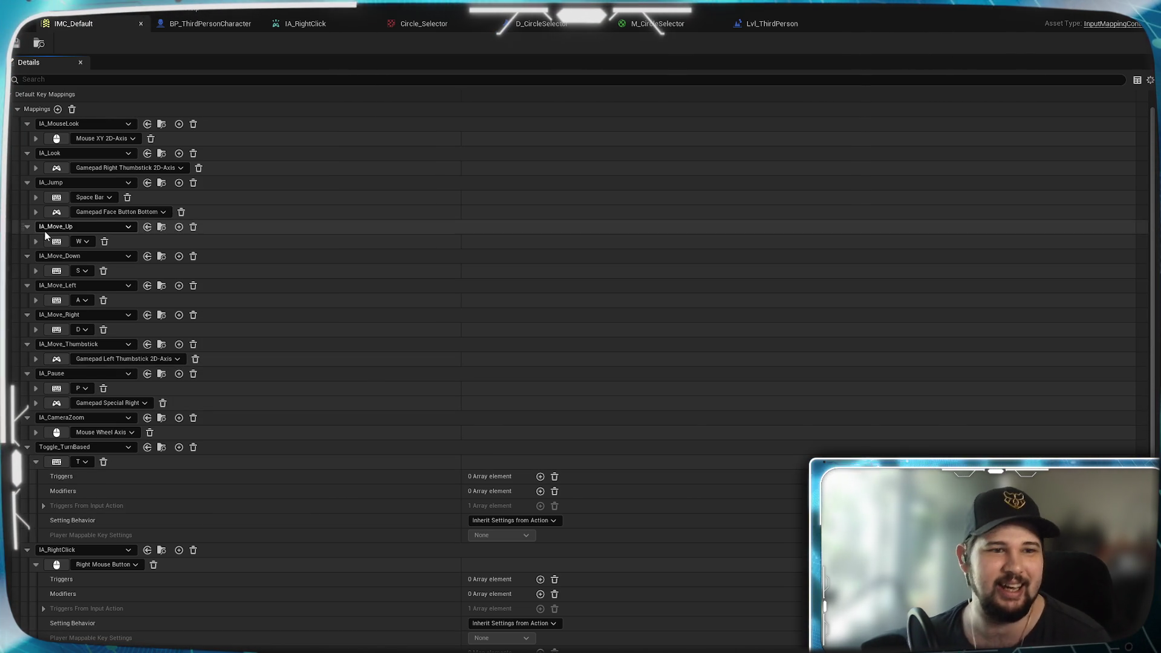
{"action": "left_click", "coordinate": [37, 139]}
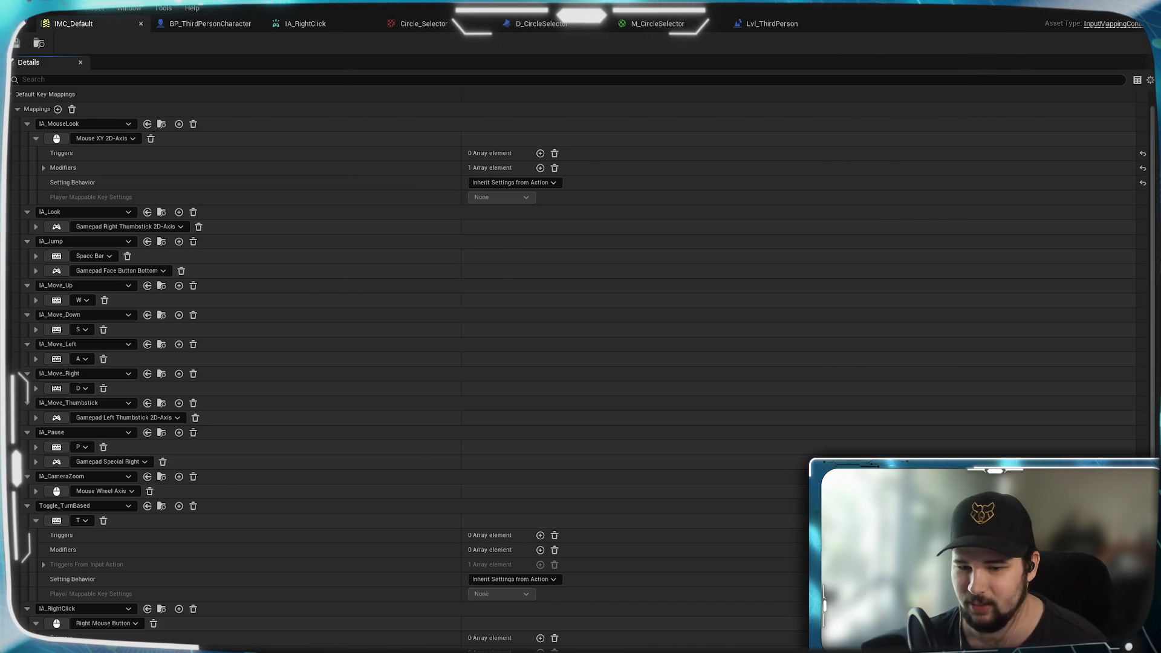
Step: Open the IA_RightClick input action from the Content Browser's Input > Actions folder
{"action": "key", "text": "ctrl+space"}
{"action": "left_click", "coordinate": [188, 332]}
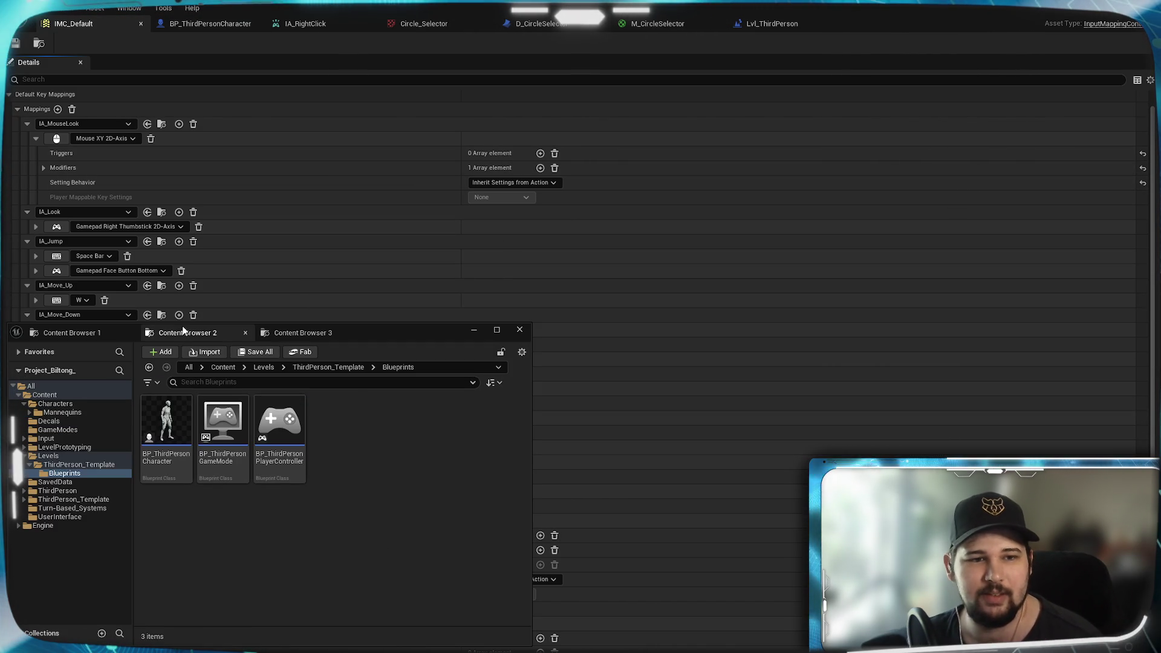
{"action": "left_click", "coordinate": [97, 332]}
{"action": "double_click", "coordinate": [166, 404]}
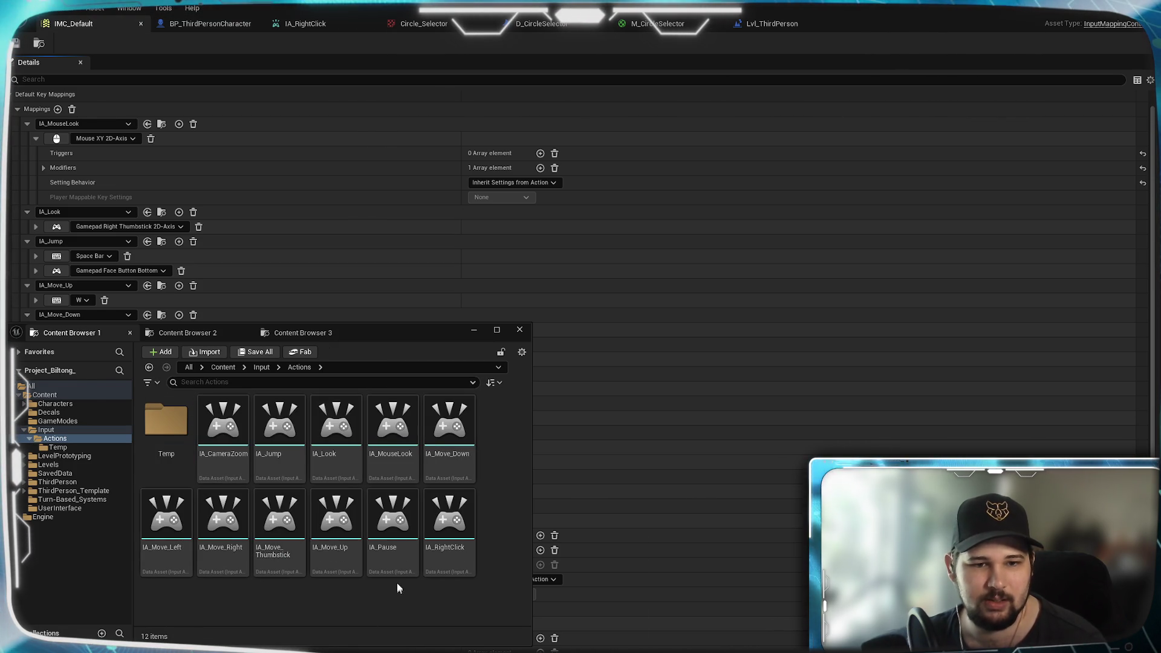
{"action": "double_click", "coordinate": [393, 445]}
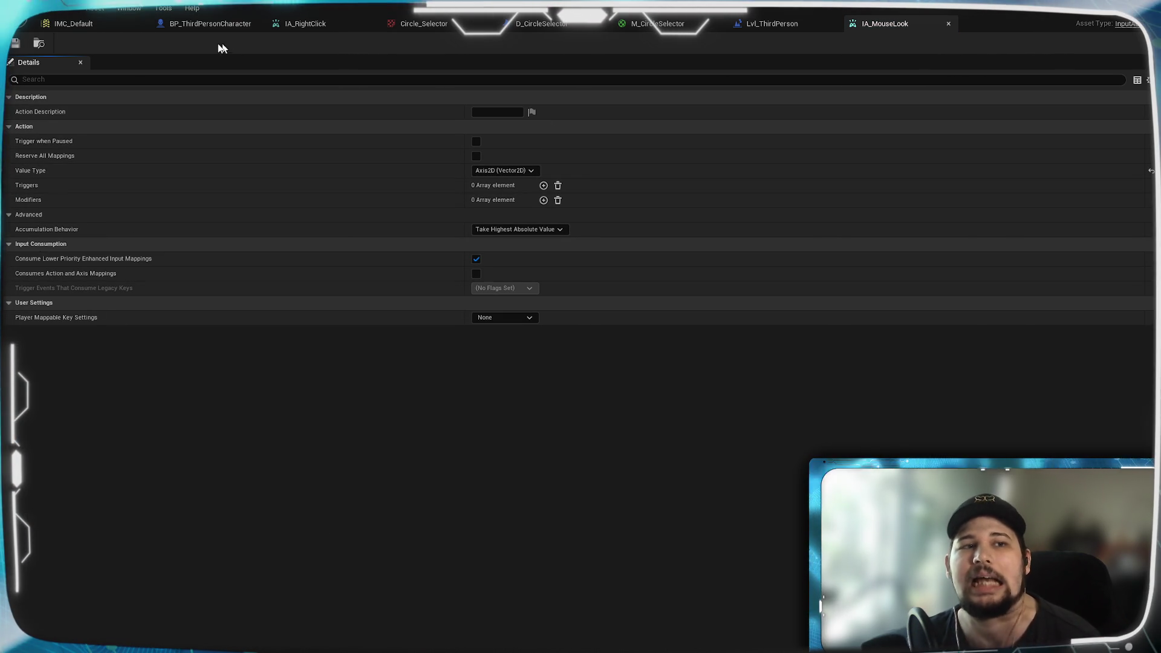
{"action": "left_click", "coordinate": [306, 24]}
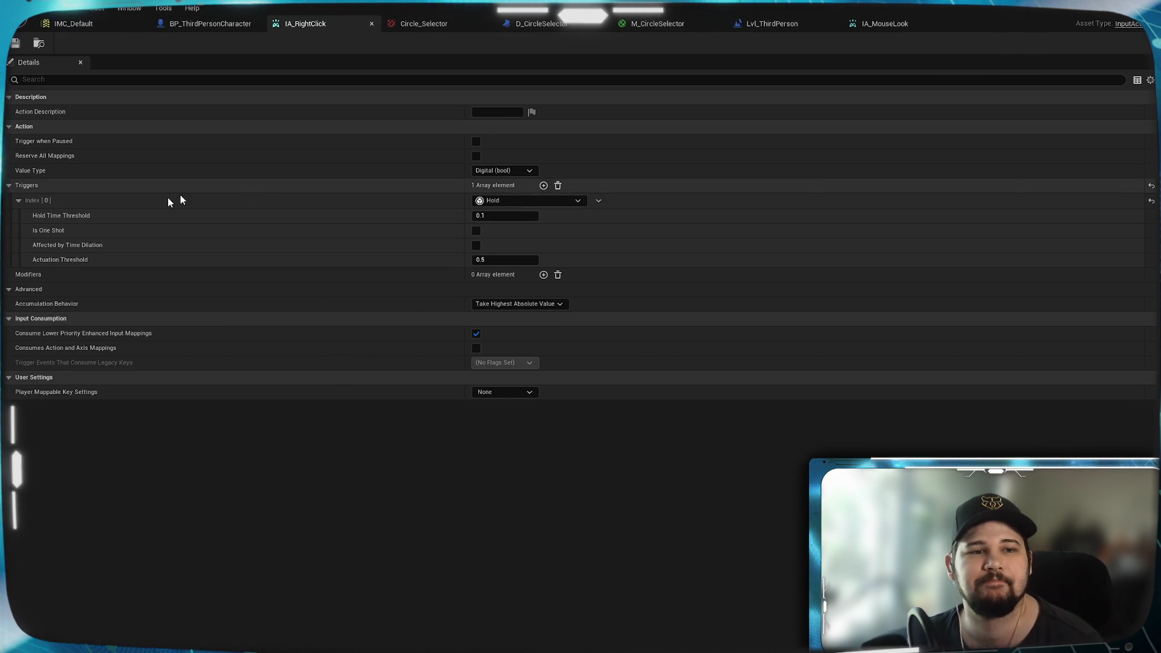
Step: Delete IA_RightClick's Hold trigger, save the asset, and go back to IMC_Default
{"action": "left_click", "coordinate": [558, 185]}
{"action": "left_click", "coordinate": [15, 43]}
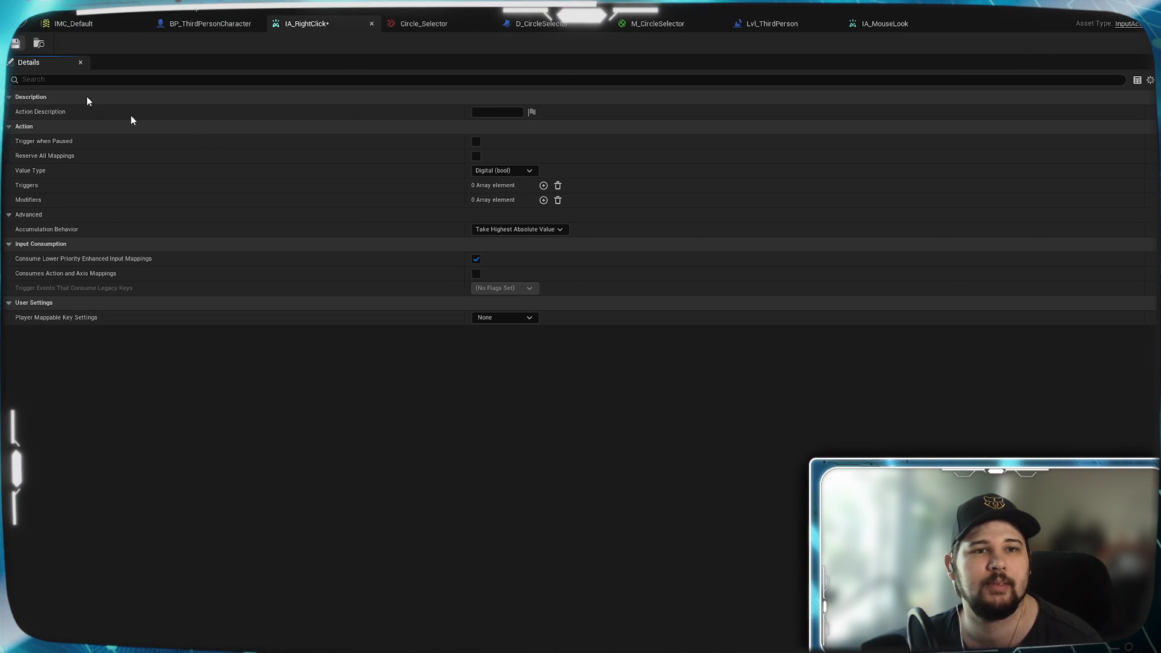
{"action": "left_click", "coordinate": [121, 25]}
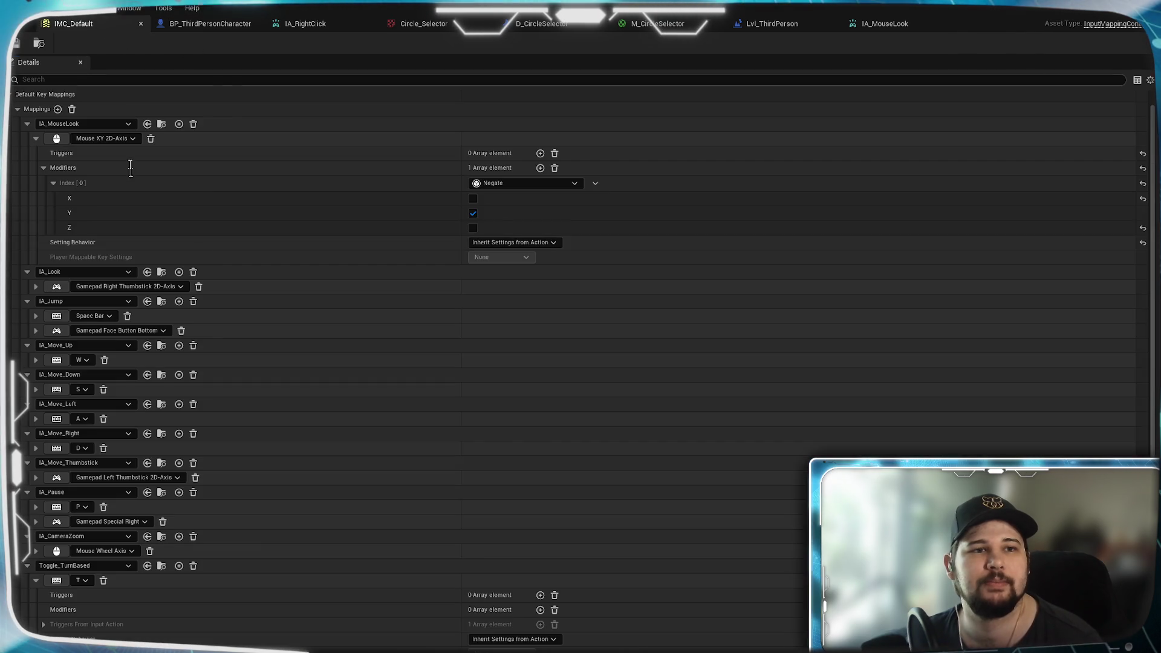
Step: Add a Hold trigger with a 0.5 threshold to the Right Mouse Button mapping, save, and play-test
{"action": "scroll", "coordinate": [282, 469], "scroll_direction": "down", "scroll_amount": 4}
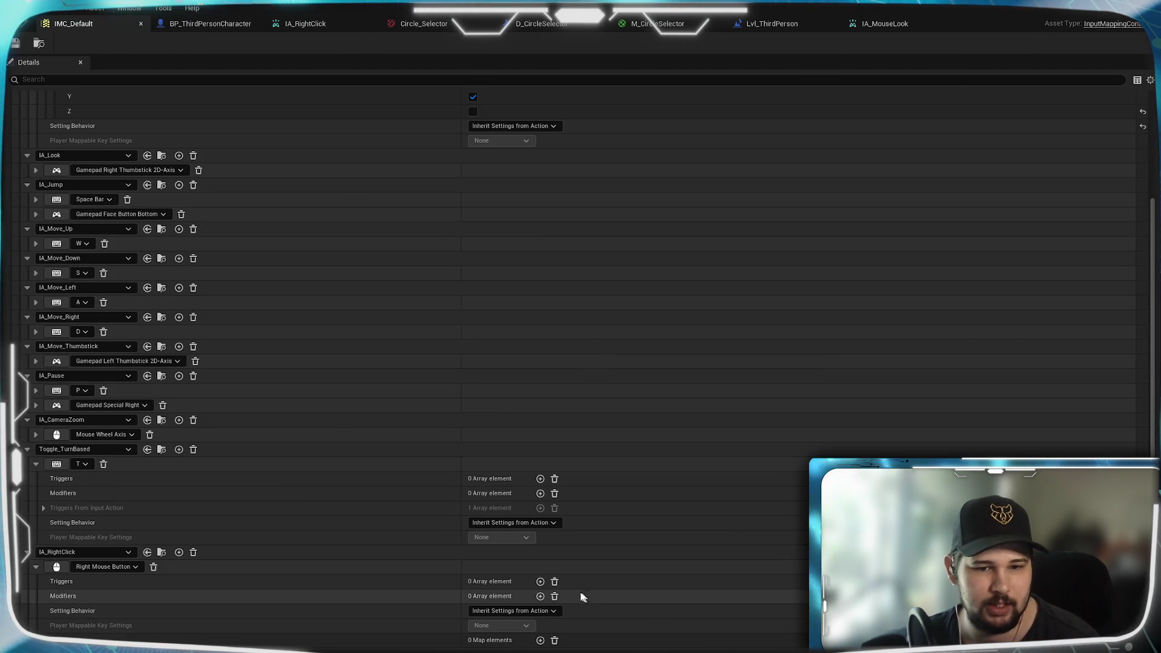
{"action": "left_click", "coordinate": [540, 581]}
{"action": "left_click", "coordinate": [499, 597]}
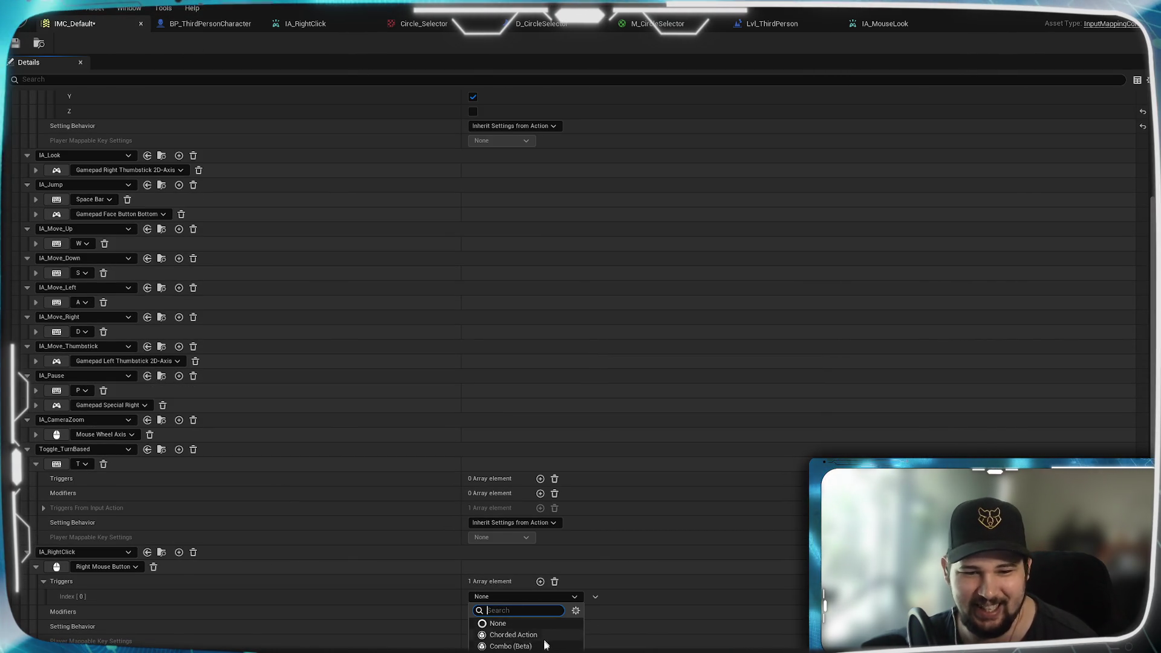
{"action": "type", "text": "hold"}
{"action": "key", "text": "Return"}
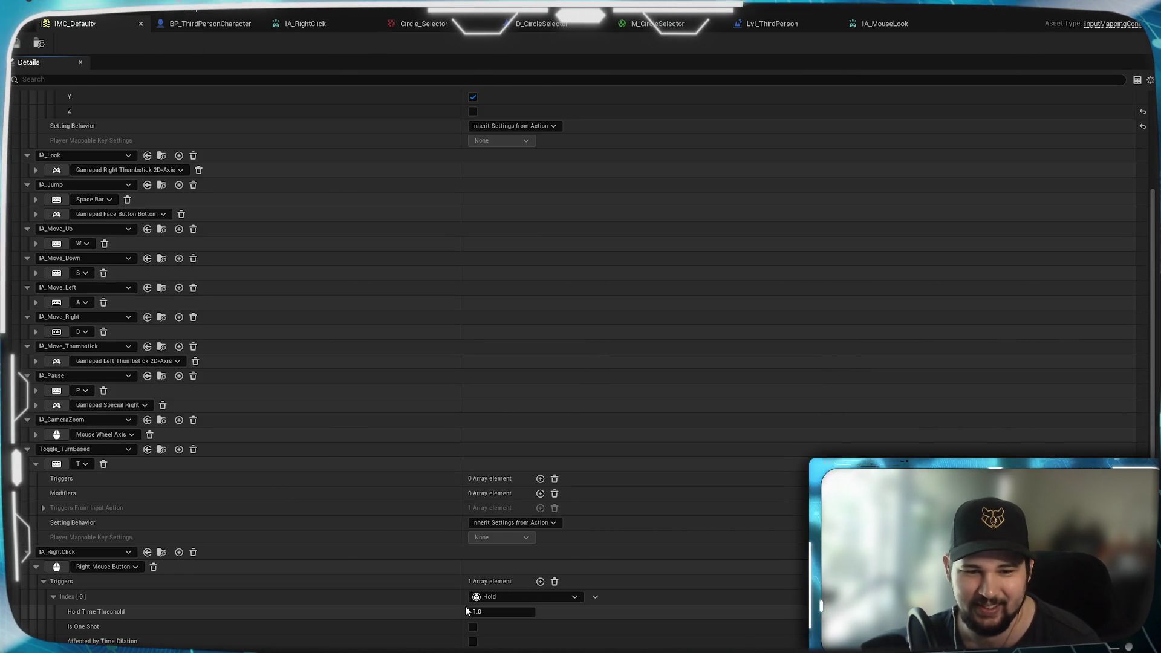
{"action": "left_click", "coordinate": [500, 615]}
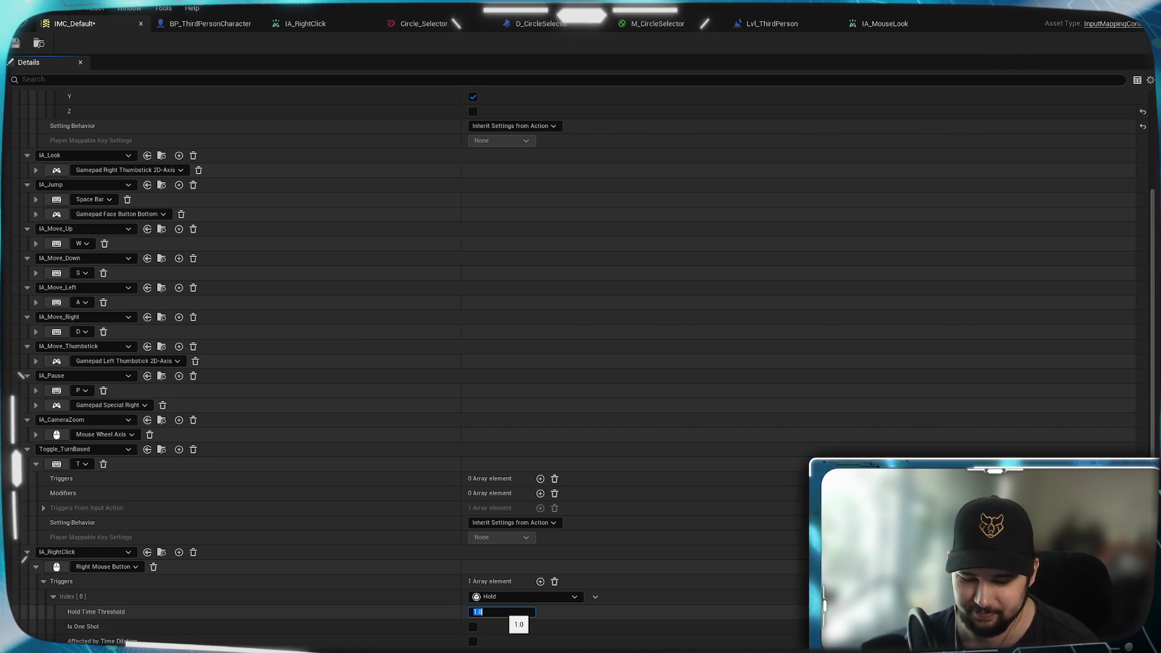
{"action": "type", "text": "0.5"}
{"action": "key", "text": "Return"}
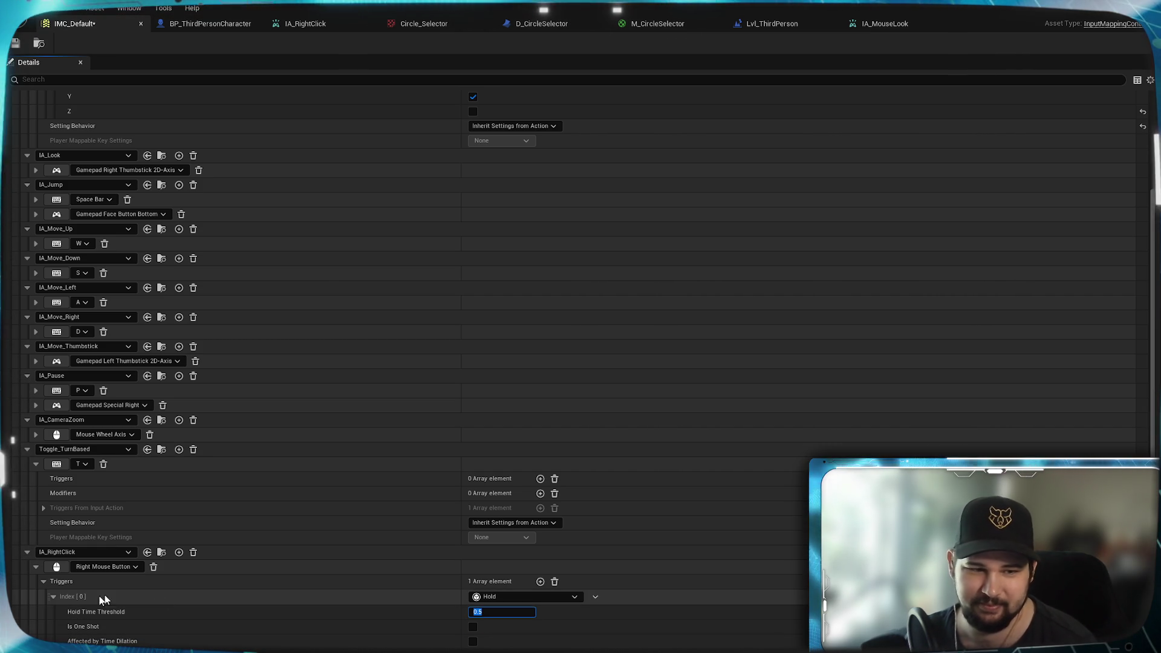
{"action": "left_click", "coordinate": [53, 597]}
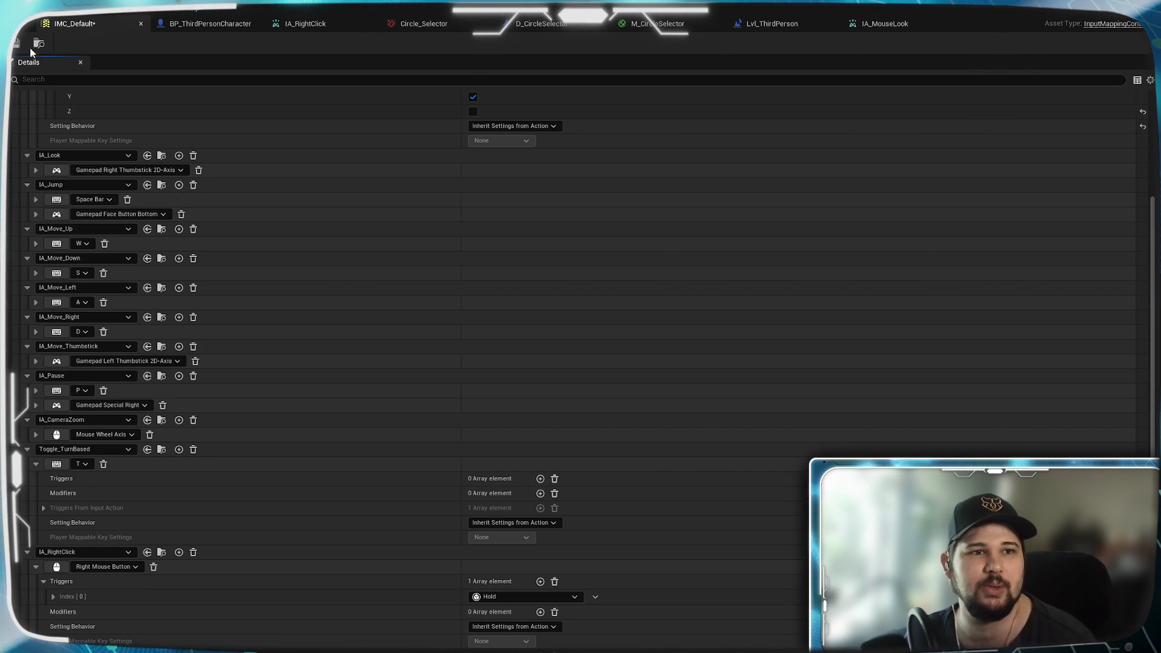
{"action": "key", "text": "ctrl+s"}
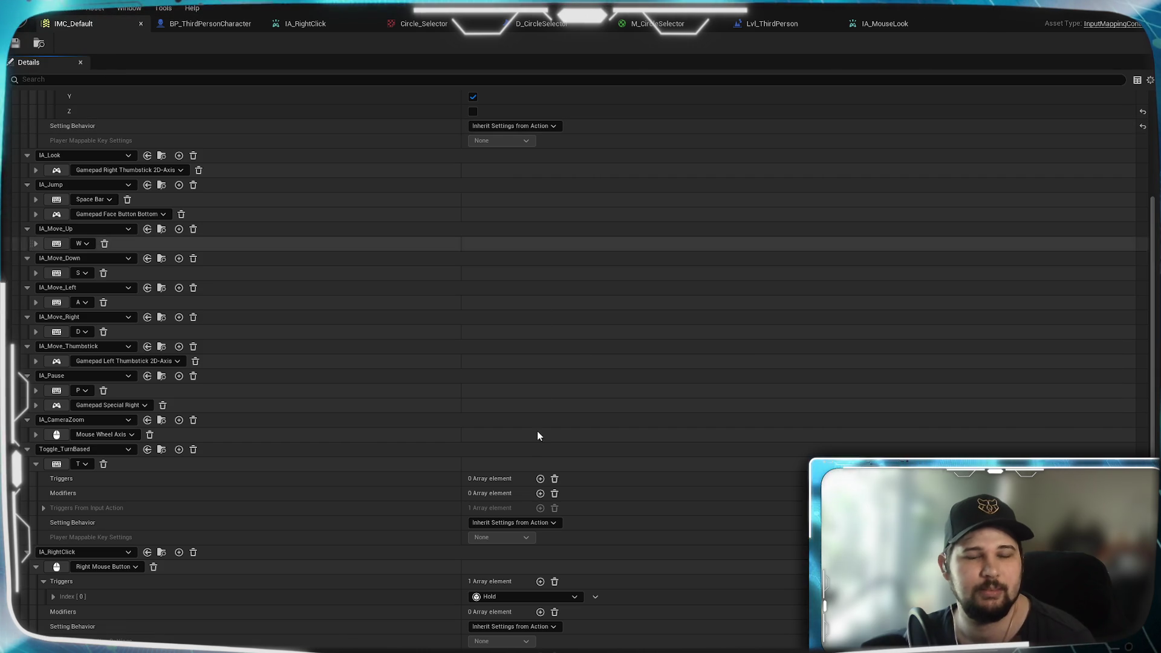
{"action": "key", "text": "alt+p"}
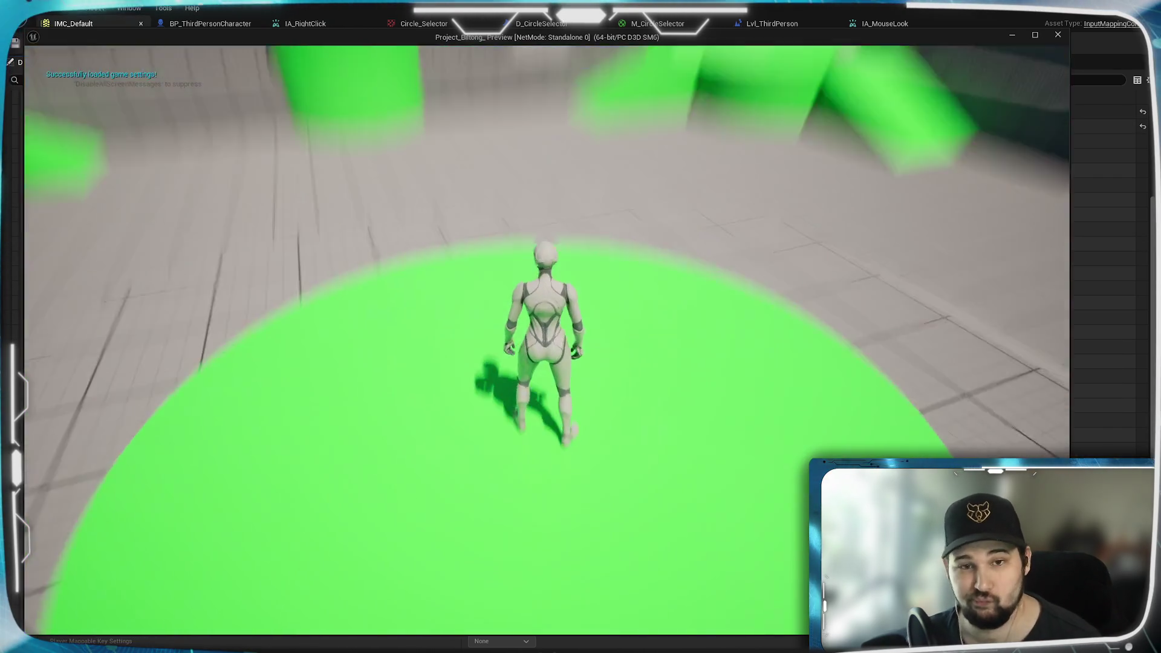
{"action": "scroll", "coordinate": [471, 524], "scroll_direction": "down", "scroll_amount": 10}
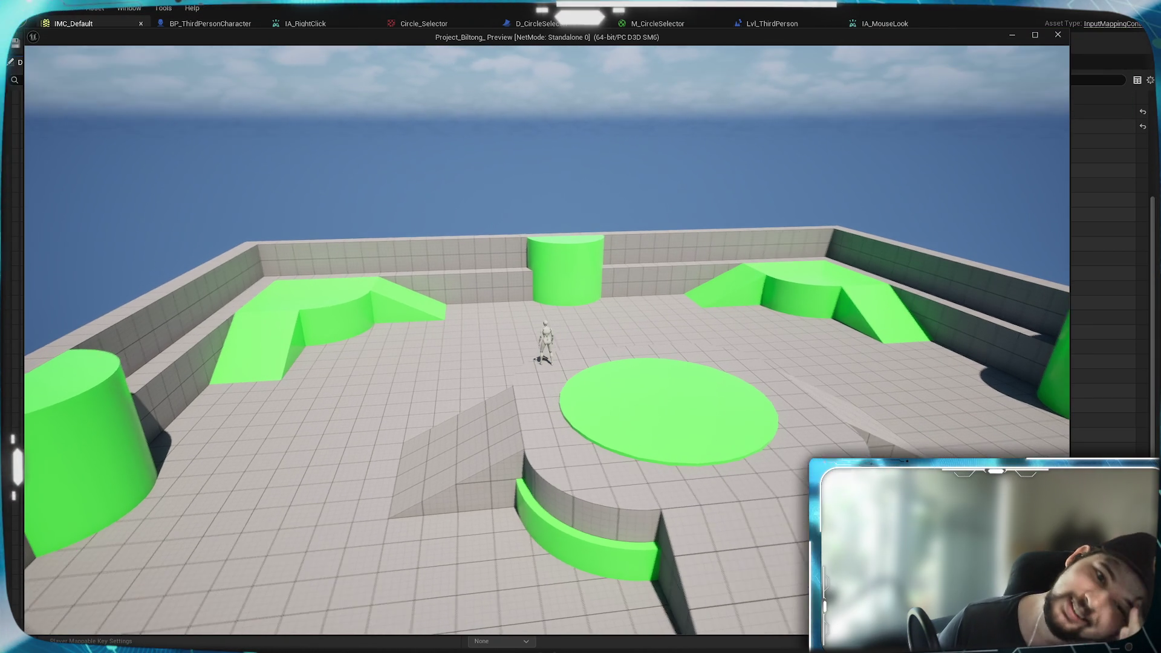
{"action": "key", "text": "Escape"}
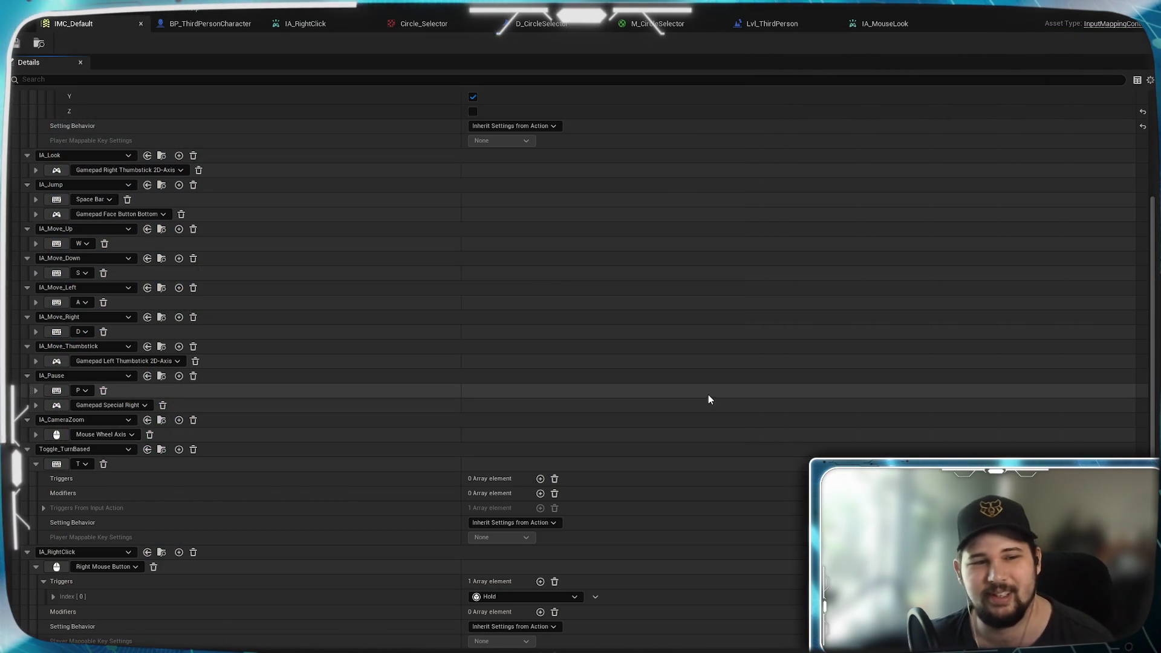
Step: Change the Hold Time Threshold to 0.1, save IMC_Default, and switch to BP_ThirdPersonCharacter
{"action": "scroll", "coordinate": [372, 508], "scroll_direction": "down", "scroll_amount": 1}
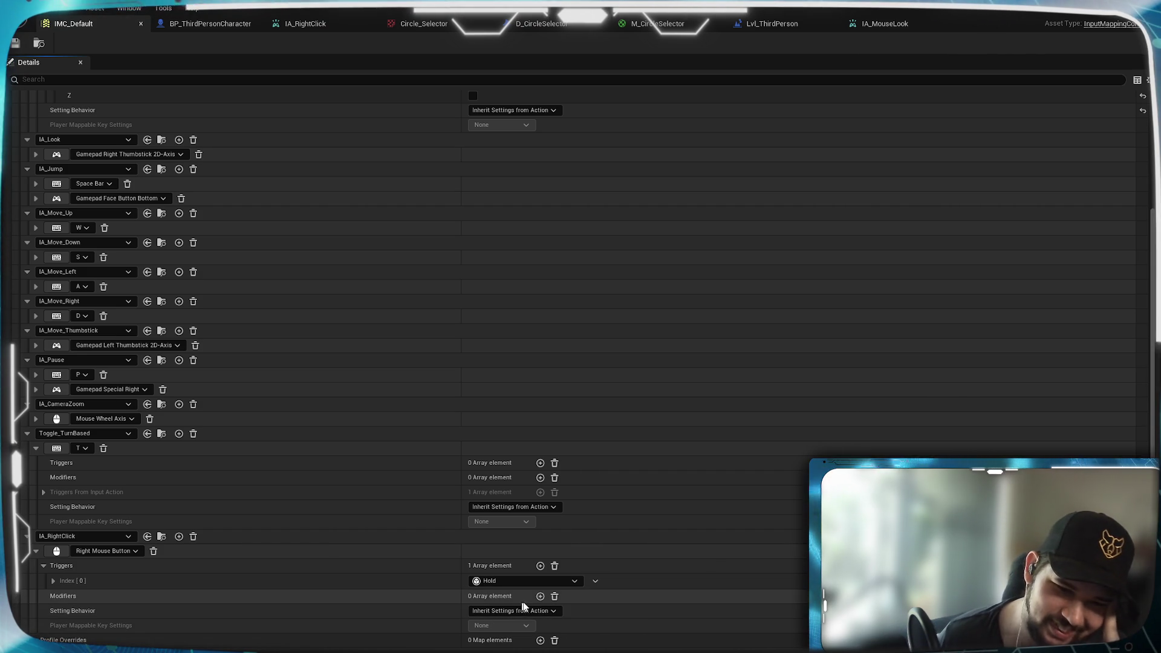
{"action": "left_click", "coordinate": [53, 580]}
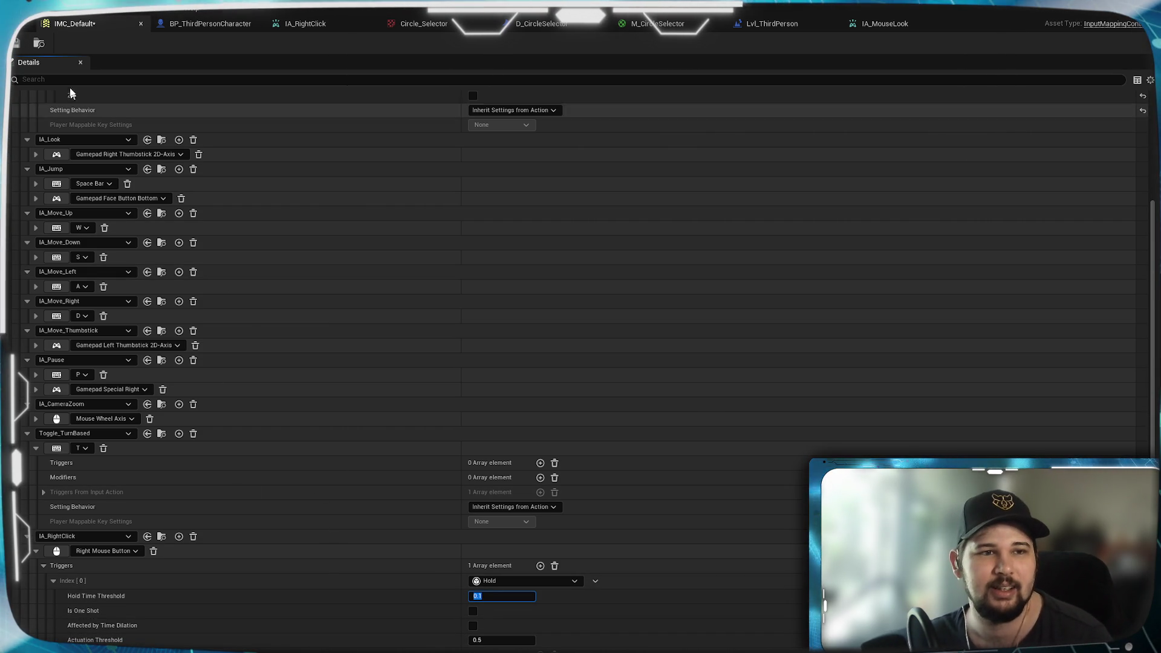
{"action": "left_click", "coordinate": [16, 43]}
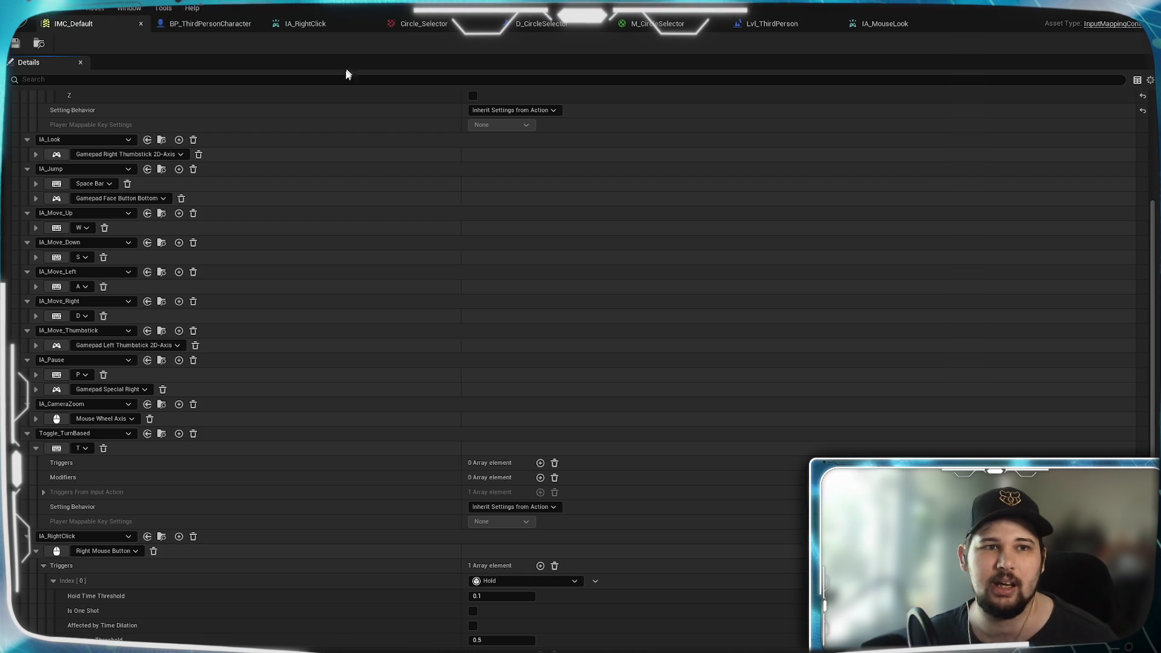
{"action": "left_click", "coordinate": [224, 24]}
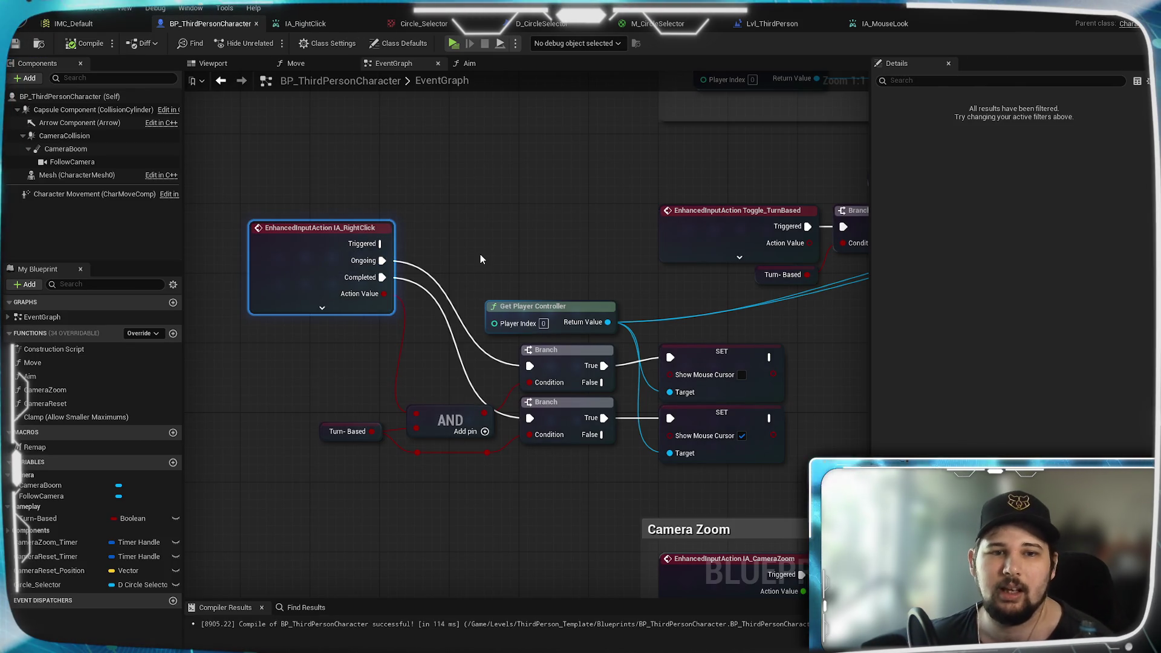
Step: Connect IA_RightClick's Triggered pin to the Branch in place of Ongoing, save, and play-test
{"action": "left_click", "coordinate": [341, 310]}
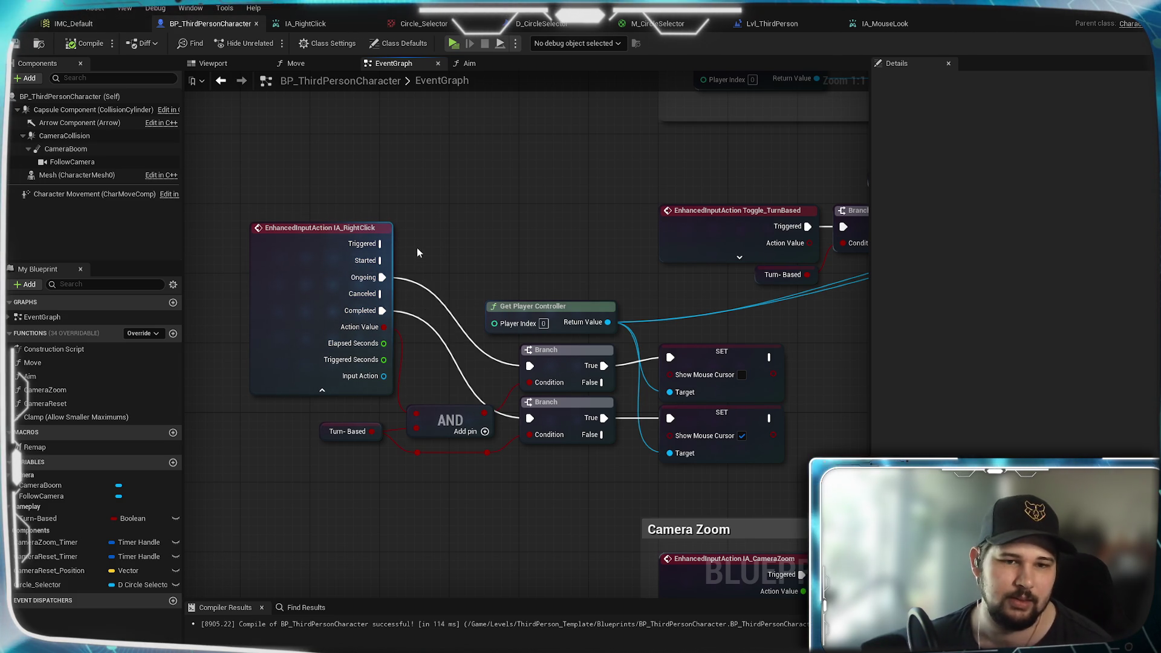
{"action": "left_click", "coordinate": [382, 277], "text": "alt"}
{"action": "mouse_move", "coordinate": [379, 243]}
{"action": "left_mouse_down"}
{"action": "mouse_move", "coordinate": [514, 397]}
{"action": "mouse_move", "coordinate": [530, 365]}
{"action": "left_mouse_up"}
{"action": "left_click", "coordinate": [17, 47]}
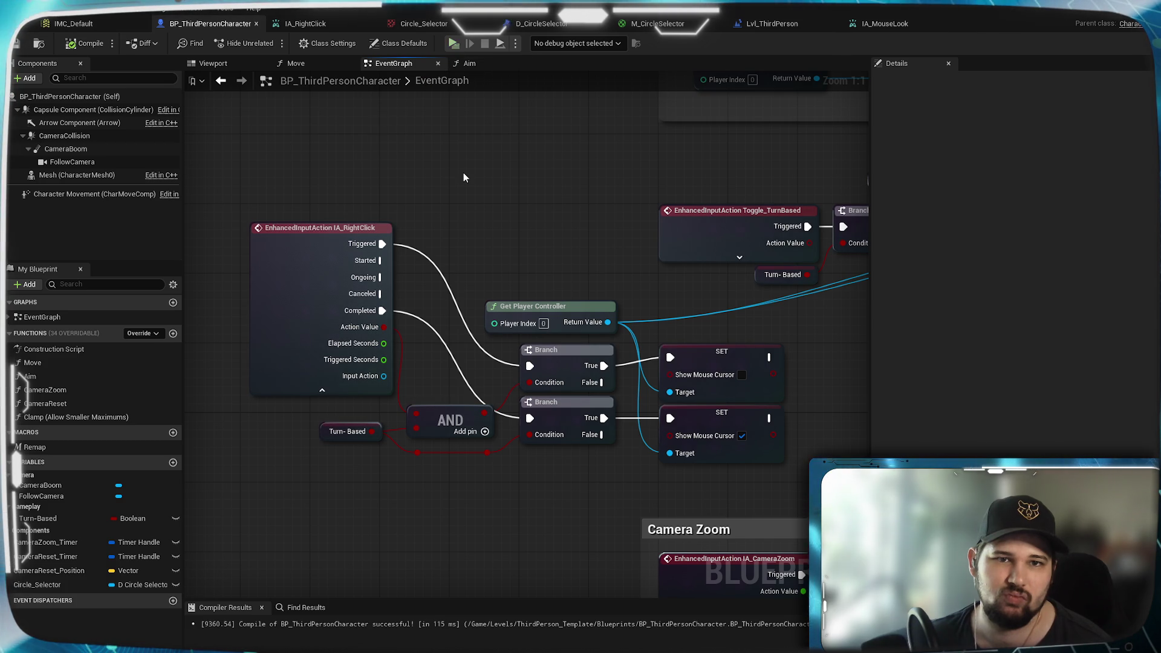
{"action": "key", "text": "alt+p"}
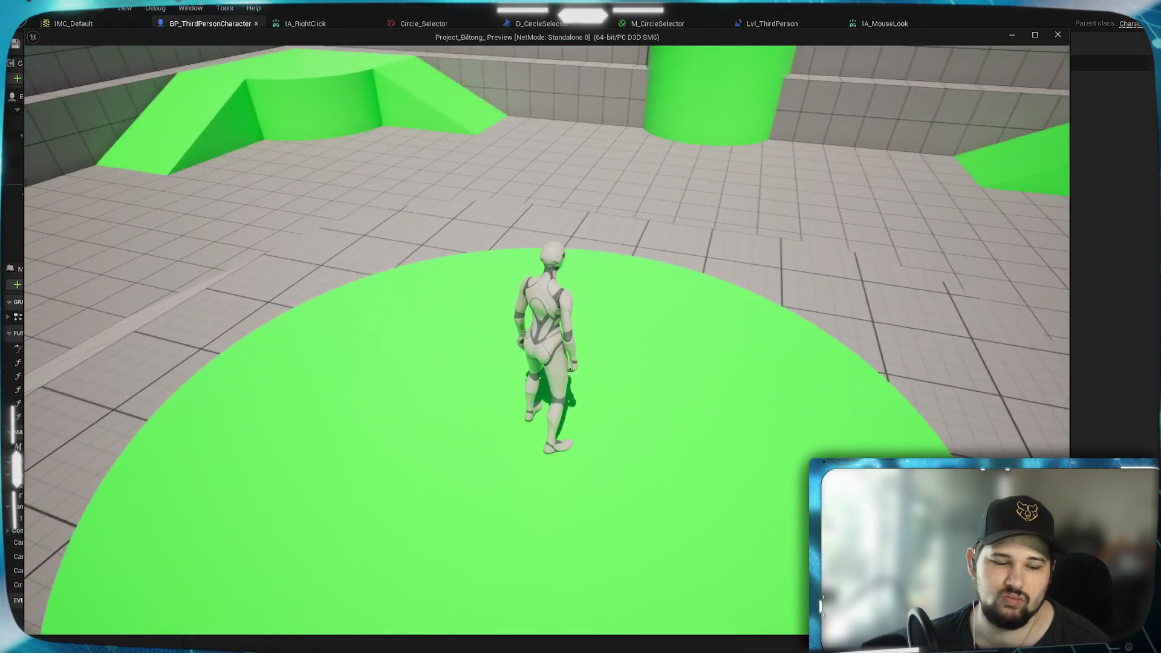
Step: Run forward and orbit the game camera around the arena and central platform
{"action": "key", "text": "w"}
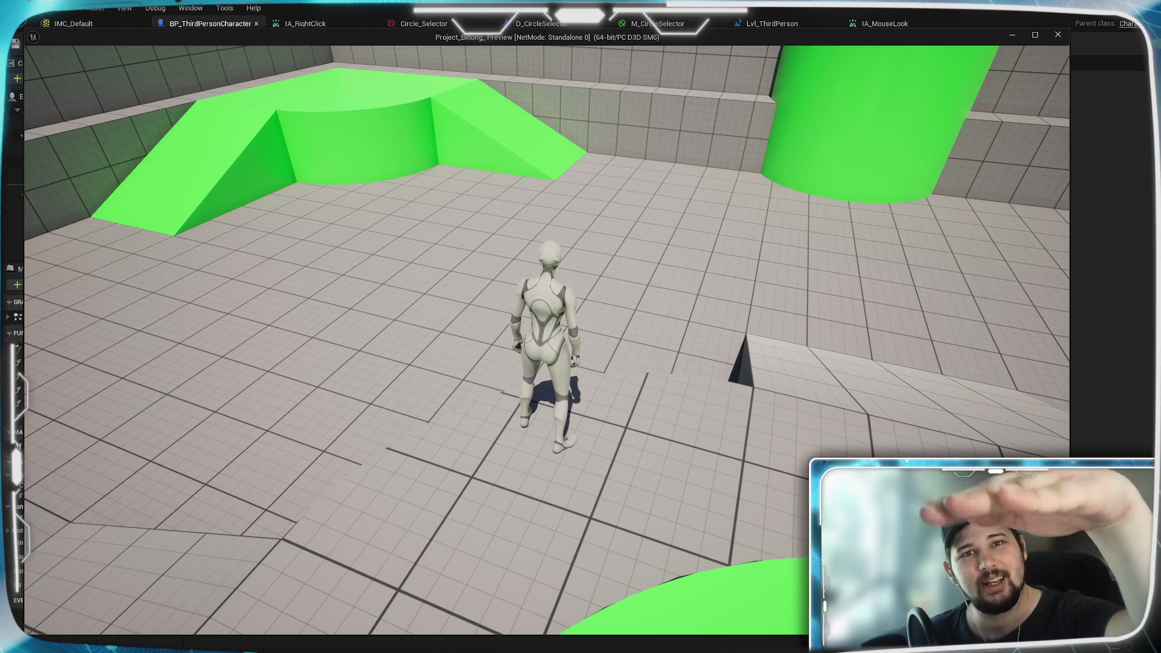
{"action": "left_click_drag", "start_coordinate": [581, 326], "coordinate": [416, 274]}
{"action": "left_click_drag", "start_coordinate": [403, 326], "coordinate": [593, 340]}
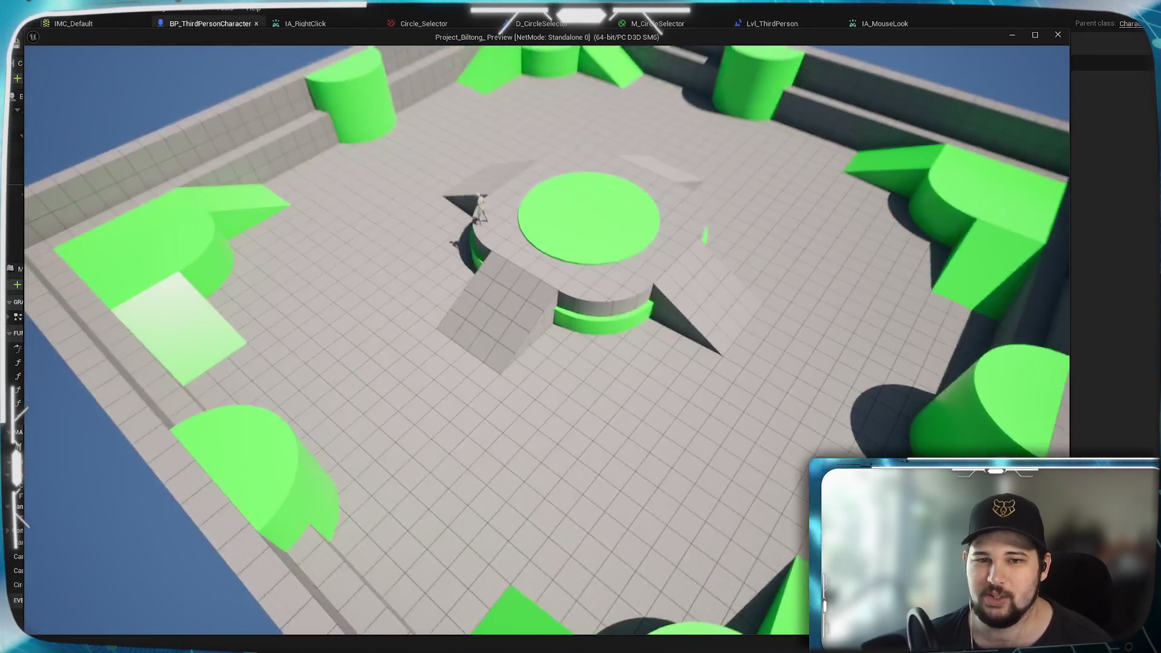
{"action": "left_click_drag", "start_coordinate": [632, 378], "coordinate": [633, 379]}
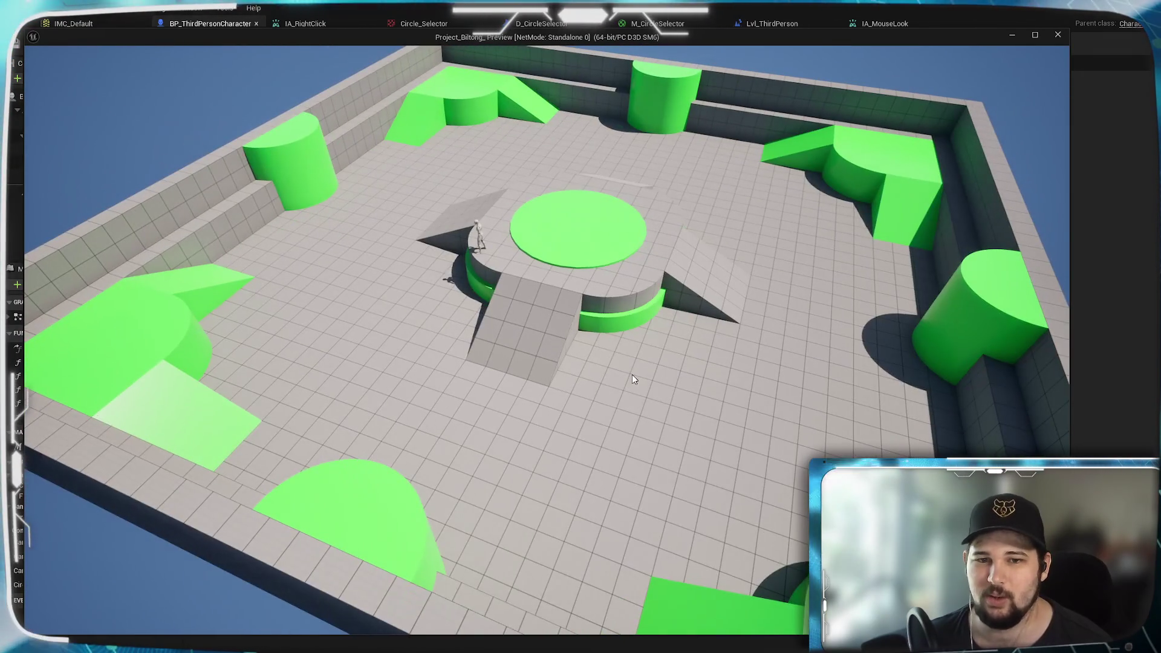
{"action": "left_click_drag", "start_coordinate": [666, 334], "coordinate": [692, 371]}
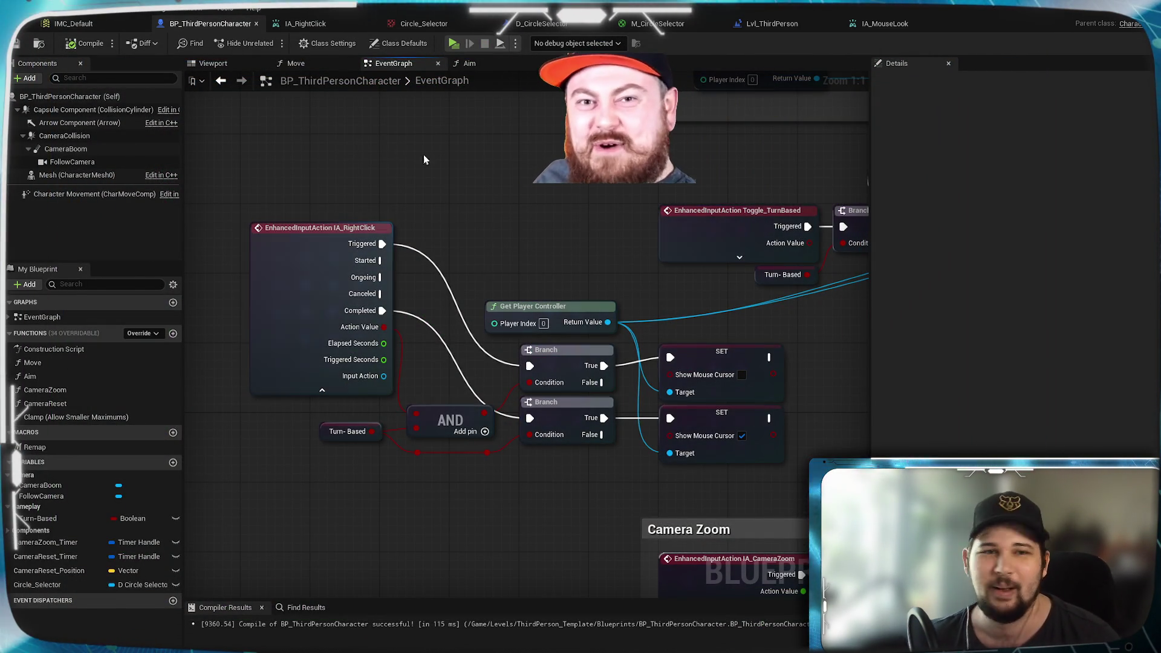
Step: Collapse IA_RightClick's advanced pins, move the event lower, and save the blueprint
{"action": "left_click", "coordinate": [322, 390]}
{"action": "mouse_move", "coordinate": [322, 248]}
{"action": "left_mouse_down"}
{"action": "mouse_move", "coordinate": [323, 336]}
{"action": "mouse_move", "coordinate": [334, 337]}
{"action": "left_mouse_up"}
{"action": "left_click", "coordinate": [409, 211]}
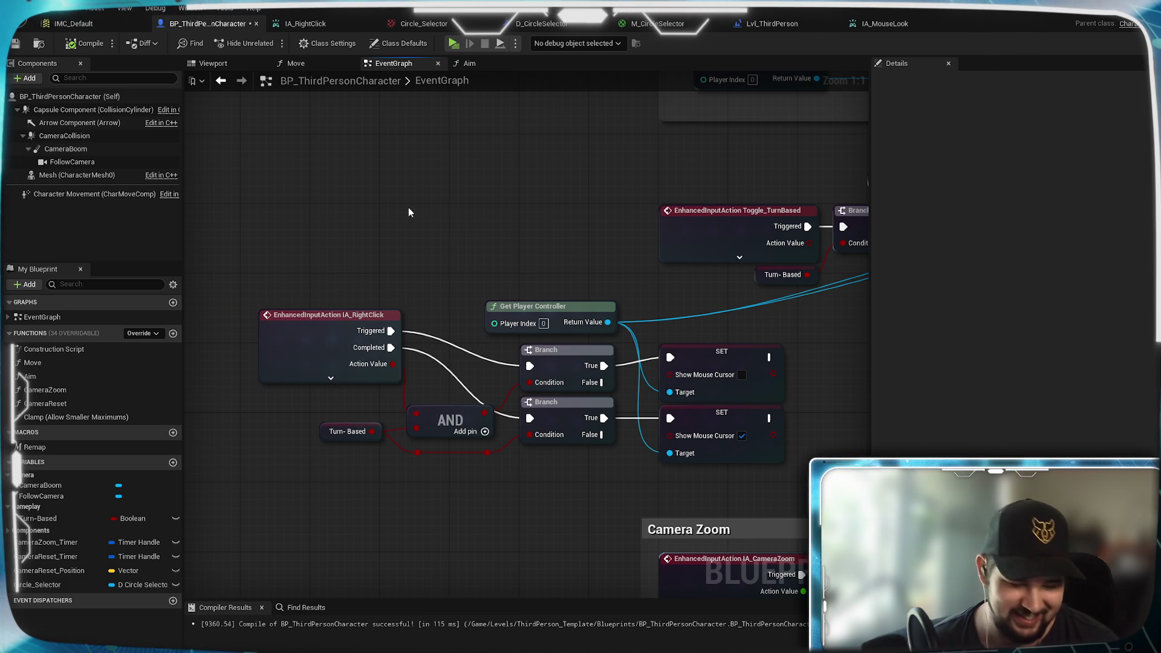
{"action": "key", "text": "ctrl+s"}
Step: Set the Event Tick line trace's Make Literal Float distance to 100000
{"action": "mouse_move", "coordinate": [271, 154]}
{"action": "left_mouse_down"}
{"action": "mouse_move", "coordinate": [601, 330]}
{"action": "mouse_move", "coordinate": [466, 383]}
{"action": "mouse_move", "coordinate": [459, 238]}
{"action": "left_mouse_up"}
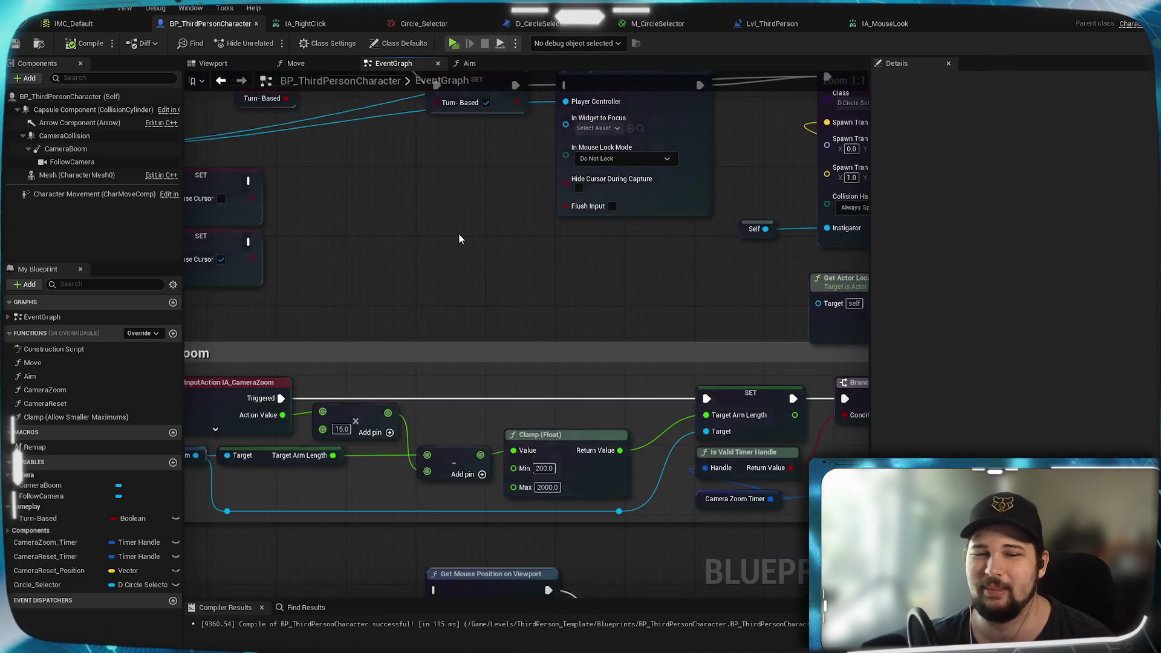
{"action": "scroll", "coordinate": [458, 238], "scroll_direction": "down", "scroll_amount": 7}
{"action": "scroll", "coordinate": [542, 233], "scroll_direction": "up", "scroll_amount": 5}
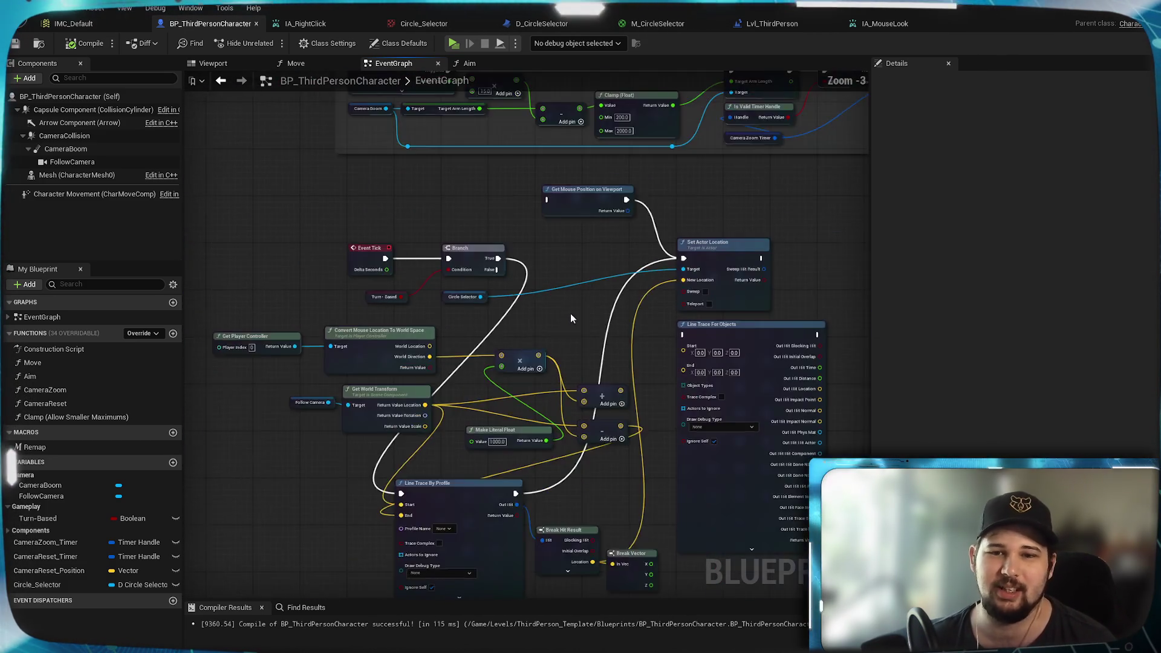
{"action": "scroll", "coordinate": [571, 319], "scroll_direction": "down", "scroll_amount": 1}
{"action": "left_click_drag", "start_coordinate": [571, 319], "coordinate": [563, 259]}
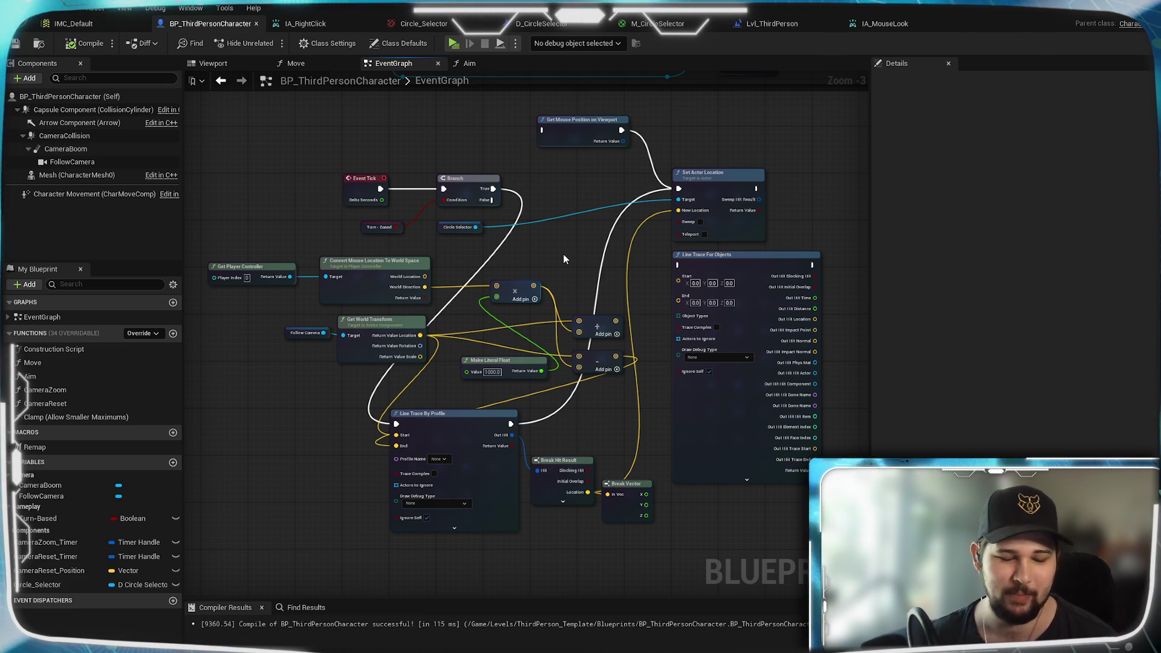
{"action": "scroll", "coordinate": [552, 273], "scroll_direction": "up", "scroll_amount": 1}
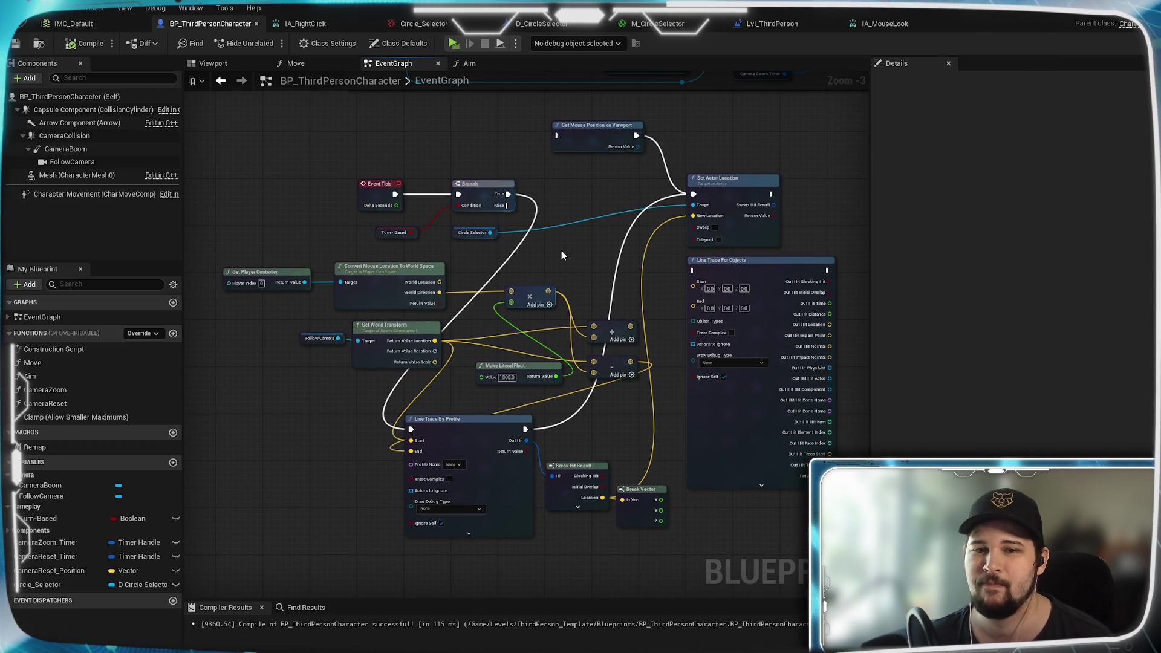
{"action": "scroll", "coordinate": [561, 255], "scroll_direction": "up", "scroll_amount": 1}
{"action": "scroll", "coordinate": [558, 248], "scroll_direction": "down", "scroll_amount": 2}
{"action": "scroll", "coordinate": [599, 193], "scroll_direction": "up", "scroll_amount": 1}
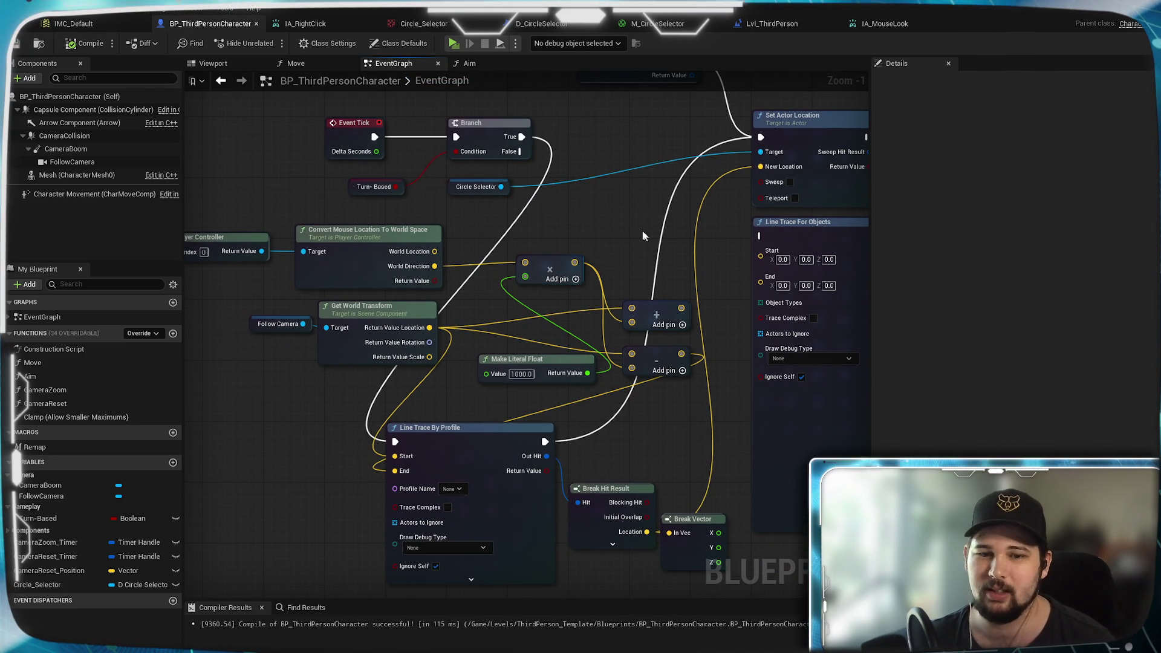
{"action": "scroll", "coordinate": [646, 233], "scroll_direction": "up", "scroll_amount": 1}
{"action": "mouse_move", "coordinate": [597, 273]}
{"action": "left_mouse_down"}
{"action": "mouse_move", "coordinate": [583, 231]}
{"action": "mouse_move", "coordinate": [500, 347]}
{"action": "mouse_move", "coordinate": [423, 355]}
{"action": "mouse_move", "coordinate": [621, 290]}
{"action": "mouse_move", "coordinate": [578, 252]}
{"action": "left_mouse_up"}
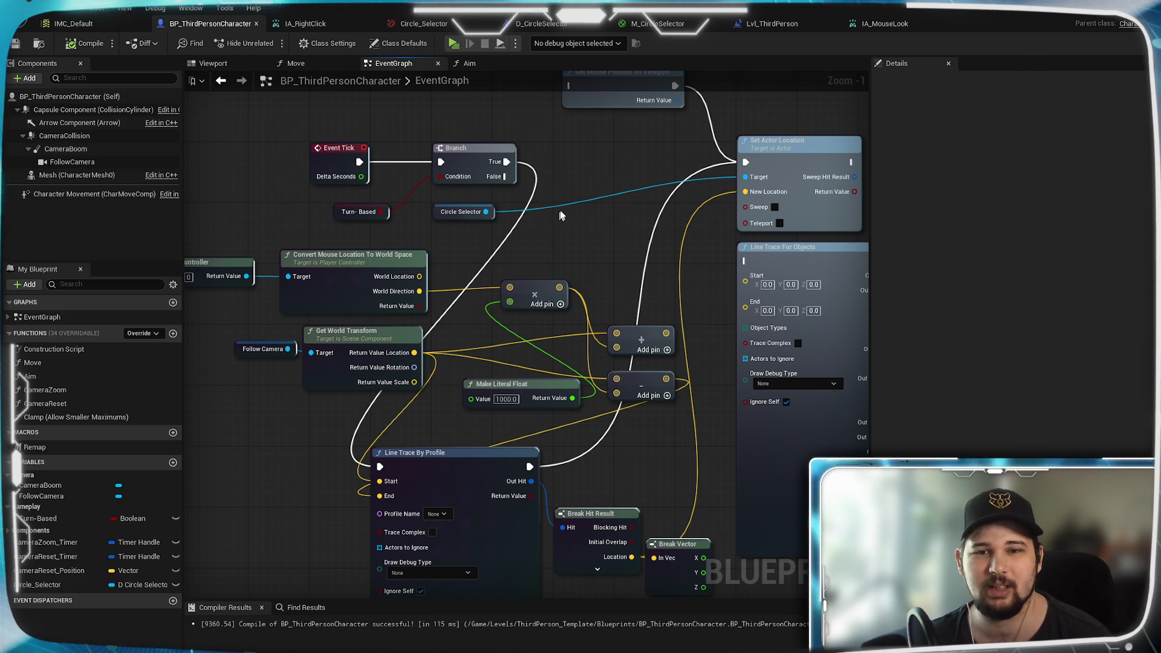
{"action": "mouse_move", "coordinate": [582, 235]}
{"action": "left_mouse_down"}
{"action": "mouse_move", "coordinate": [545, 241]}
{"action": "mouse_move", "coordinate": [593, 265]}
{"action": "mouse_move", "coordinate": [532, 238]}
{"action": "left_mouse_up"}
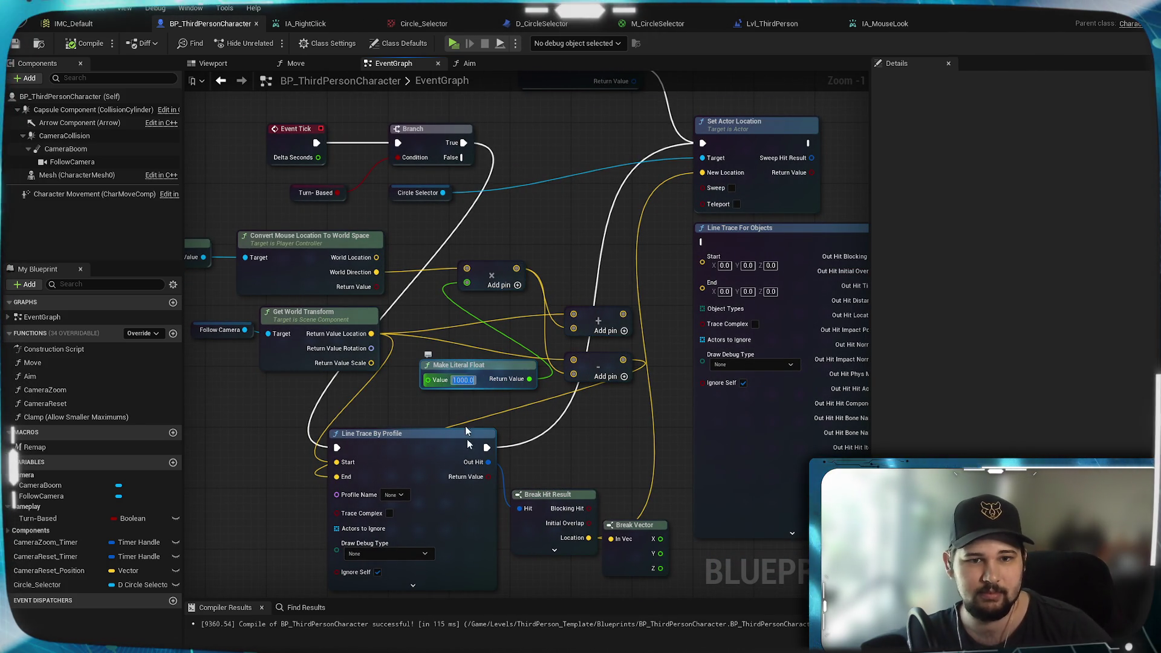
{"action": "left_click", "coordinate": [500, 458]}
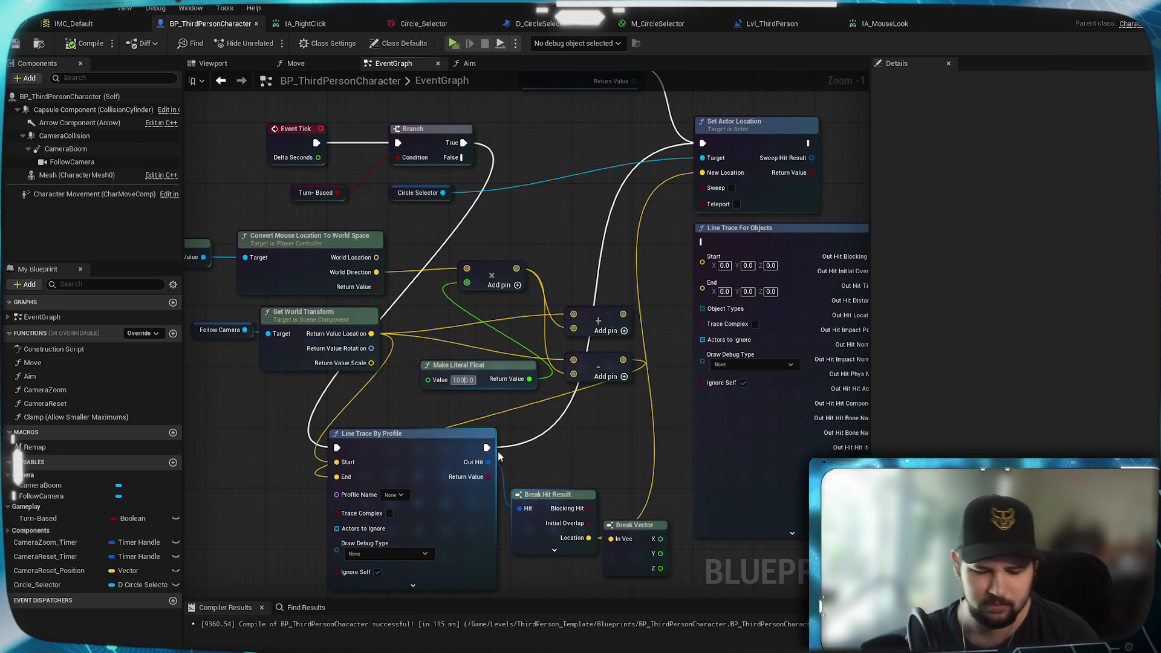
{"action": "type", "text": "100000"}
{"action": "key", "text": "Return"}
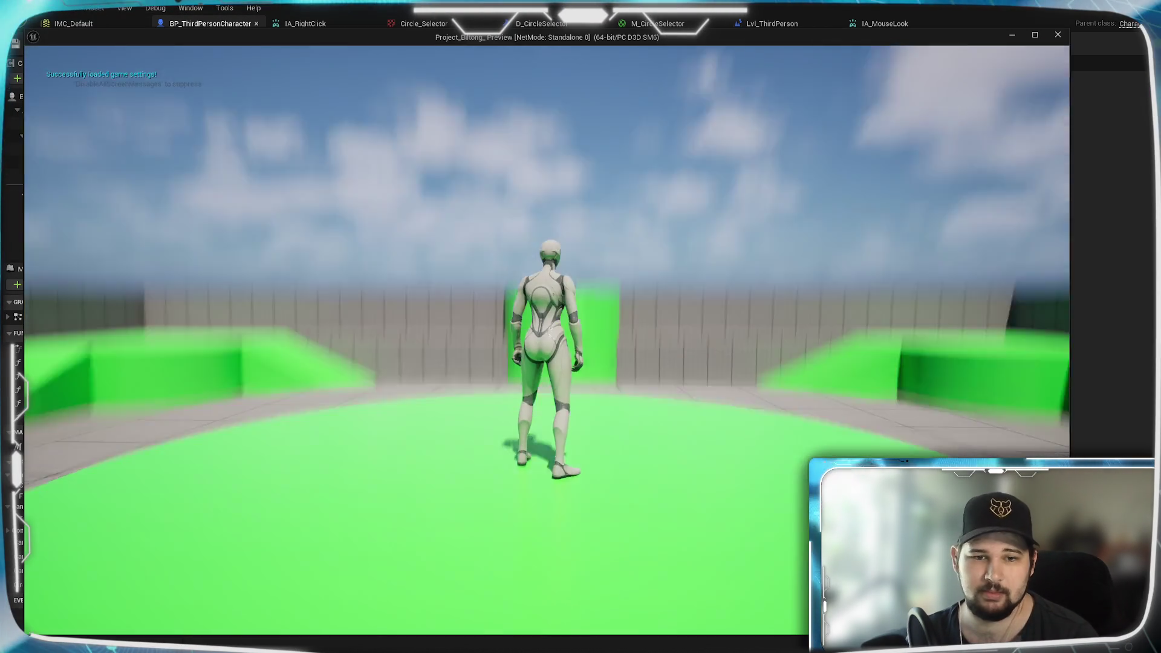
Step: Close the running preview, recompile the character blueprint, and launch a standalone play-test
{"action": "key", "text": "w"}
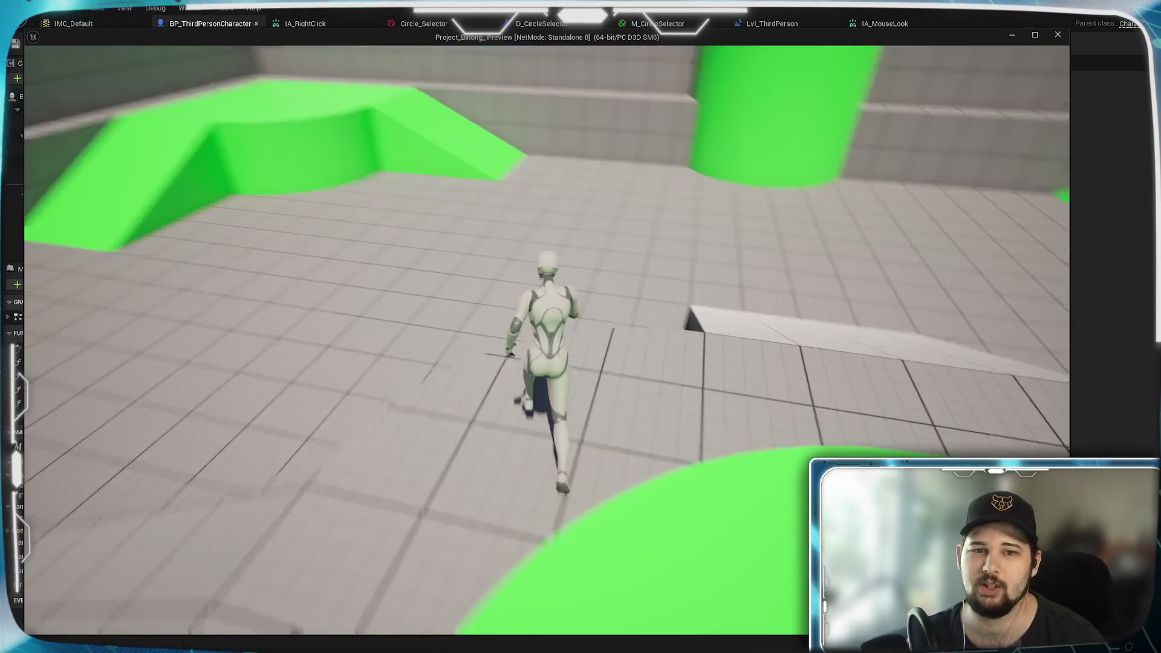
{"action": "scroll", "coordinate": [480, 319], "scroll_direction": "down", "scroll_amount": 5}
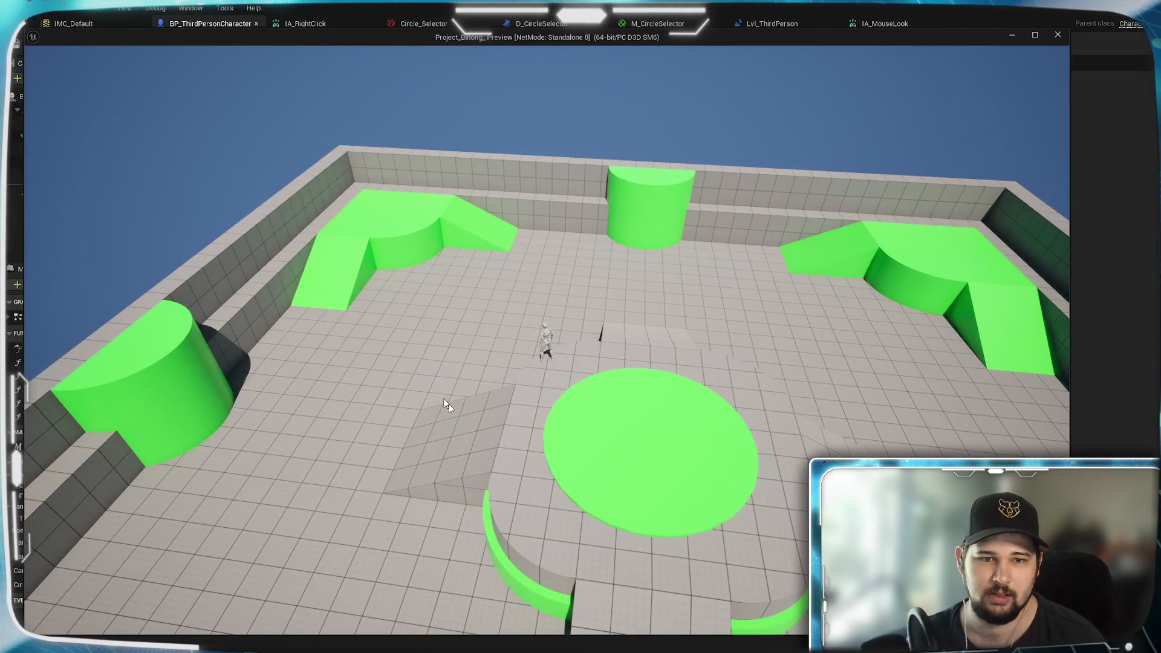
{"action": "key", "text": "Escape"}
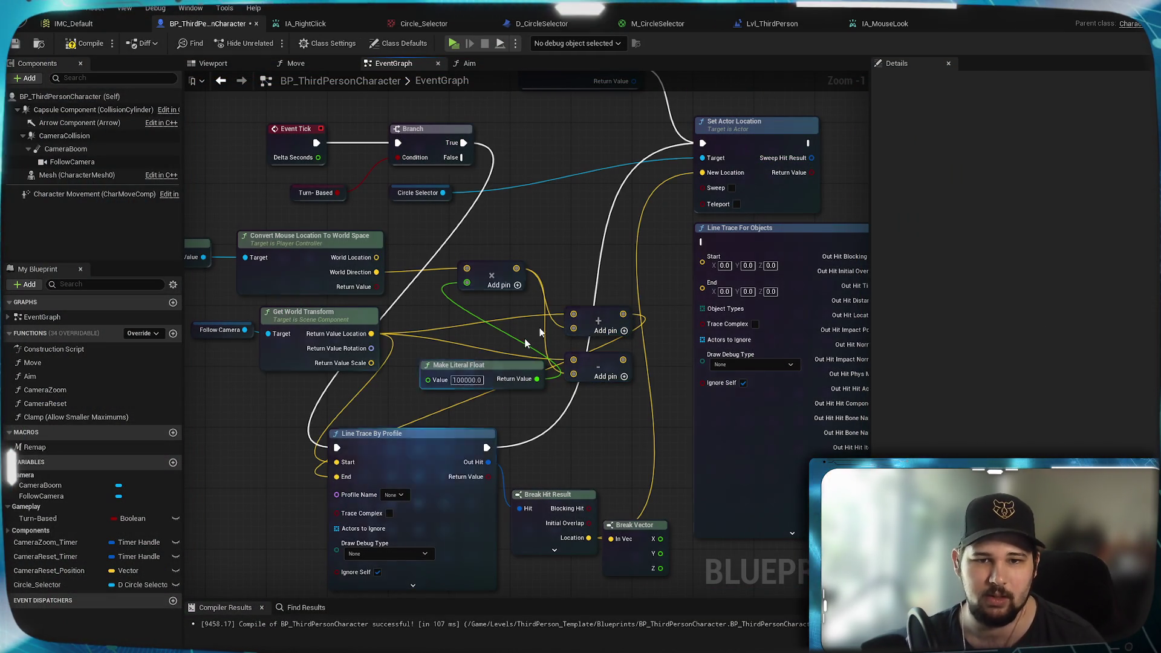
{"action": "left_click", "coordinate": [419, 192]}
{"action": "left_click", "coordinate": [81, 46]}
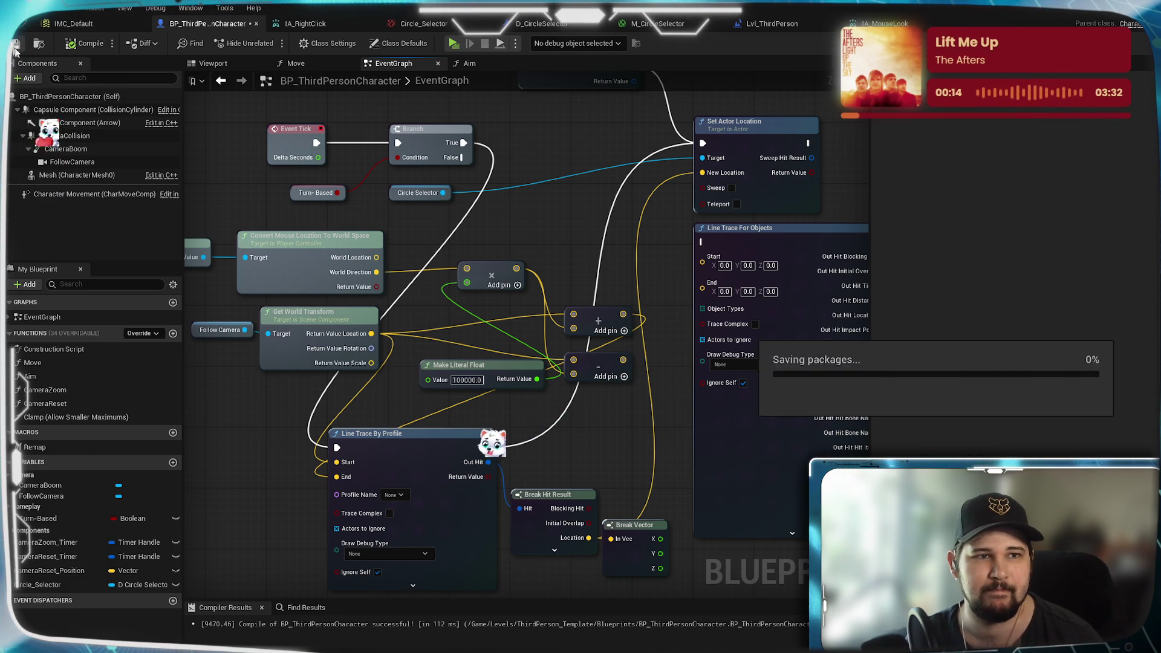
{"action": "left_click", "coordinate": [453, 43]}
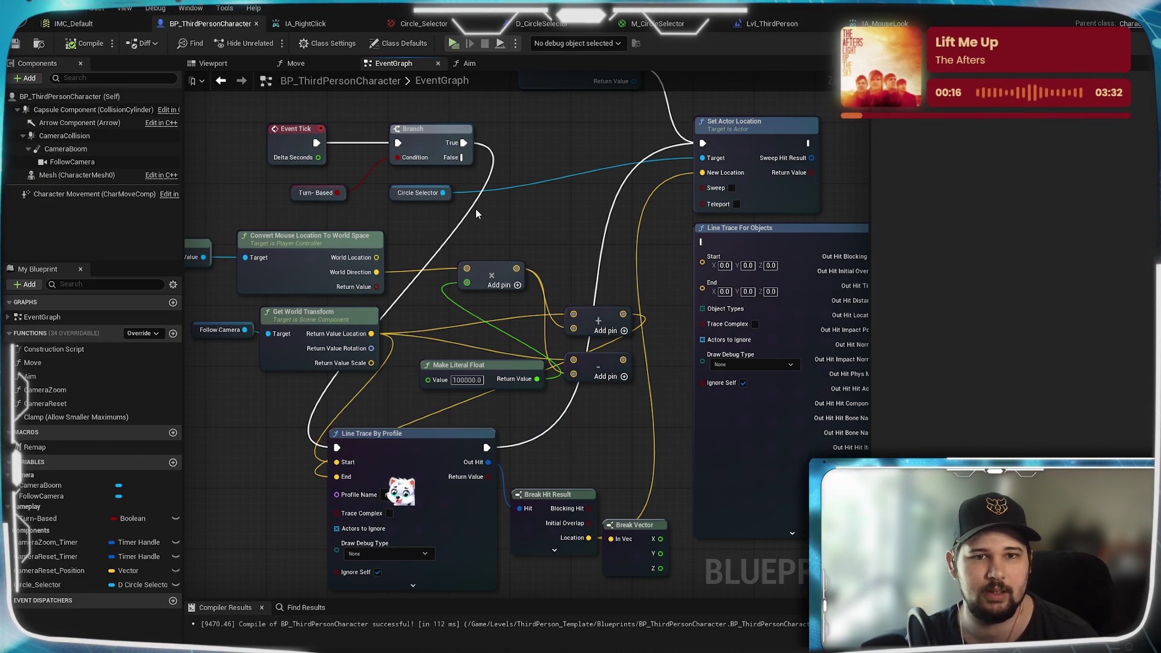
Step: Walk onto the grey floor and orbit the camera to watch the red ring, then stop
{"action": "key", "text": "w"}
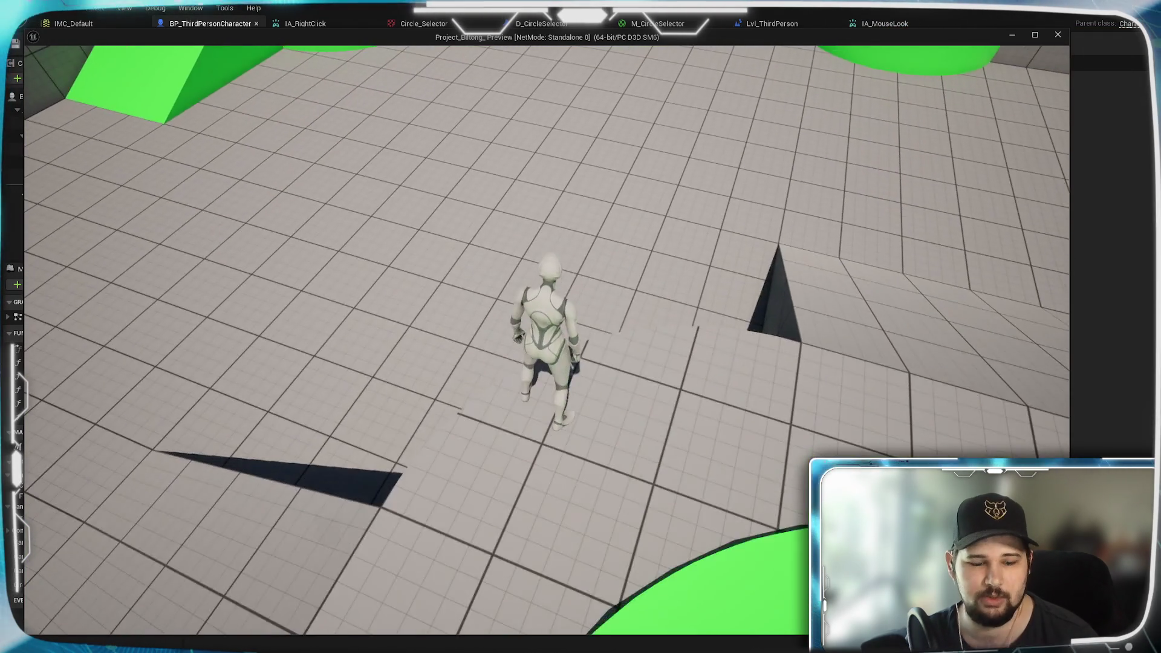
{"action": "scroll", "coordinate": [438, 331], "scroll_direction": "down", "scroll_amount": 5}
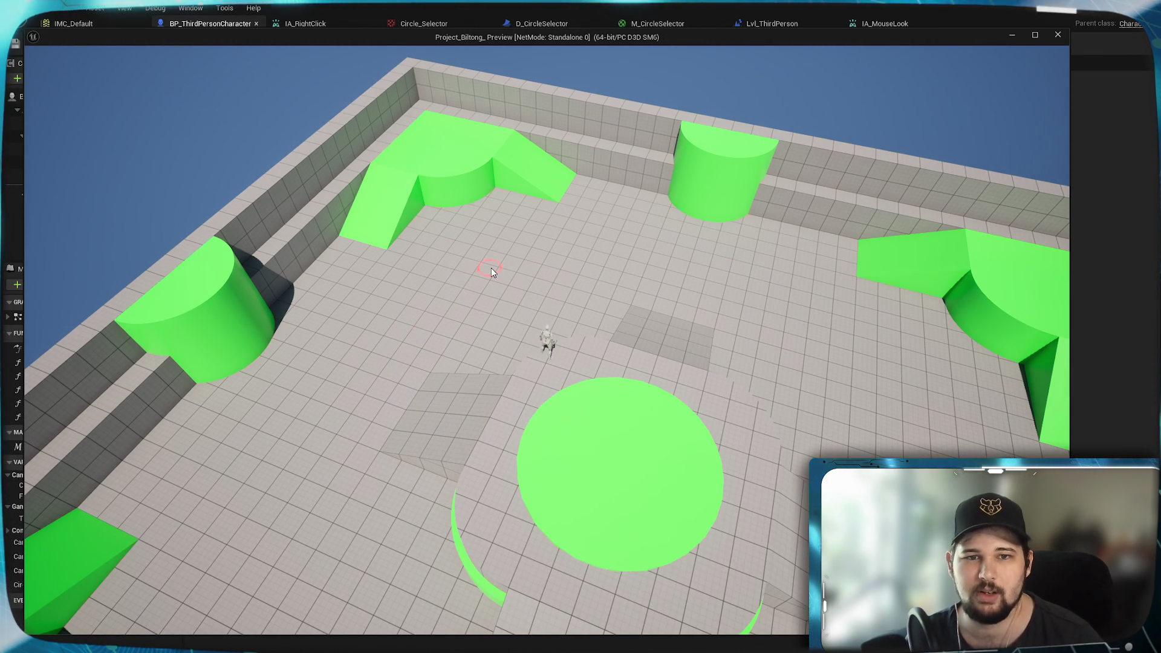
{"action": "scroll", "coordinate": [524, 286], "scroll_direction": "up", "scroll_amount": 8}
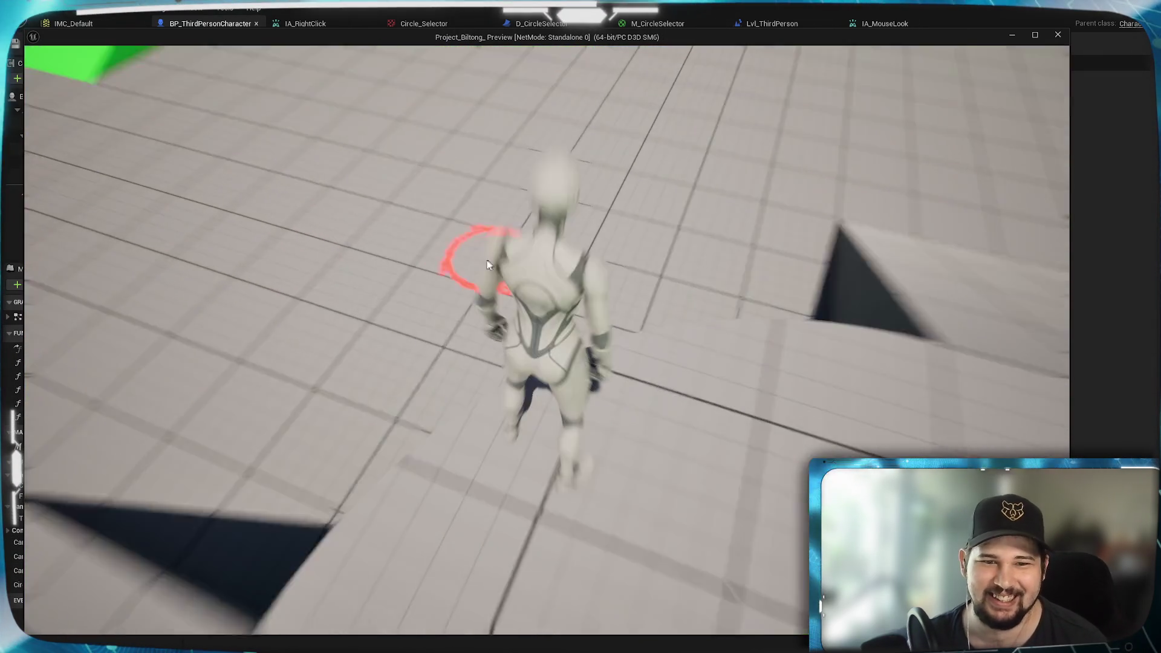
{"action": "scroll", "coordinate": [531, 312], "scroll_direction": "down", "scroll_amount": 8}
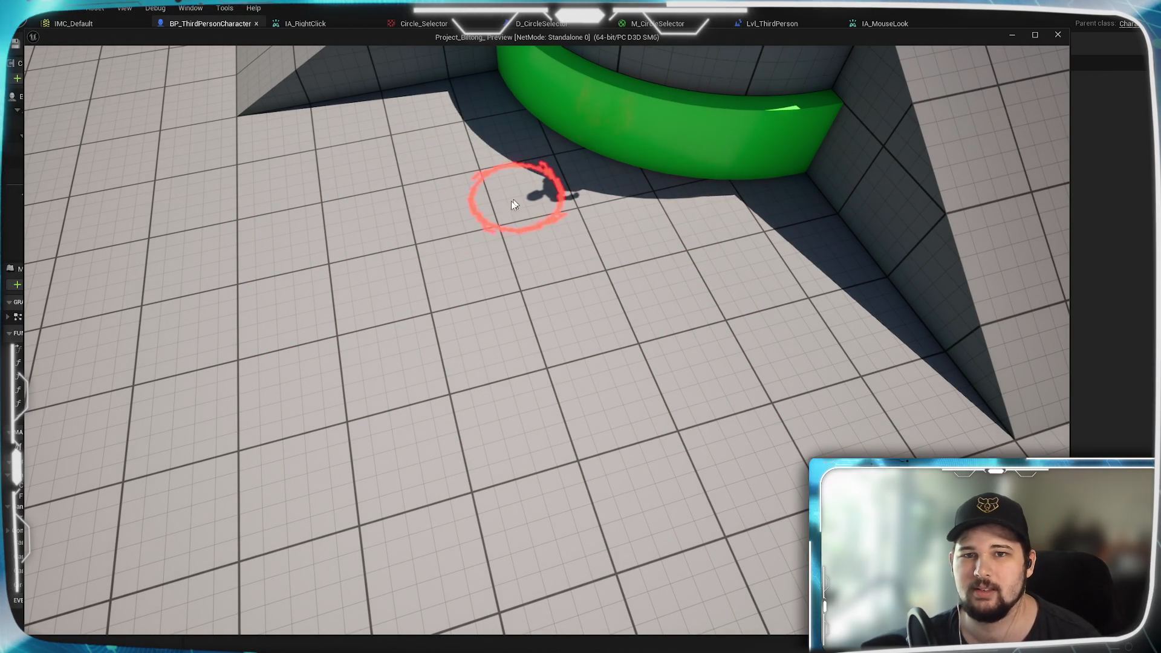
{"action": "scroll", "coordinate": [442, 227], "scroll_direction": "up", "scroll_amount": 8}
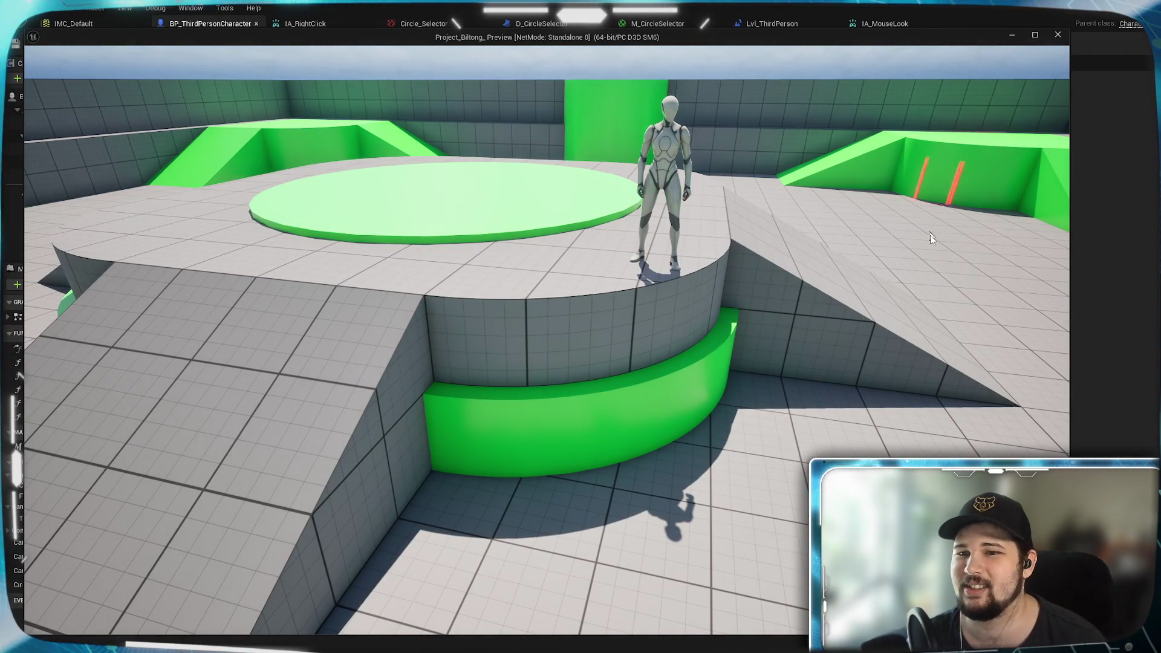
{"action": "left_click_drag", "start_coordinate": [936, 423], "coordinate": [786, 439]}
{"action": "scroll", "coordinate": [740, 445], "scroll_direction": "up", "scroll_amount": 3}
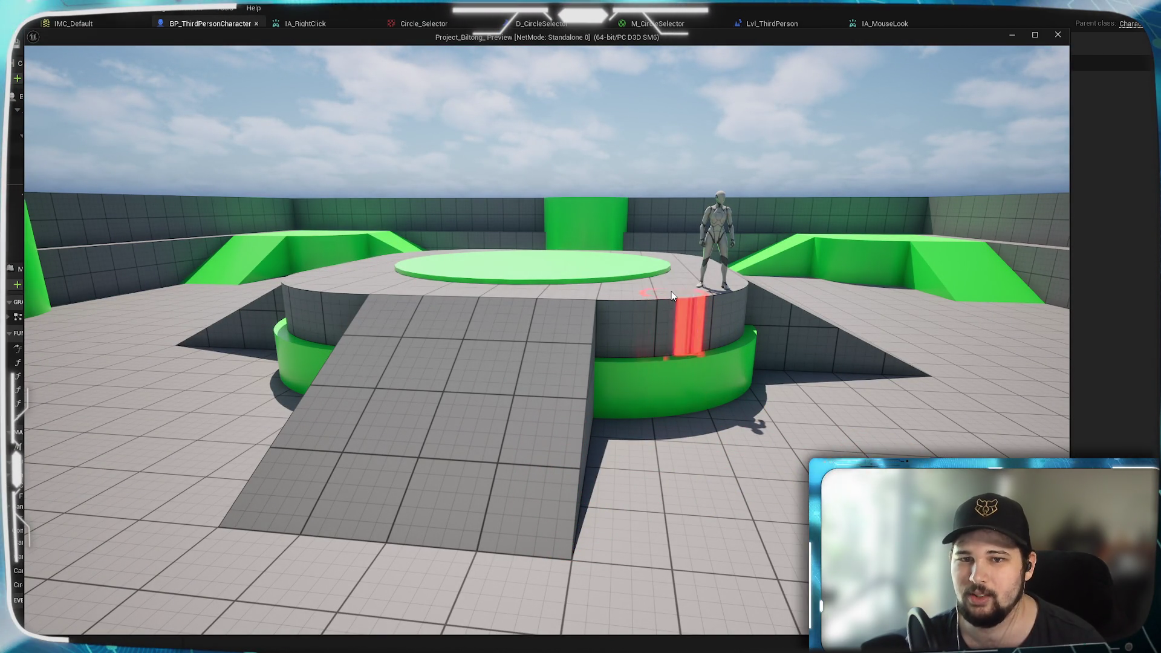
{"action": "mouse_move", "coordinate": [565, 488]}
{"action": "left_mouse_down"}
{"action": "mouse_move", "coordinate": [737, 502]}
{"action": "mouse_move", "coordinate": [593, 404]}
{"action": "left_mouse_up"}
{"action": "scroll", "coordinate": [736, 495], "scroll_direction": "down", "scroll_amount": 3}
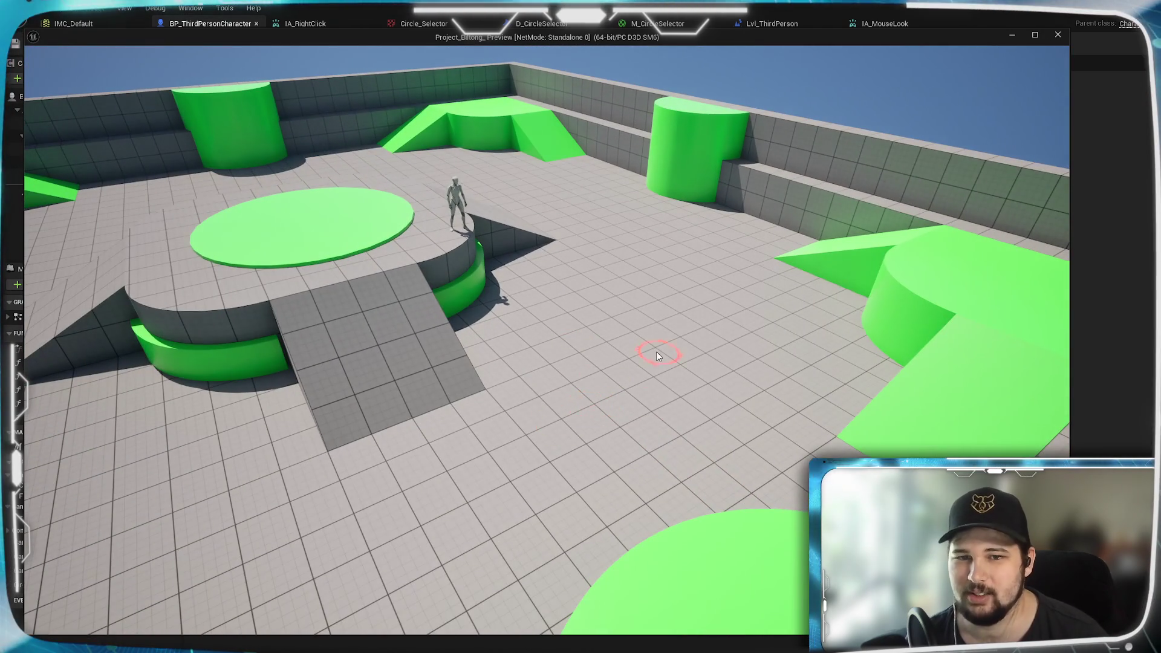
{"action": "scroll", "coordinate": [643, 363], "scroll_direction": "up", "scroll_amount": 5}
{"action": "scroll", "coordinate": [640, 326], "scroll_direction": "down", "scroll_amount": 5}
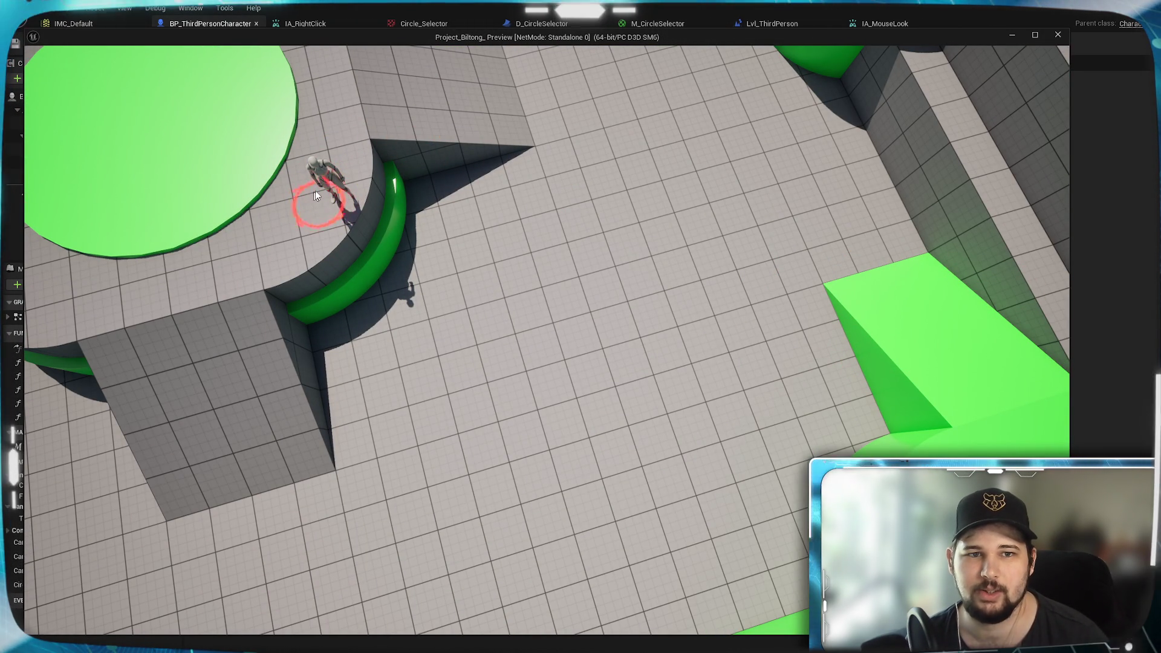
{"action": "mouse_move", "coordinate": [333, 199]}
{"action": "left_mouse_down"}
{"action": "mouse_move", "coordinate": [515, 154]}
{"action": "mouse_move", "coordinate": [454, 290]}
{"action": "mouse_move", "coordinate": [417, 317]}
{"action": "mouse_move", "coordinate": [377, 320]}
{"action": "left_mouse_up"}
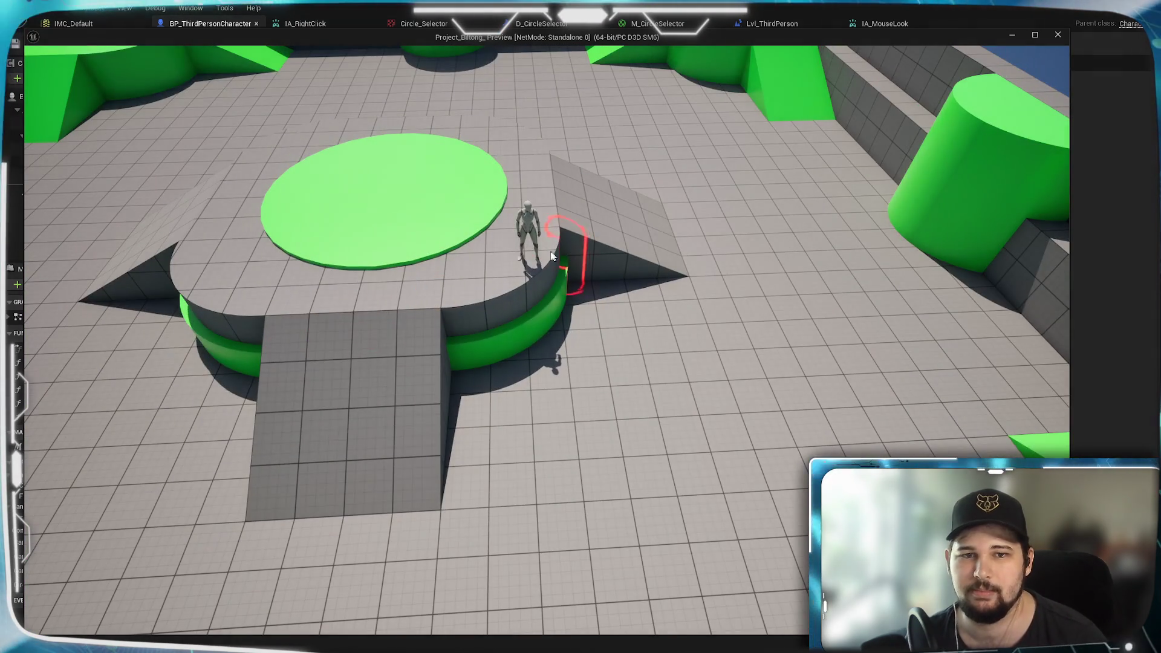
{"action": "mouse_move", "coordinate": [521, 271]}
{"action": "left_mouse_down"}
{"action": "mouse_move", "coordinate": [295, 367]}
{"action": "mouse_move", "coordinate": [541, 339]}
{"action": "mouse_move", "coordinate": [501, 397]}
{"action": "mouse_move", "coordinate": [511, 333]}
{"action": "left_mouse_up"}
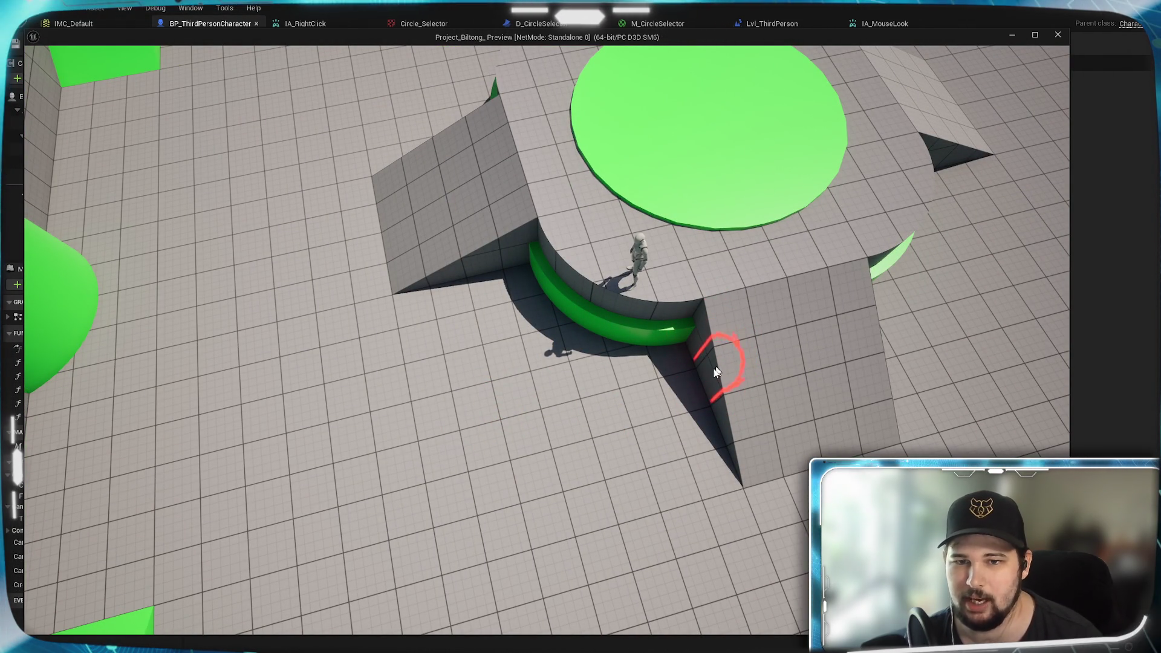
{"action": "key", "text": "Escape"}
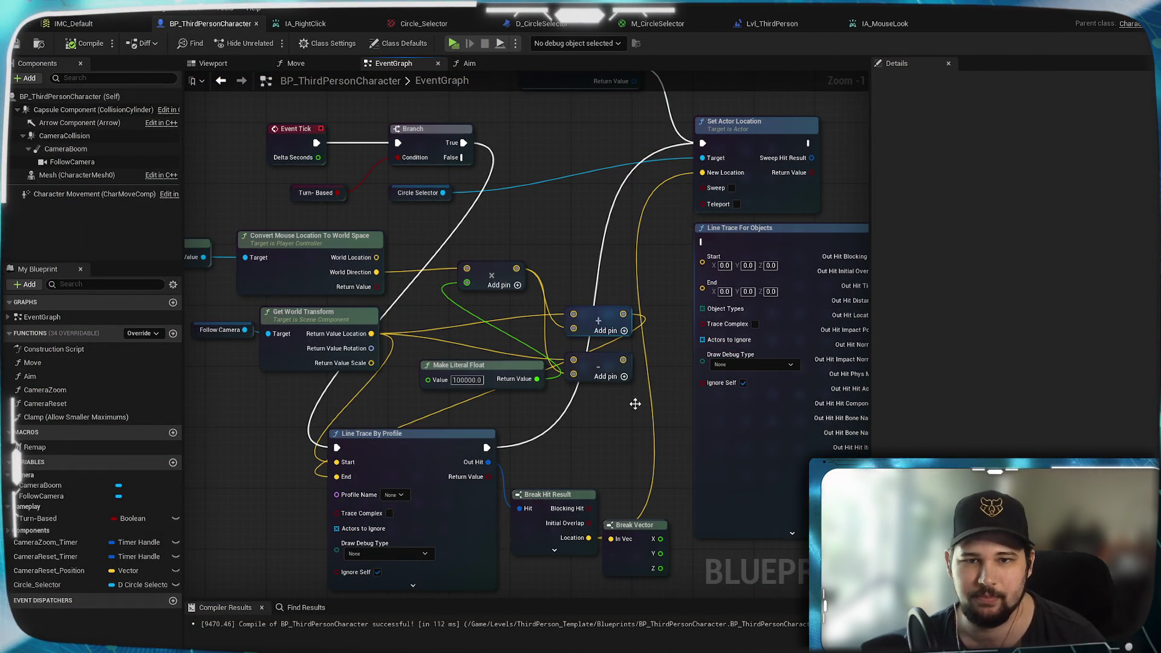
Step: Delete the unneeded subtract node and regroup Make Literal Float, Get Player Controller and camera nodes
{"action": "left_click_drag", "start_coordinate": [566, 443], "coordinate": [637, 357]}
{"action": "left_click", "coordinate": [669, 281]}
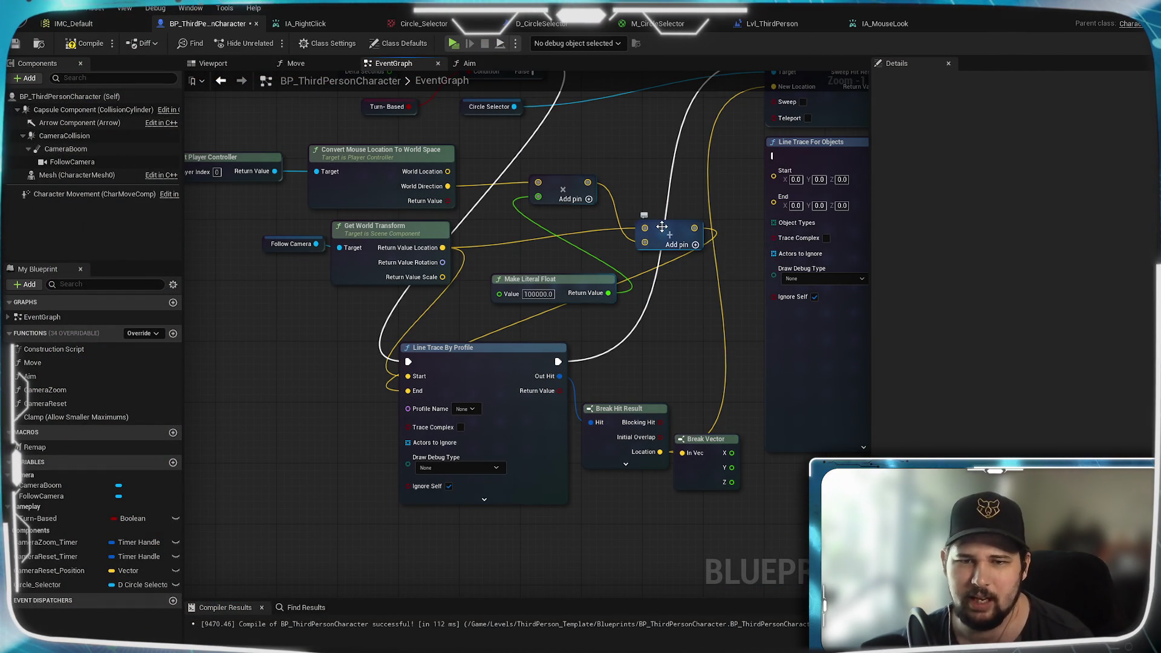
{"action": "key", "text": "Delete"}
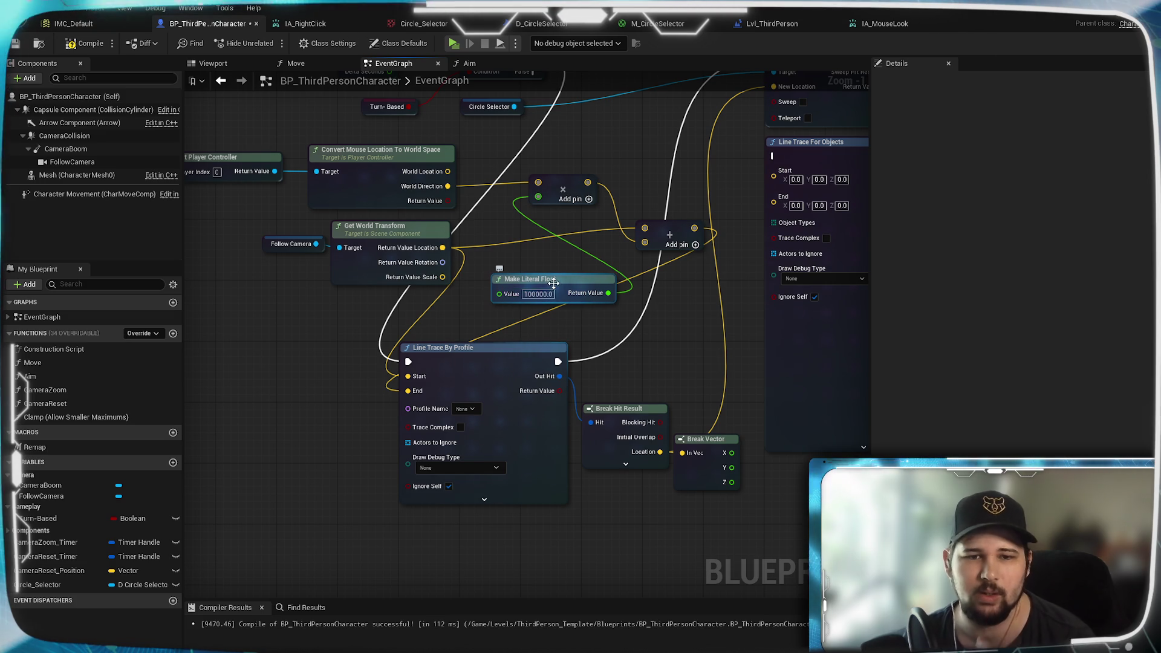
{"action": "mouse_move", "coordinate": [548, 281]}
{"action": "left_mouse_down"}
{"action": "mouse_move", "coordinate": [355, 313]}
{"action": "mouse_move", "coordinate": [285, 311]}
{"action": "left_mouse_up"}
{"action": "mouse_move", "coordinate": [511, 295]}
{"action": "left_mouse_down"}
{"action": "mouse_move", "coordinate": [680, 362]}
{"action": "mouse_move", "coordinate": [608, 399]}
{"action": "left_mouse_up"}
{"action": "left_click_drag", "start_coordinate": [309, 273], "coordinate": [303, 282]}
{"action": "left_click_drag", "start_coordinate": [446, 269], "coordinate": [423, 276]}
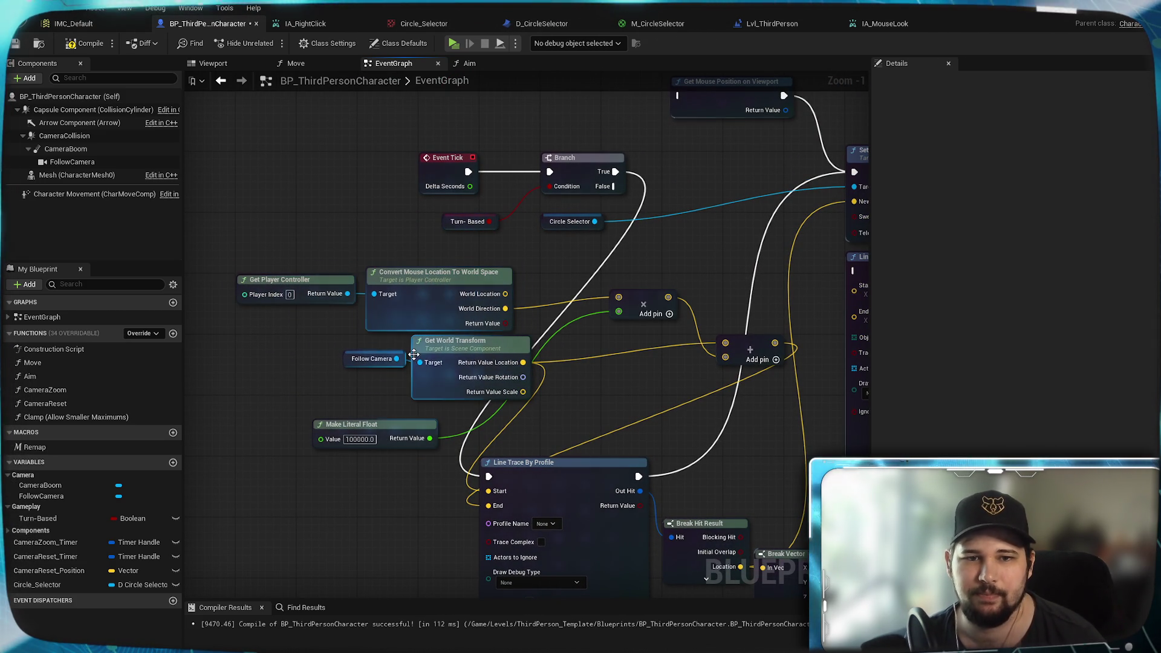
{"action": "left_click_drag", "start_coordinate": [539, 418], "coordinate": [338, 332]}
{"action": "left_click_drag", "start_coordinate": [460, 342], "coordinate": [338, 525]}
Step: Pull Make Literal Float, the multiply and Add nodes, and Follow Camera/Get World Transform closer together
{"action": "scroll", "coordinate": [503, 407], "scroll_direction": "down", "scroll_amount": 3}
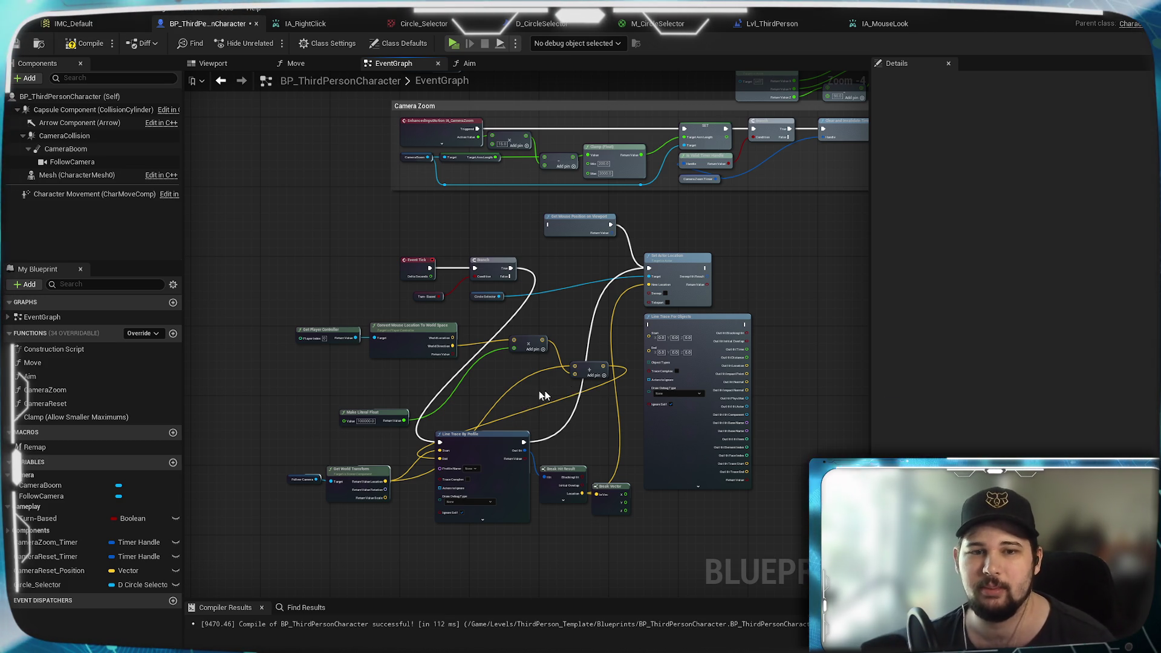
{"action": "scroll", "coordinate": [569, 393], "scroll_direction": "up", "scroll_amount": 5}
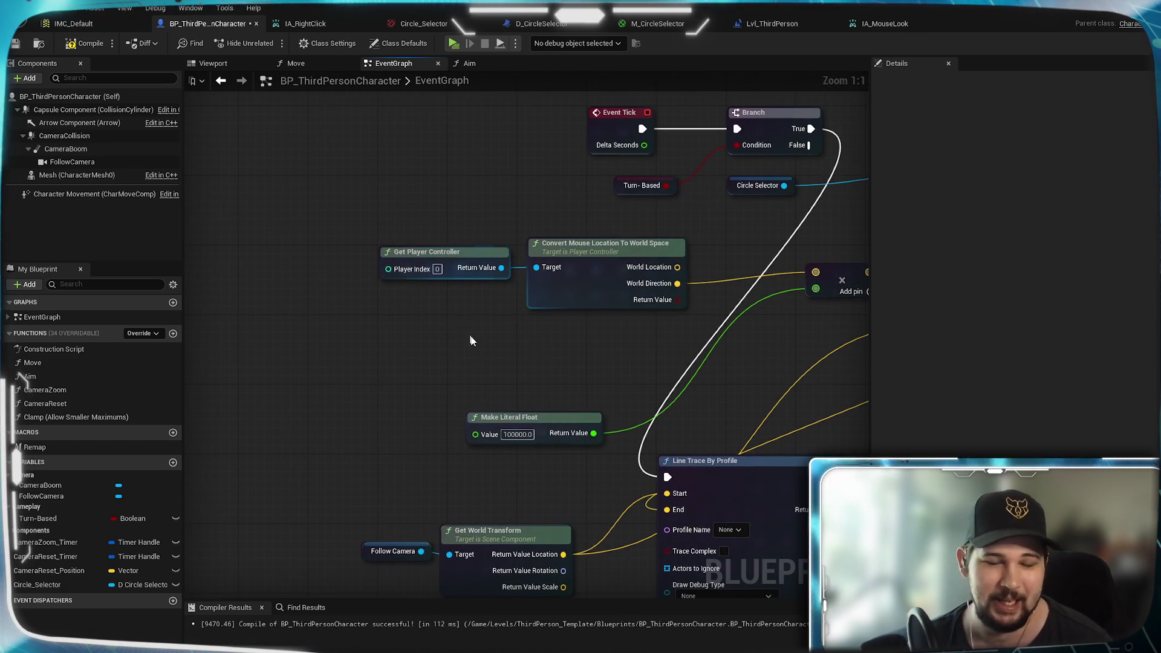
{"action": "left_click_drag", "start_coordinate": [397, 420], "coordinate": [462, 327]}
{"action": "mouse_move", "coordinate": [673, 266]}
{"action": "left_mouse_down"}
{"action": "mouse_move", "coordinate": [594, 275]}
{"action": "mouse_move", "coordinate": [579, 291]}
{"action": "left_mouse_up"}
{"action": "left_click", "coordinate": [532, 383]}
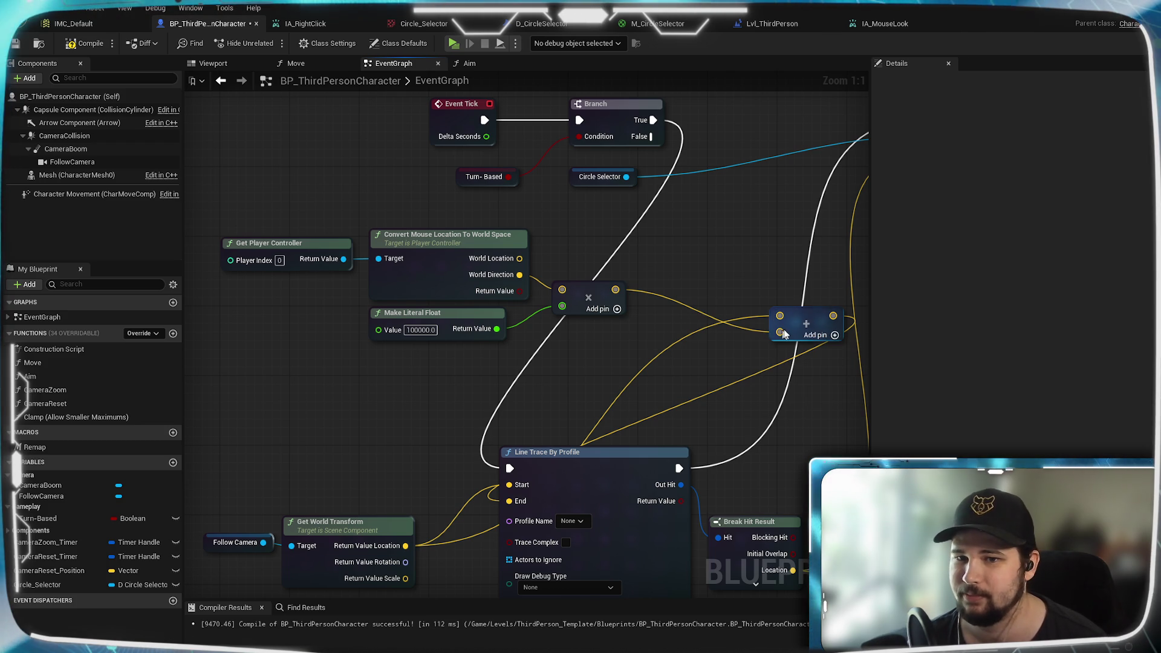
{"action": "left_click_drag", "start_coordinate": [795, 319], "coordinate": [687, 315]}
{"action": "left_click_drag", "start_coordinate": [683, 310], "coordinate": [685, 315]}
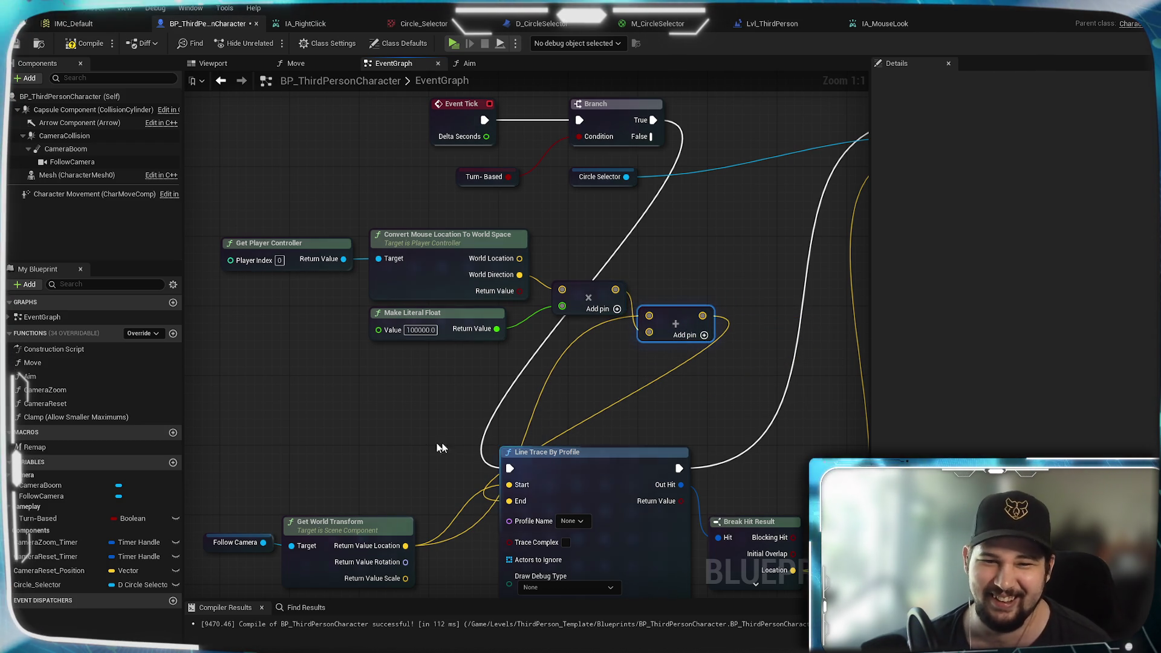
{"action": "left_click_drag", "start_coordinate": [211, 523], "coordinate": [417, 575]}
{"action": "mouse_move", "coordinate": [364, 545]}
{"action": "left_mouse_down"}
{"action": "mouse_move", "coordinate": [382, 388]}
{"action": "mouse_move", "coordinate": [447, 375]}
{"action": "left_mouse_up"}
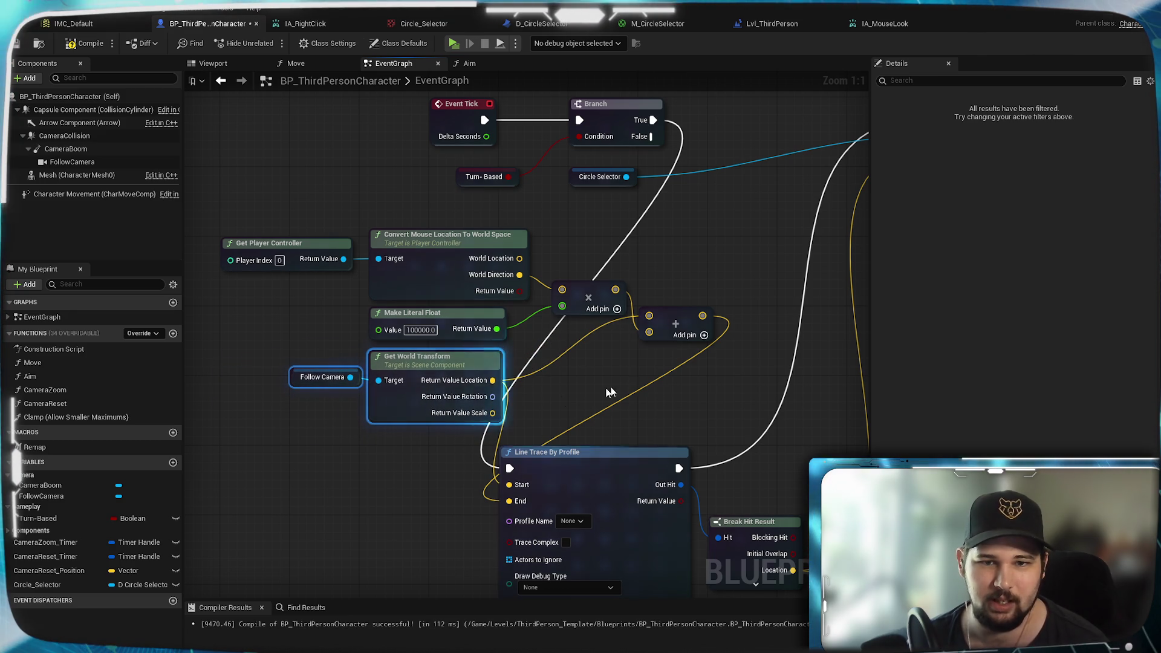
{"action": "left_click", "coordinate": [581, 372]}
Step: Move Line Trace By Profile beside Set Actor Location and delete Line Trace For Objects
{"action": "mouse_move", "coordinate": [591, 381]}
{"action": "left_mouse_down"}
{"action": "mouse_move", "coordinate": [512, 331]}
{"action": "mouse_move", "coordinate": [482, 376]}
{"action": "left_mouse_up"}
{"action": "mouse_move", "coordinate": [515, 446]}
{"action": "left_mouse_down"}
{"action": "mouse_move", "coordinate": [641, 368]}
{"action": "mouse_move", "coordinate": [753, 369]}
{"action": "mouse_move", "coordinate": [763, 334]}
{"action": "left_mouse_up"}
{"action": "mouse_move", "coordinate": [611, 385]}
{"action": "left_mouse_down"}
{"action": "mouse_move", "coordinate": [783, 420]}
{"action": "mouse_move", "coordinate": [267, 446]}
{"action": "left_mouse_up"}
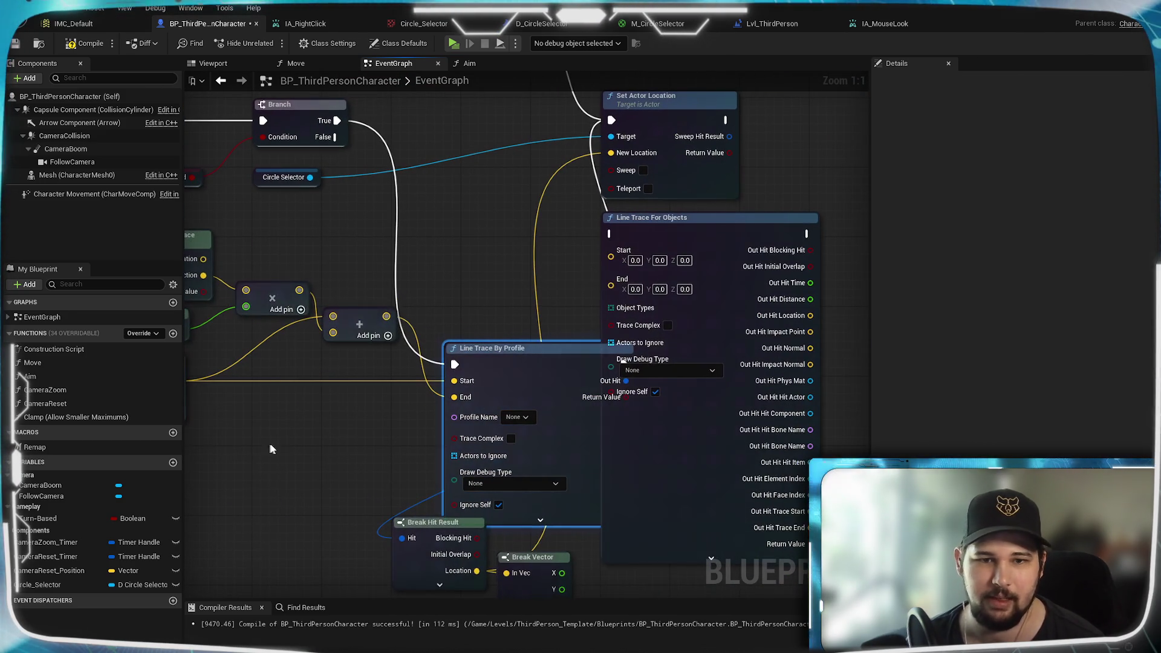
{"action": "scroll", "coordinate": [421, 499], "scroll_direction": "down", "scroll_amount": 4}
{"action": "left_click", "coordinate": [395, 371]}
{"action": "left_click_drag", "start_coordinate": [395, 372], "coordinate": [670, 317]}
{"action": "key", "text": "Delete"}
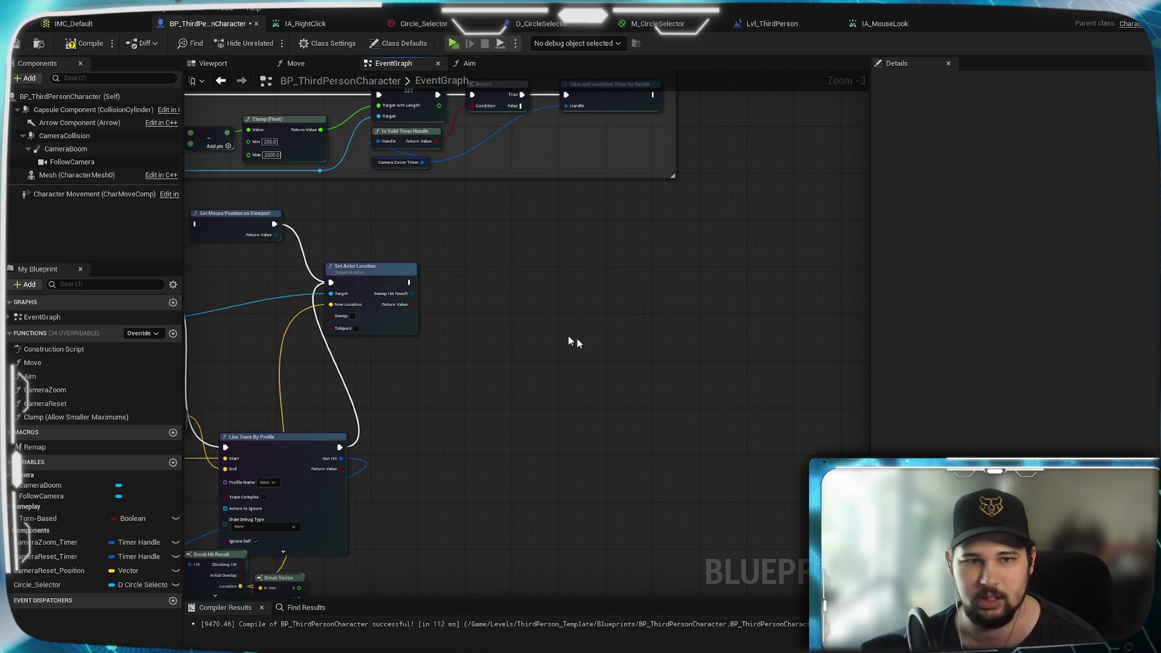
Step: Delete the Get Mouse Position on Viewport node and shift Set Actor Location right
{"action": "left_click_drag", "start_coordinate": [596, 349], "coordinate": [715, 306]}
{"action": "left_click", "coordinate": [465, 200]}
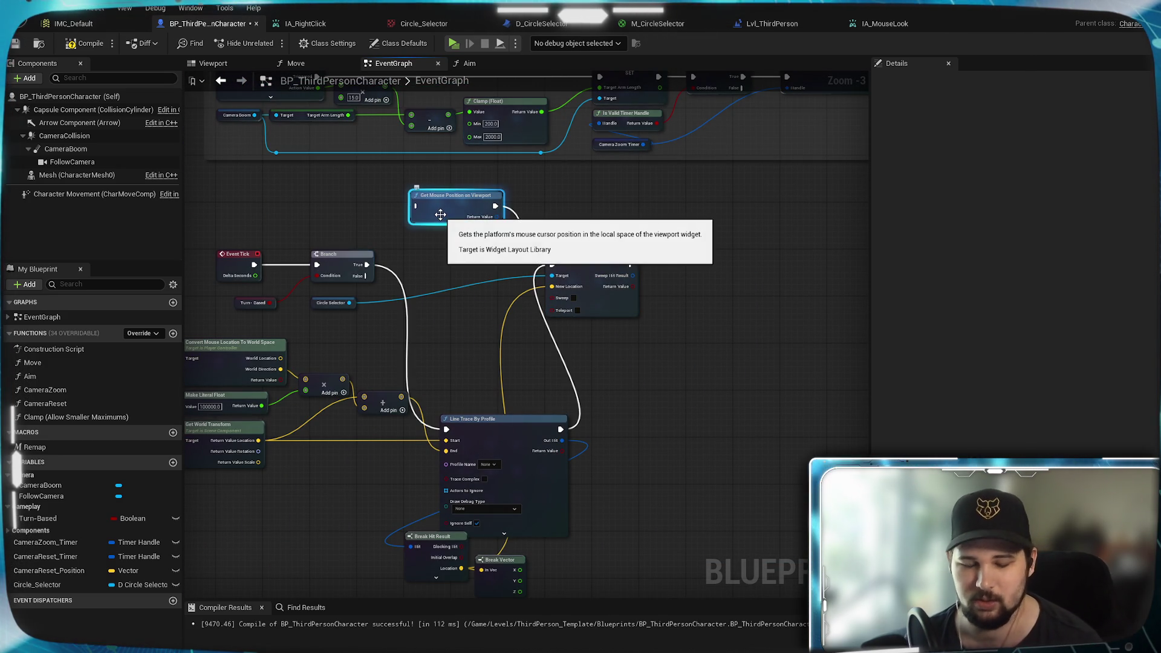
{"action": "key", "text": "Delete"}
{"action": "left_click_drag", "start_coordinate": [629, 251], "coordinate": [865, 257]}
{"action": "left_click_drag", "start_coordinate": [602, 293], "coordinate": [612, 332]}
Step: Move Line Trace By Profile and the Add node up beside Branch, adding a reroute on the Start wire
{"action": "left_click_drag", "start_coordinate": [582, 394], "coordinate": [590, 232]}
{"action": "scroll", "coordinate": [507, 314], "scroll_direction": "up", "scroll_amount": 3}
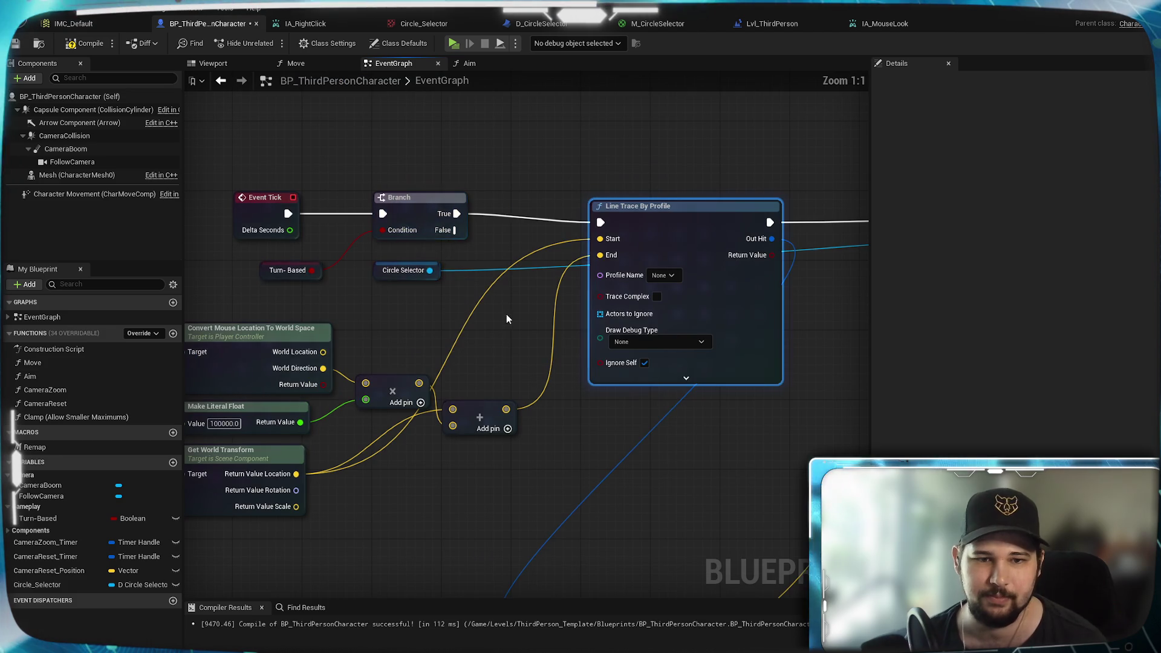
{"action": "mouse_move", "coordinate": [685, 394]}
{"action": "left_mouse_down"}
{"action": "mouse_move", "coordinate": [688, 321]}
{"action": "mouse_move", "coordinate": [684, 339]}
{"action": "left_mouse_up"}
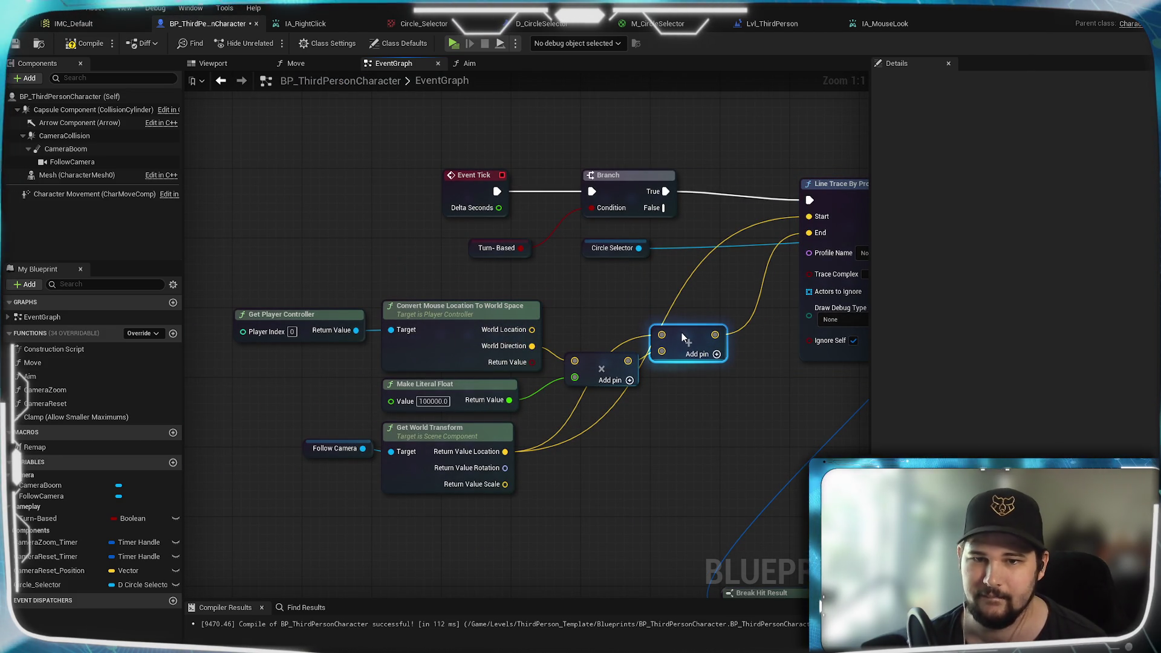
{"action": "left_click", "coordinate": [611, 351]}
{"action": "left_click_drag", "start_coordinate": [611, 351], "coordinate": [516, 397]}
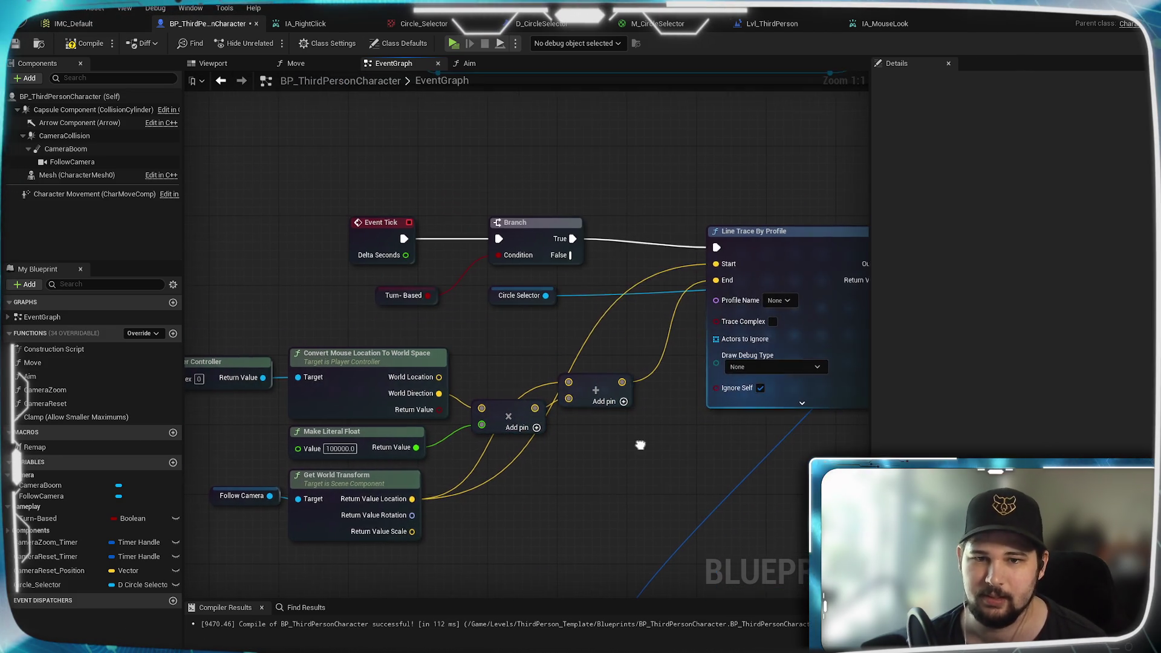
{"action": "double_click", "coordinate": [579, 356]}
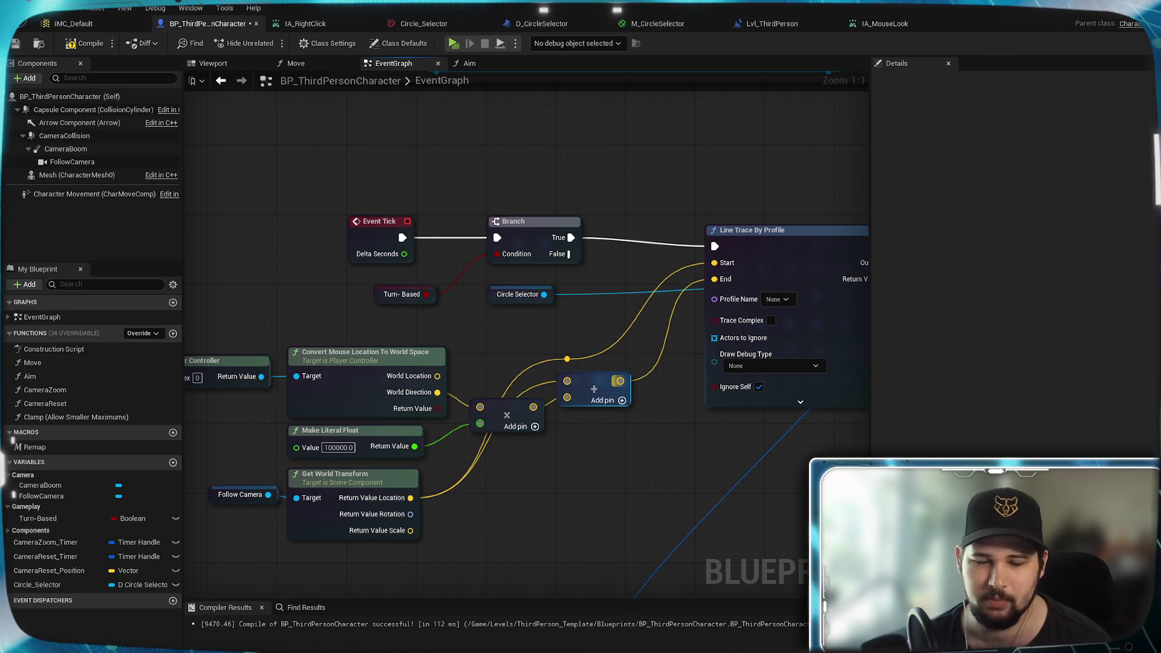
{"action": "left_click_drag", "start_coordinate": [697, 391], "coordinate": [561, 422]}
{"action": "mouse_move", "coordinate": [390, 387]}
{"action": "left_mouse_down"}
{"action": "mouse_move", "coordinate": [468, 324]}
{"action": "mouse_move", "coordinate": [768, 470]}
{"action": "left_mouse_up"}
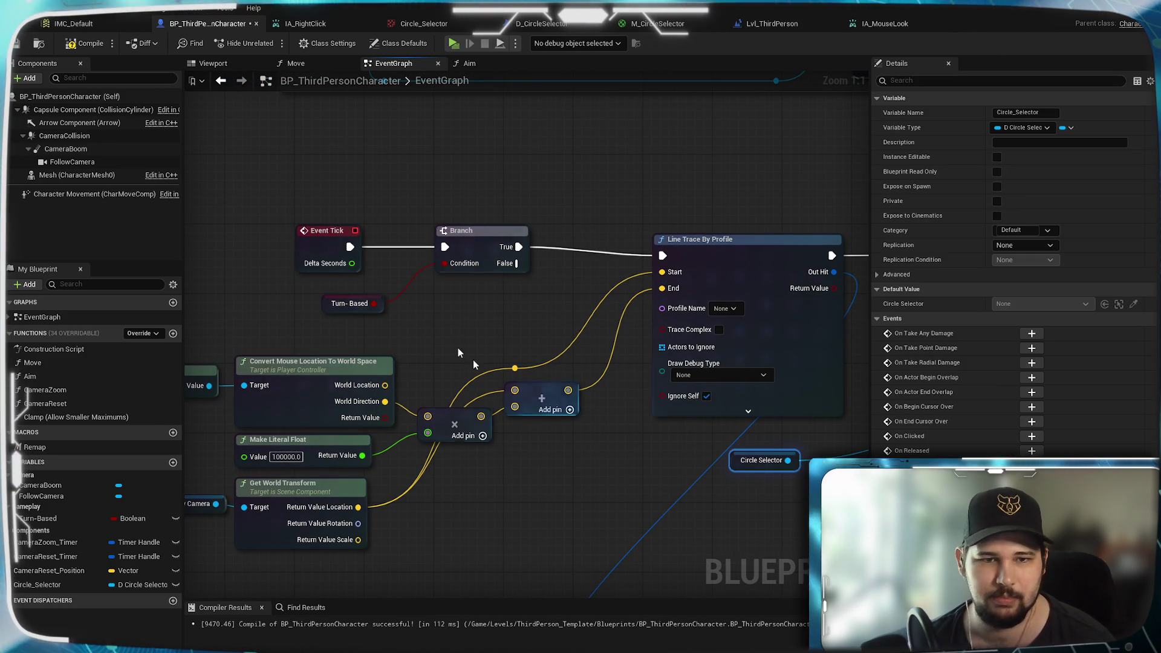
Step: Tighten Branch and Line Trace By Profile, place Turn-Based below Branch, and level Event Tick with Branch
{"action": "left_click", "coordinate": [484, 257]}
{"action": "left_click_drag", "start_coordinate": [497, 264], "coordinate": [474, 264]}
{"action": "mouse_move", "coordinate": [721, 252]}
{"action": "left_mouse_down"}
{"action": "mouse_move", "coordinate": [709, 253]}
{"action": "mouse_move", "coordinate": [689, 353]}
{"action": "mouse_move", "coordinate": [684, 342]}
{"action": "mouse_move", "coordinate": [694, 350]}
{"action": "left_mouse_up"}
{"action": "mouse_move", "coordinate": [417, 335]}
{"action": "left_mouse_down"}
{"action": "mouse_move", "coordinate": [670, 321]}
{"action": "mouse_move", "coordinate": [462, 321]}
{"action": "left_mouse_up"}
{"action": "left_click_drag", "start_coordinate": [730, 323], "coordinate": [695, 324]}
{"action": "mouse_move", "coordinate": [590, 265]}
{"action": "left_mouse_down"}
{"action": "mouse_move", "coordinate": [684, 288]}
{"action": "mouse_move", "coordinate": [621, 322]}
{"action": "mouse_move", "coordinate": [634, 320]}
{"action": "left_mouse_up"}
{"action": "left_click_drag", "start_coordinate": [637, 250], "coordinate": [704, 264]}
{"action": "mouse_move", "coordinate": [563, 340]}
{"action": "left_mouse_down"}
{"action": "mouse_move", "coordinate": [670, 392]}
{"action": "mouse_move", "coordinate": [649, 392]}
{"action": "left_mouse_up"}
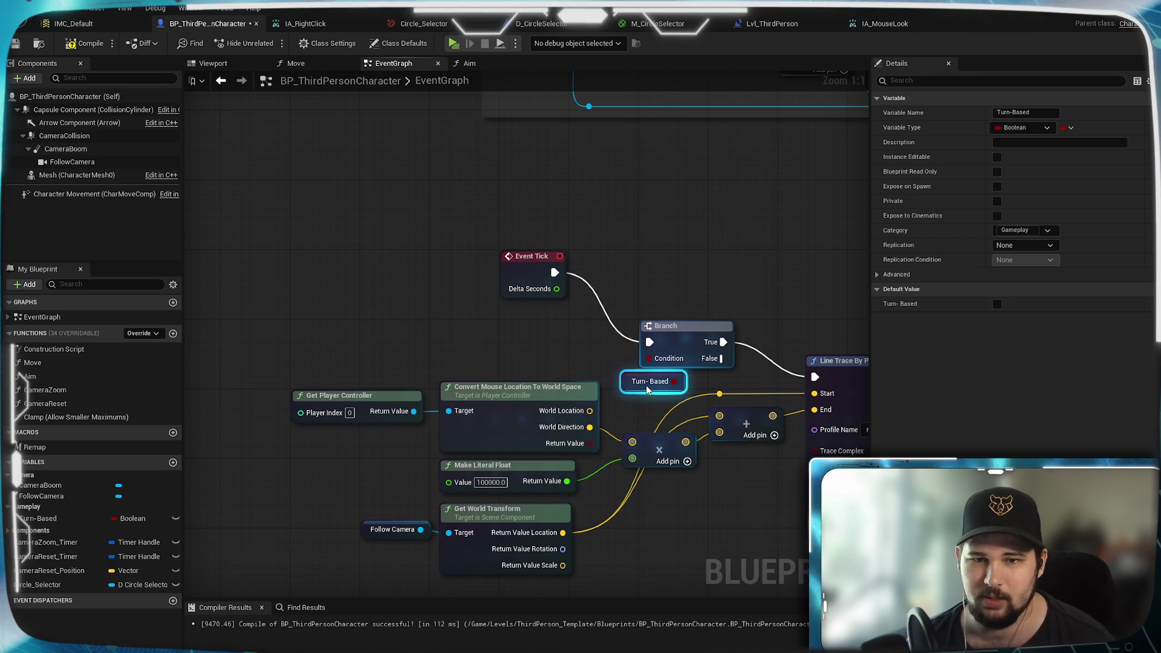
{"action": "left_click", "coordinate": [694, 235]}
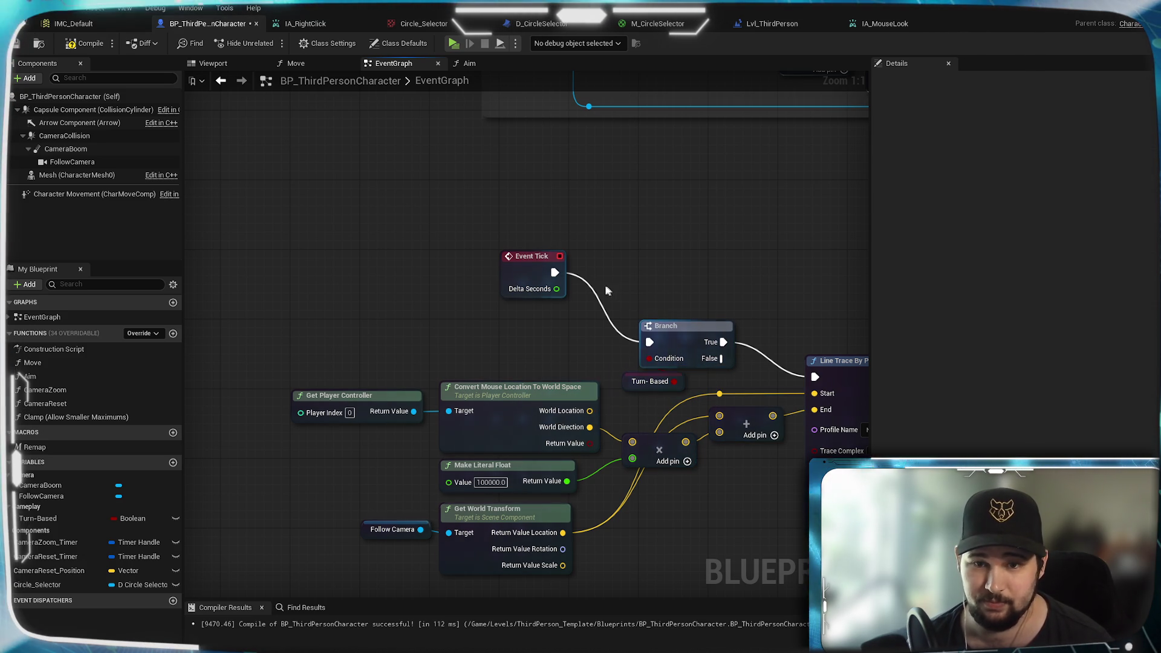
{"action": "mouse_move", "coordinate": [555, 355]}
{"action": "left_mouse_down"}
{"action": "mouse_move", "coordinate": [561, 333]}
{"action": "mouse_move", "coordinate": [595, 335]}
{"action": "mouse_move", "coordinate": [489, 333]}
{"action": "mouse_move", "coordinate": [522, 343]}
{"action": "left_mouse_up"}
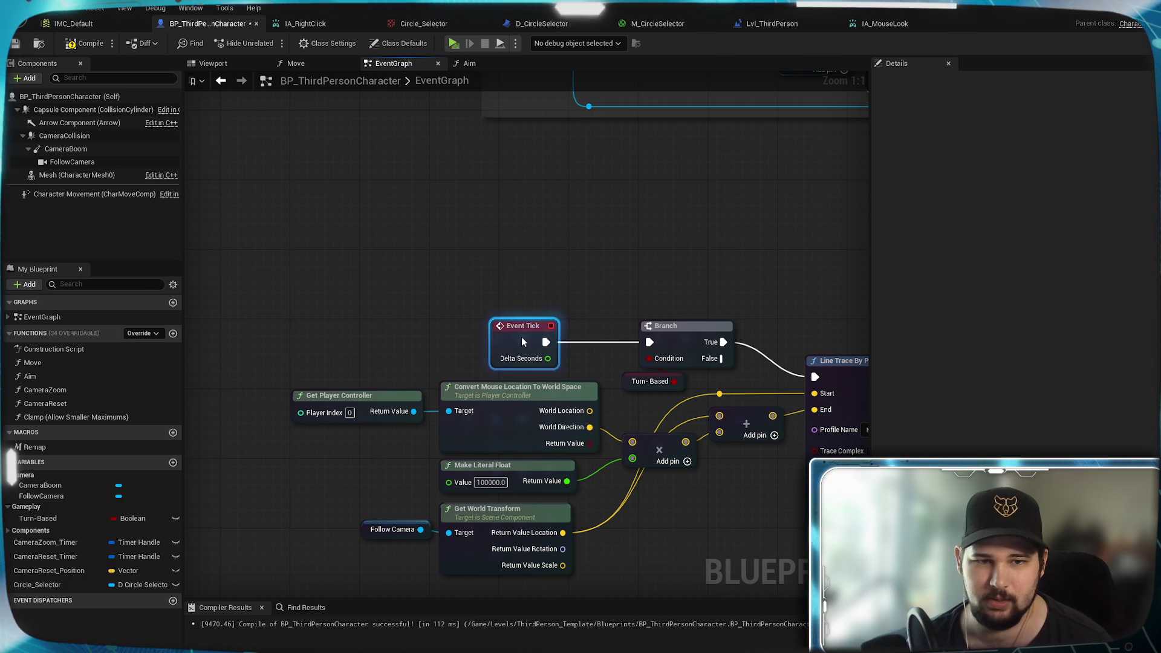
Step: Move Set Actor Location beside Line Trace By Profile and shift it and Circle Selector slightly left
{"action": "scroll", "coordinate": [526, 375], "scroll_direction": "down", "scroll_amount": 3}
{"action": "mouse_move", "coordinate": [647, 474]}
{"action": "left_mouse_down"}
{"action": "mouse_move", "coordinate": [526, 375]}
{"action": "mouse_move", "coordinate": [139, 463]}
{"action": "left_mouse_up"}
{"action": "left_click_drag", "start_coordinate": [653, 295], "coordinate": [425, 377]}
{"action": "scroll", "coordinate": [434, 361], "scroll_direction": "up", "scroll_amount": 3}
{"action": "mouse_move", "coordinate": [344, 332]}
{"action": "left_mouse_down"}
{"action": "mouse_move", "coordinate": [611, 382]}
{"action": "mouse_move", "coordinate": [719, 387]}
{"action": "left_mouse_up"}
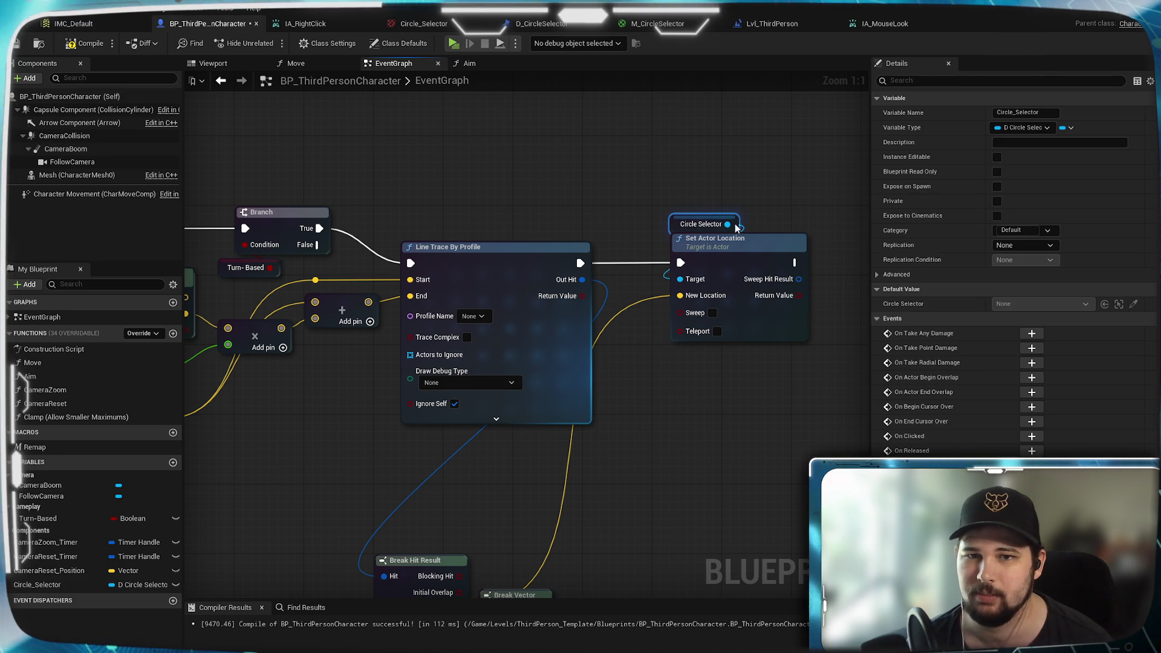
{"action": "left_click", "coordinate": [756, 178]}
{"action": "left_click_drag", "start_coordinate": [756, 284], "coordinate": [732, 249]}
{"action": "left_click", "coordinate": [704, 416]}
Step: Delete the unused Break Vector node and place Break Hit Result under Set Actor Location
{"action": "mouse_move", "coordinate": [541, 537]}
{"action": "left_mouse_down"}
{"action": "mouse_move", "coordinate": [581, 377]}
{"action": "mouse_move", "coordinate": [611, 435]}
{"action": "left_mouse_up"}
{"action": "left_click_drag", "start_coordinate": [608, 530], "coordinate": [610, 530]}
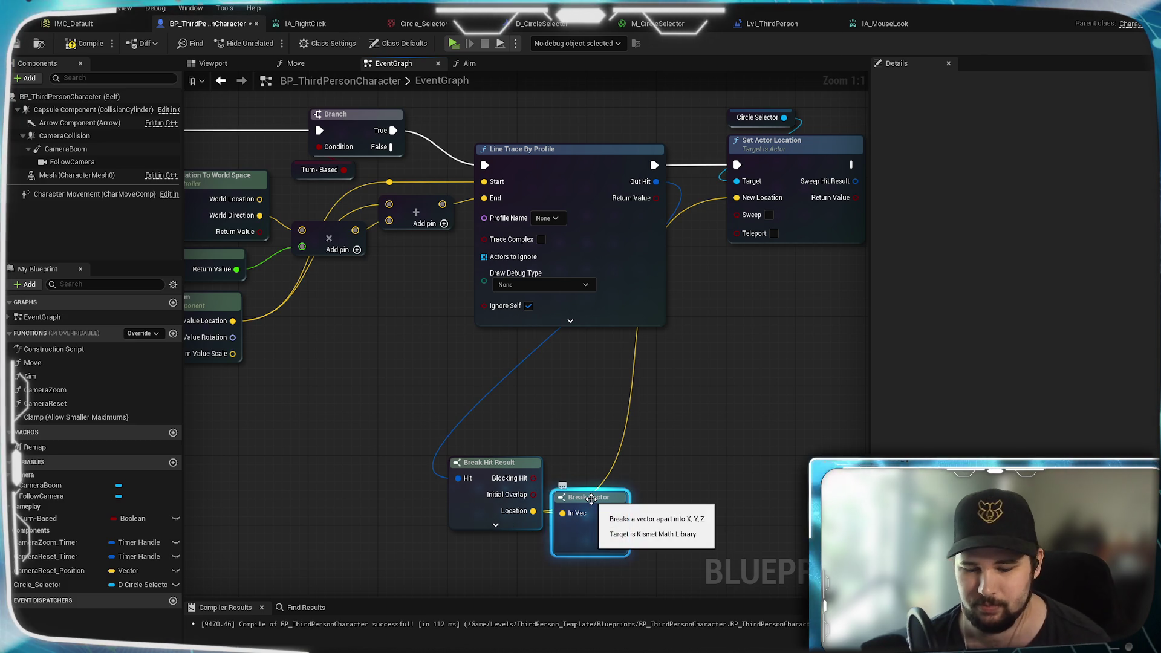
{"action": "key", "text": "Delete"}
{"action": "mouse_move", "coordinate": [504, 463]}
{"action": "left_mouse_down"}
{"action": "mouse_move", "coordinate": [751, 358]}
{"action": "mouse_move", "coordinate": [751, 288]}
{"action": "mouse_move", "coordinate": [781, 262]}
{"action": "left_mouse_up"}
{"action": "mouse_move", "coordinate": [752, 356]}
{"action": "left_mouse_down"}
{"action": "mouse_move", "coordinate": [662, 454]}
{"action": "mouse_move", "coordinate": [583, 506]}
{"action": "mouse_move", "coordinate": [743, 369]}
{"action": "mouse_move", "coordinate": [666, 413]}
{"action": "left_mouse_up"}
Step: Split the Out Hit pin and recombine it, then compile and save the blueprint
{"action": "right_click", "coordinate": [586, 251]}
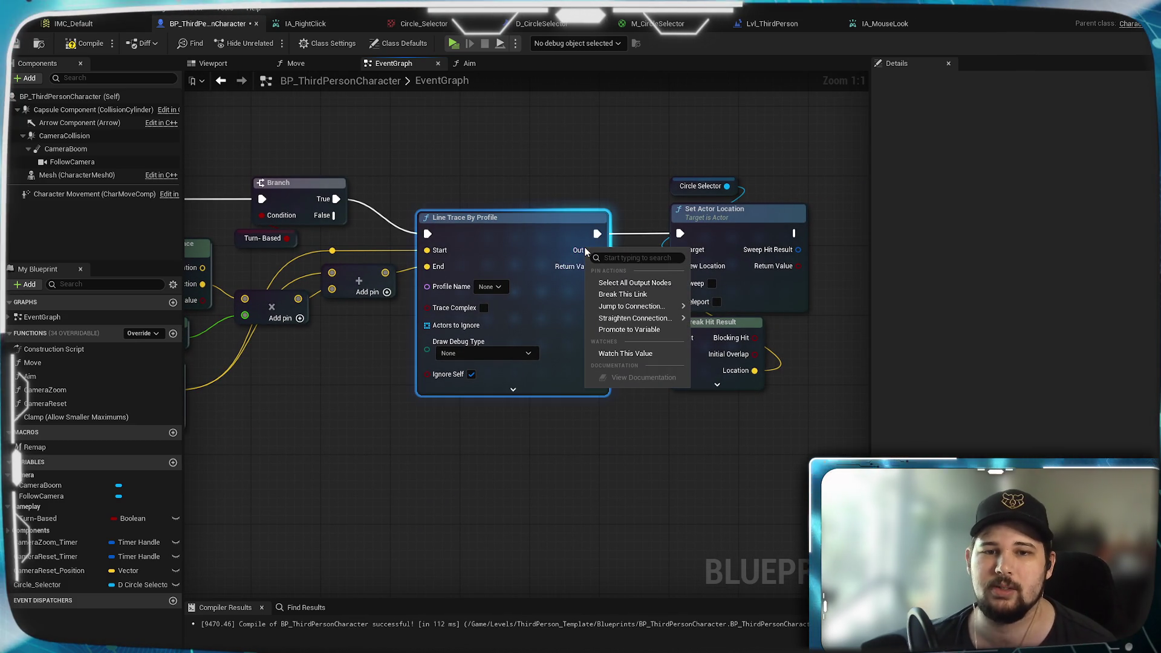
{"action": "left_click", "coordinate": [679, 492]}
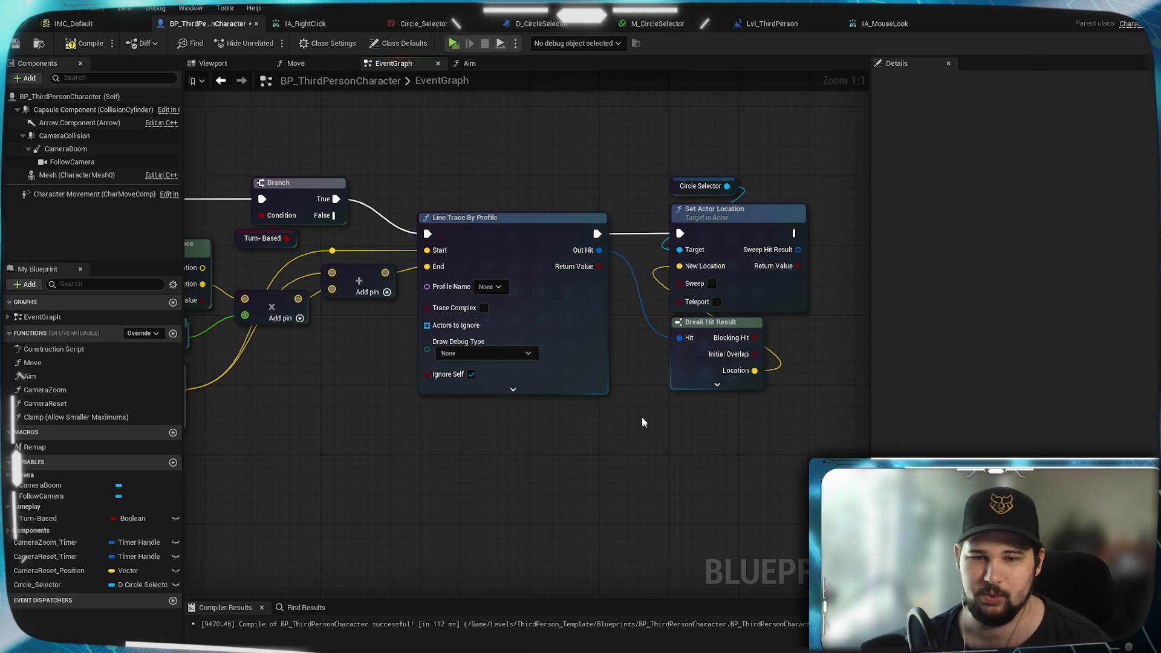
{"action": "left_click_drag", "start_coordinate": [639, 255], "coordinate": [617, 371]}
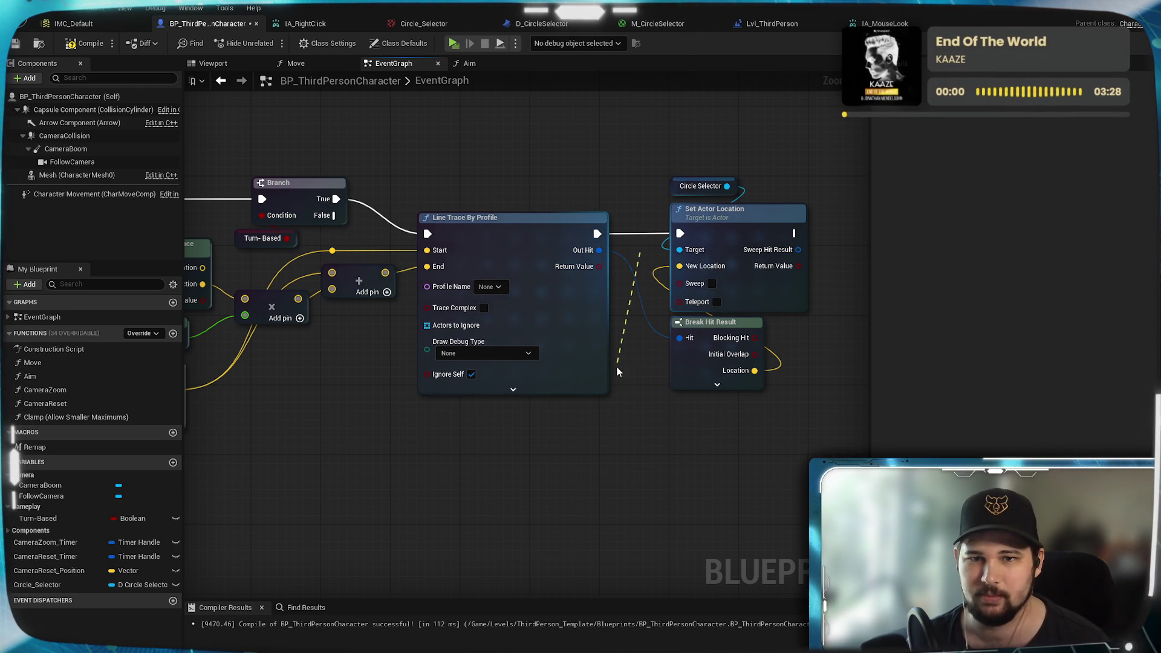
{"action": "right_click", "coordinate": [584, 253]}
{"action": "left_click", "coordinate": [612, 300]}
{"action": "mouse_move", "coordinate": [684, 494]}
{"action": "left_mouse_down"}
{"action": "mouse_move", "coordinate": [763, 403]}
{"action": "mouse_move", "coordinate": [936, 411]}
{"action": "mouse_move", "coordinate": [441, 420]}
{"action": "mouse_move", "coordinate": [600, 485]}
{"action": "left_mouse_up"}
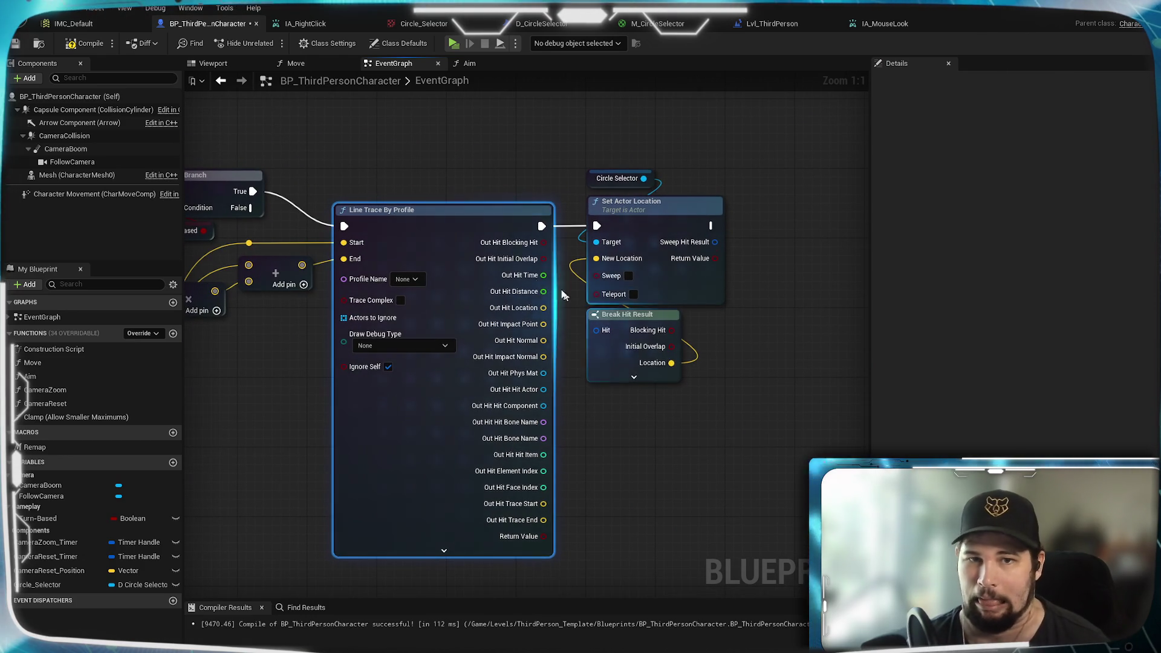
{"action": "right_click", "coordinate": [526, 266]}
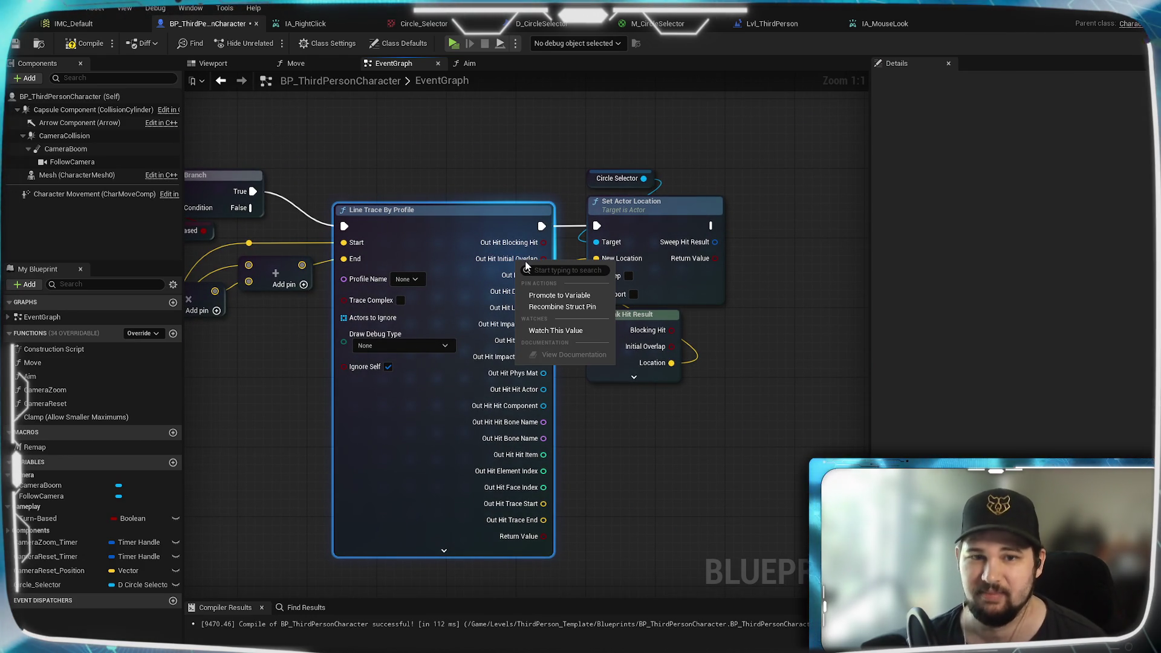
{"action": "left_click", "coordinate": [551, 307]}
{"action": "left_click_drag", "start_coordinate": [515, 243], "coordinate": [596, 332]}
{"action": "mouse_move", "coordinate": [559, 494]}
{"action": "left_mouse_down"}
{"action": "mouse_move", "coordinate": [522, 566]}
{"action": "mouse_move", "coordinate": [573, 523]}
{"action": "mouse_move", "coordinate": [593, 562]}
{"action": "mouse_move", "coordinate": [581, 559]}
{"action": "left_mouse_up"}
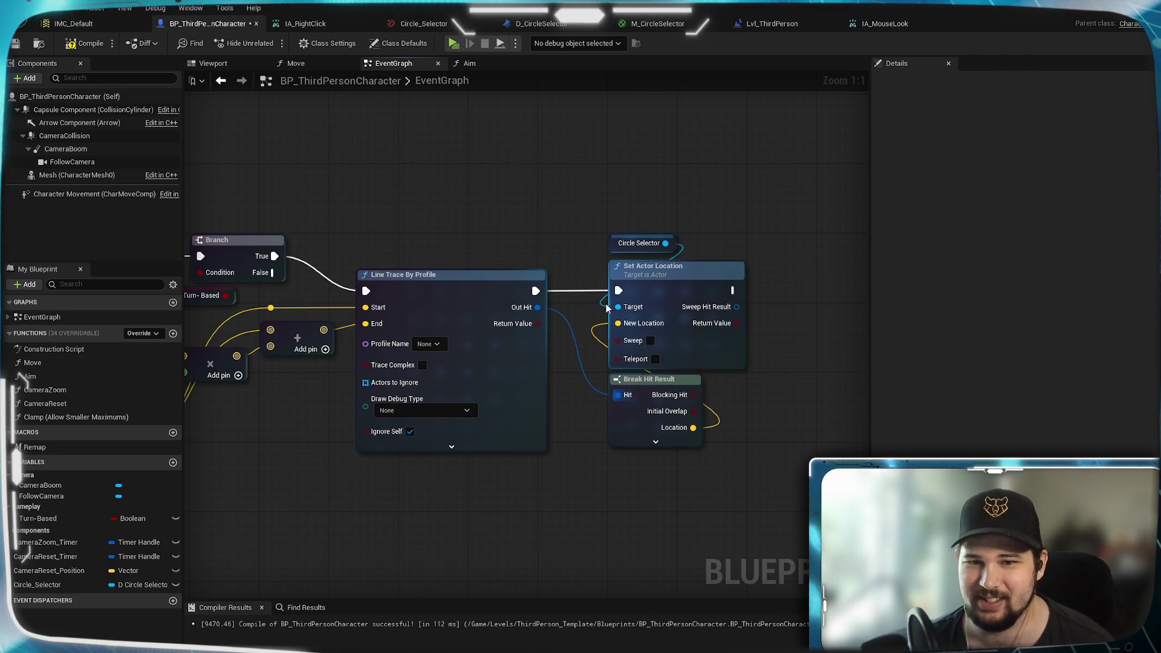
{"action": "left_click", "coordinate": [85, 44]}
{"action": "left_click", "coordinate": [15, 44]}
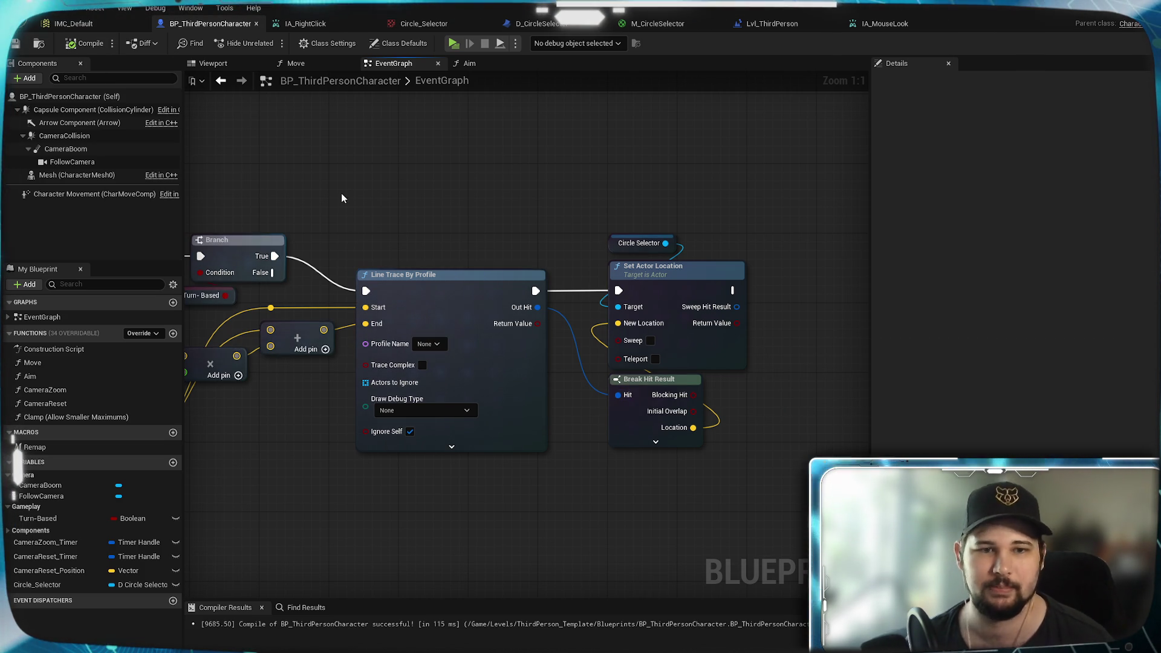
Step: Move the Turn-Based getter up beside the Branch it feeds and save
{"action": "mouse_move", "coordinate": [358, 261]}
{"action": "left_mouse_down"}
{"action": "mouse_move", "coordinate": [548, 313]}
{"action": "mouse_move", "coordinate": [610, 217]}
{"action": "left_mouse_up"}
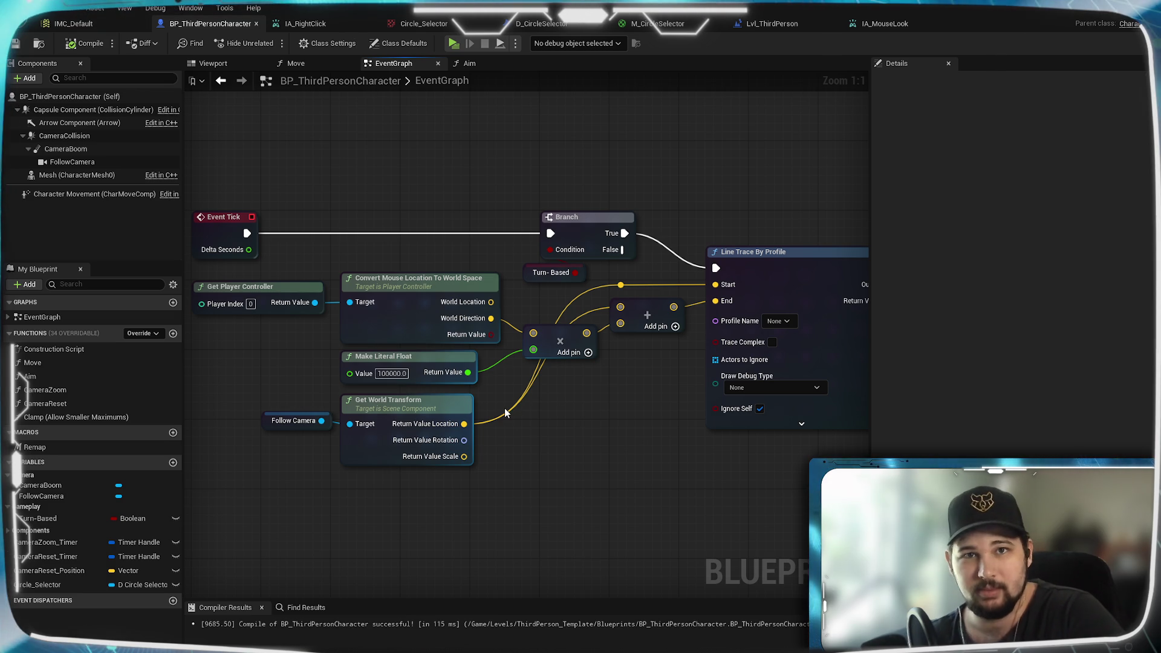
{"action": "scroll", "coordinate": [506, 412], "scroll_direction": "down", "scroll_amount": 3}
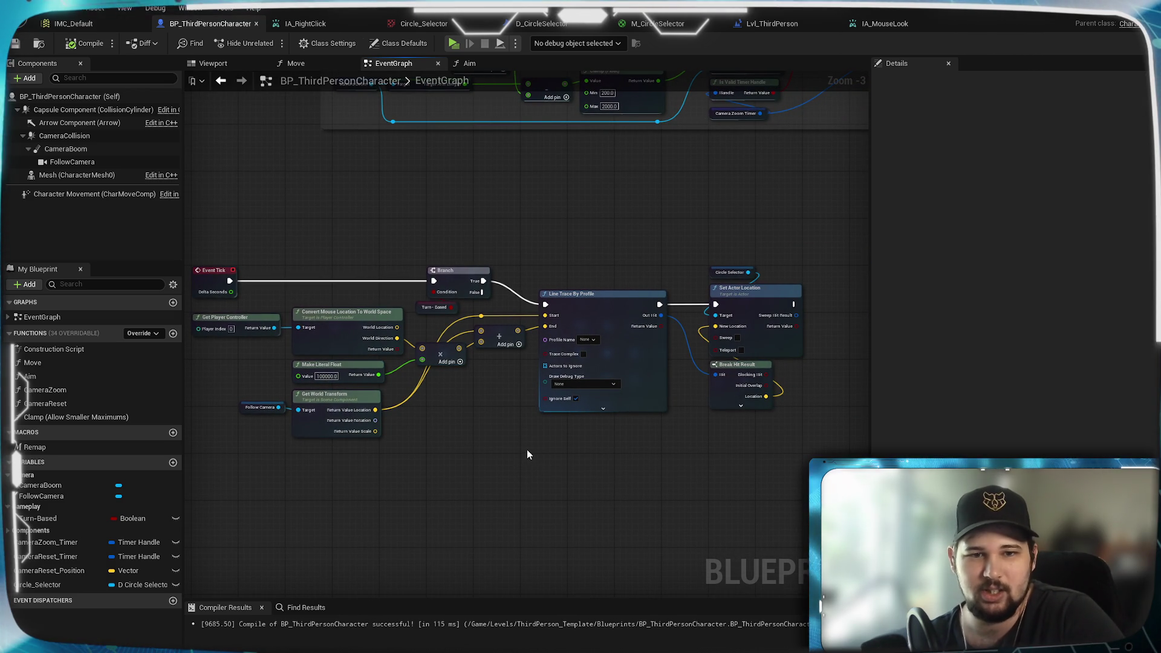
{"action": "mouse_move", "coordinate": [491, 435]}
{"action": "left_mouse_down"}
{"action": "mouse_move", "coordinate": [316, 428]}
{"action": "mouse_move", "coordinate": [583, 433]}
{"action": "mouse_move", "coordinate": [481, 444]}
{"action": "mouse_move", "coordinate": [630, 435]}
{"action": "mouse_move", "coordinate": [571, 422]}
{"action": "left_mouse_up"}
{"action": "scroll", "coordinate": [481, 444], "scroll_direction": "up", "scroll_amount": 1}
{"action": "scroll", "coordinate": [481, 444], "scroll_direction": "down", "scroll_amount": 1}
{"action": "scroll", "coordinate": [498, 311], "scroll_direction": "up", "scroll_amount": 3}
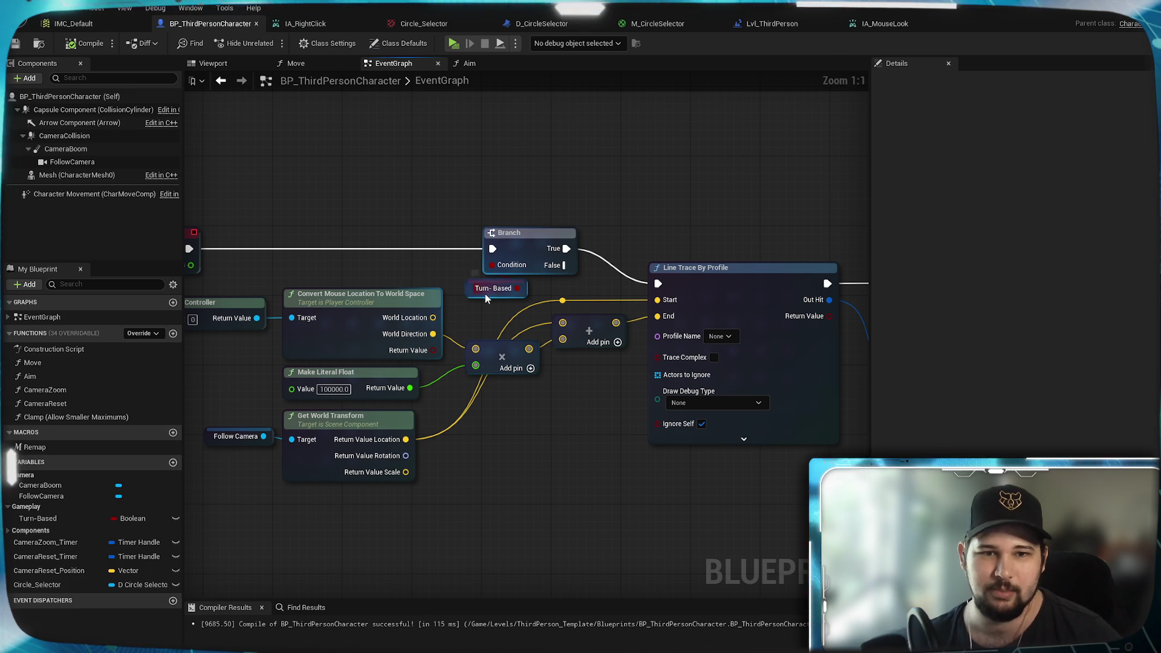
{"action": "left_click_drag", "start_coordinate": [482, 297], "coordinate": [314, 276]}
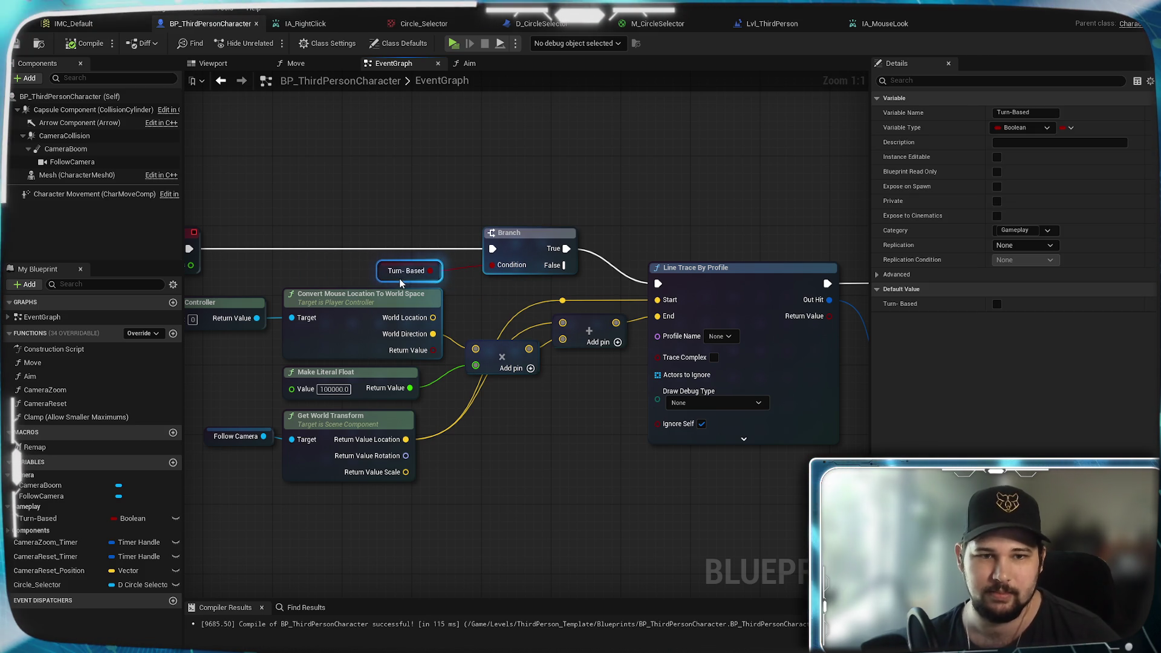
{"action": "left_click", "coordinate": [359, 258]}
{"action": "left_click", "coordinate": [15, 43]}
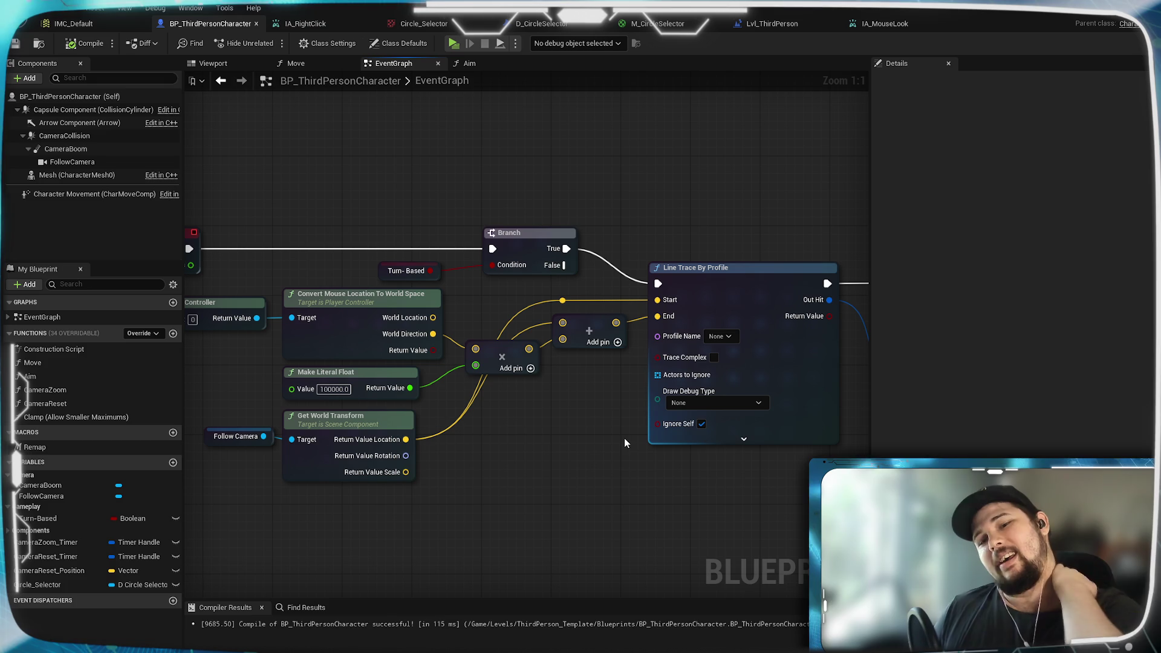
Step: Move the Set Input Mode Game And UI node aside
{"action": "scroll", "coordinate": [623, 433], "scroll_direction": "down", "scroll_amount": 6}
{"action": "mouse_move", "coordinate": [617, 452]}
{"action": "left_mouse_down"}
{"action": "mouse_move", "coordinate": [623, 332]}
{"action": "mouse_move", "coordinate": [450, 572]}
{"action": "left_mouse_up"}
{"action": "scroll", "coordinate": [500, 378], "scroll_direction": "up", "scroll_amount": 6}
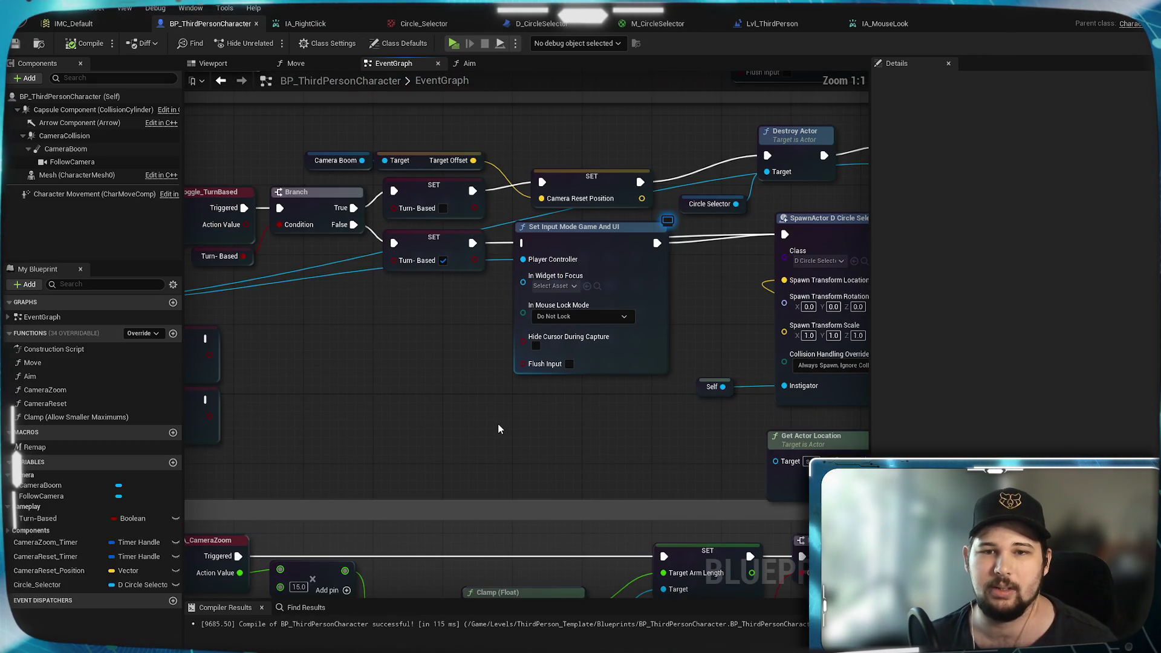
{"action": "left_click_drag", "start_coordinate": [581, 234], "coordinate": [582, 325]}
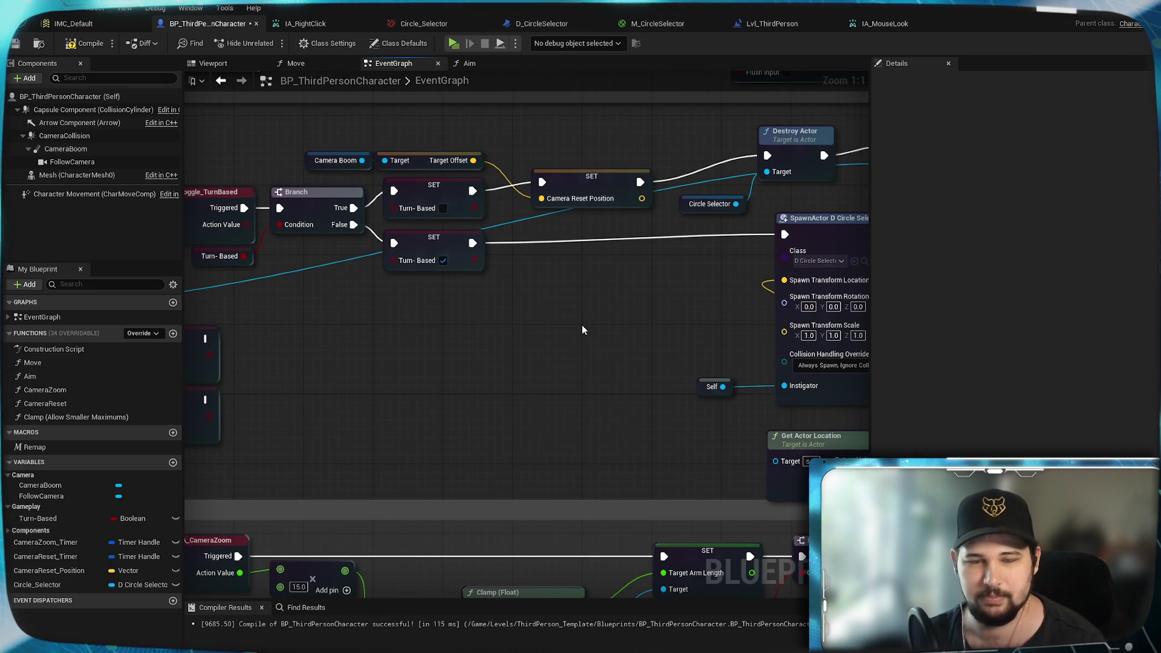
{"action": "scroll", "coordinate": [560, 343], "scroll_direction": "down", "scroll_amount": 2}
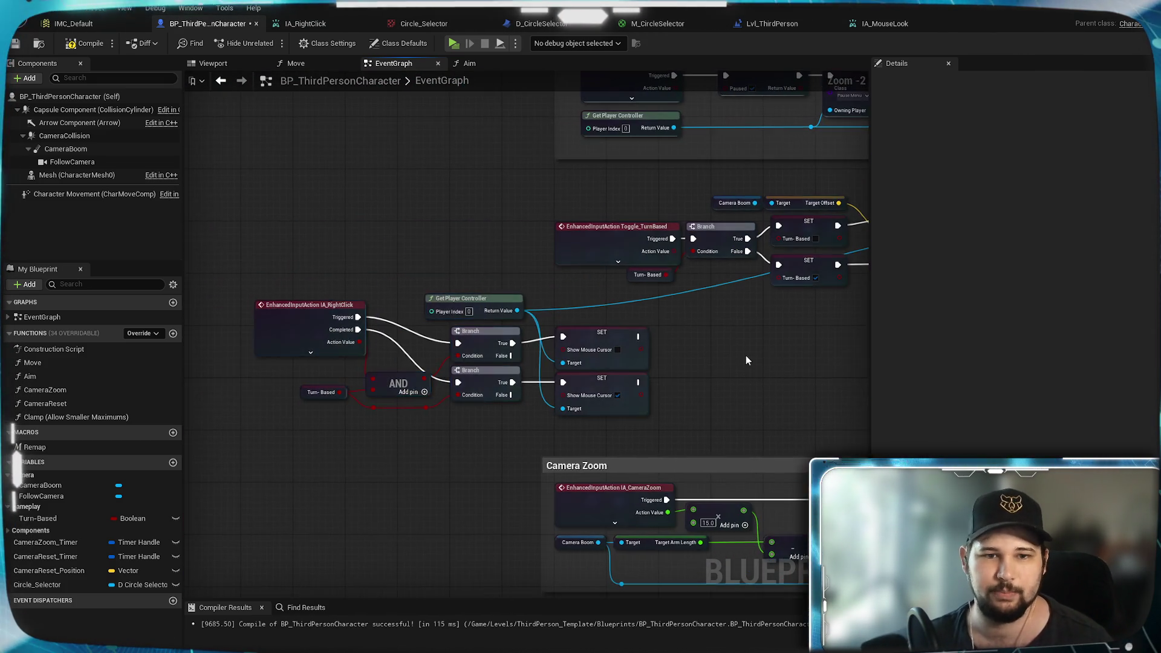
Step: Group Get Actor Location, Subtract and Make Vector beside SpawnActor, then compile
{"action": "mouse_move", "coordinate": [746, 354]}
{"action": "left_mouse_down"}
{"action": "mouse_move", "coordinate": [252, 342]}
{"action": "mouse_move", "coordinate": [378, 316]}
{"action": "left_mouse_up"}
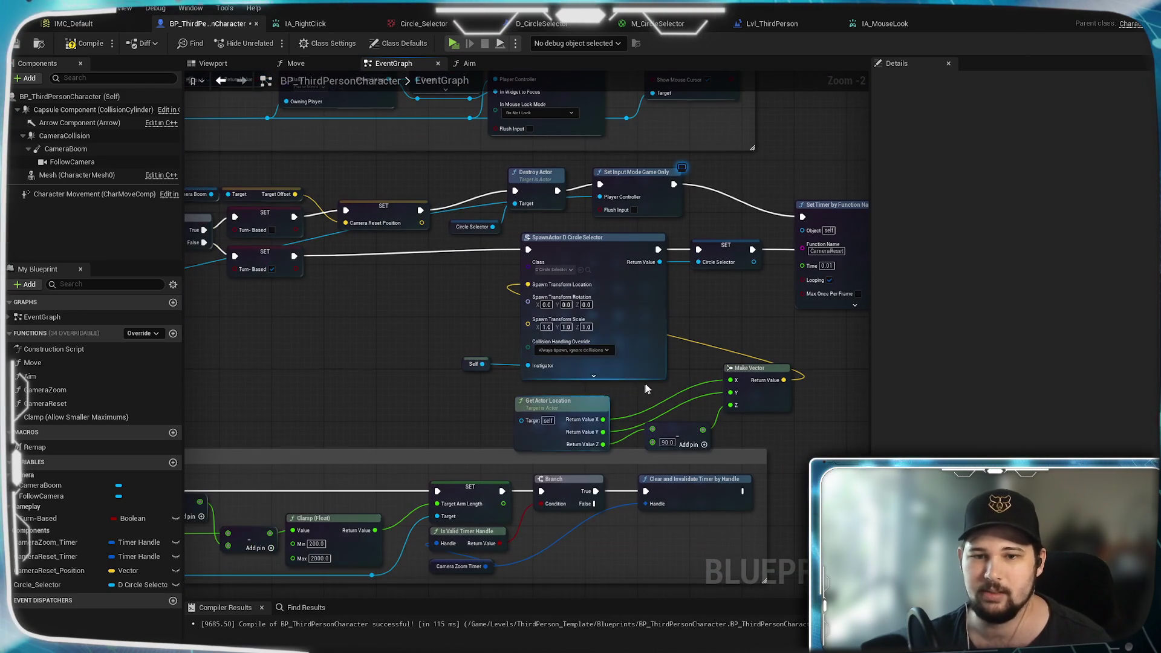
{"action": "left_click_drag", "start_coordinate": [758, 436], "coordinate": [581, 390]}
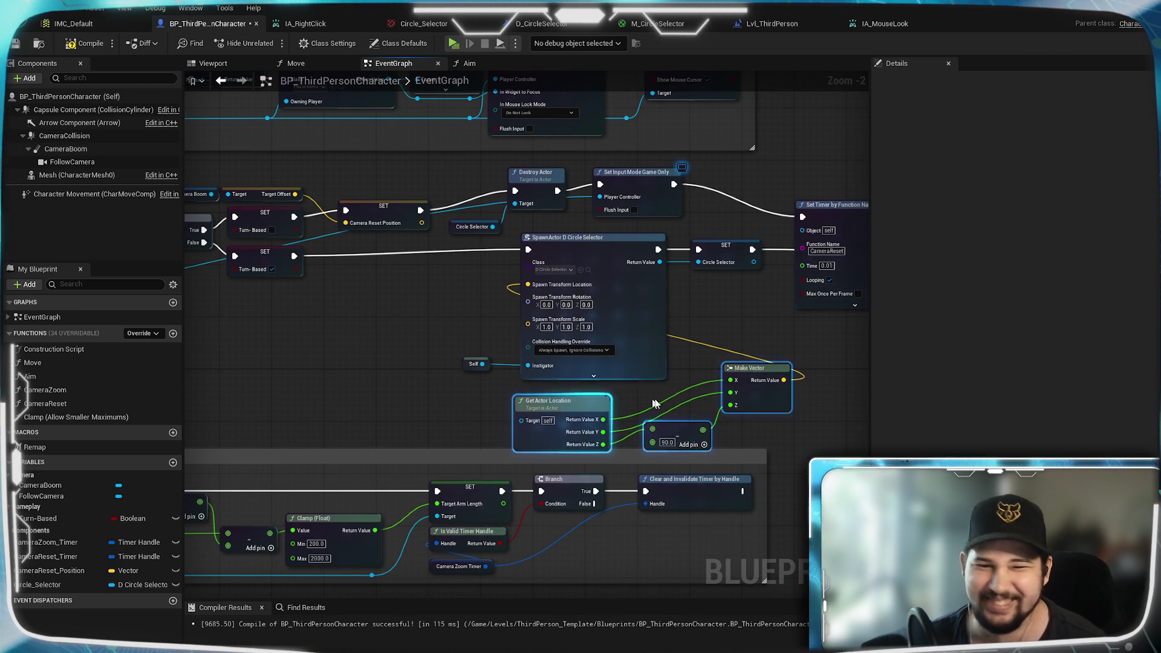
{"action": "left_click_drag", "start_coordinate": [759, 398], "coordinate": [469, 307]}
{"action": "left_click", "coordinate": [533, 393]}
{"action": "mouse_move", "coordinate": [725, 380]}
{"action": "left_mouse_down"}
{"action": "mouse_move", "coordinate": [622, 432]}
{"action": "mouse_move", "coordinate": [634, 409]}
{"action": "left_mouse_up"}
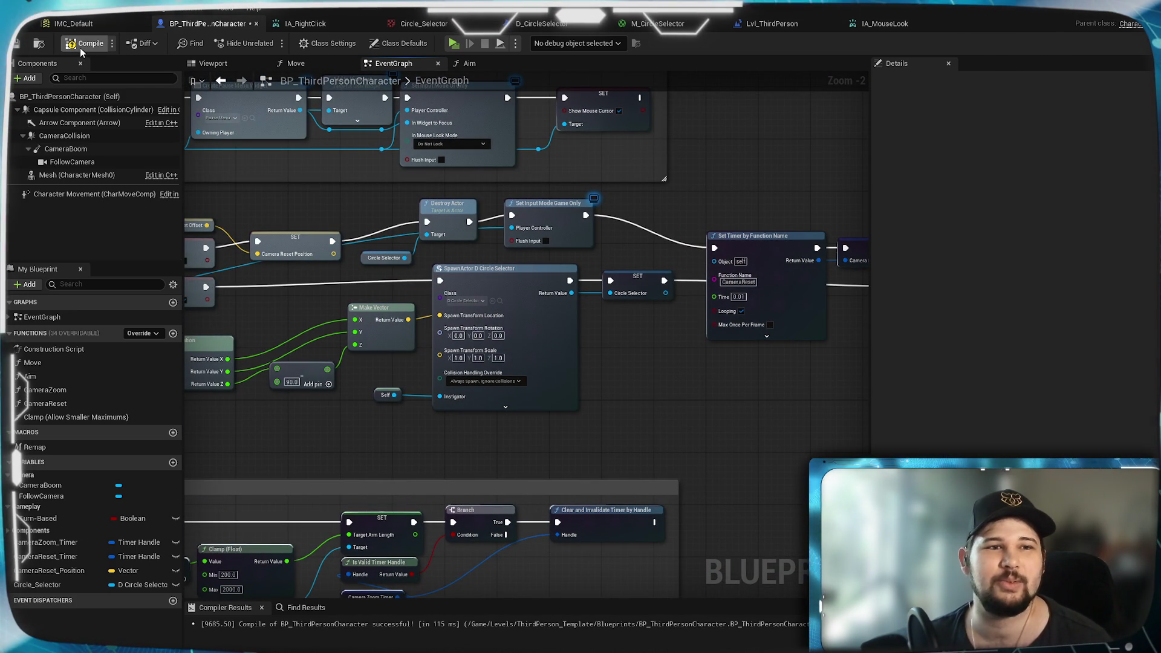
{"action": "left_click", "coordinate": [19, 46]}
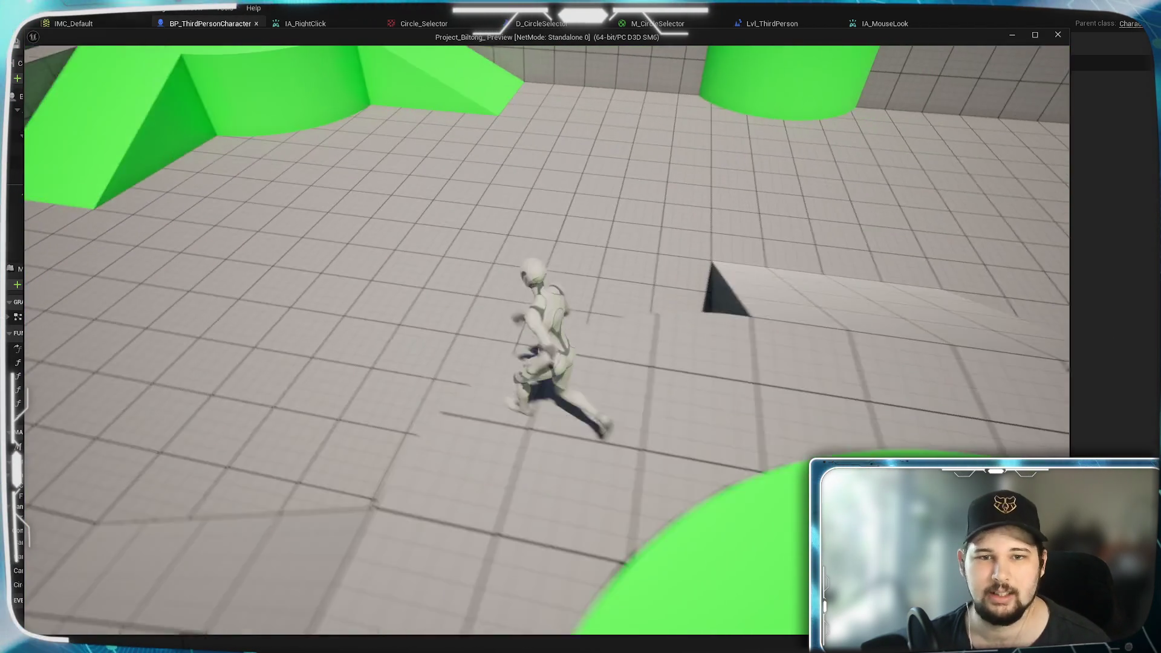
{"action": "right_click", "coordinate": [317, 360]}
{"action": "right_click", "coordinate": [447, 412]}
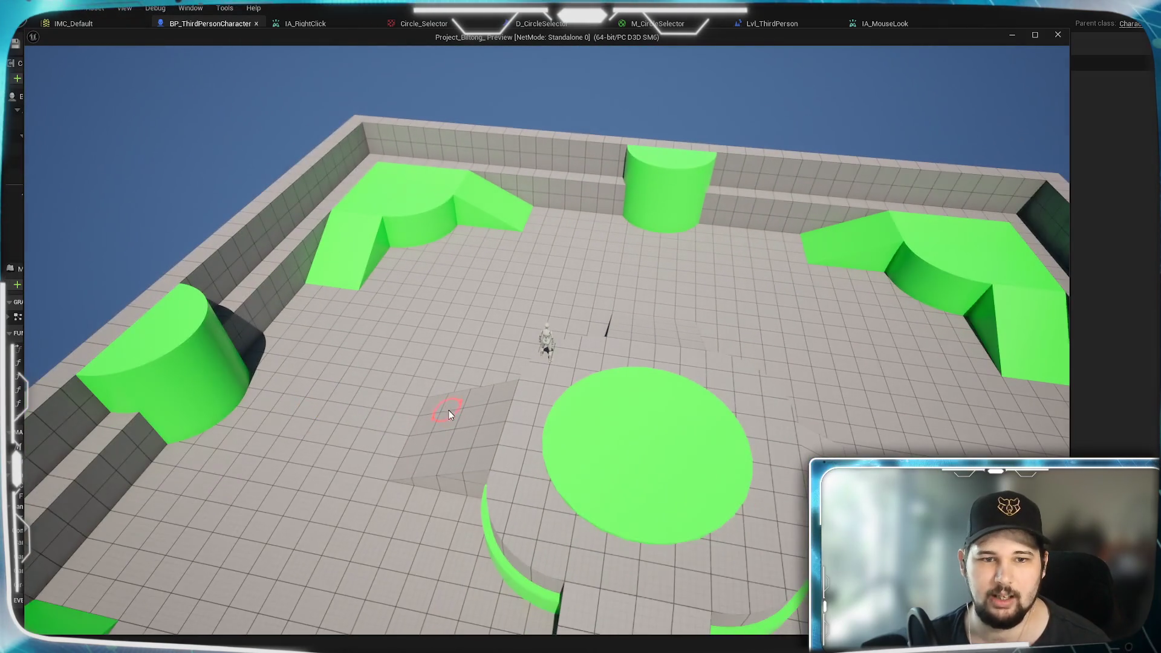
{"action": "right_click", "coordinate": [404, 380]}
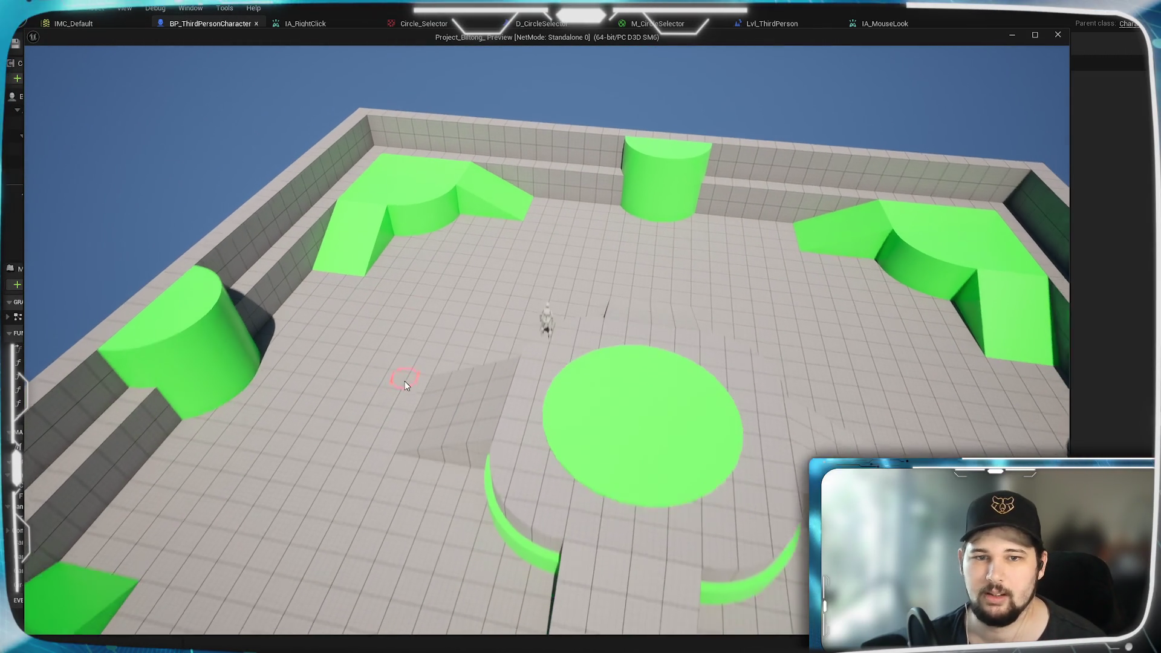
{"action": "right_click", "coordinate": [450, 381]}
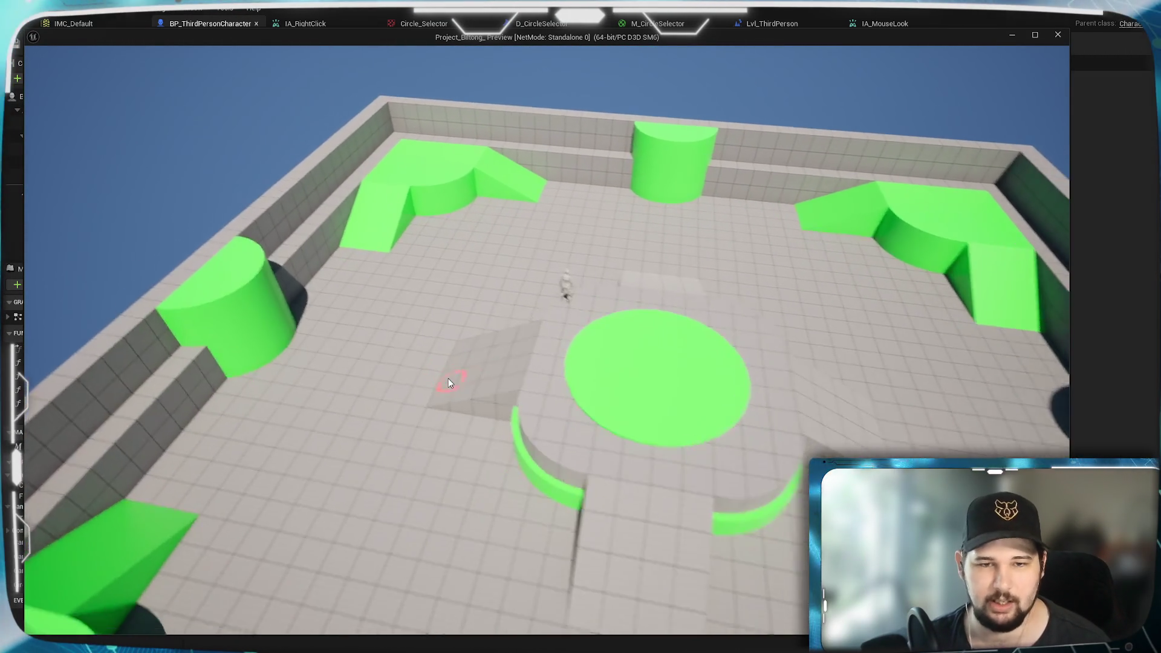
{"action": "right_click", "coordinate": [598, 349]}
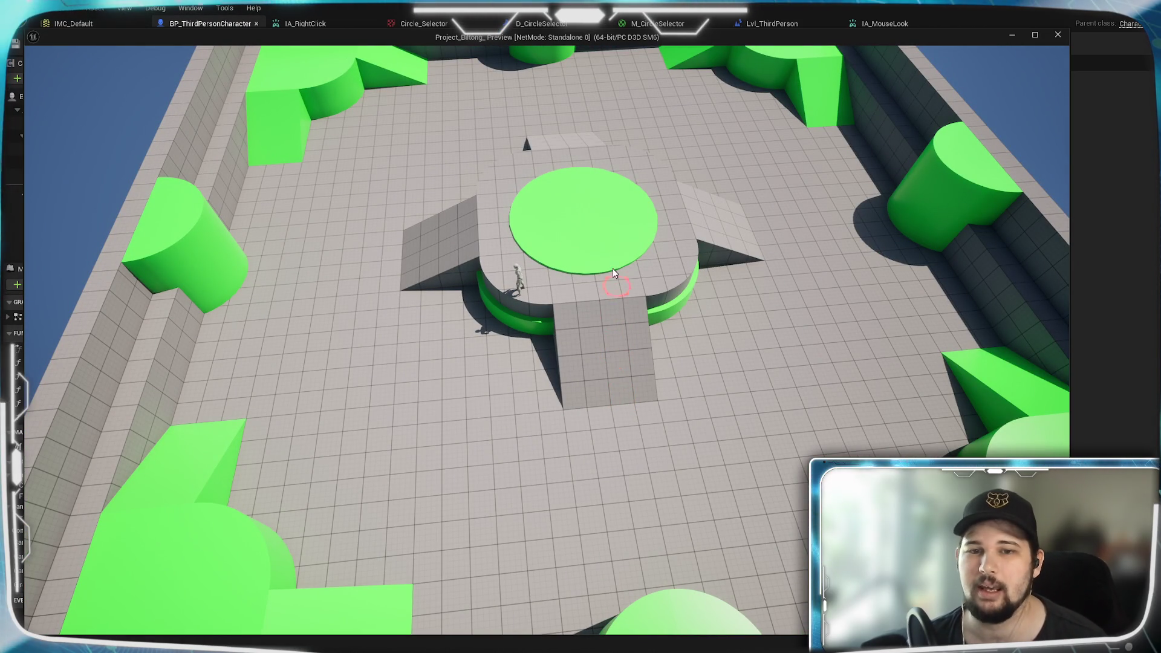
{"action": "scroll", "coordinate": [620, 393], "scroll_direction": "up", "scroll_amount": 3}
{"action": "scroll", "coordinate": [470, 411], "scroll_direction": "down", "scroll_amount": 3}
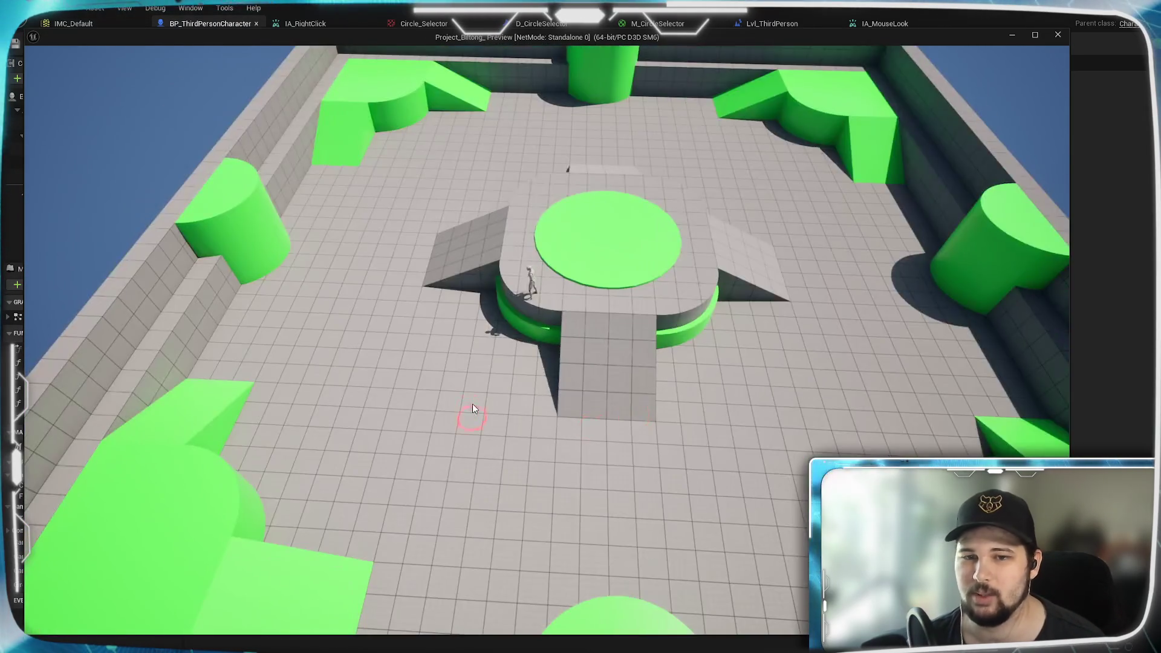
{"action": "key", "text": "Escape"}
{"action": "left_click_drag", "start_coordinate": [366, 422], "coordinate": [525, 418]}
{"action": "scroll", "coordinate": [526, 418], "scroll_direction": "down", "scroll_amount": 3}
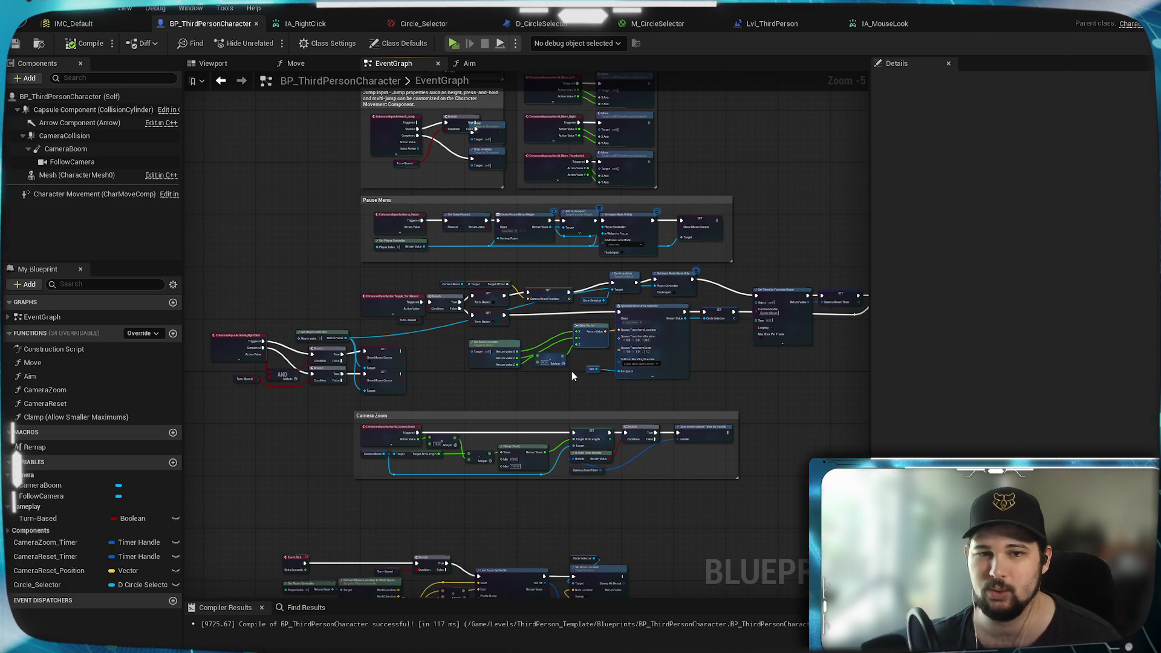
Step: Raise Get Actor Location slightly, align the 90.0 subtract node, and save the blueprint
{"action": "scroll", "coordinate": [572, 372], "scroll_direction": "up", "scroll_amount": 6}
{"action": "left_click_drag", "start_coordinate": [470, 341], "coordinate": [473, 306]}
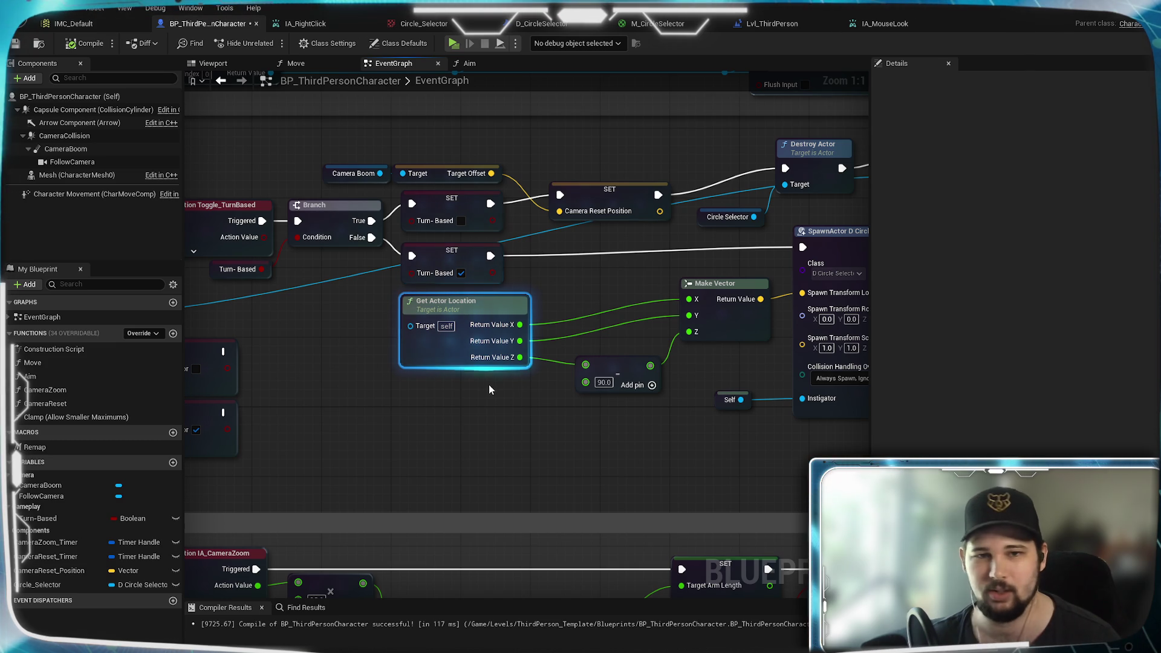
{"action": "left_click", "coordinate": [630, 367]}
{"action": "left_click_drag", "start_coordinate": [631, 368], "coordinate": [622, 359]}
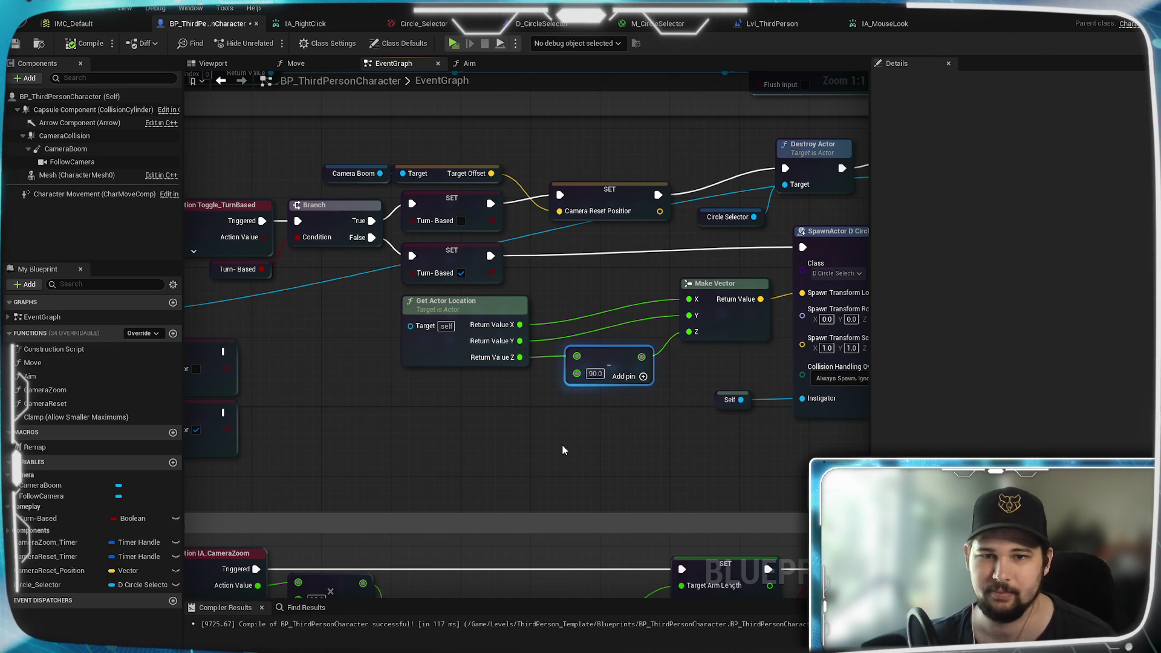
{"action": "left_click_drag", "start_coordinate": [248, 109], "coordinate": [187, 131]}
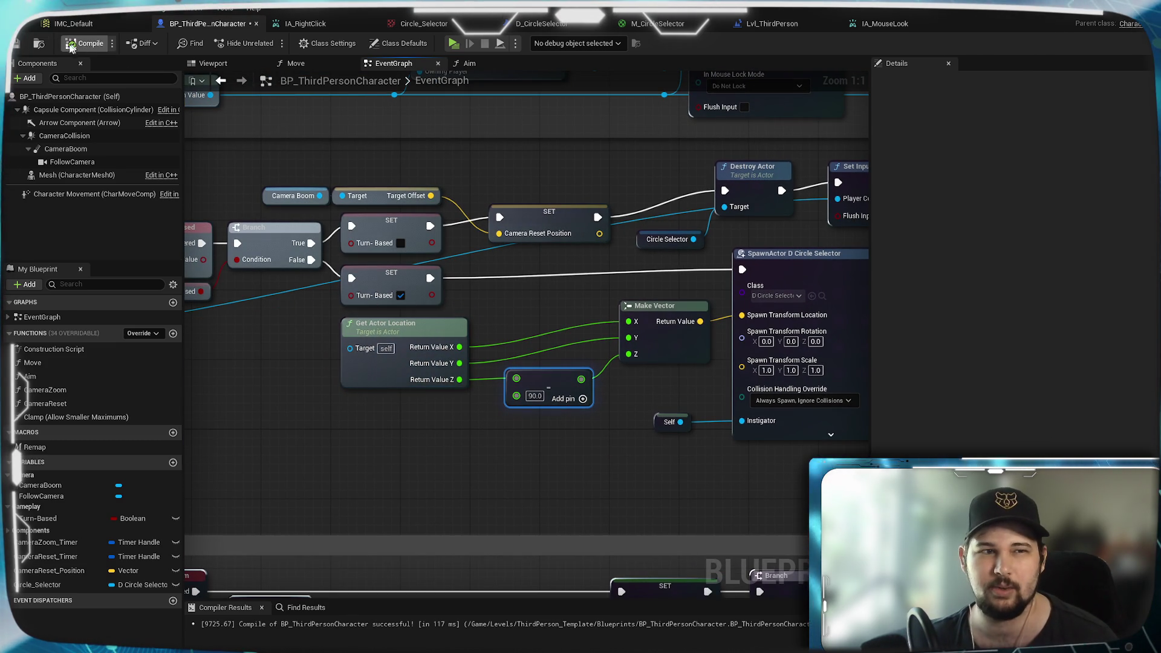
{"action": "left_click", "coordinate": [16, 44]}
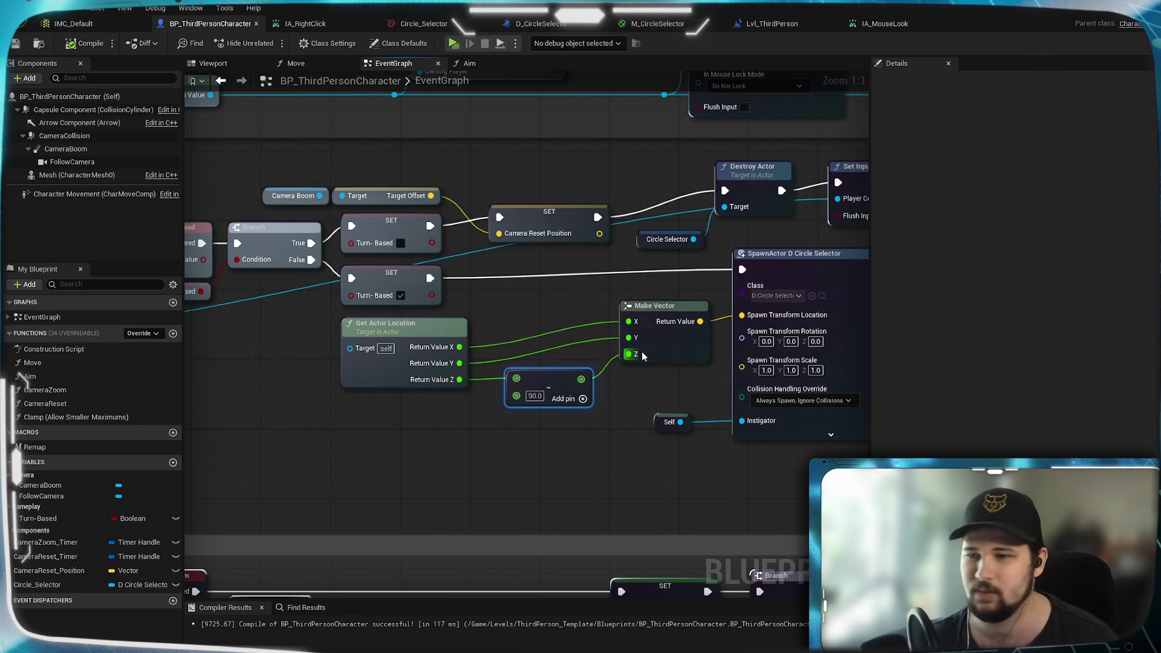
Step: Pan to the Toggle_TurnBased input nodes, then switch to the Epic Games Launcher
{"action": "left_click_drag", "start_coordinate": [416, 457], "coordinate": [565, 462]}
{"action": "mouse_move", "coordinate": [679, 474]}
{"action": "left_mouse_down"}
{"action": "mouse_move", "coordinate": [622, 467]}
{"action": "mouse_move", "coordinate": [506, 491]}
{"action": "left_mouse_up"}
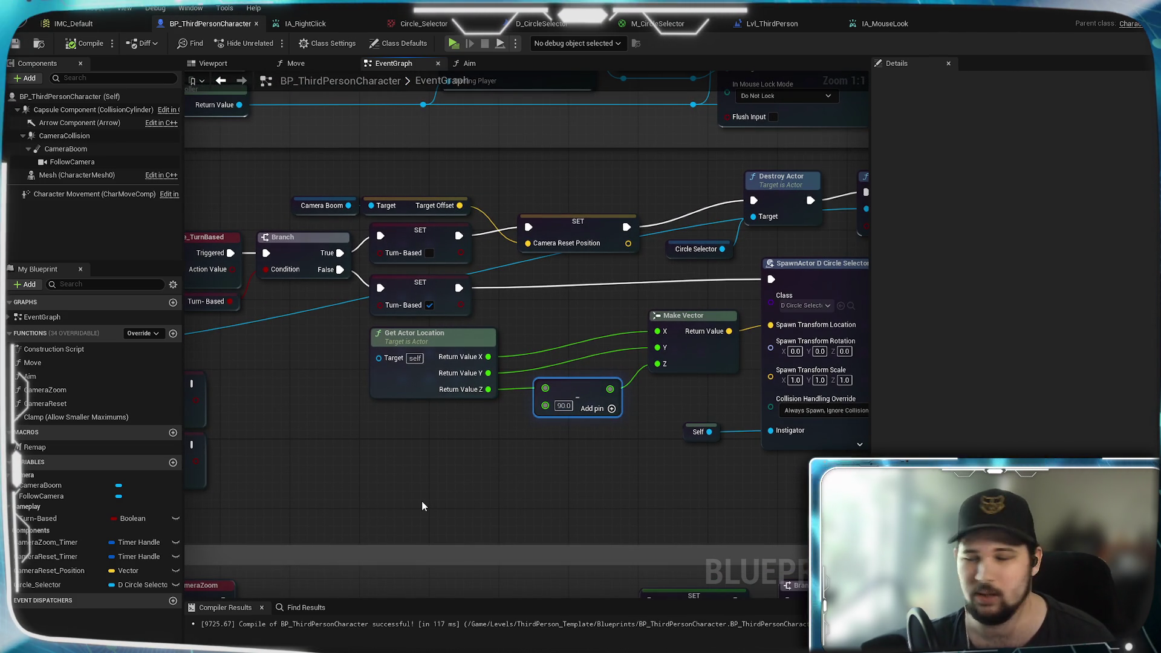
{"action": "mouse_move", "coordinate": [470, 496]}
{"action": "left_mouse_down"}
{"action": "mouse_move", "coordinate": [467, 484]}
{"action": "mouse_move", "coordinate": [542, 453]}
{"action": "mouse_move", "coordinate": [537, 444]}
{"action": "mouse_move", "coordinate": [500, 493]}
{"action": "mouse_move", "coordinate": [461, 467]}
{"action": "mouse_move", "coordinate": [482, 450]}
{"action": "left_mouse_up"}
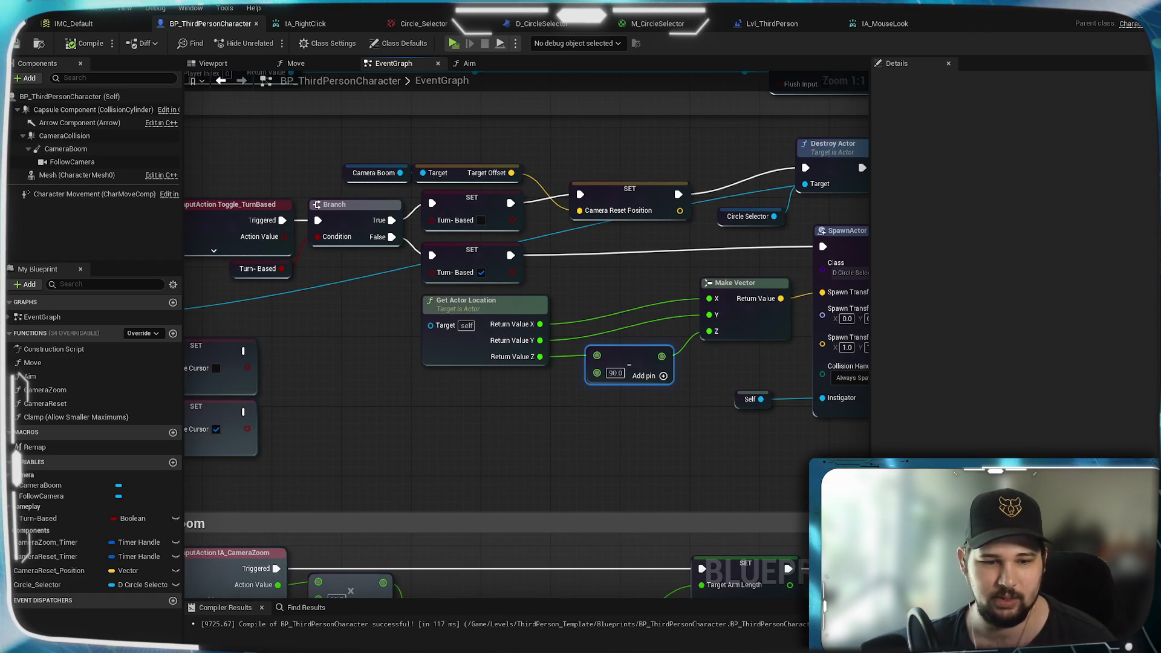
{"action": "key", "text": "alt+Tab"}
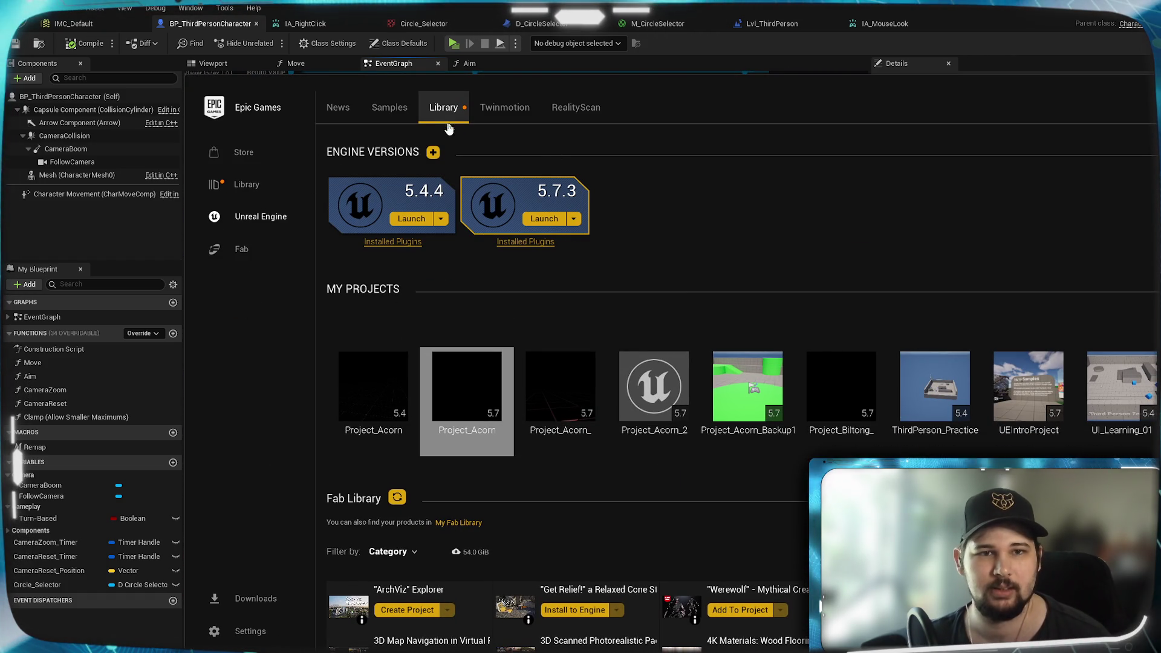
Step: Open the Fab Limited-Time Free product list in the launcher
{"action": "key", "text": "alt+Tab"}
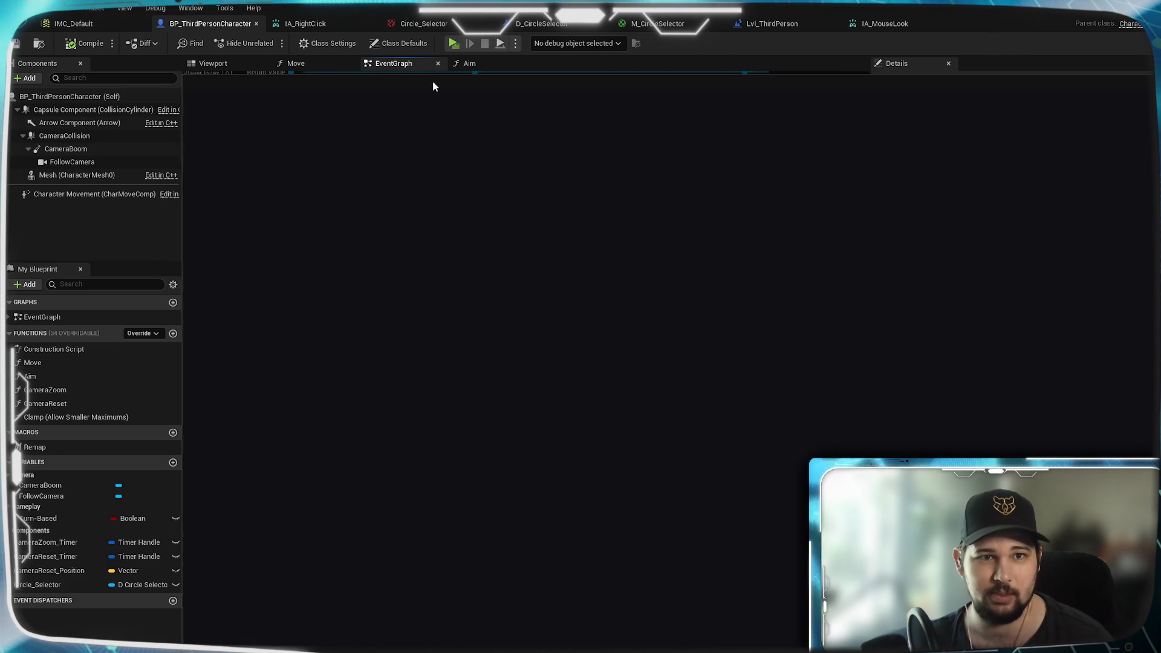
{"action": "key", "text": "alt+Tab"}
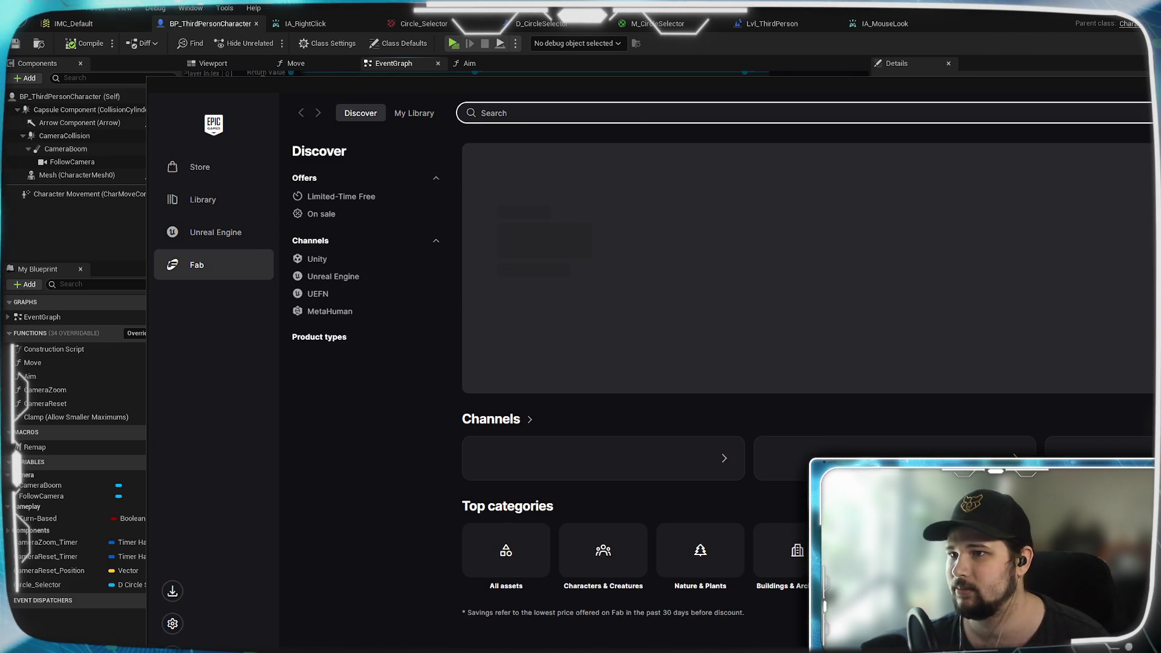
{"action": "double_click", "coordinate": [722, 181]}
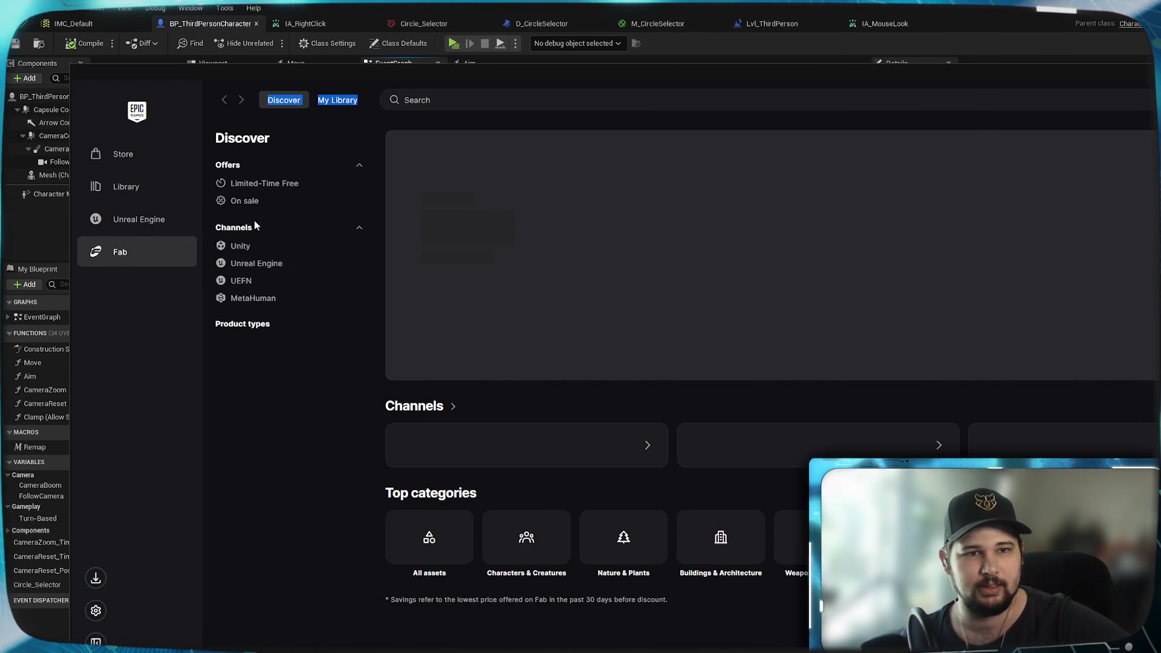
{"action": "left_click", "coordinate": [245, 200]}
{"action": "left_click", "coordinate": [242, 133]}
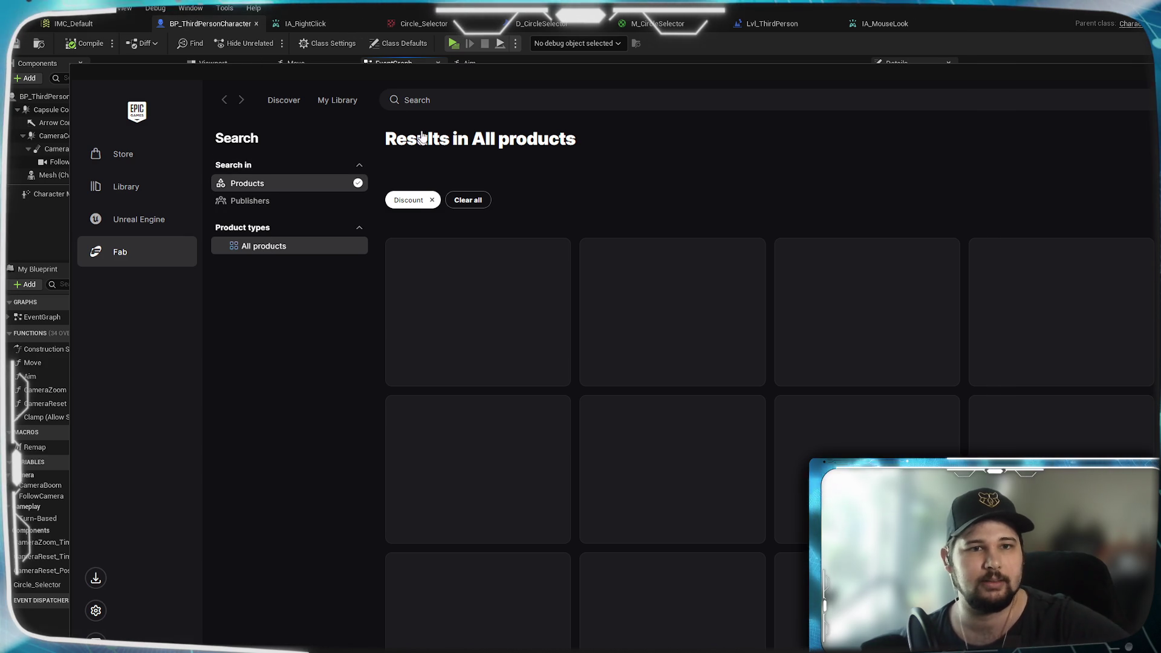
{"action": "left_click", "coordinate": [284, 100]}
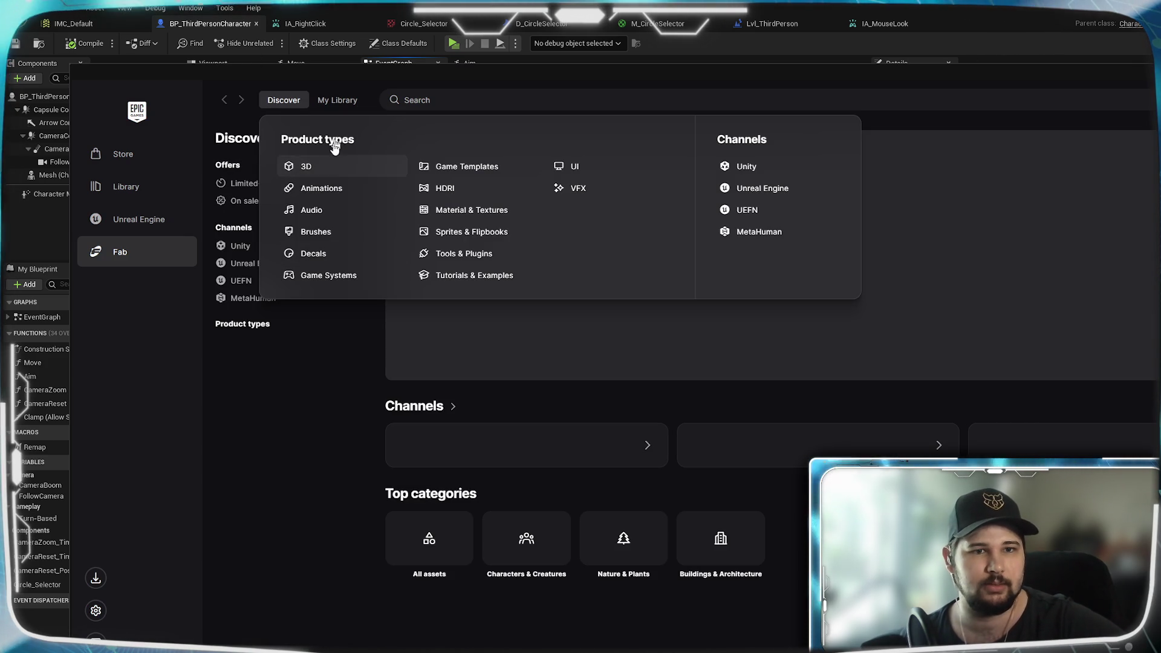
{"action": "left_click", "coordinate": [257, 185]}
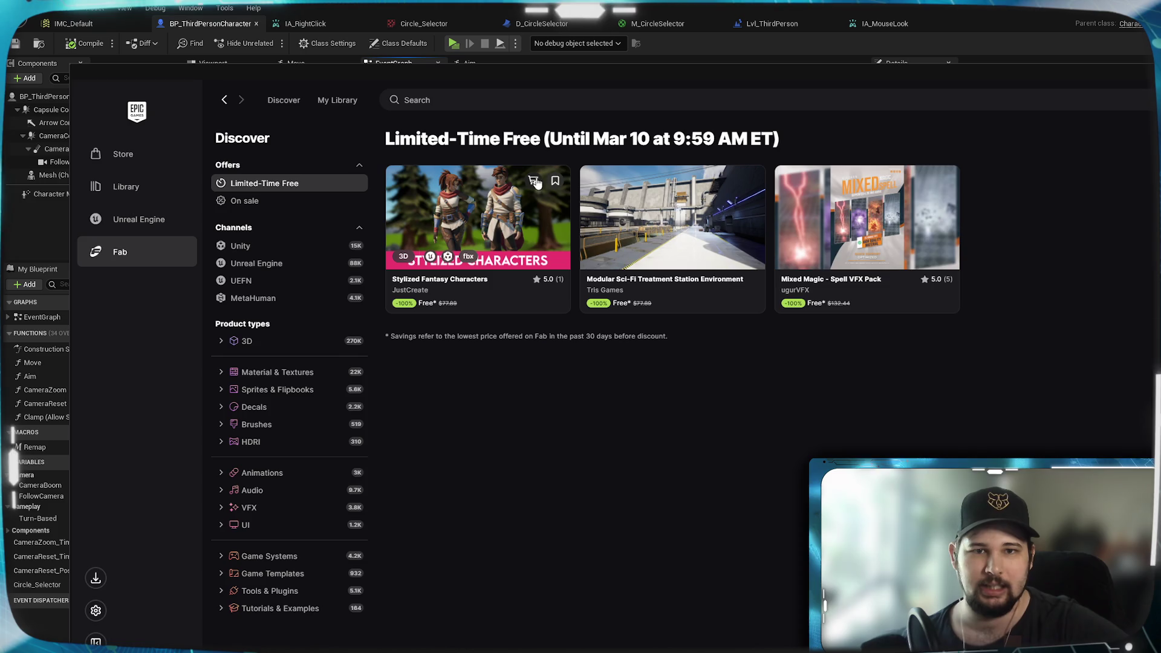
Step: Add Stylized Fantasy Characters, Modular Sci-Fi Treatment Station and Mixed Magic VFX with Professional licences, then minimize
{"action": "left_click", "coordinate": [535, 182]}
{"action": "left_click", "coordinate": [666, 434]}
{"action": "left_click", "coordinate": [688, 516]}
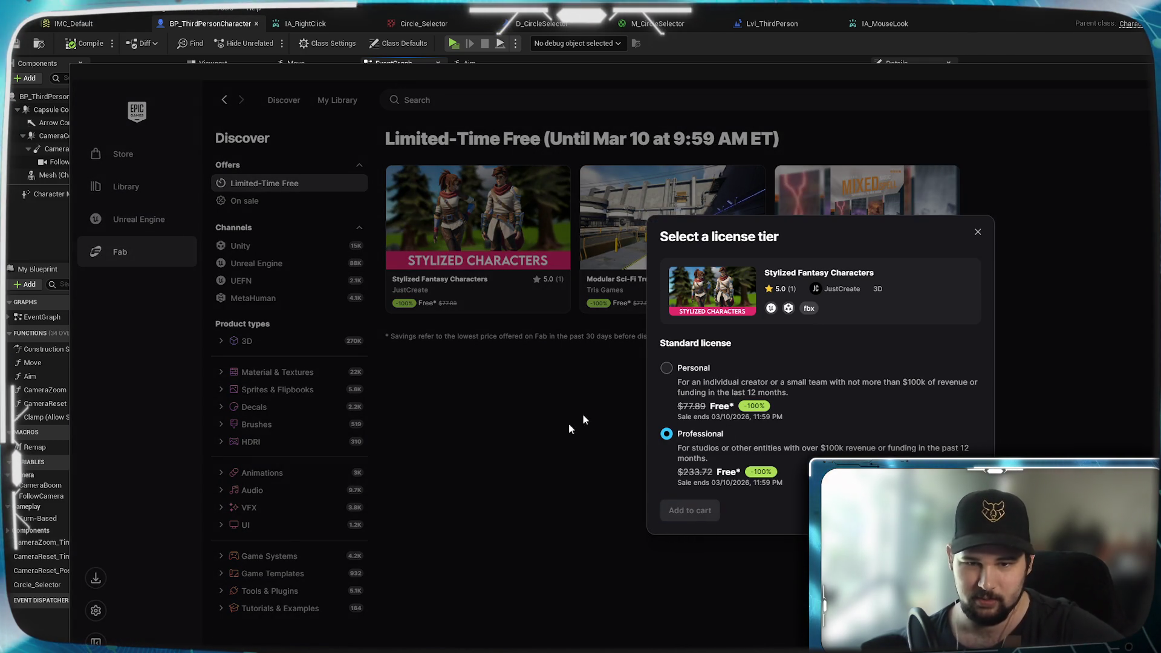
{"action": "left_click", "coordinate": [729, 183]}
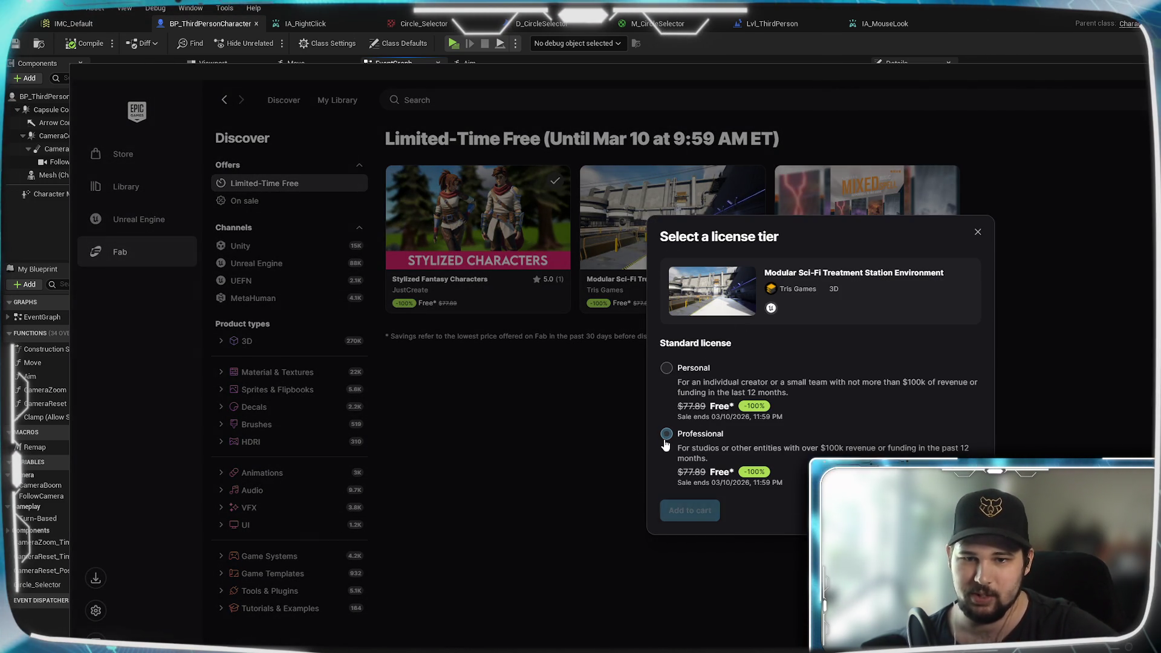
{"action": "left_click", "coordinate": [666, 434]}
{"action": "left_click", "coordinate": [688, 511]}
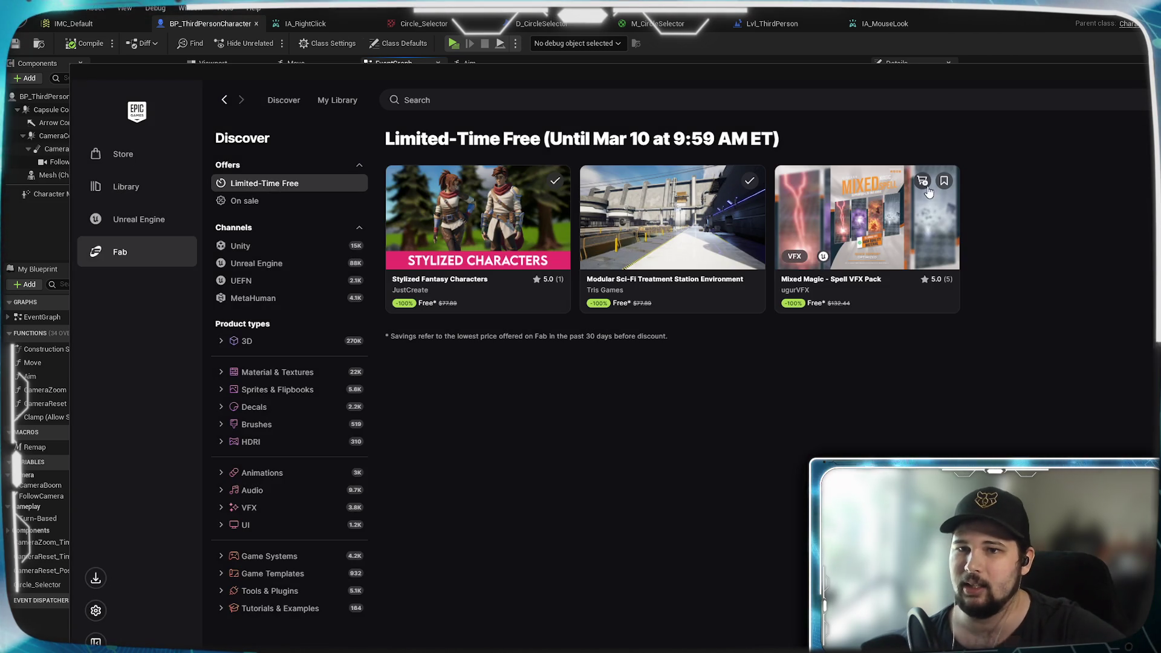
{"action": "left_click", "coordinate": [922, 181]}
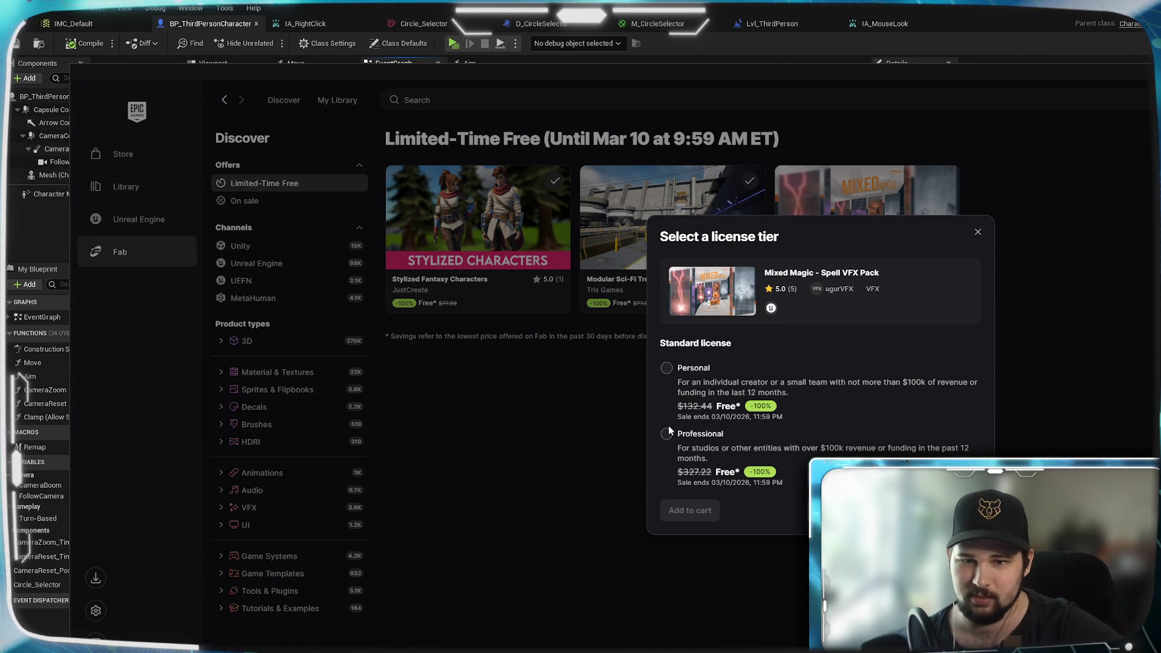
{"action": "left_click", "coordinate": [667, 434]}
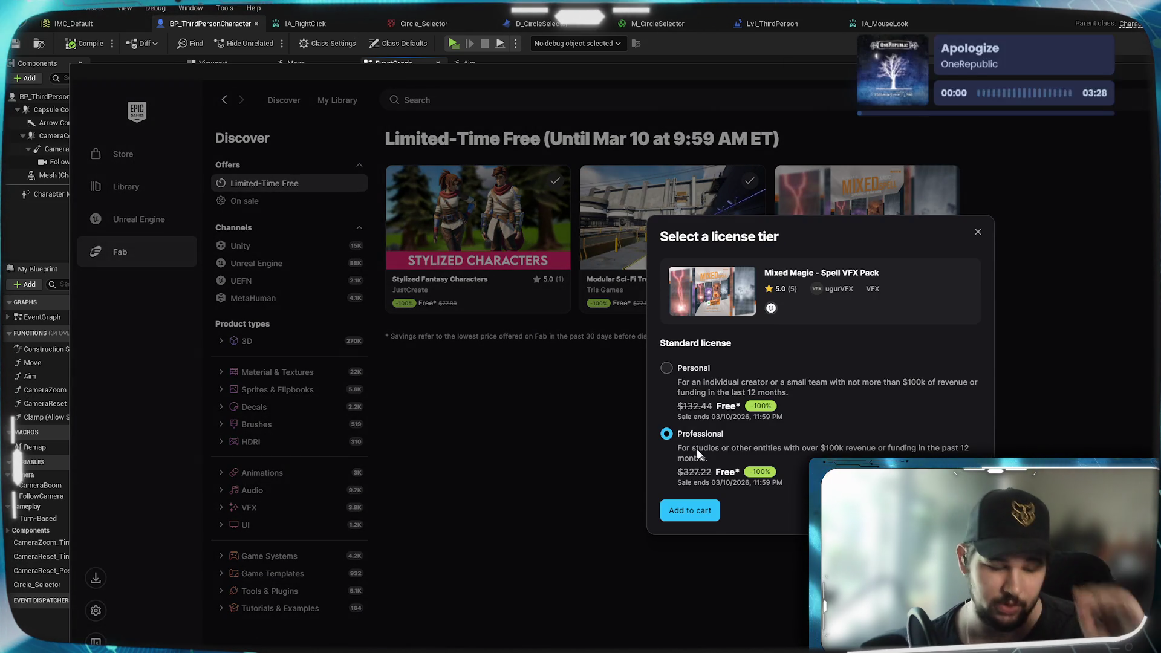
{"action": "left_click", "coordinate": [689, 510]}
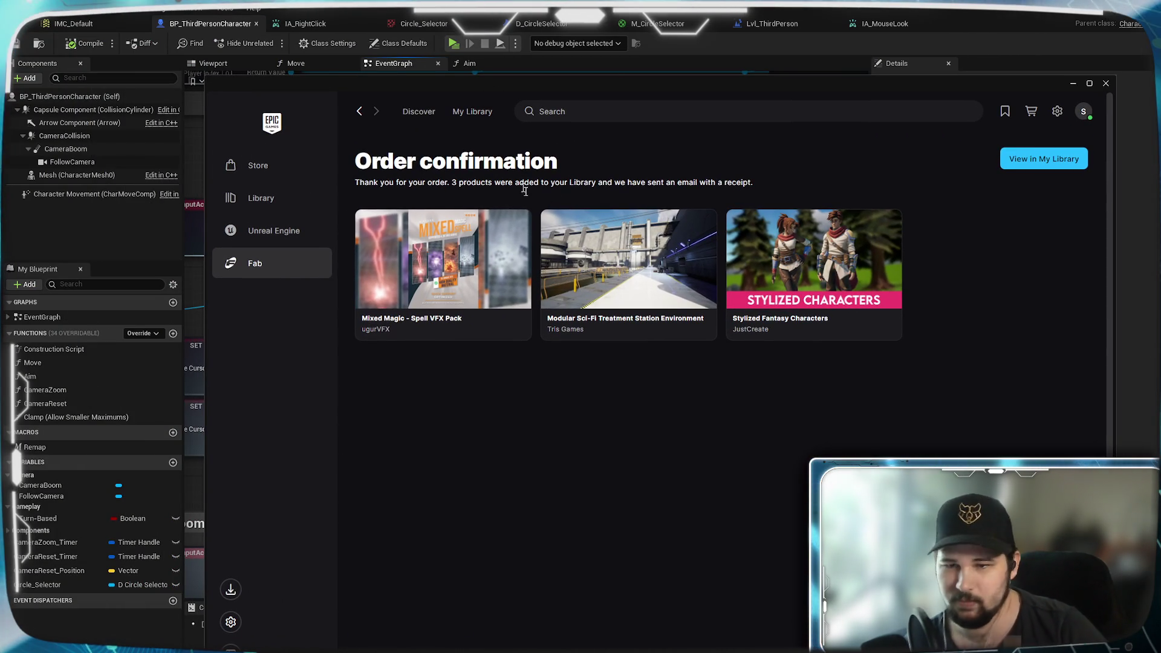
{"action": "left_click", "coordinate": [229, 230]}
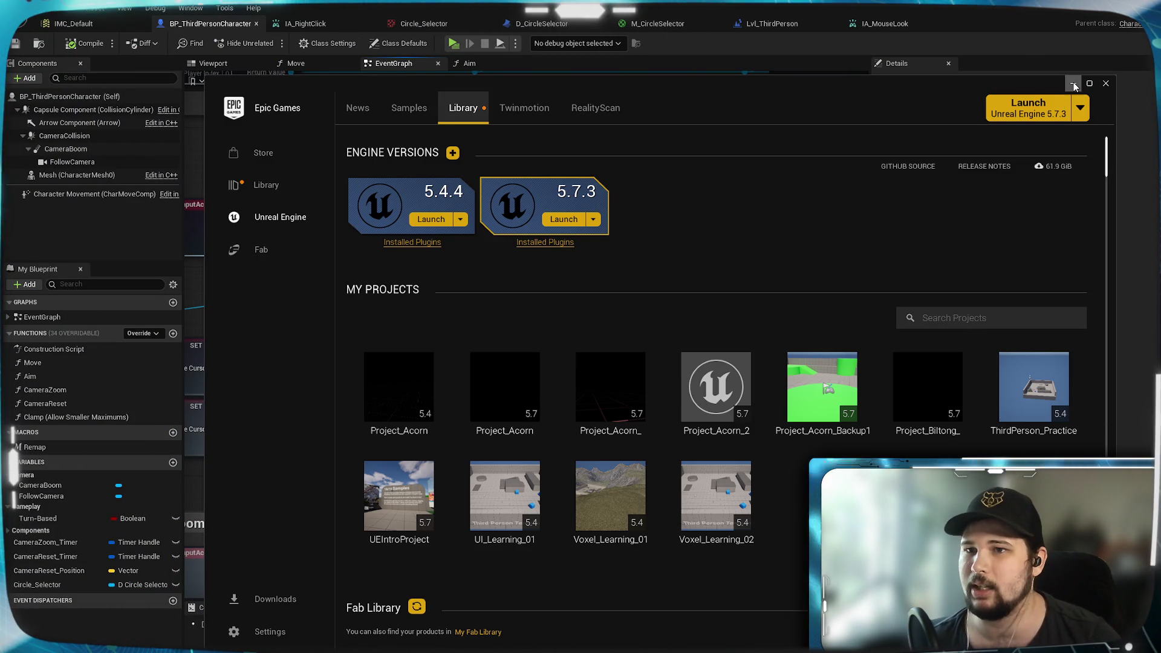
{"action": "left_click", "coordinate": [1073, 83]}
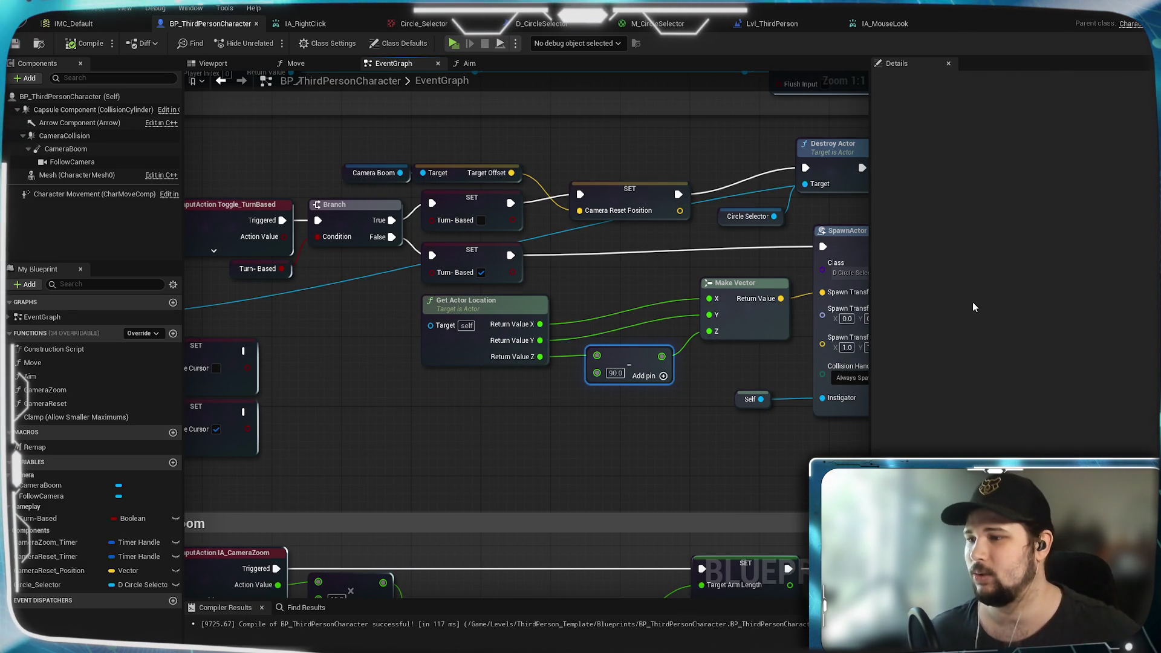
{"action": "left_click_drag", "start_coordinate": [583, 423], "coordinate": [410, 464]}
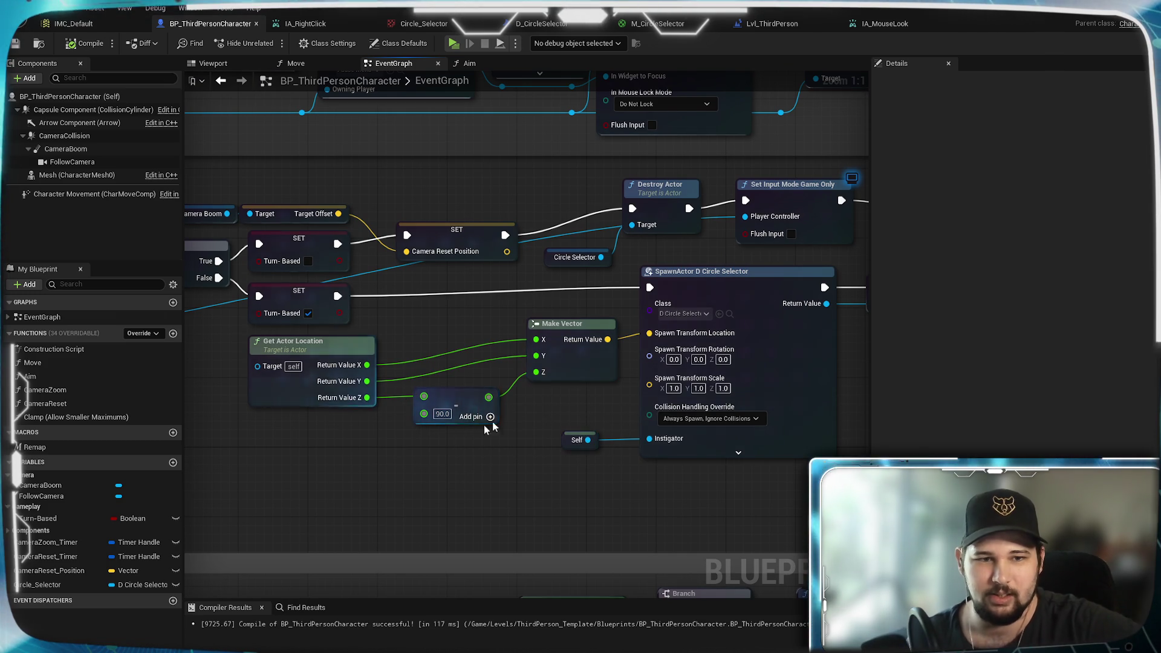
{"action": "left_click_drag", "start_coordinate": [404, 441], "coordinate": [234, 439]}
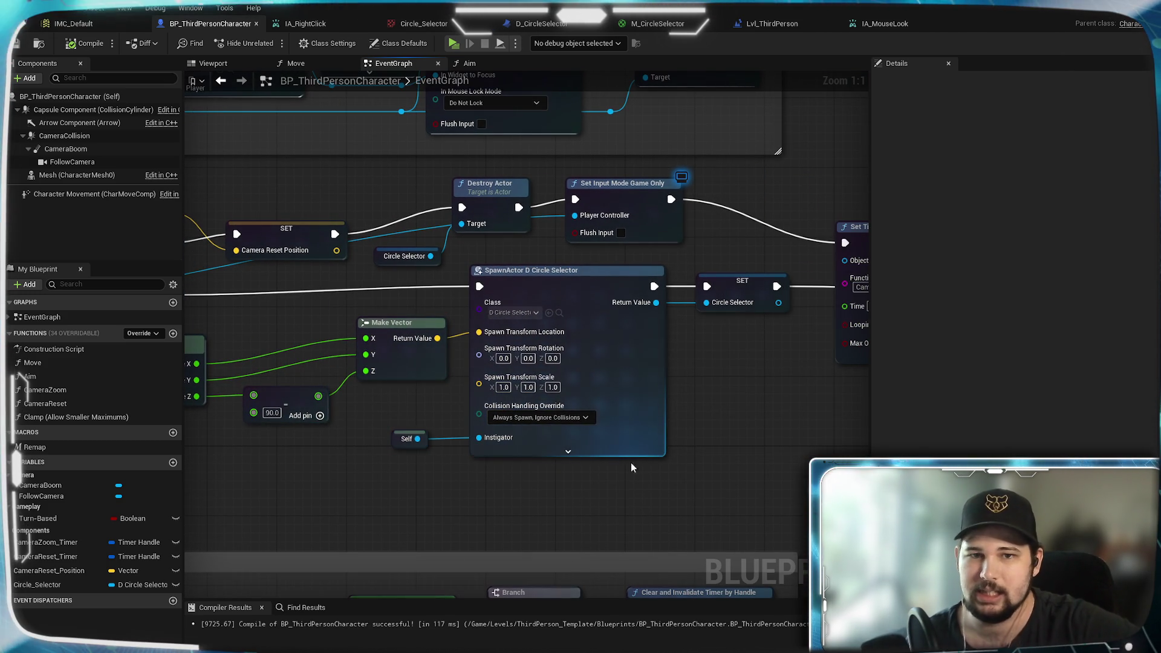
{"action": "mouse_move", "coordinate": [419, 448]}
{"action": "left_mouse_down"}
{"action": "mouse_move", "coordinate": [823, 429]}
{"action": "mouse_move", "coordinate": [405, 468]}
{"action": "left_mouse_up"}
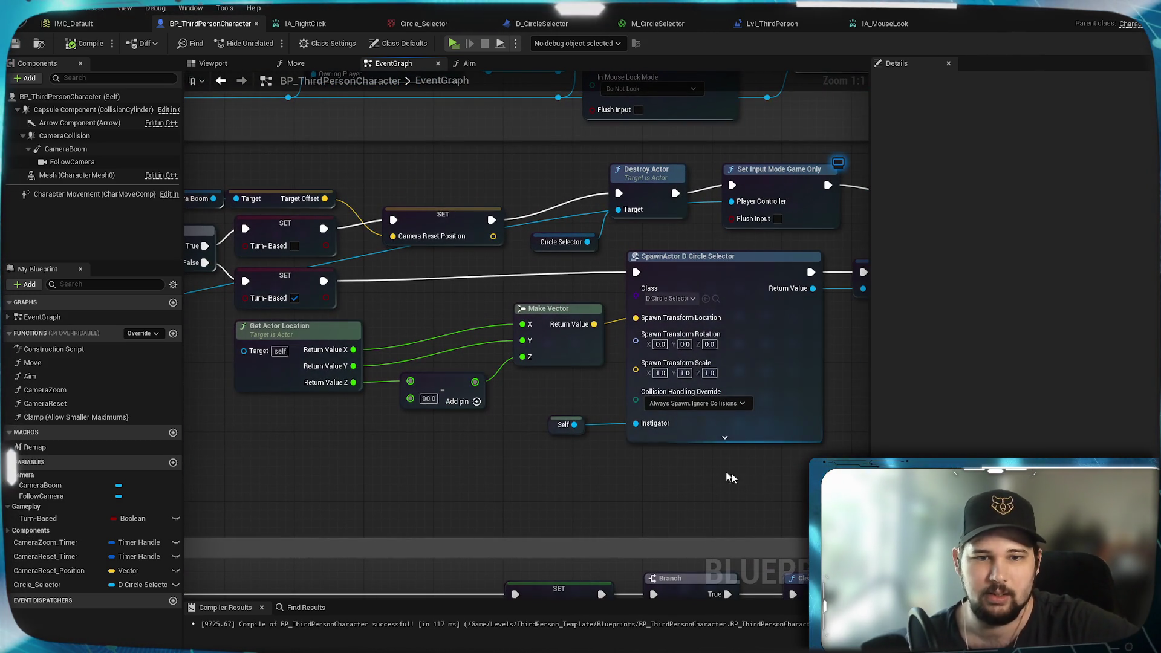
{"action": "mouse_move", "coordinate": [306, 455]}
{"action": "left_mouse_down"}
{"action": "mouse_move", "coordinate": [811, 396]}
{"action": "mouse_move", "coordinate": [408, 418]}
{"action": "left_mouse_up"}
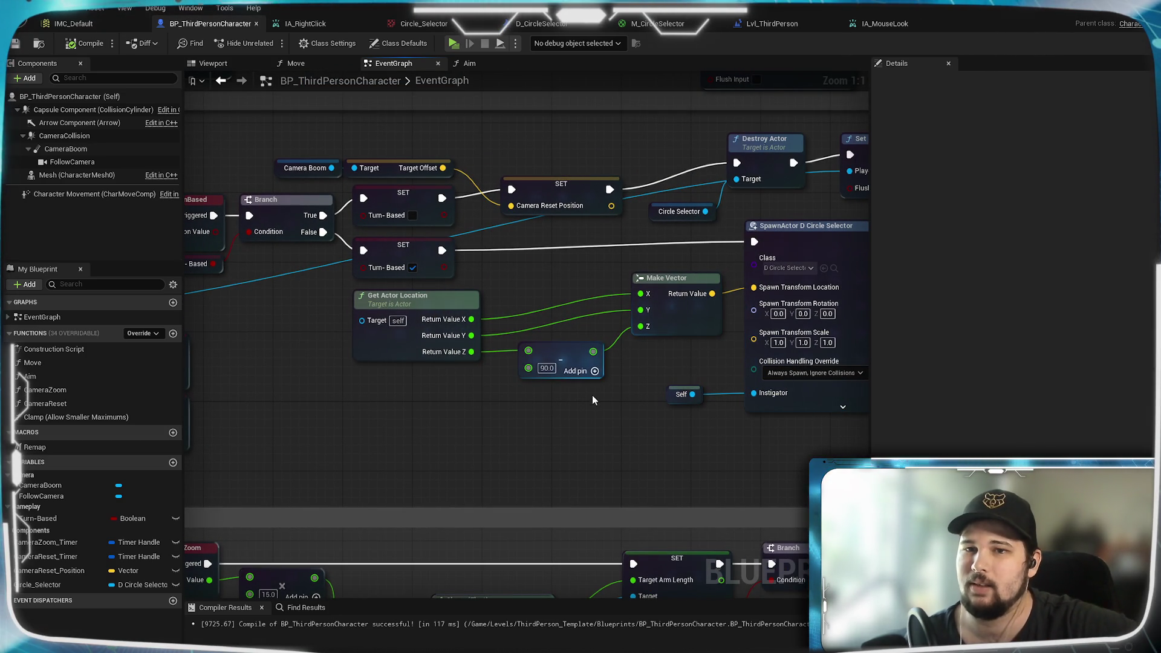
{"action": "left_click_drag", "start_coordinate": [319, 422], "coordinate": [657, 396]}
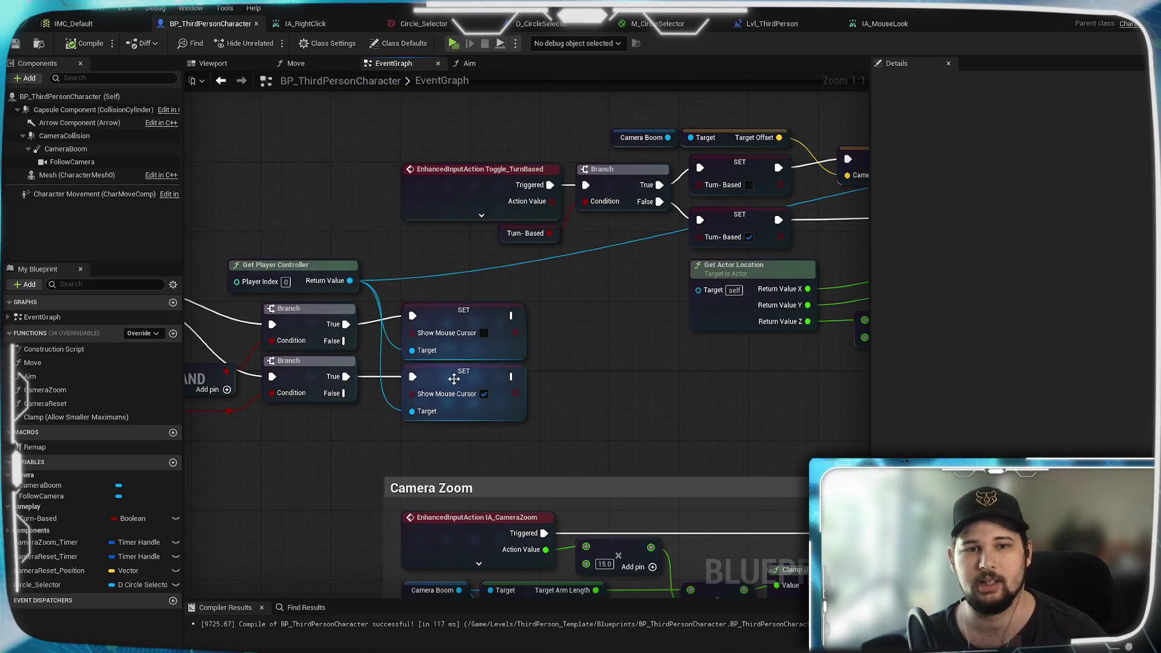
{"action": "mouse_move", "coordinate": [605, 369]}
{"action": "left_mouse_down"}
{"action": "mouse_move", "coordinate": [785, 337]}
{"action": "mouse_move", "coordinate": [325, 365]}
{"action": "left_mouse_up"}
{"action": "left_click_drag", "start_coordinate": [651, 396], "coordinate": [460, 400]}
{"action": "mouse_move", "coordinate": [340, 423]}
{"action": "left_mouse_down"}
{"action": "mouse_move", "coordinate": [634, 373]}
{"action": "mouse_move", "coordinate": [824, 384]}
{"action": "left_mouse_up"}
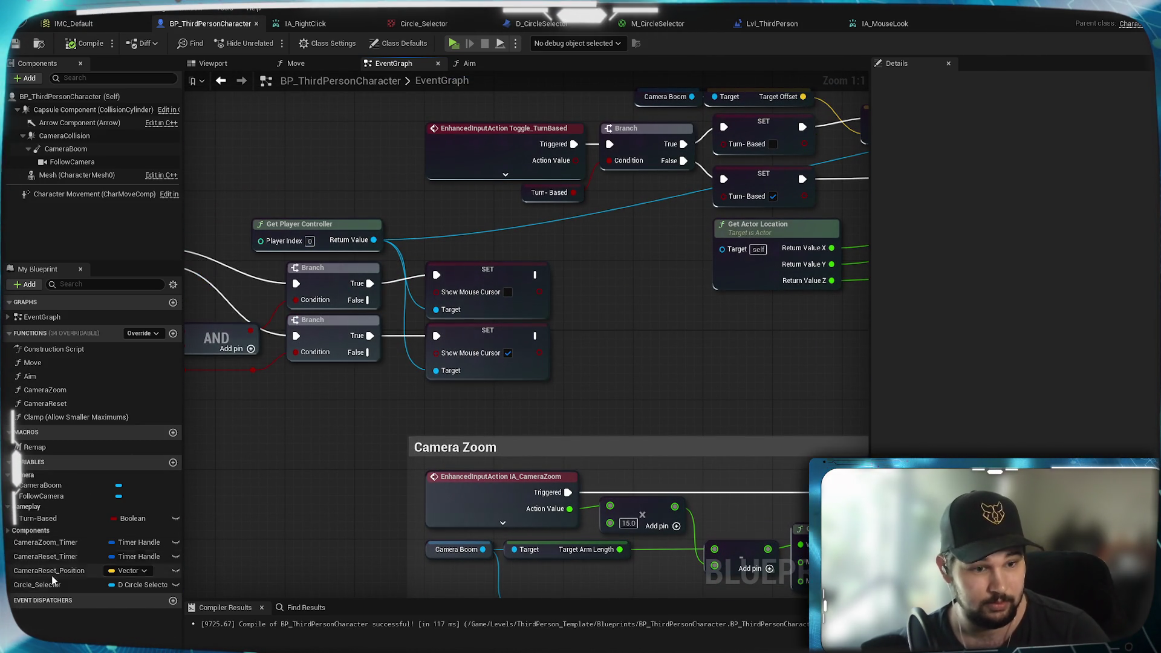
{"action": "mouse_move", "coordinate": [44, 586]}
{"action": "left_mouse_down"}
{"action": "mouse_move", "coordinate": [504, 436]}
{"action": "mouse_move", "coordinate": [475, 397]}
{"action": "mouse_move", "coordinate": [548, 400]}
{"action": "mouse_move", "coordinate": [646, 370]}
{"action": "left_mouse_up"}
{"action": "left_click", "coordinate": [502, 402]}
Step: Search 'set visibility' and add the Rendering Set Visibility node for the Root Component
{"action": "type", "text": "se"}
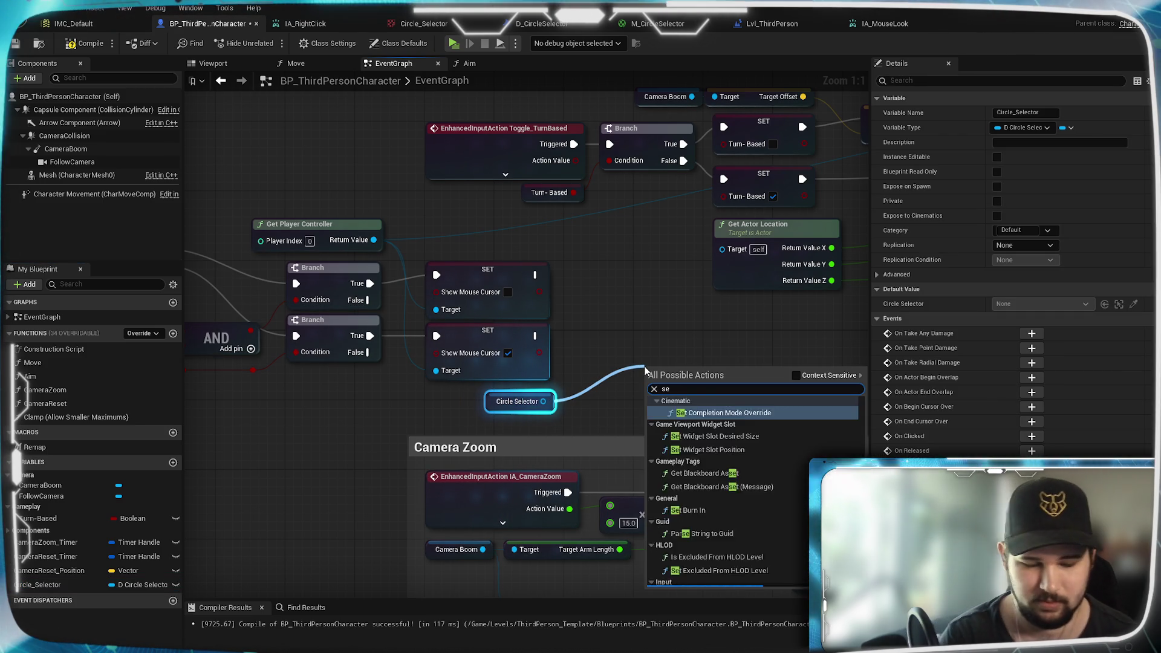
{"action": "type", "text": "t visibility"}
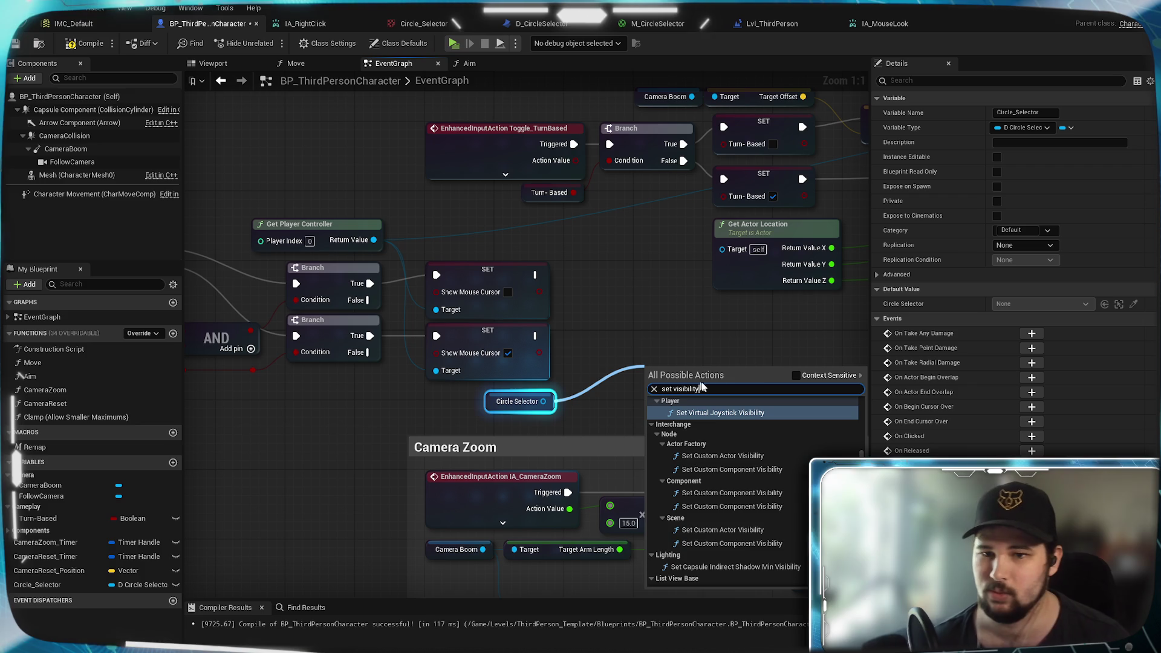
{"action": "left_click", "coordinate": [797, 376]}
{"action": "left_click", "coordinate": [798, 381]}
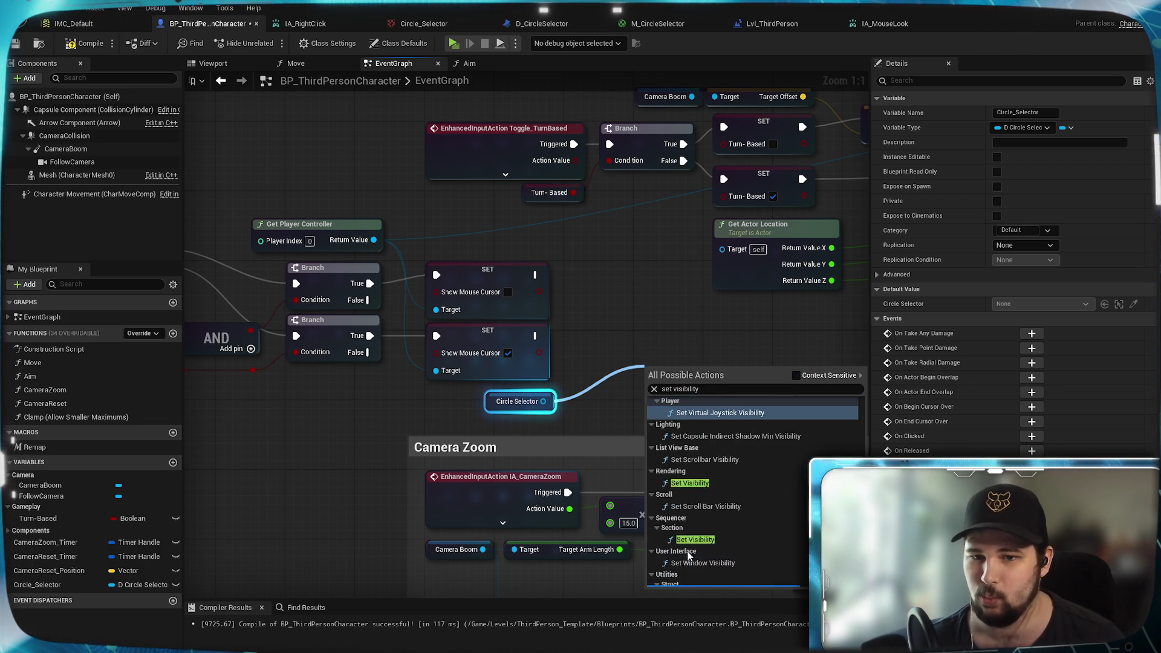
{"action": "scroll", "coordinate": [859, 419], "scroll_direction": "up", "scroll_amount": 10}
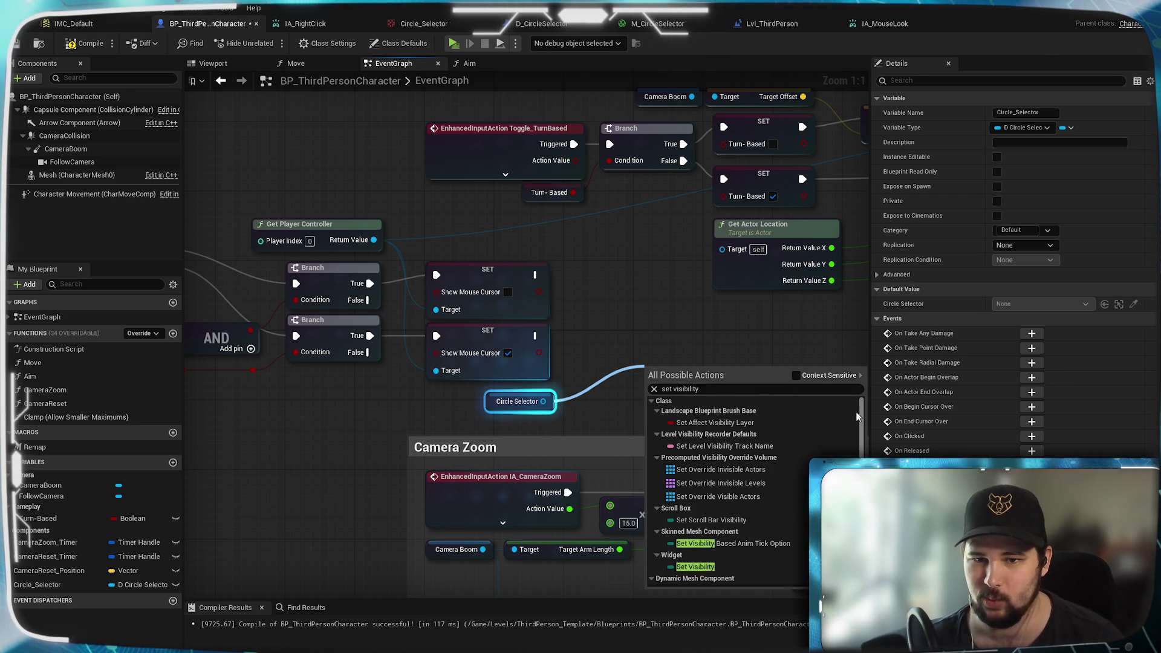
{"action": "scroll", "coordinate": [857, 417], "scroll_direction": "down", "scroll_amount": 5}
{"action": "scroll", "coordinate": [756, 490], "scroll_direction": "down", "scroll_amount": 5}
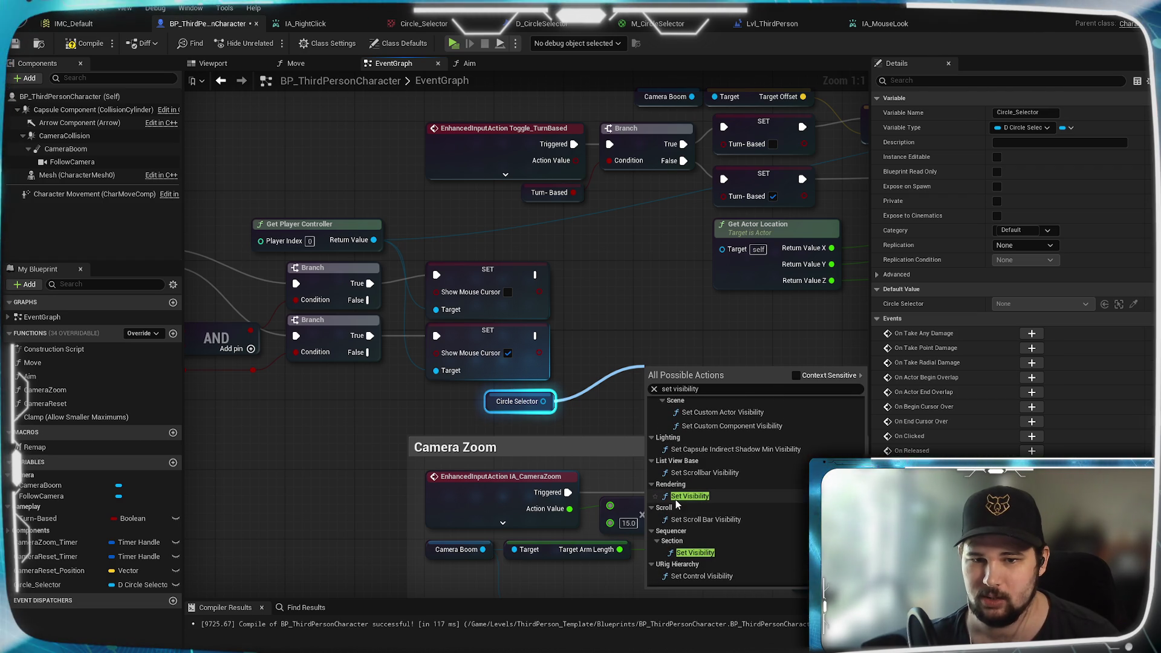
{"action": "left_click", "coordinate": [684, 499]}
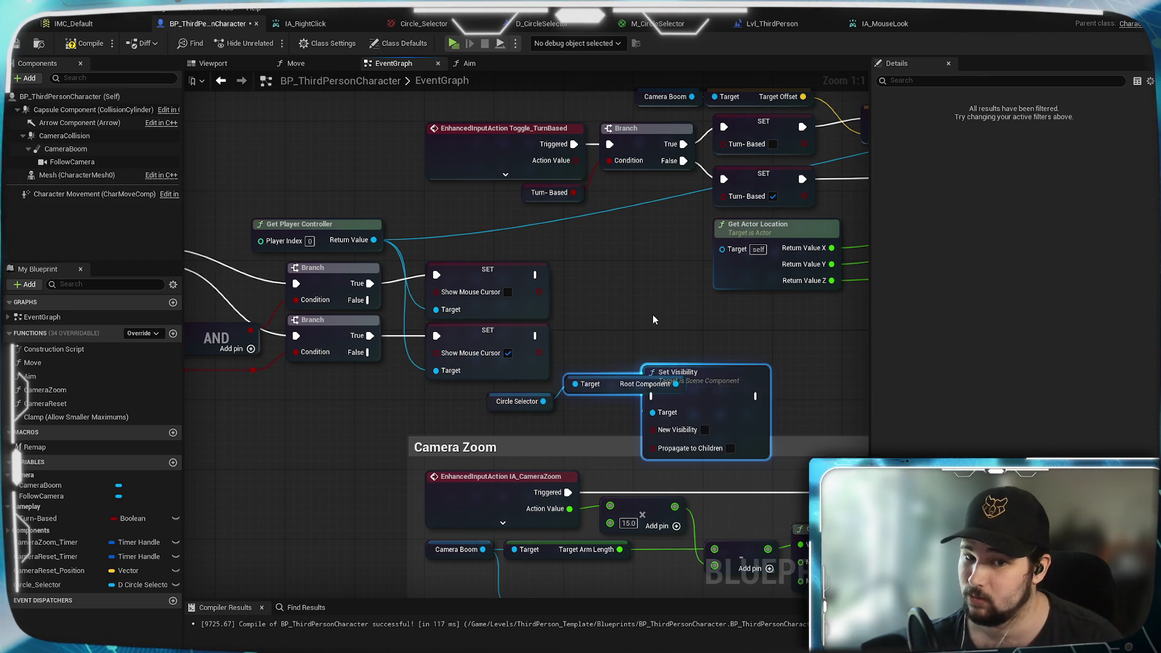
Step: Separate Set Visibility from the Circle Selector and Root Component getters, moving the getters left
{"action": "left_click_drag", "start_coordinate": [712, 371], "coordinate": [765, 339]}
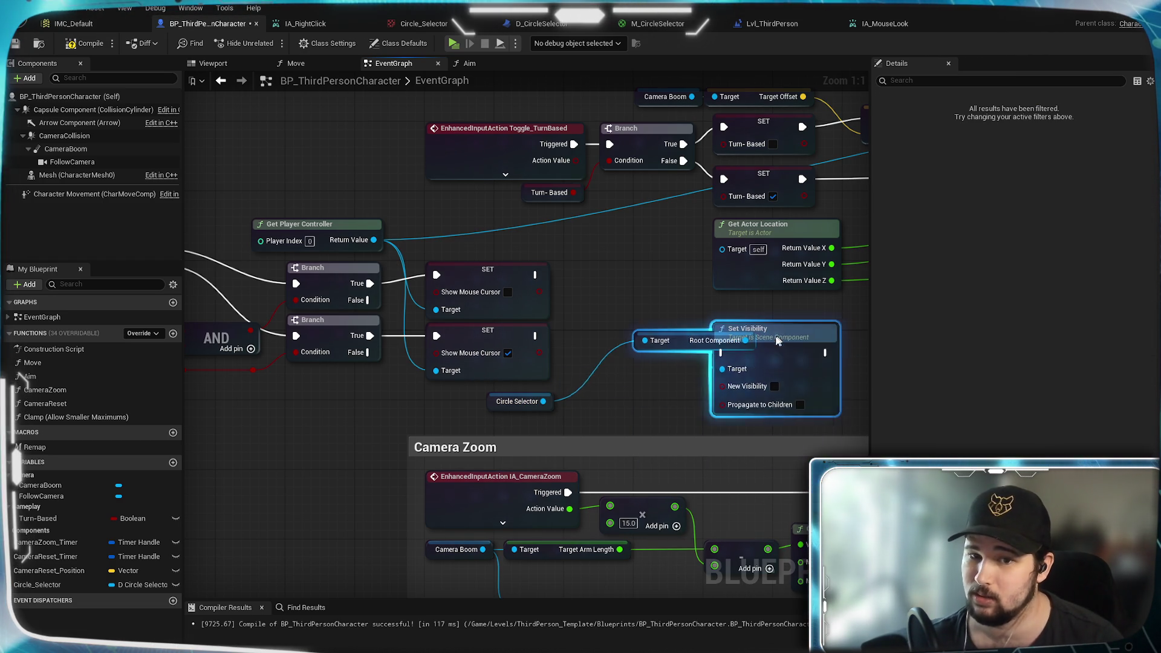
{"action": "mouse_move", "coordinate": [663, 345]}
{"action": "left_mouse_down"}
{"action": "mouse_move", "coordinate": [627, 394]}
{"action": "mouse_move", "coordinate": [514, 391]}
{"action": "left_mouse_up"}
{"action": "left_click_drag", "start_coordinate": [600, 395], "coordinate": [401, 404]}
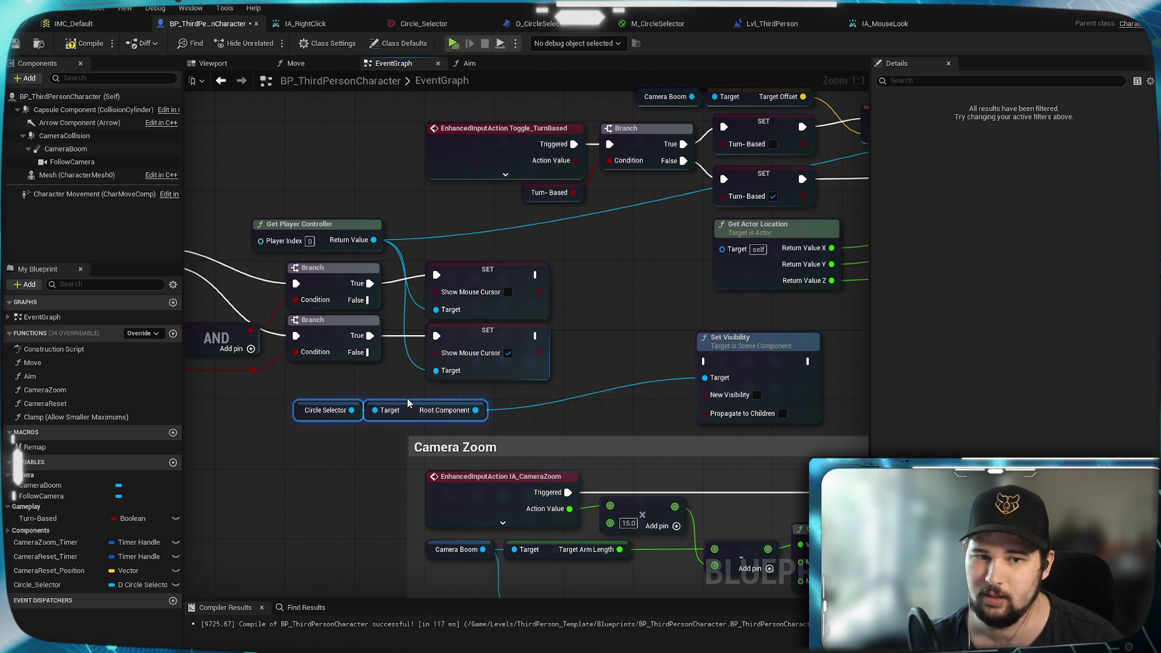
{"action": "mouse_move", "coordinate": [695, 339]}
{"action": "left_mouse_down"}
{"action": "mouse_move", "coordinate": [605, 346]}
{"action": "mouse_move", "coordinate": [659, 350]}
{"action": "left_mouse_up"}
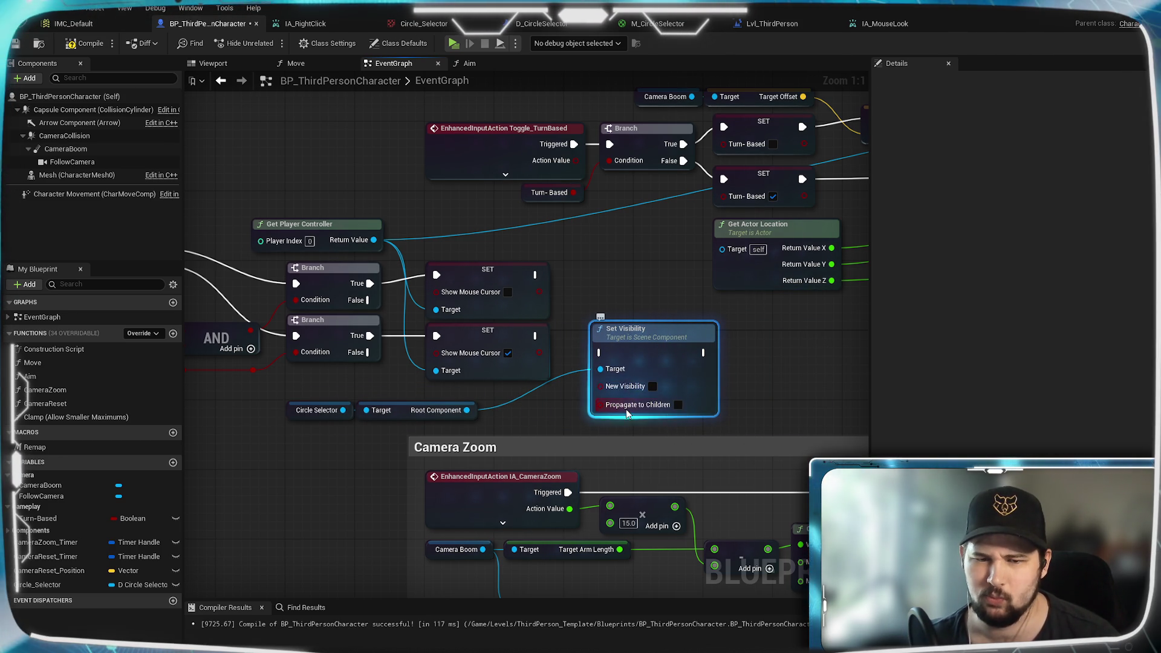
{"action": "left_click_drag", "start_coordinate": [656, 346], "coordinate": [673, 354]}
Step: Align the 90.0 subtraction node and Get Actor Location node
{"action": "mouse_move", "coordinate": [721, 300]}
{"action": "left_mouse_down"}
{"action": "mouse_move", "coordinate": [460, 315]}
{"action": "mouse_move", "coordinate": [391, 385]}
{"action": "left_mouse_up"}
{"action": "left_click_drag", "start_coordinate": [516, 342], "coordinate": [534, 333]}
{"action": "left_click", "coordinate": [499, 381]}
{"action": "left_click_drag", "start_coordinate": [340, 277], "coordinate": [375, 276]}
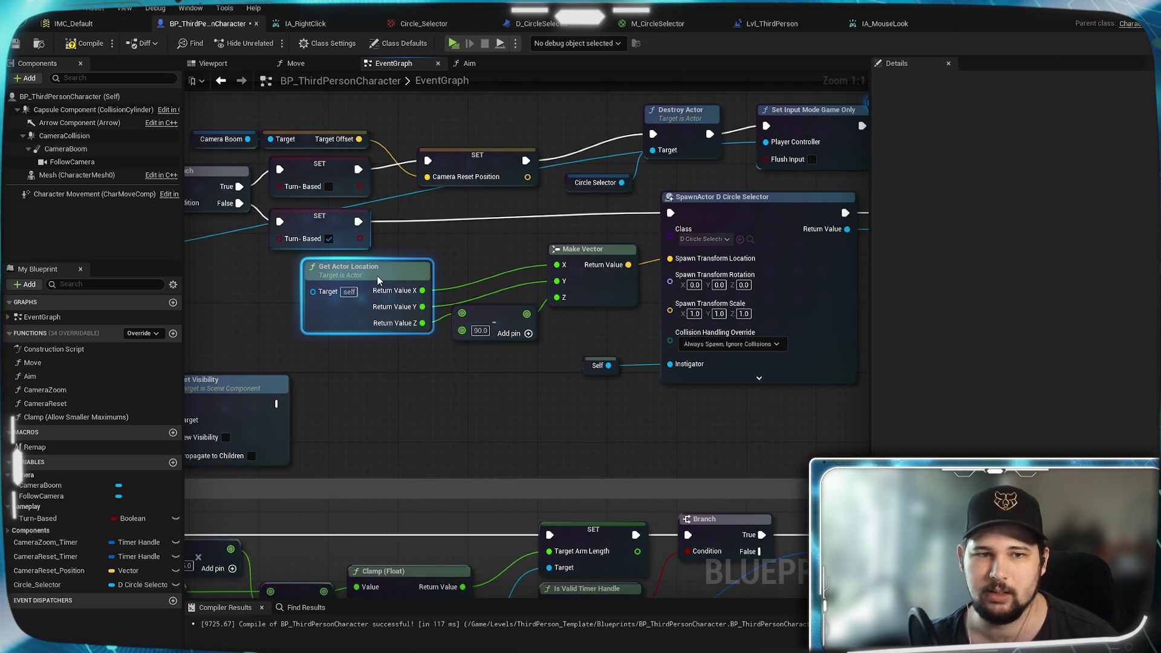
{"action": "left_click_drag", "start_coordinate": [508, 312], "coordinate": [508, 321]}
{"action": "left_click", "coordinate": [387, 372]}
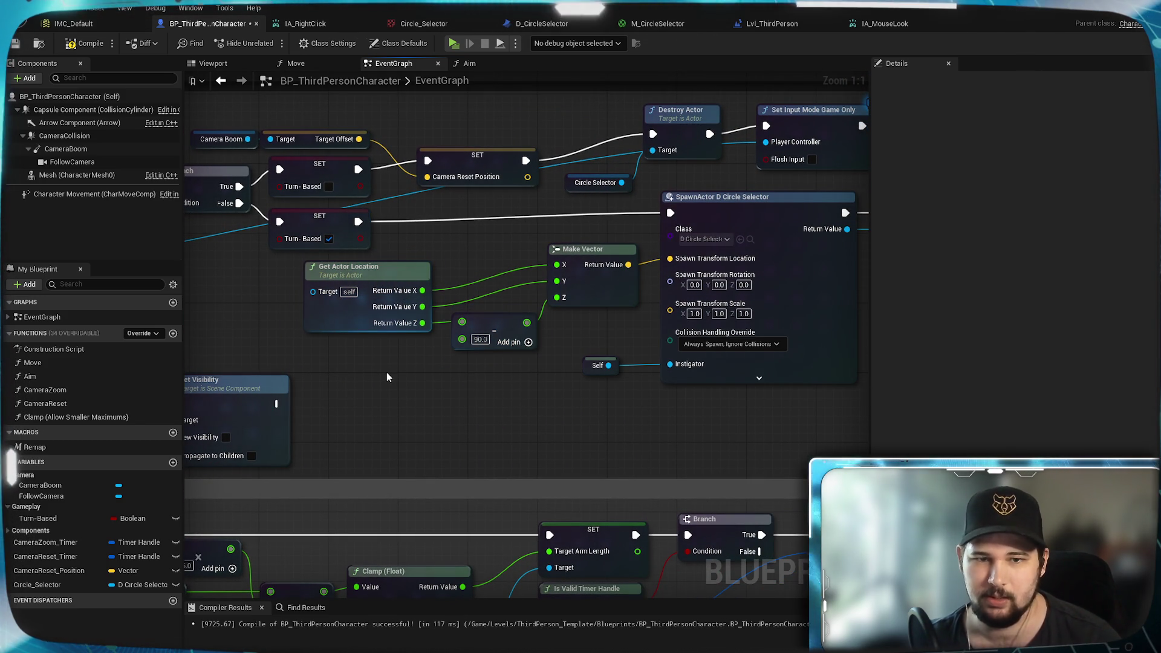
Step: Place Set Visibility beside the SET nodes and wire both SET exec outputs into it
{"action": "left_click_drag", "start_coordinate": [389, 379], "coordinate": [623, 380]}
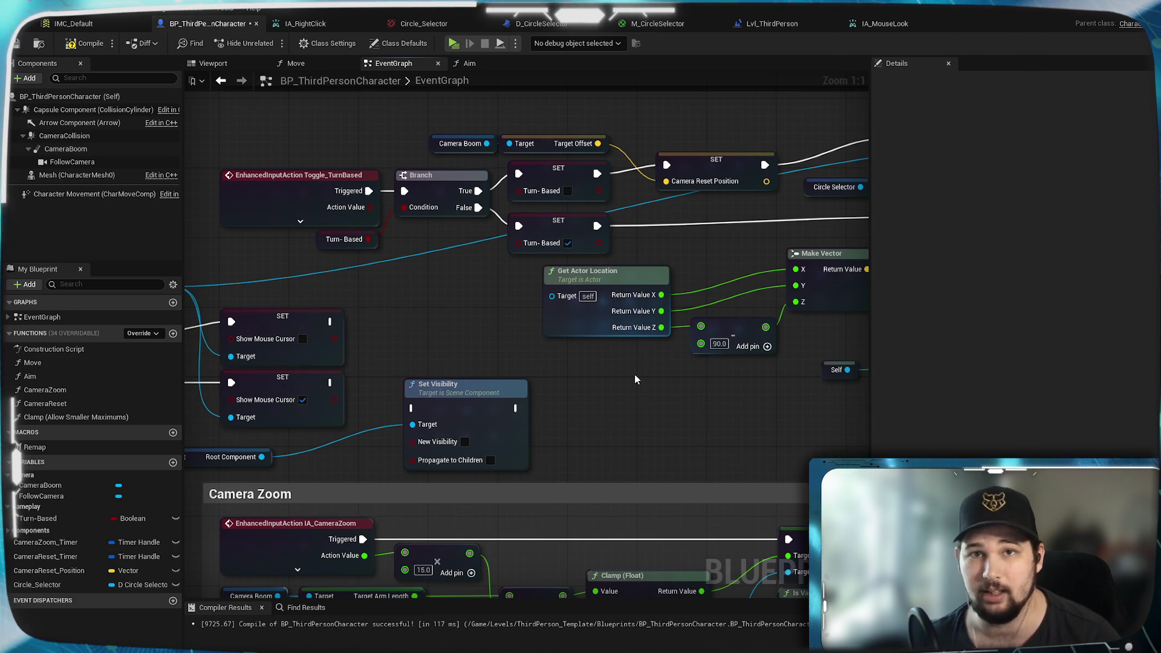
{"action": "left_click", "coordinate": [463, 387]}
{"action": "left_click_drag", "start_coordinate": [454, 341], "coordinate": [542, 310]}
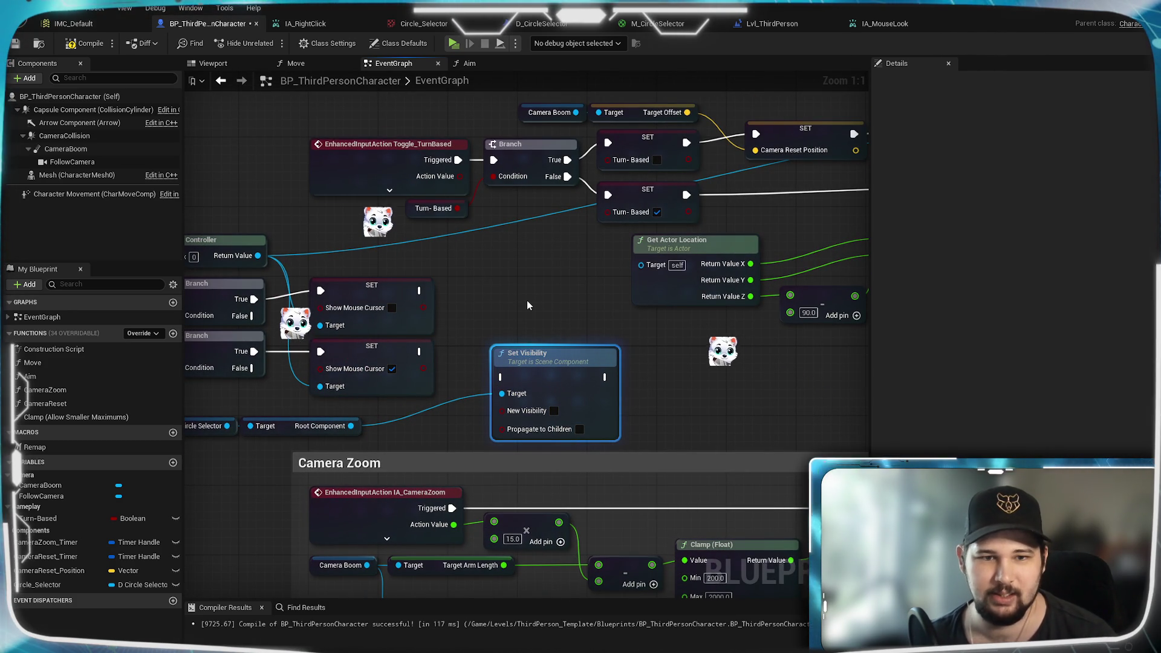
{"action": "mouse_move", "coordinate": [495, 250]}
{"action": "left_mouse_down"}
{"action": "mouse_move", "coordinate": [629, 258]}
{"action": "mouse_move", "coordinate": [612, 233]}
{"action": "left_mouse_up"}
{"action": "left_click_drag", "start_coordinate": [657, 313], "coordinate": [648, 296]}
{"action": "left_click_drag", "start_coordinate": [536, 274], "coordinate": [608, 327]}
{"action": "left_click_drag", "start_coordinate": [536, 336], "coordinate": [610, 327]}
{"action": "left_click_drag", "start_coordinate": [538, 353], "coordinate": [611, 360]}
Step: Move the Circle Selector and Root Component getters toward Set Visibility, then compile and save
{"action": "left_click", "coordinate": [321, 410]}
{"action": "left_click", "coordinate": [395, 402], "text": "shift"}
{"action": "left_click_drag", "start_coordinate": [401, 401], "coordinate": [474, 393]}
{"action": "key", "text": "ctrl+z"}
{"action": "key", "text": "ctrl+z"}
{"action": "key", "text": "ctrl+s"}
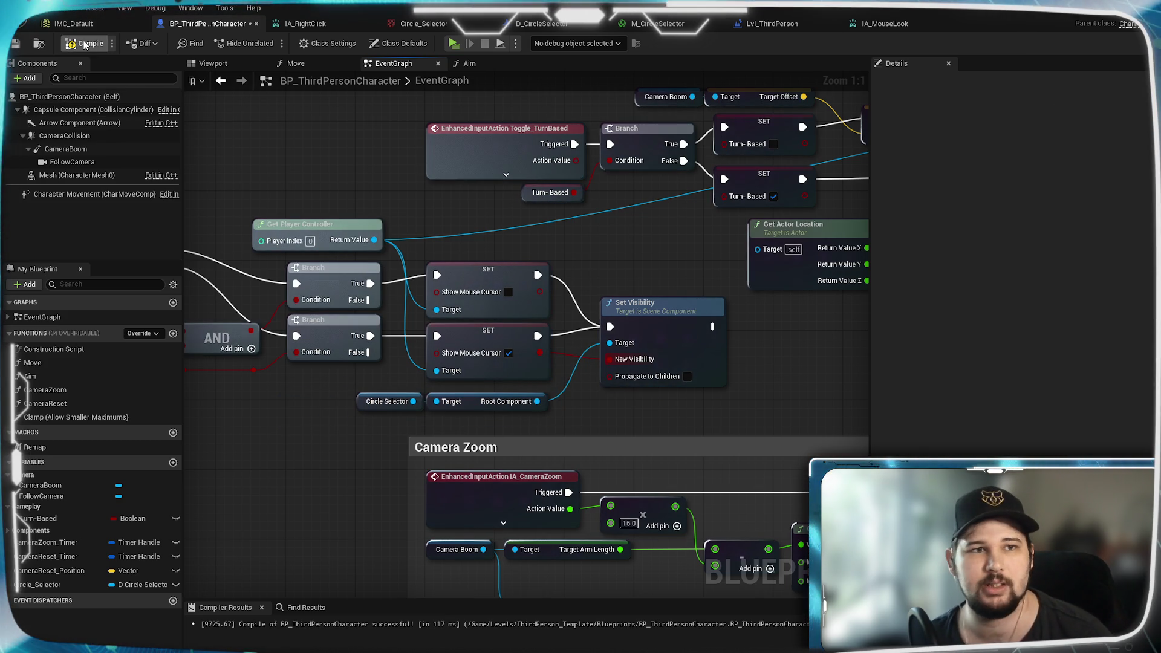
{"action": "left_click", "coordinate": [18, 46]}
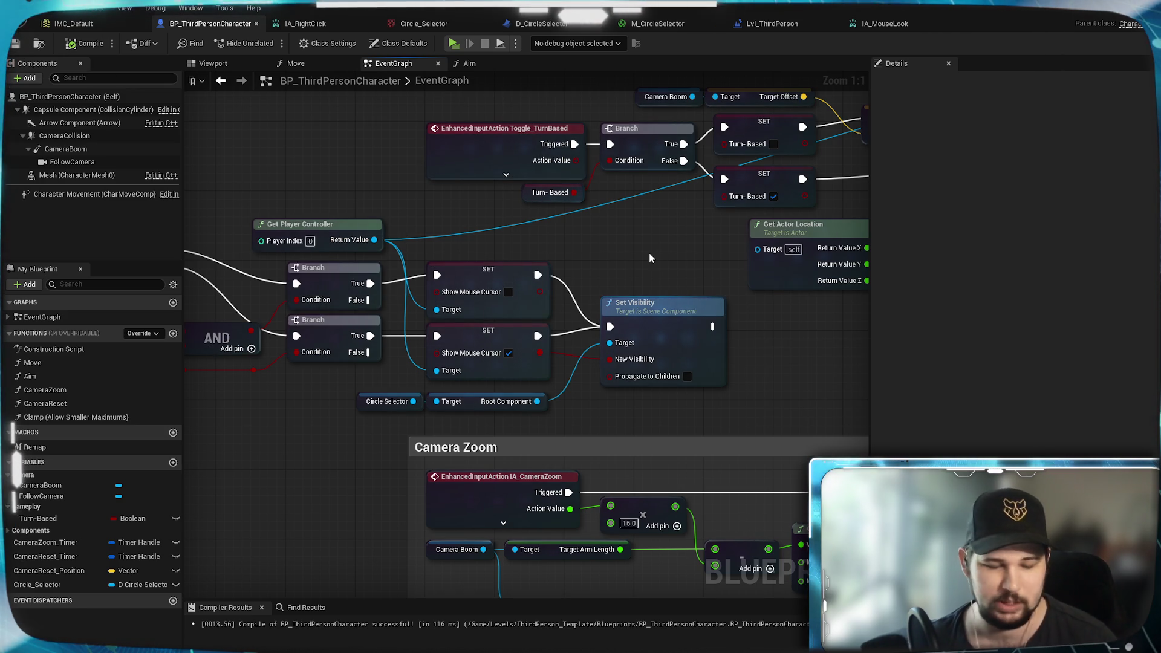
{"action": "left_click", "coordinate": [454, 44]}
{"action": "key", "text": "w"}
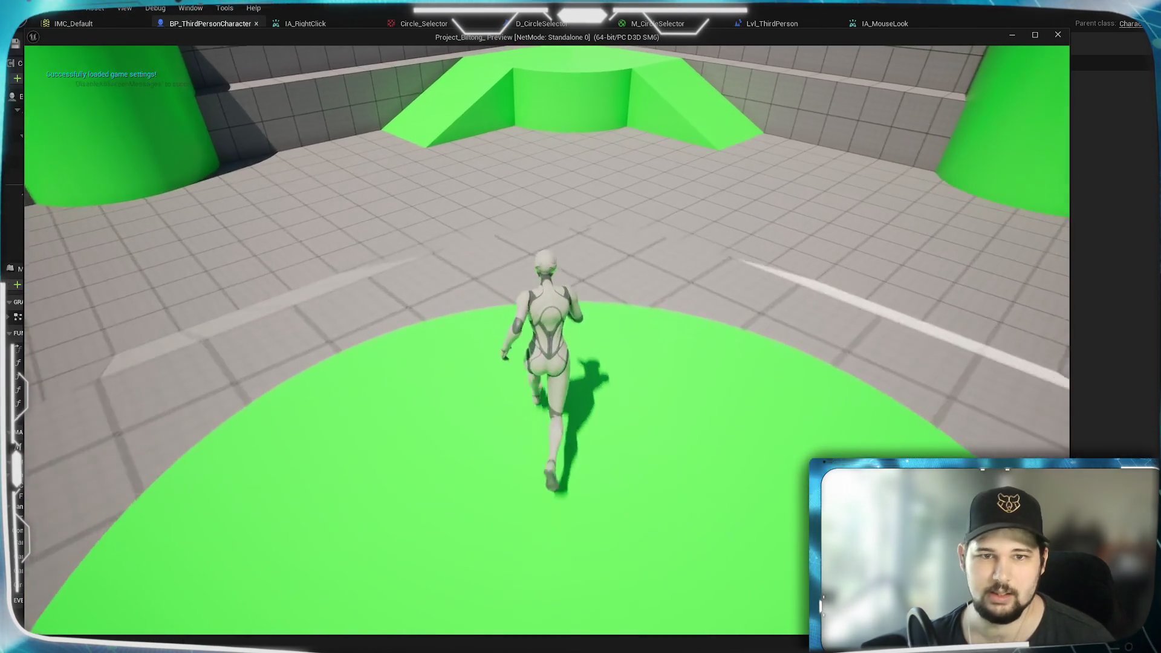
{"action": "scroll", "coordinate": [426, 317], "scroll_direction": "down", "scroll_amount": 5}
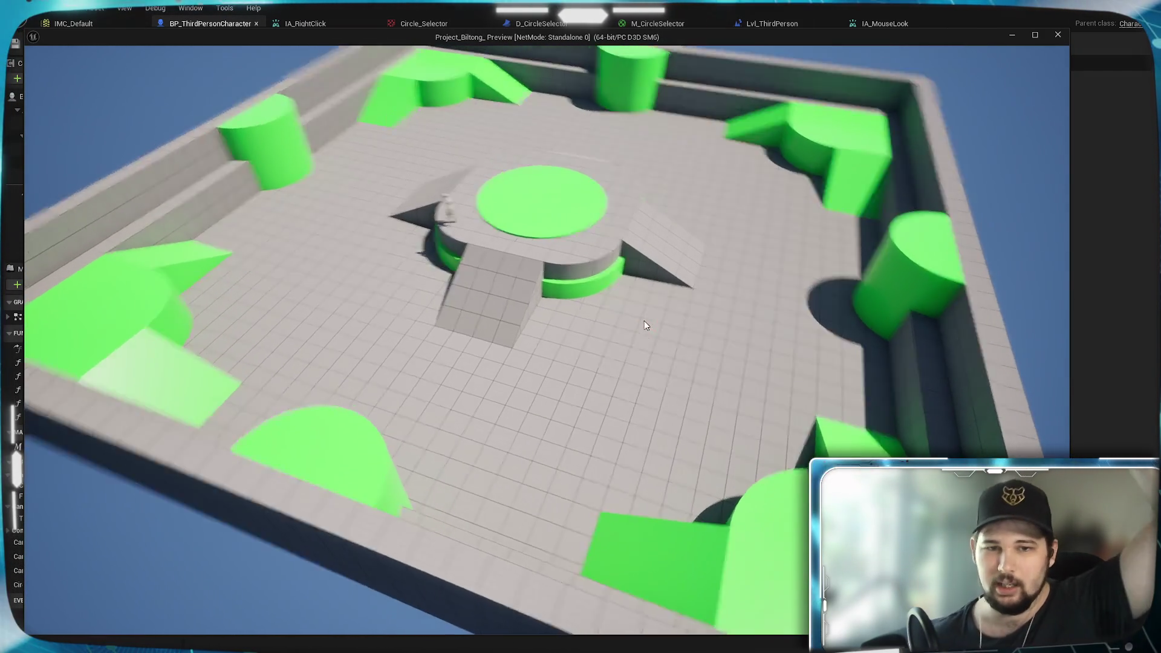
{"action": "right_click", "coordinate": [562, 433]}
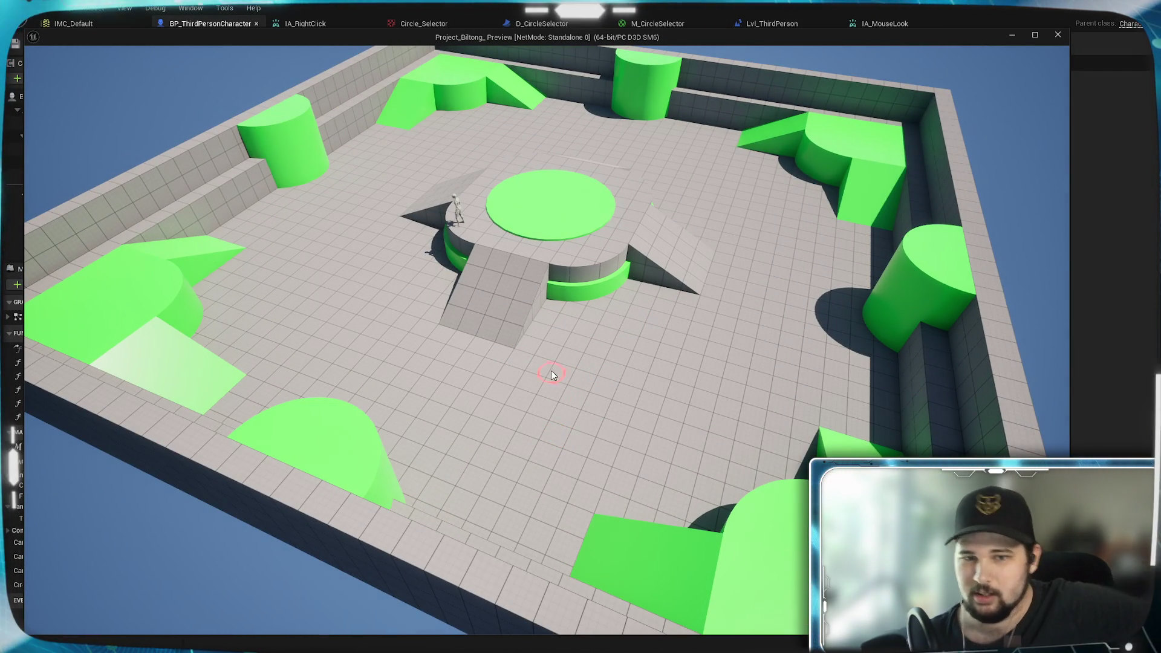
{"action": "scroll", "coordinate": [532, 401], "scroll_direction": "up", "scroll_amount": 3}
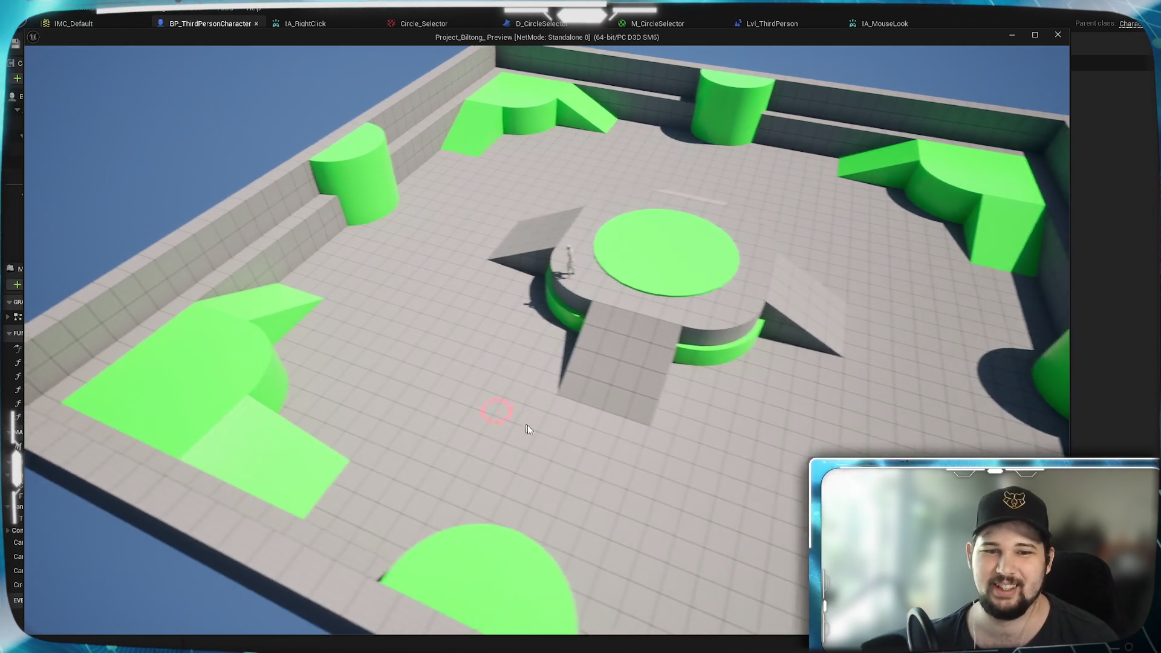
{"action": "scroll", "coordinate": [520, 418], "scroll_direction": "down", "scroll_amount": 3}
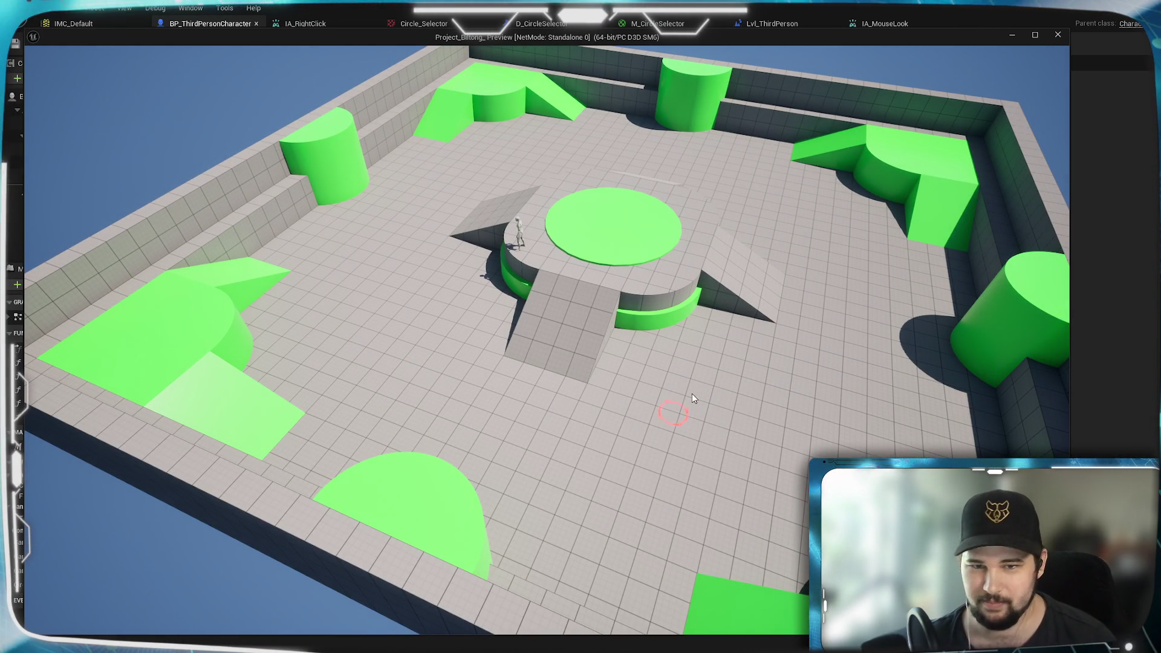
{"action": "scroll", "coordinate": [474, 383], "scroll_direction": "up", "scroll_amount": 3}
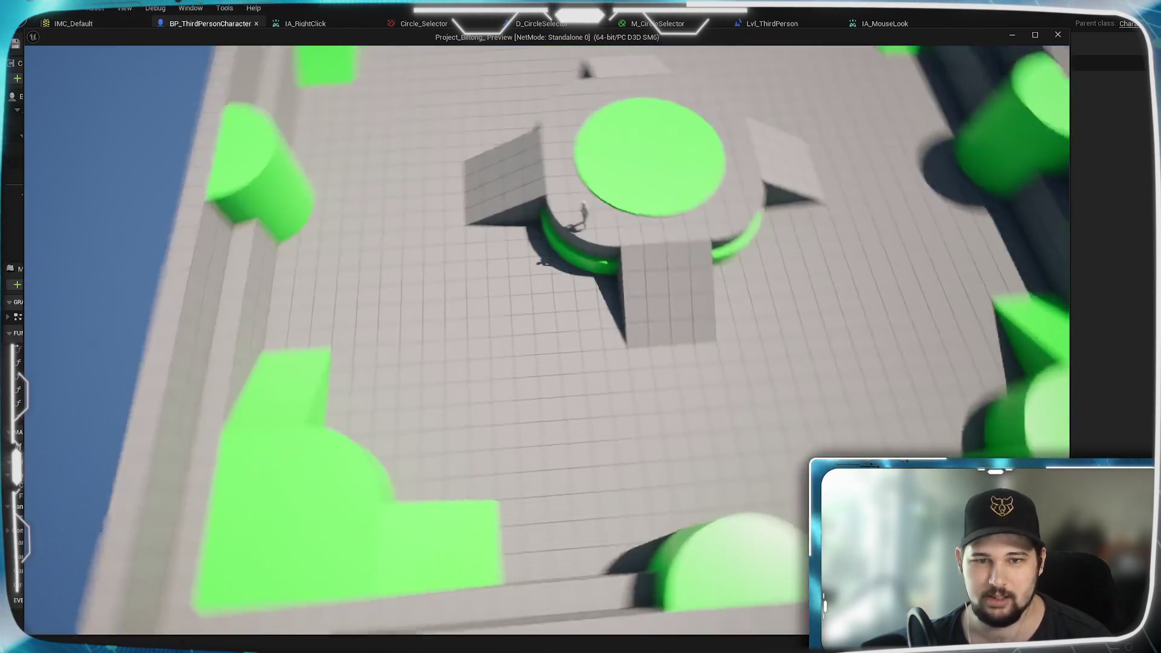
{"action": "scroll", "coordinate": [521, 326], "scroll_direction": "down", "scroll_amount": 3}
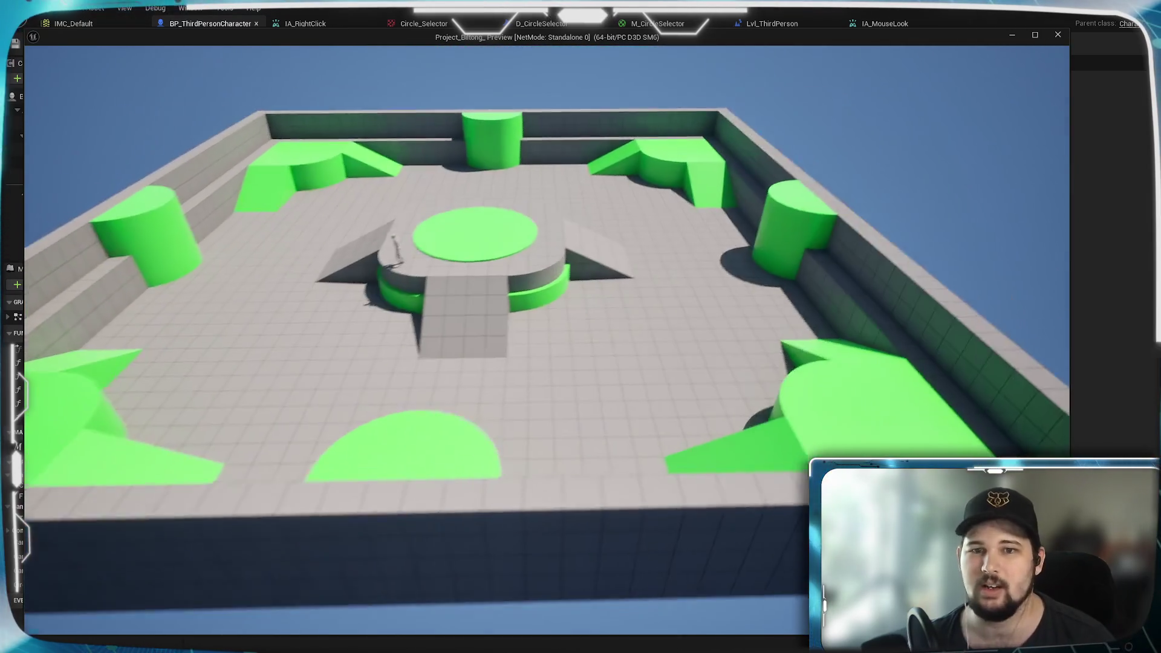
{"action": "scroll", "coordinate": [520, 326], "scroll_direction": "up", "scroll_amount": 3}
{"action": "scroll", "coordinate": [456, 343], "scroll_direction": "down", "scroll_amount": 3}
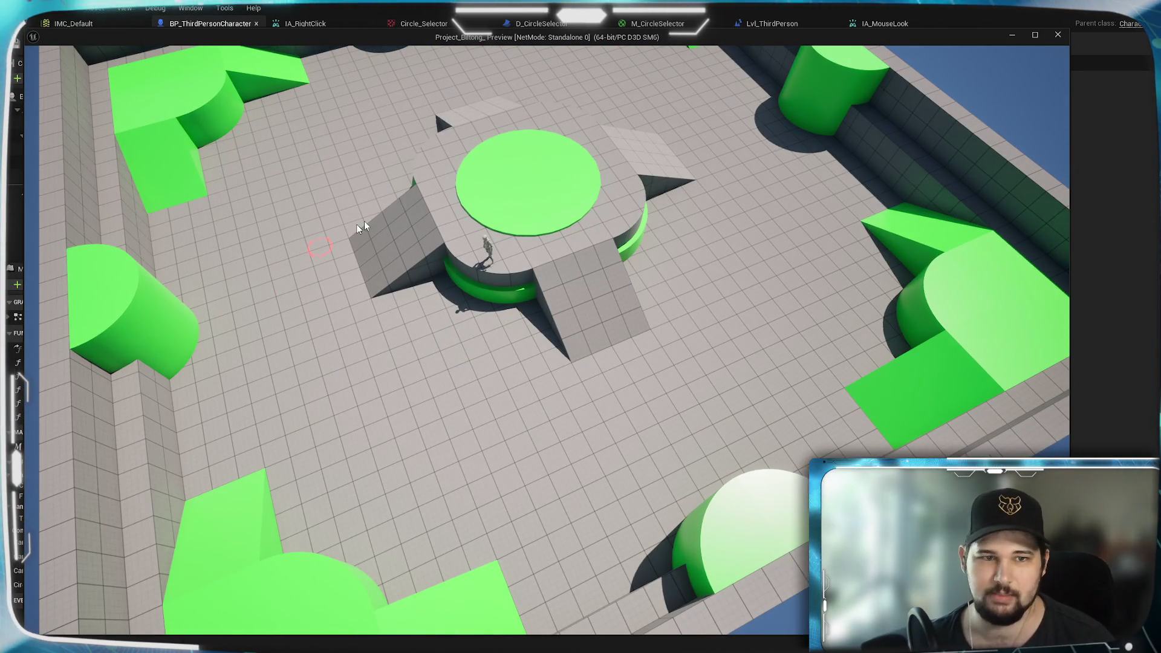
{"action": "scroll", "coordinate": [695, 363], "scroll_direction": "up", "scroll_amount": 3}
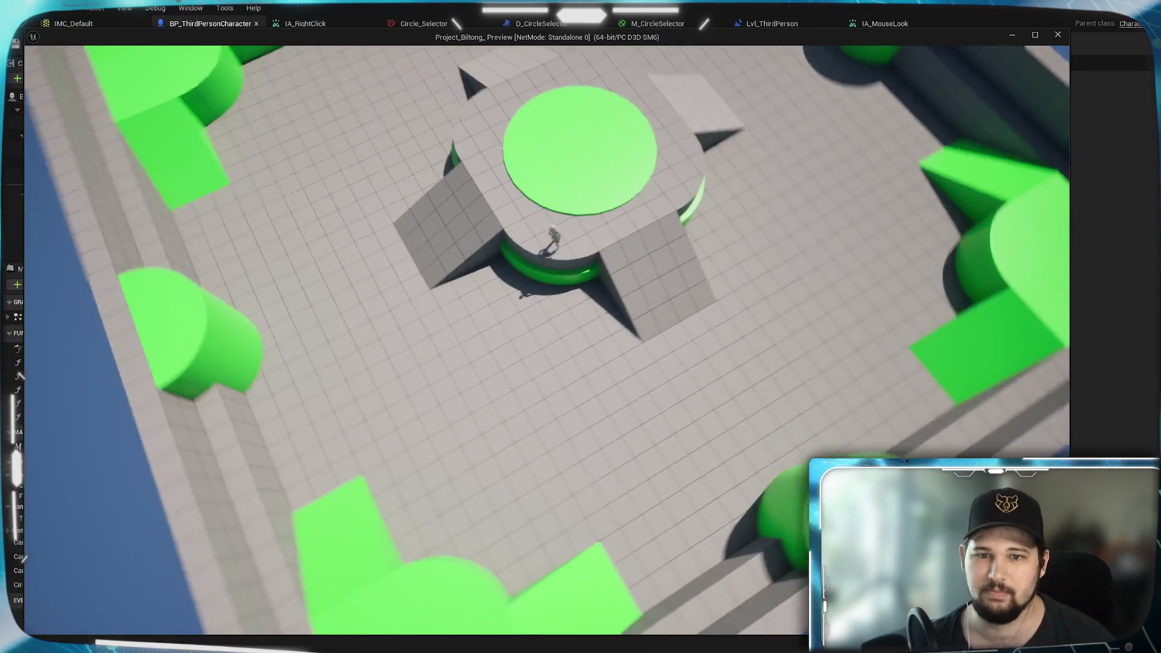
{"action": "scroll", "coordinate": [651, 395], "scroll_direction": "down", "scroll_amount": 3}
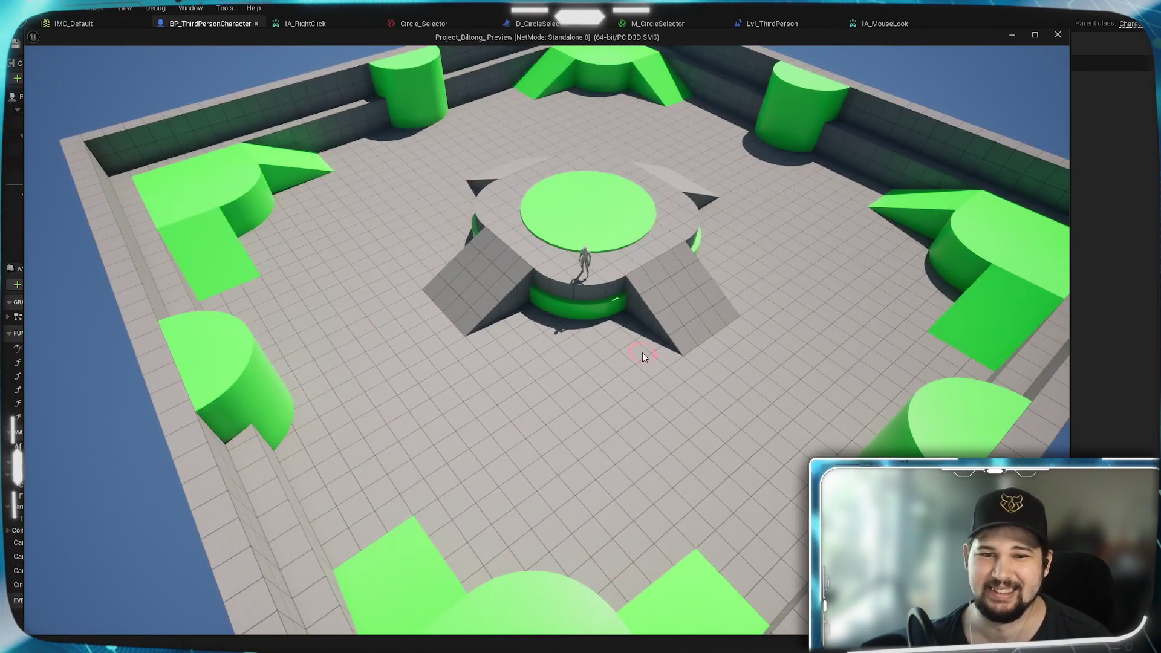
{"action": "scroll", "coordinate": [642, 353], "scroll_direction": "up", "scroll_amount": 2}
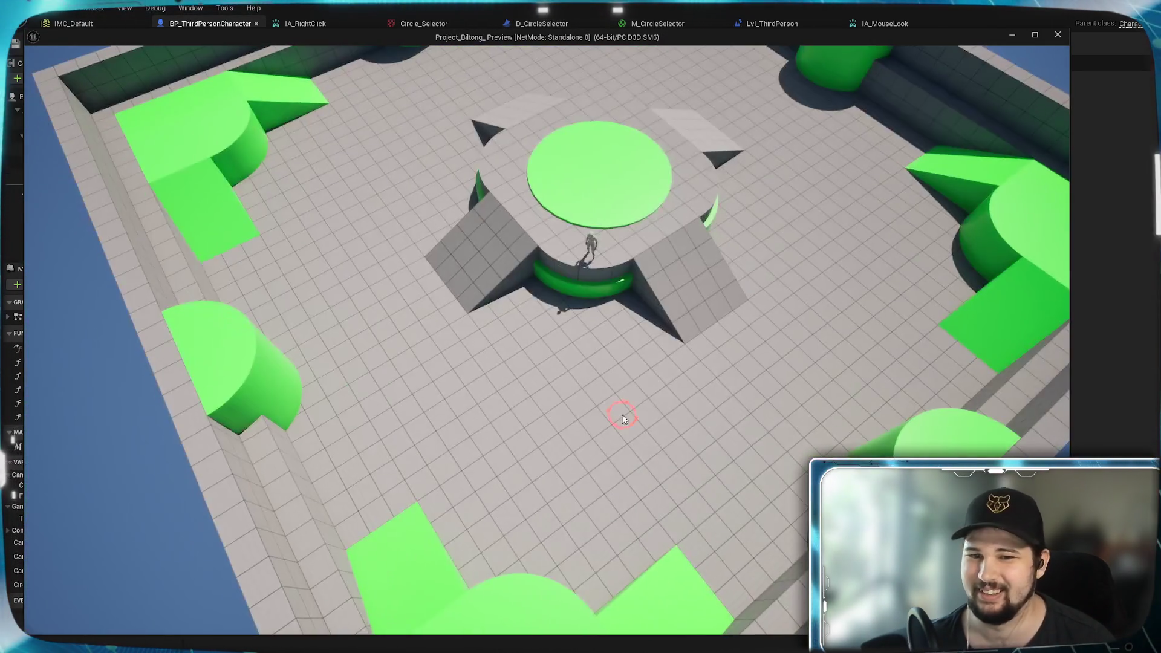
{"action": "scroll", "coordinate": [622, 415], "scroll_direction": "down", "scroll_amount": 3}
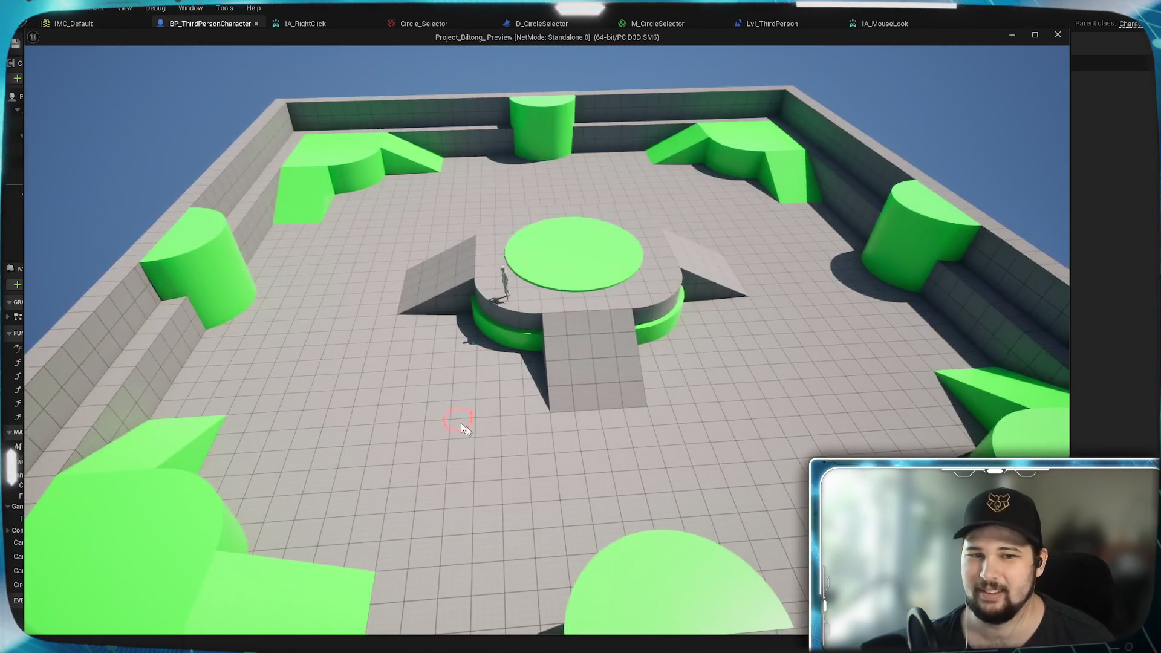
{"action": "scroll", "coordinate": [459, 420], "scroll_direction": "up", "scroll_amount": 3}
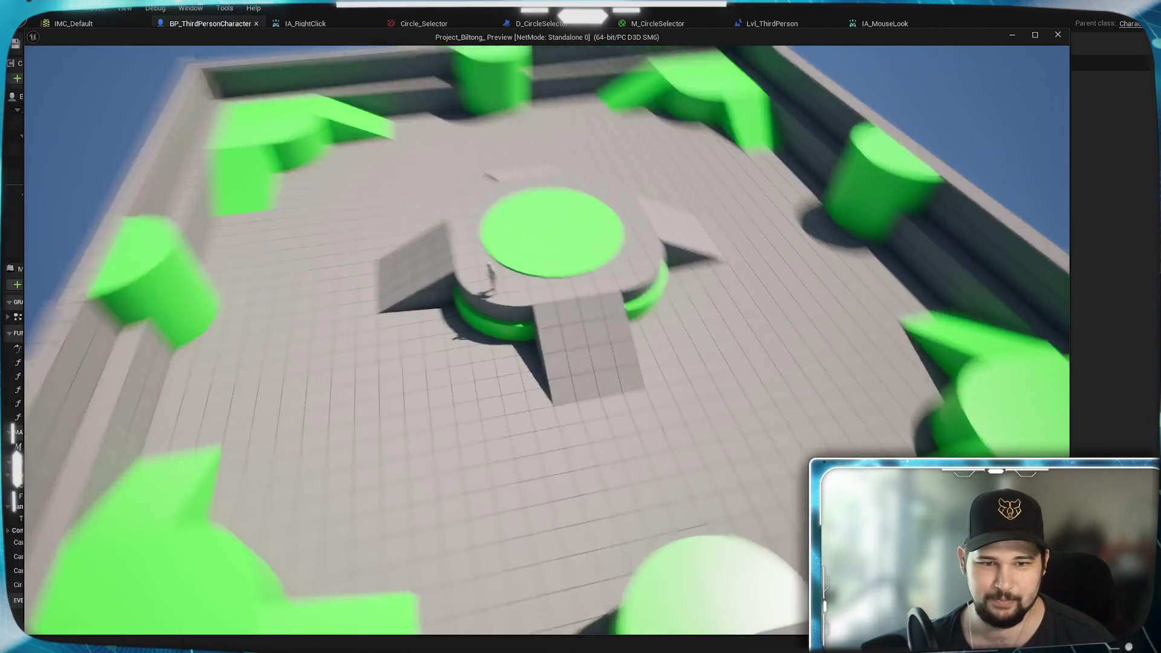
{"action": "scroll", "coordinate": [455, 420], "scroll_direction": "down", "scroll_amount": 3}
{"action": "key", "text": "Escape"}
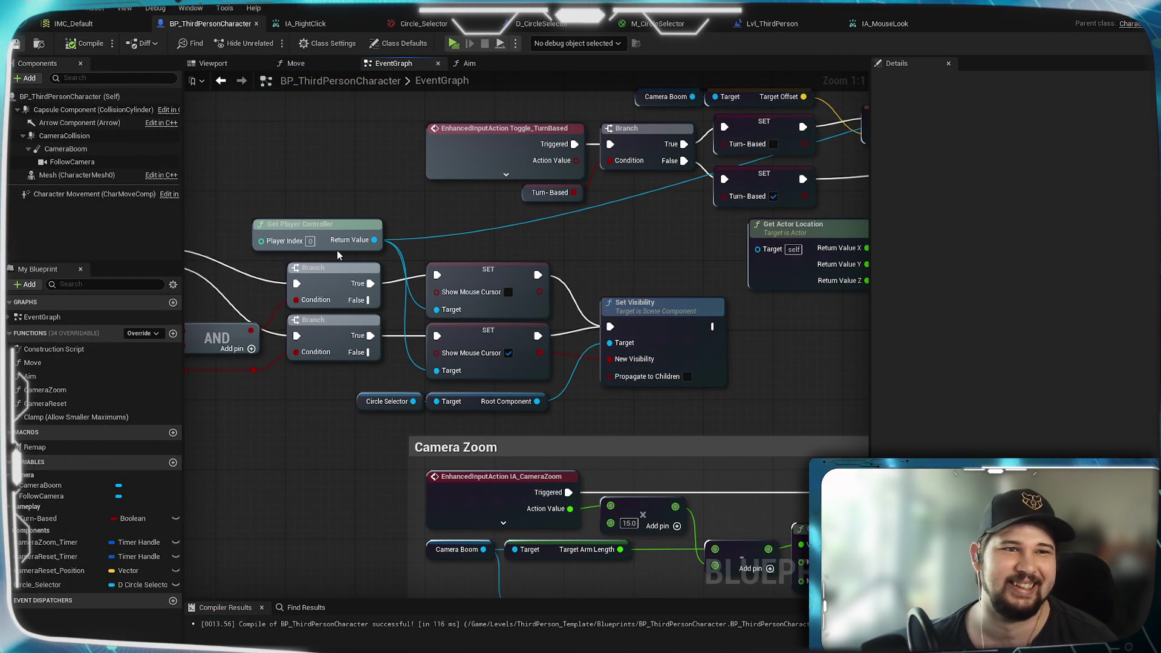
Step: Pan across the EventGraph to the Event Tick line-trace nodes and marquee-select them all
{"action": "mouse_move", "coordinate": [768, 367]}
{"action": "left_mouse_down"}
{"action": "mouse_move", "coordinate": [641, 342]}
{"action": "mouse_move", "coordinate": [448, 351]}
{"action": "mouse_move", "coordinate": [632, 350]}
{"action": "mouse_move", "coordinate": [796, 434]}
{"action": "left_mouse_up"}
{"action": "scroll", "coordinate": [636, 393], "scroll_direction": "down", "scroll_amount": 5}
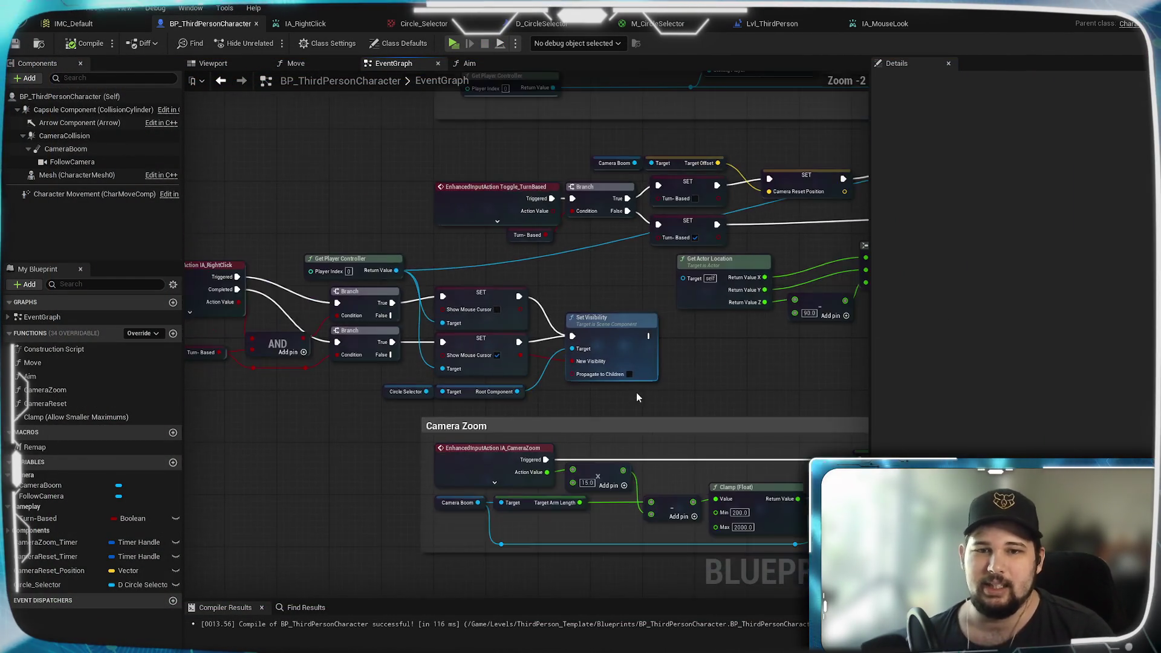
{"action": "left_click_drag", "start_coordinate": [660, 383], "coordinate": [336, 348]}
{"action": "left_click_drag", "start_coordinate": [479, 346], "coordinate": [448, 327]}
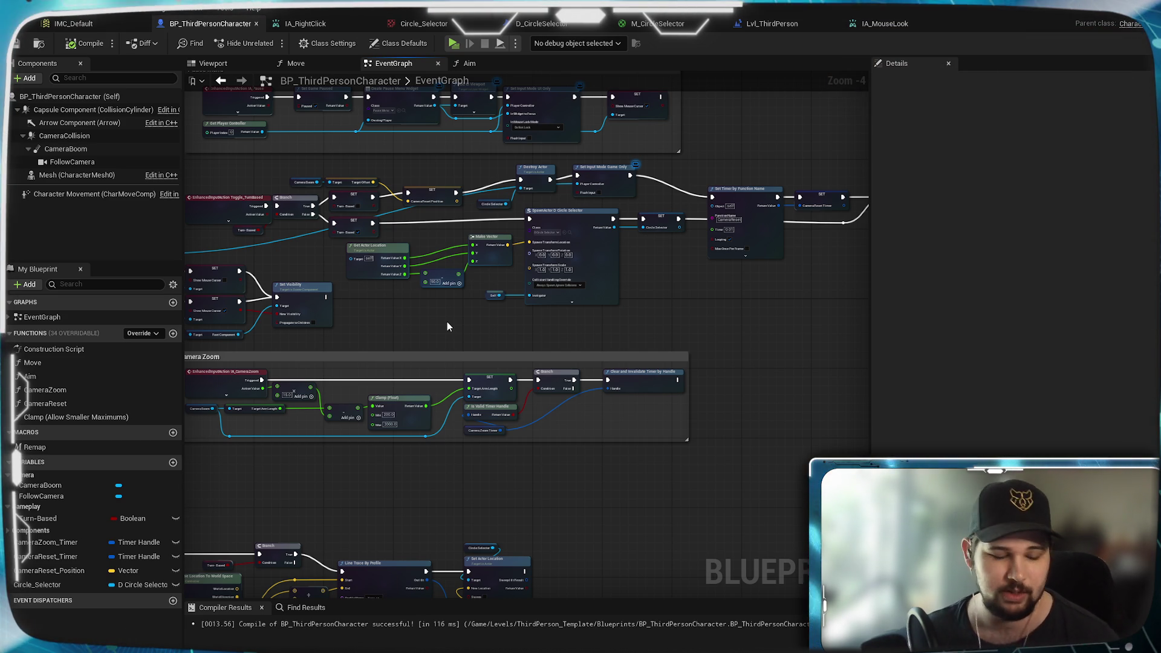
{"action": "mouse_move", "coordinate": [448, 327]}
{"action": "left_mouse_down"}
{"action": "mouse_move", "coordinate": [495, 362]}
{"action": "mouse_move", "coordinate": [682, 367]}
{"action": "left_mouse_up"}
{"action": "left_click_drag", "start_coordinate": [462, 353], "coordinate": [646, 353]}
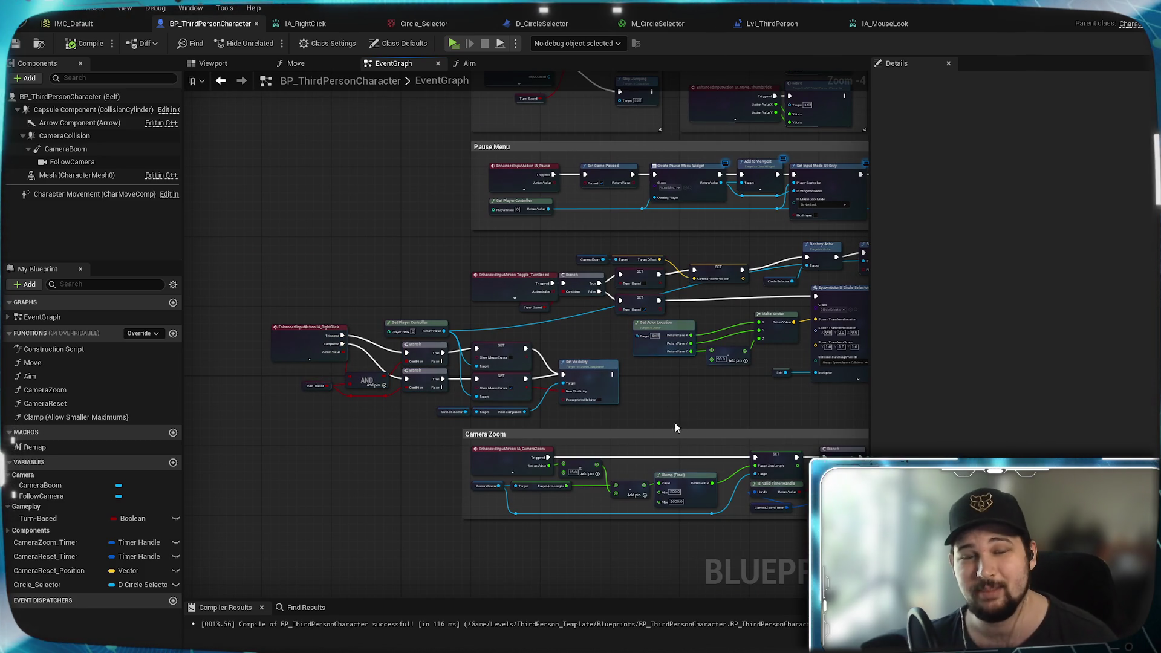
{"action": "mouse_move", "coordinate": [677, 409]}
{"action": "left_mouse_down"}
{"action": "mouse_move", "coordinate": [616, 437]}
{"action": "mouse_move", "coordinate": [371, 376]}
{"action": "mouse_move", "coordinate": [583, 365]}
{"action": "mouse_move", "coordinate": [314, 324]}
{"action": "mouse_move", "coordinate": [368, 443]}
{"action": "mouse_move", "coordinate": [642, 318]}
{"action": "left_mouse_up"}
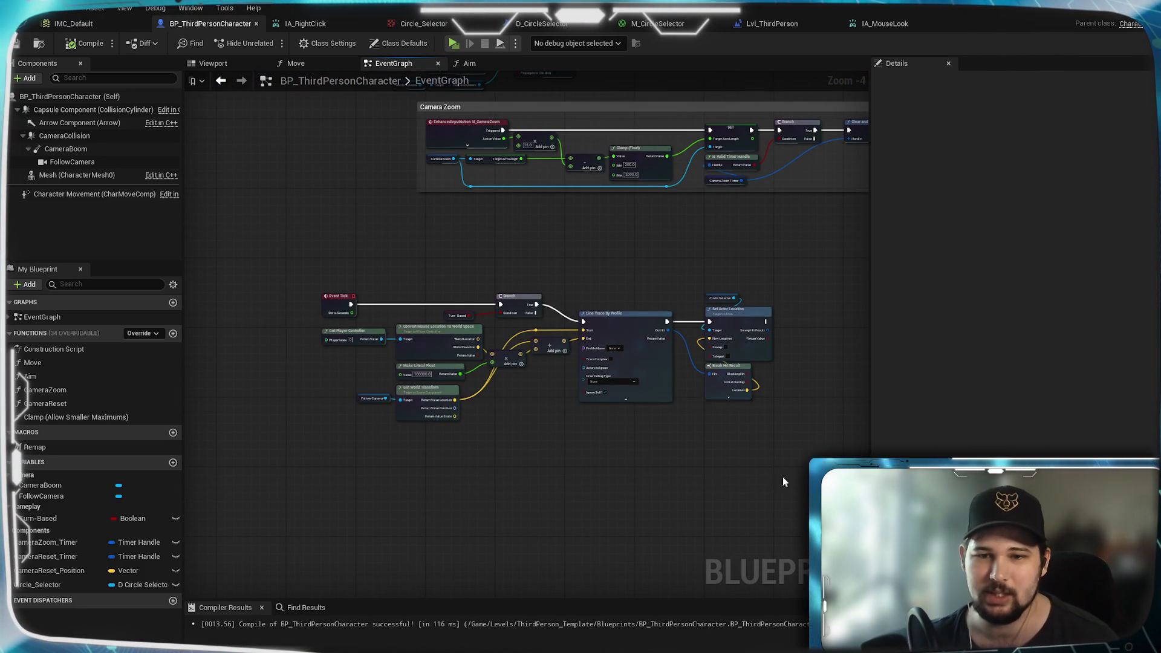
{"action": "left_click_drag", "start_coordinate": [833, 535], "coordinate": [262, 253]}
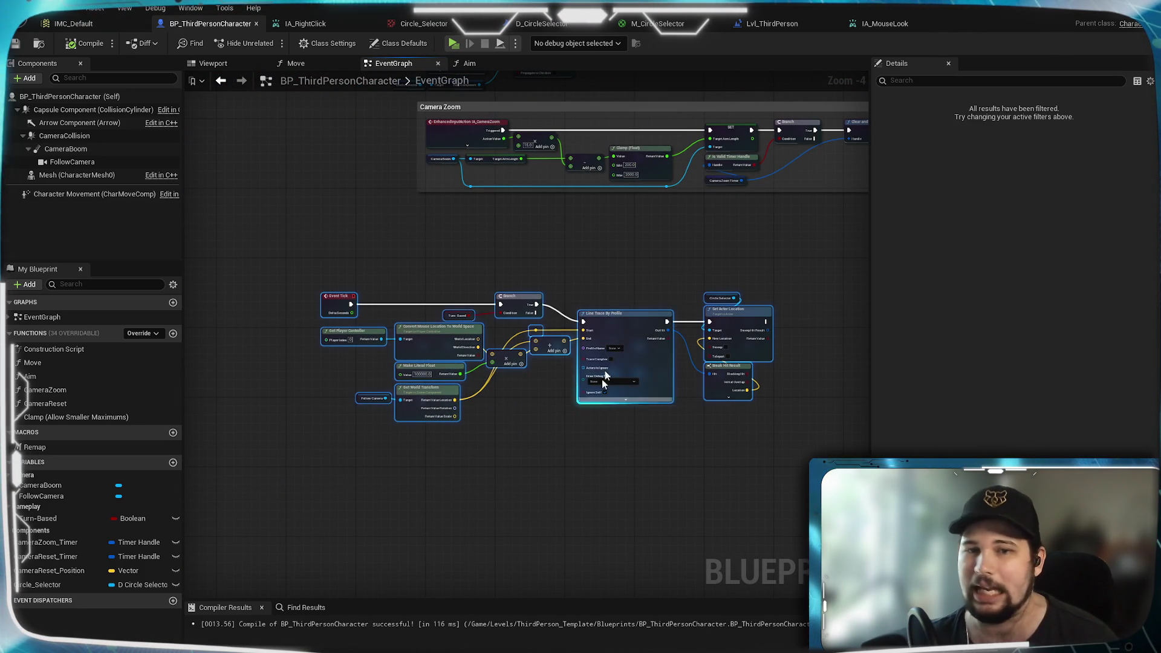
Step: Wrap the selected Event Tick nodes in a new comment box
{"action": "right_click", "coordinate": [611, 324]}
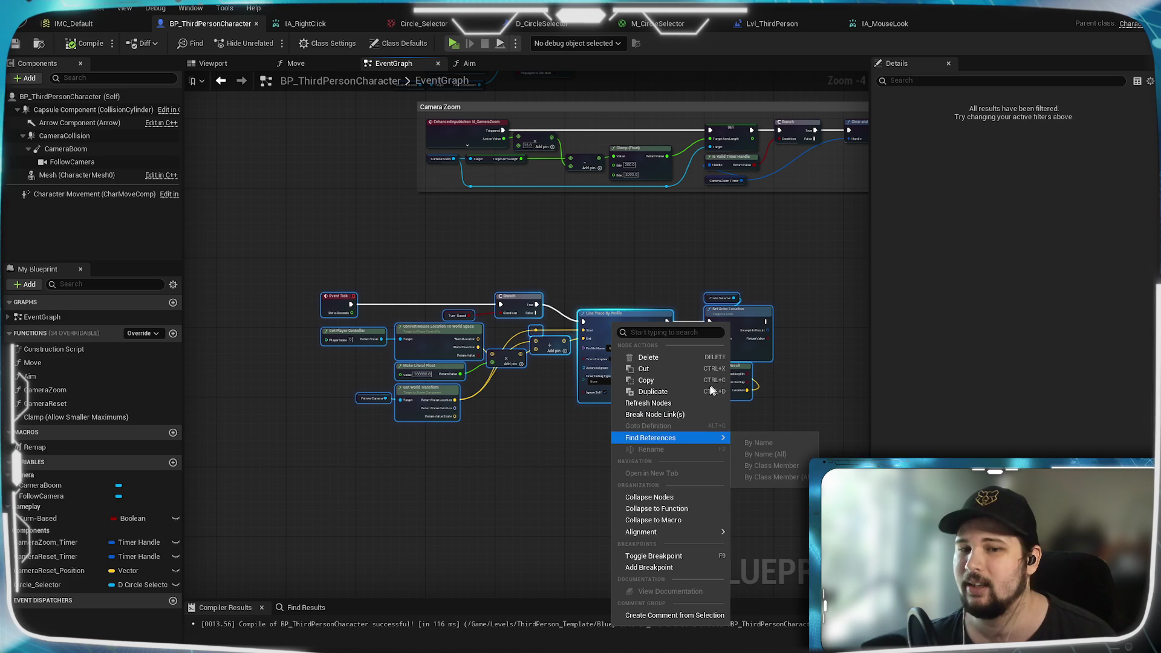
{"action": "left_click", "coordinate": [653, 616]}
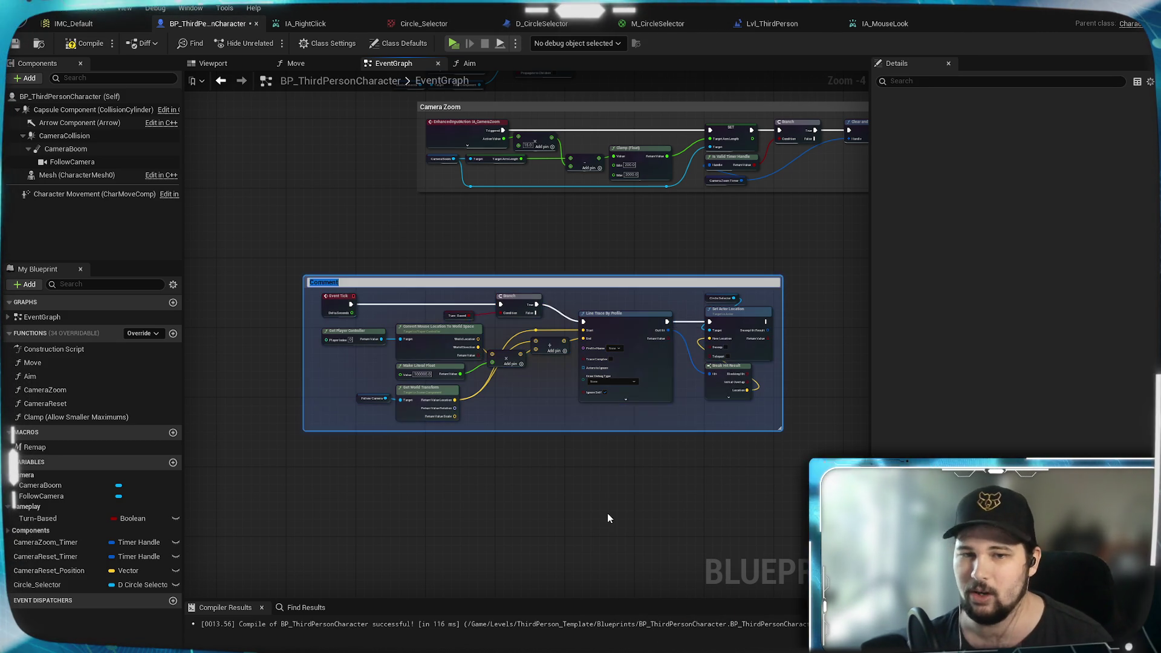
{"action": "mouse_move", "coordinate": [550, 499]}
{"action": "left_mouse_down"}
{"action": "mouse_move", "coordinate": [579, 496]}
{"action": "mouse_move", "coordinate": [478, 363]}
{"action": "left_mouse_up"}
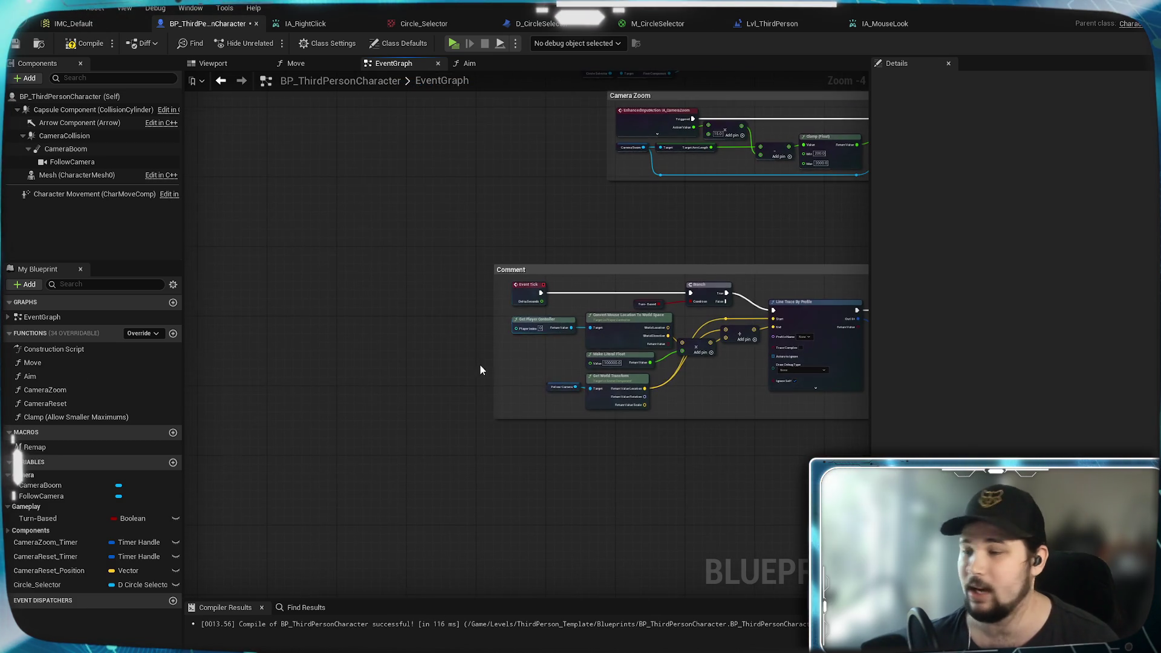
{"action": "scroll", "coordinate": [487, 381], "scroll_direction": "up", "scroll_amount": 3}
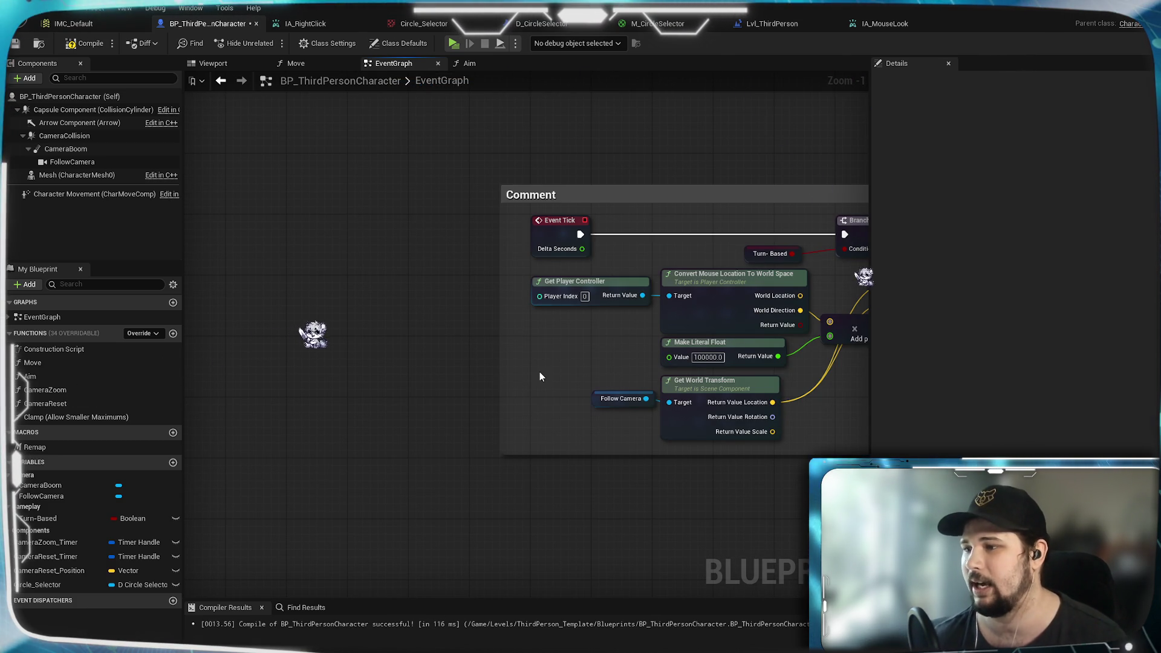
{"action": "scroll", "coordinate": [473, 299], "scroll_direction": "up", "scroll_amount": 1}
{"action": "left_click_drag", "start_coordinate": [473, 300], "coordinate": [310, 366]}
{"action": "mouse_move", "coordinate": [753, 273]}
{"action": "left_mouse_down"}
{"action": "mouse_move", "coordinate": [614, 260]}
{"action": "mouse_move", "coordinate": [292, 295]}
{"action": "left_mouse_up"}
{"action": "left_click_drag", "start_coordinate": [524, 282], "coordinate": [524, 271]}
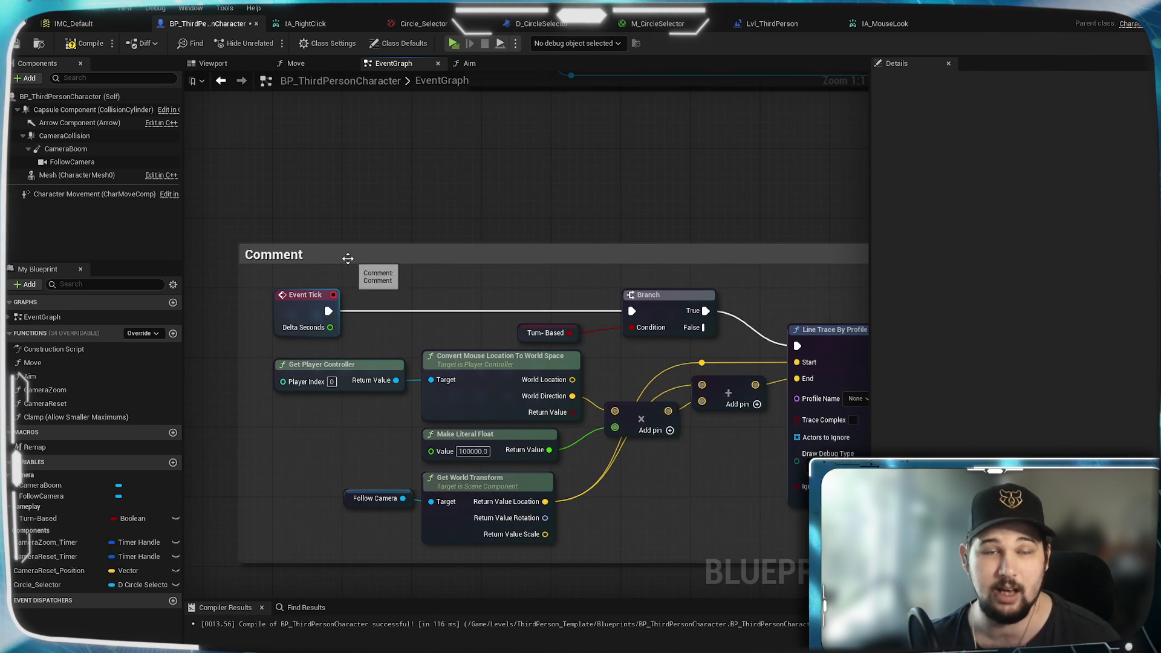
{"action": "scroll", "coordinate": [383, 300], "scroll_direction": "down", "scroll_amount": 3}
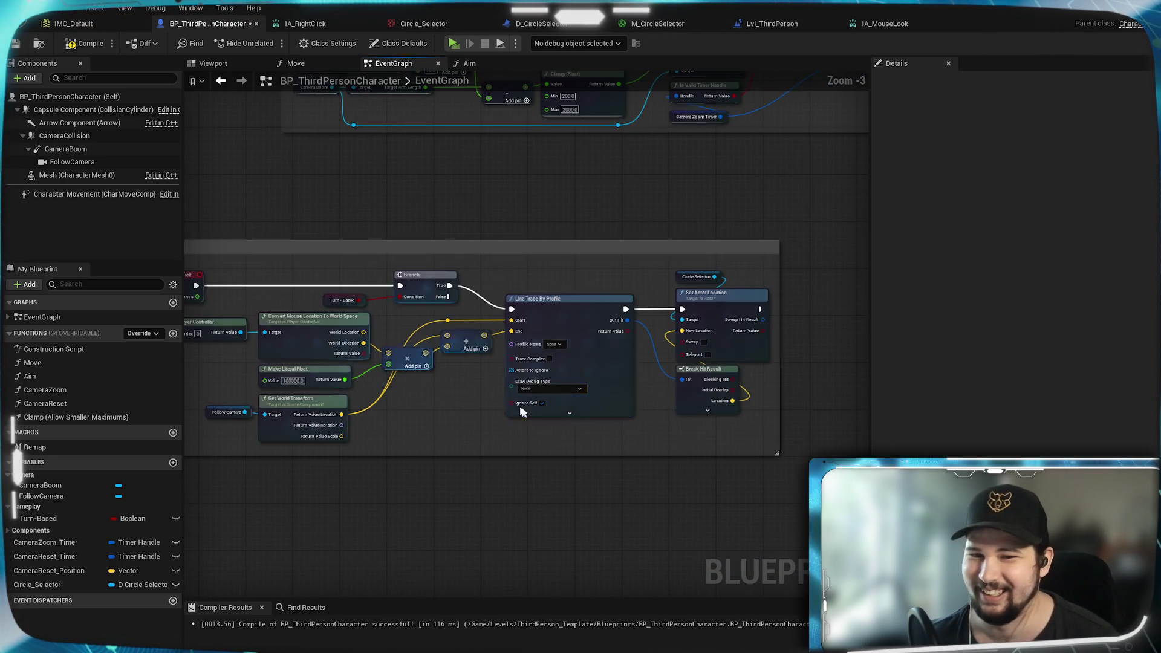
Step: Shift the nodes inside the comment slightly left, then compile and save
{"action": "mouse_move", "coordinate": [663, 440]}
{"action": "left_mouse_down"}
{"action": "mouse_move", "coordinate": [840, 438]}
{"action": "mouse_move", "coordinate": [197, 267]}
{"action": "mouse_move", "coordinate": [277, 268]}
{"action": "left_mouse_up"}
{"action": "scroll", "coordinate": [286, 266], "scroll_direction": "up", "scroll_amount": 3}
{"action": "left_click", "coordinate": [351, 251]}
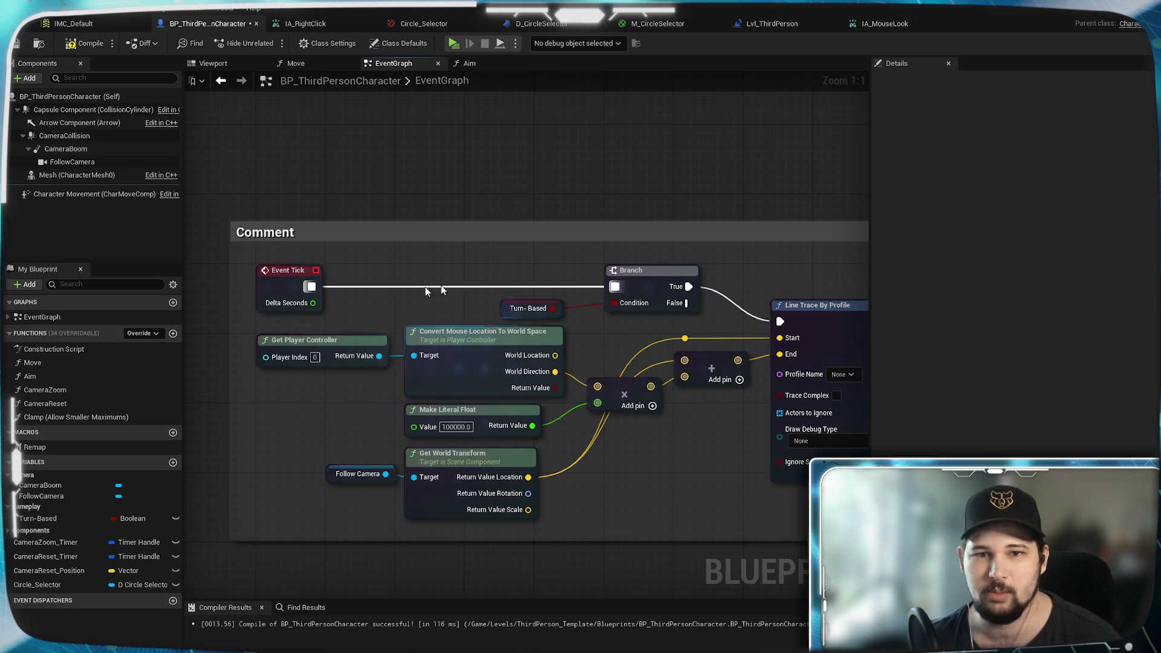
{"action": "mouse_move", "coordinate": [363, 223]}
{"action": "left_mouse_down"}
{"action": "mouse_move", "coordinate": [97, 230]}
{"action": "mouse_move", "coordinate": [302, 248]}
{"action": "mouse_move", "coordinate": [441, 387]}
{"action": "left_mouse_up"}
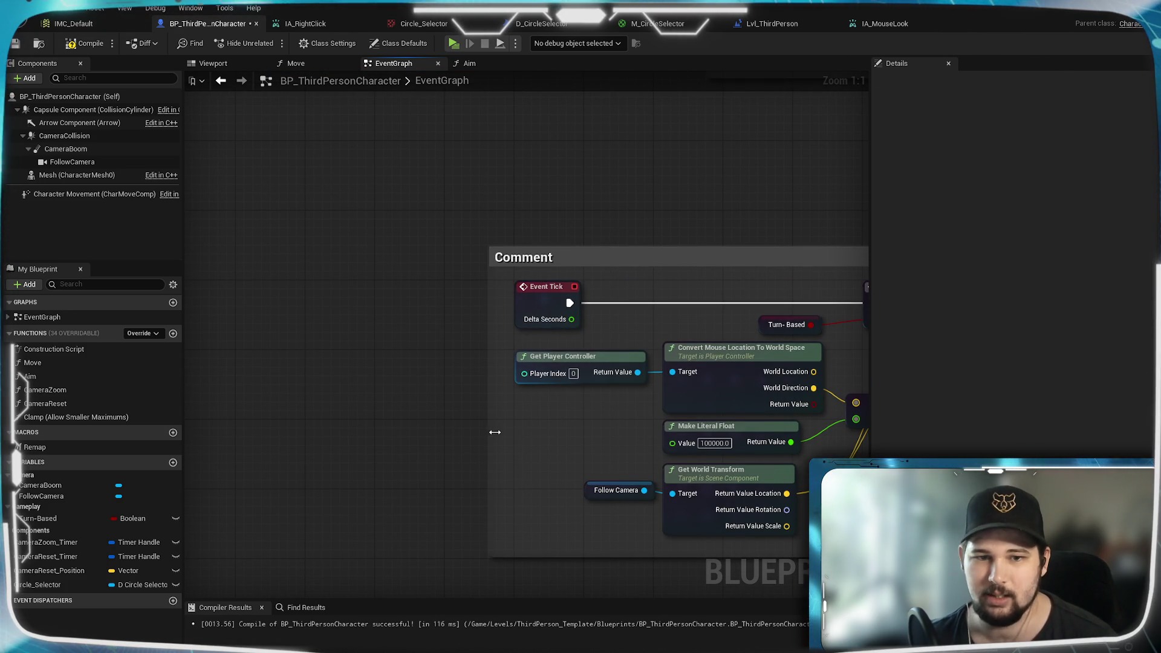
{"action": "mouse_move", "coordinate": [555, 487]}
{"action": "left_mouse_down"}
{"action": "mouse_move", "coordinate": [397, 407]}
{"action": "mouse_move", "coordinate": [320, 423]}
{"action": "mouse_move", "coordinate": [698, 457]}
{"action": "mouse_move", "coordinate": [710, 380]}
{"action": "left_mouse_up"}
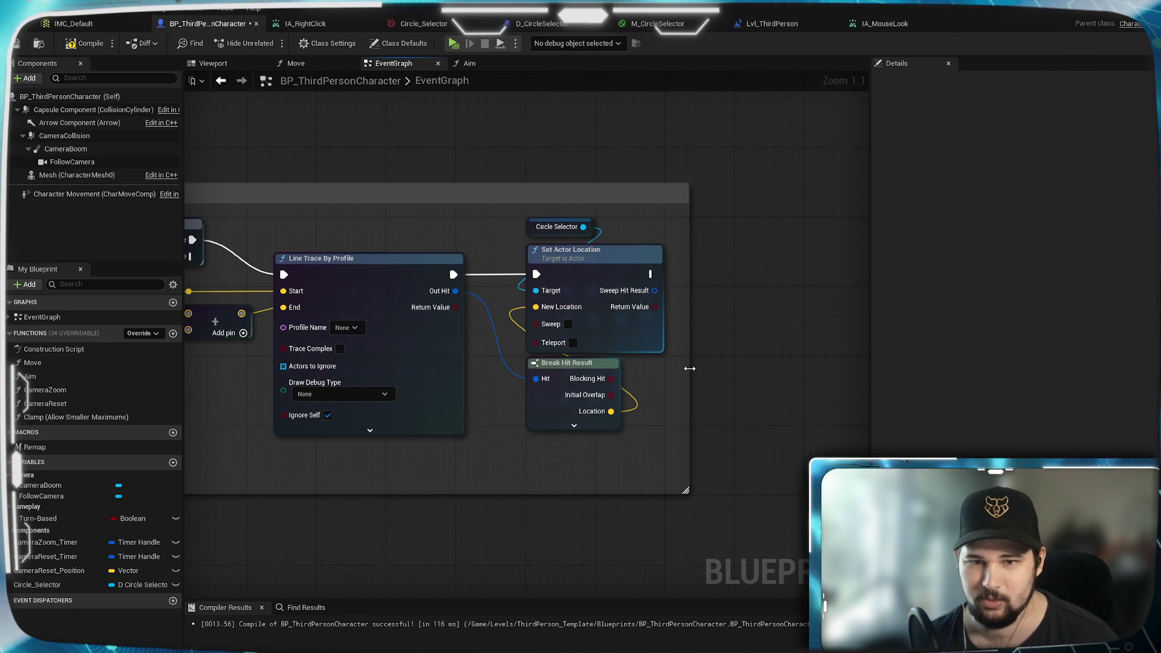
{"action": "left_click_drag", "start_coordinate": [411, 433], "coordinate": [587, 458]}
{"action": "left_click_drag", "start_coordinate": [296, 354], "coordinate": [539, 445]}
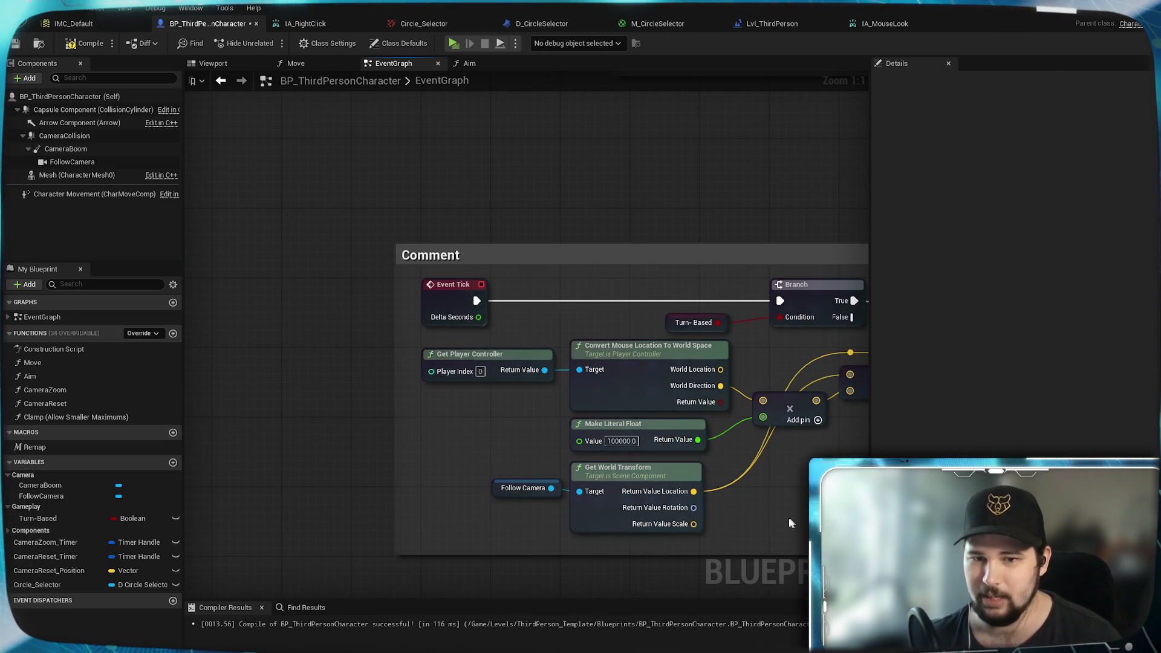
{"action": "left_click_drag", "start_coordinate": [792, 519], "coordinate": [451, 494]}
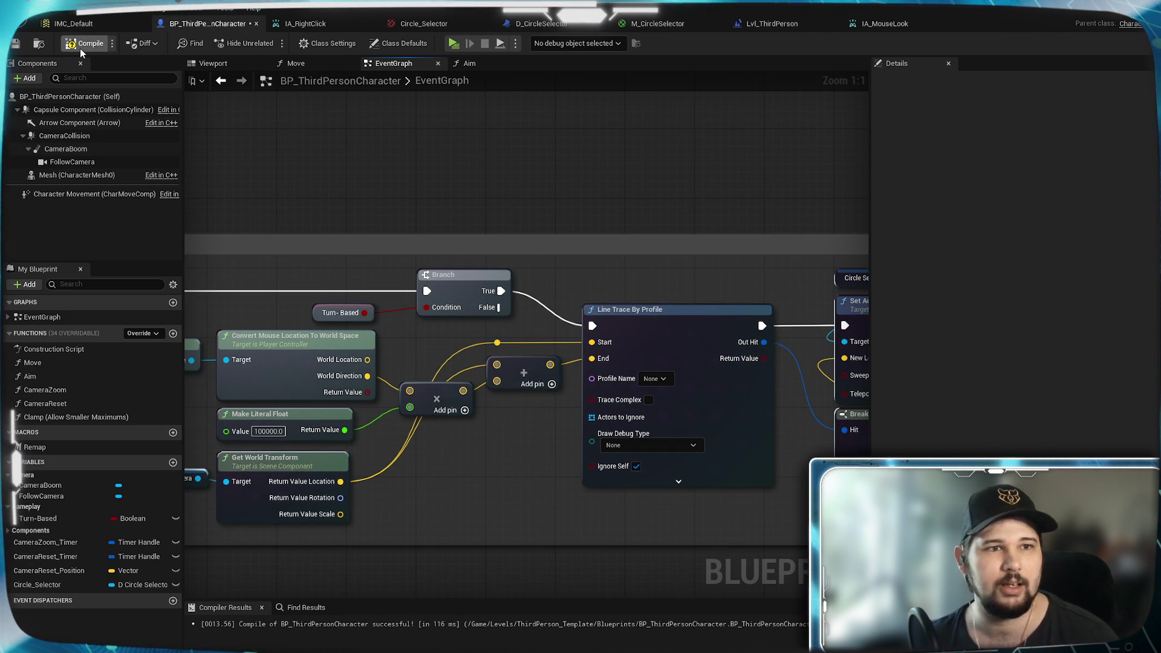
{"action": "key", "text": "ctrl+s"}
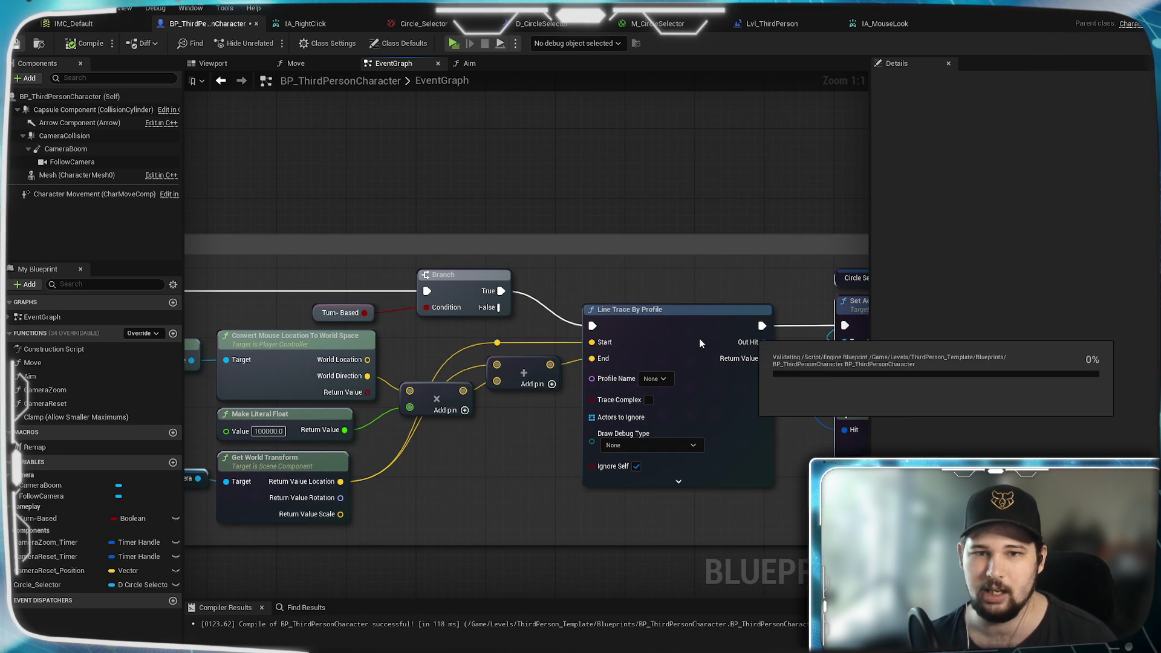
Step: Title the comment box 'Circle Selector to Mouse Position'
{"action": "scroll", "coordinate": [435, 435], "scroll_direction": "down", "scroll_amount": 2}
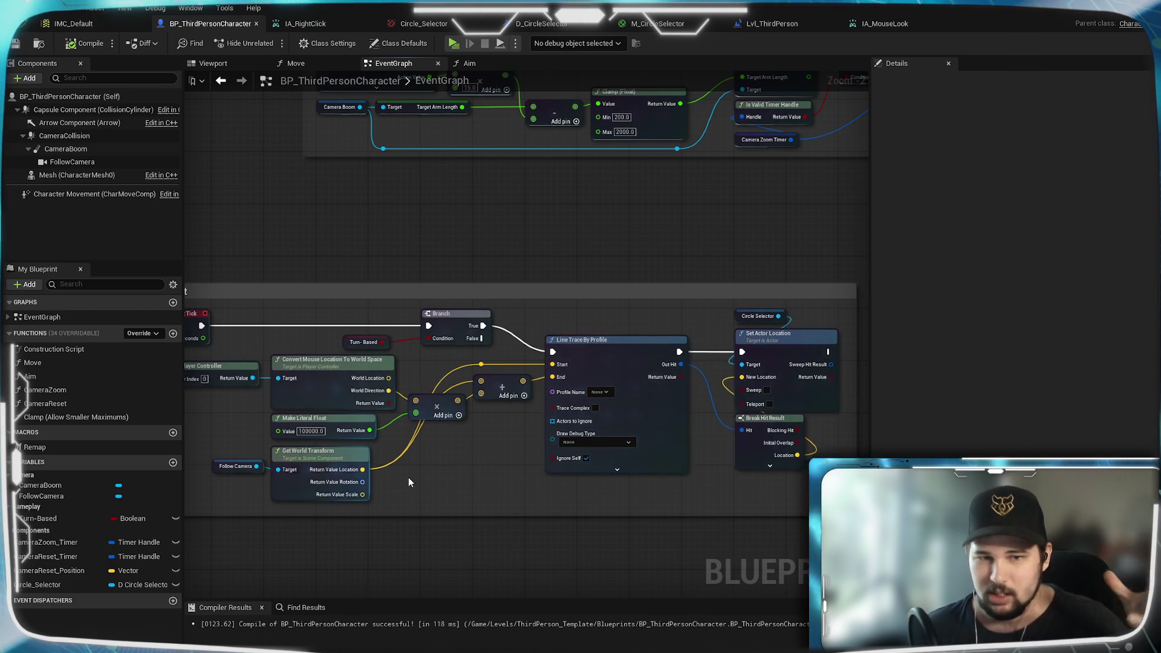
{"action": "left_click_drag", "start_coordinate": [302, 470], "coordinate": [453, 469]}
{"action": "mouse_move", "coordinate": [644, 467]}
{"action": "left_mouse_down"}
{"action": "mouse_move", "coordinate": [441, 458]}
{"action": "mouse_move", "coordinate": [751, 475]}
{"action": "left_mouse_up"}
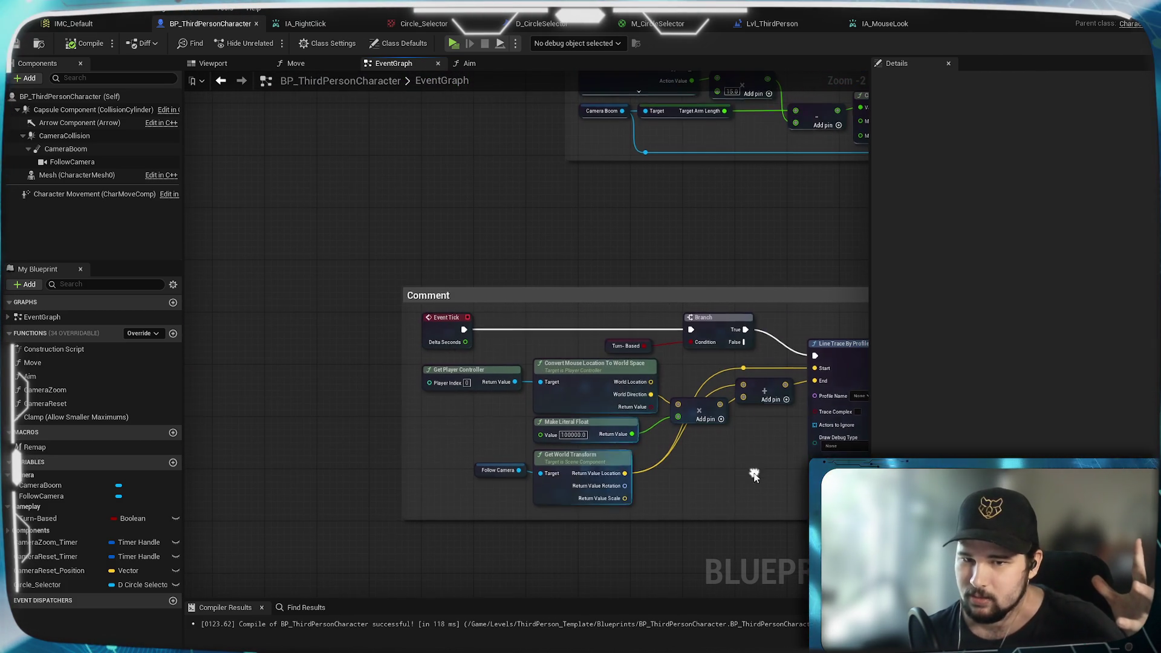
{"action": "double_click", "coordinate": [500, 295]}
{"action": "type", "text": "Circle Selectopr"}
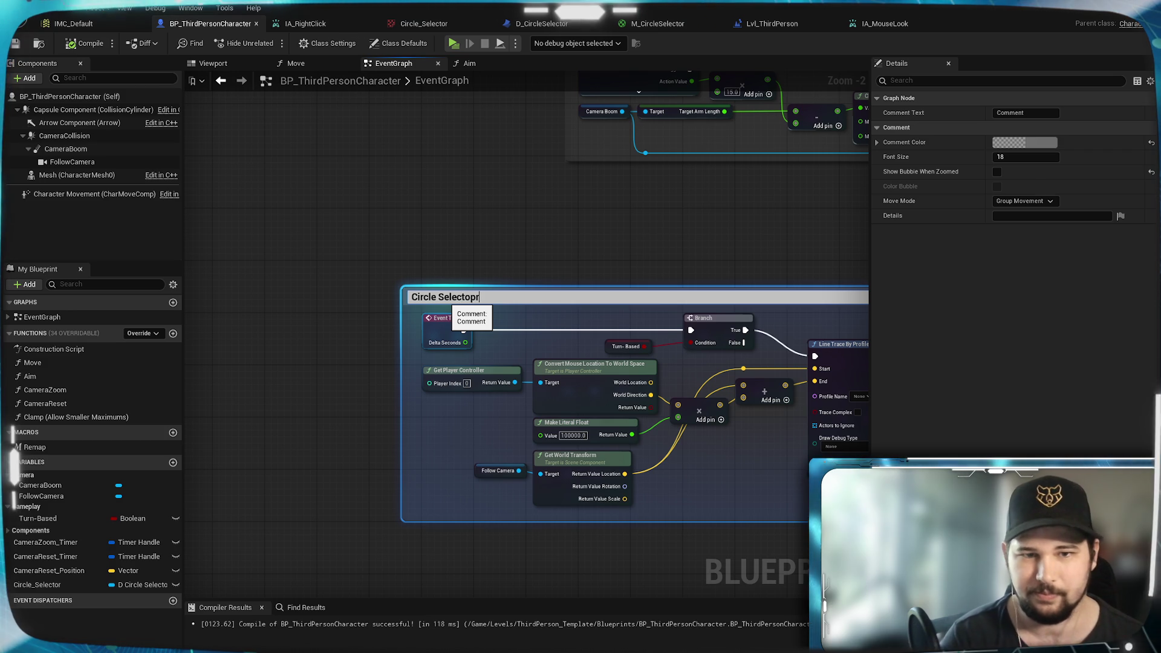
{"action": "key", "text": "BackSpace"}
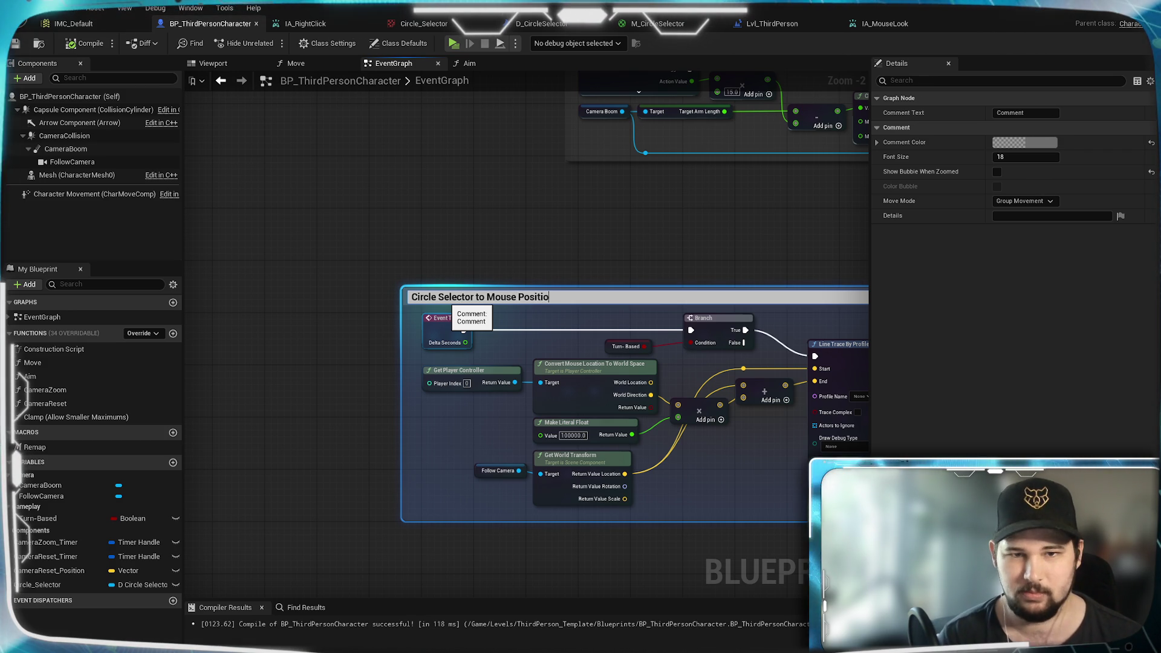
{"action": "key", "text": "Return"}
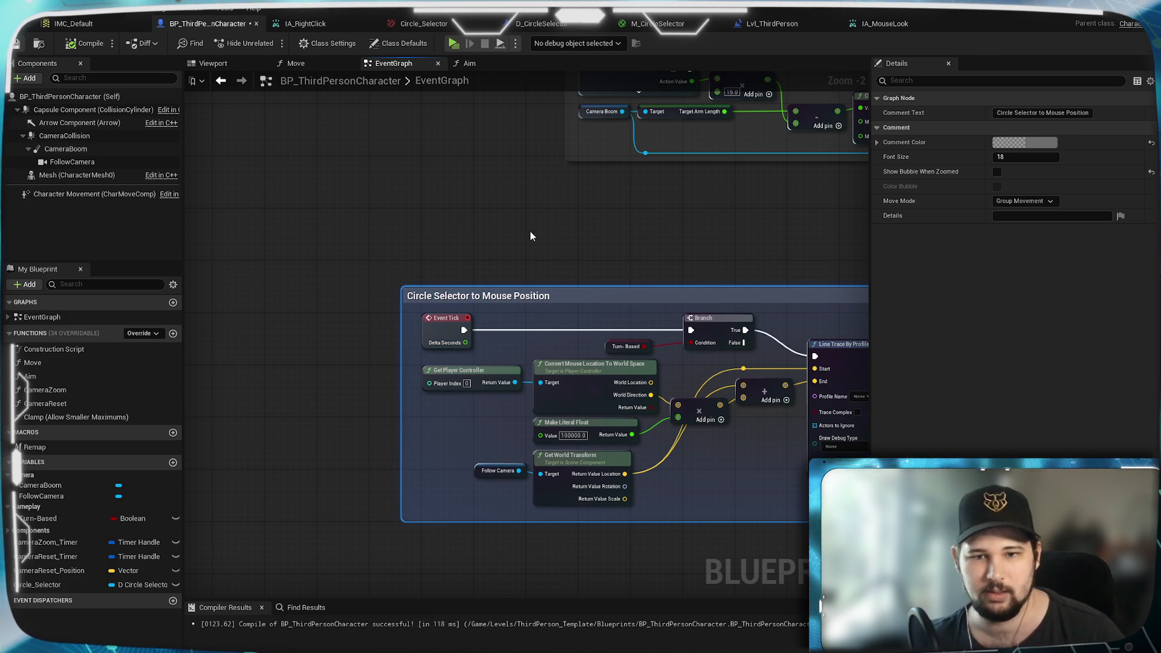
{"action": "mouse_move", "coordinate": [773, 233]}
{"action": "left_mouse_down"}
{"action": "mouse_move", "coordinate": [516, 242]}
{"action": "mouse_move", "coordinate": [541, 221]}
{"action": "mouse_move", "coordinate": [560, 224]}
{"action": "left_mouse_up"}
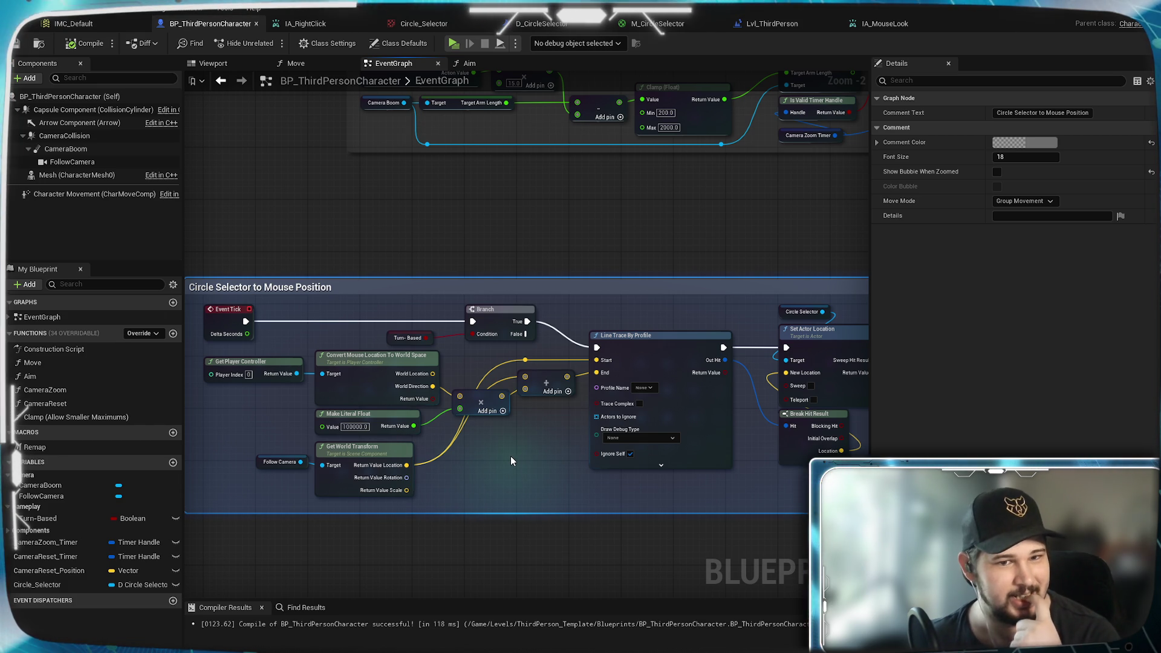
Step: Drag the Circle Selector to Mouse Position comment up and right, just under the Camera Zoom group
{"action": "scroll", "coordinate": [408, 398], "scroll_direction": "up", "scroll_amount": 2}
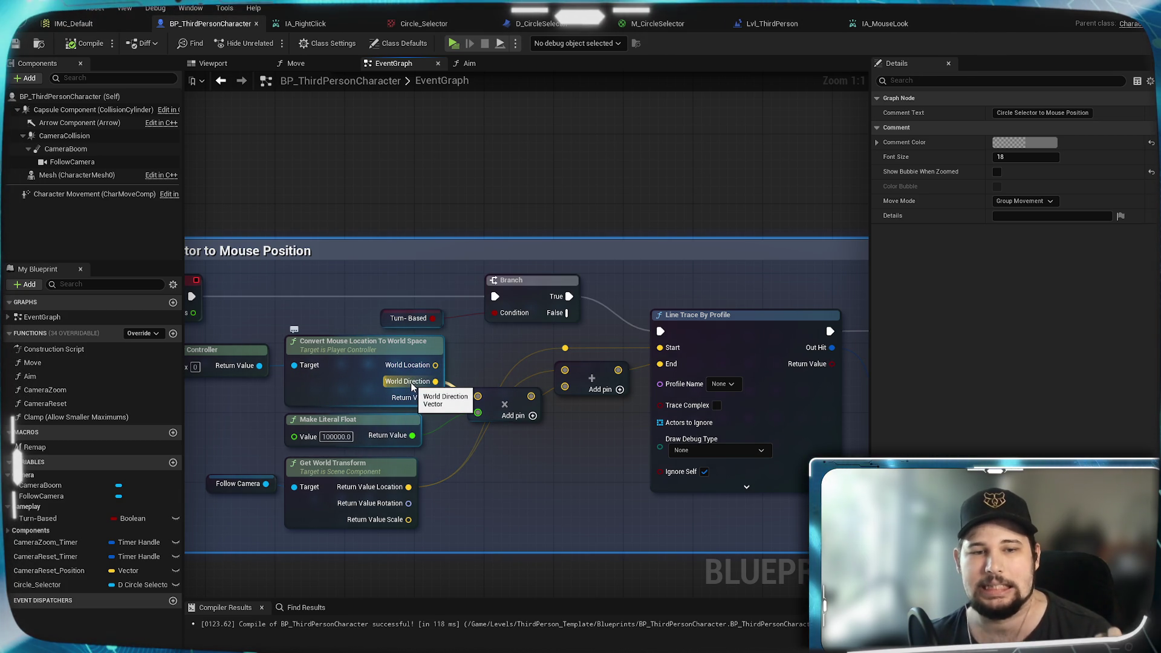
{"action": "left_click_drag", "start_coordinate": [412, 388], "coordinate": [618, 495]}
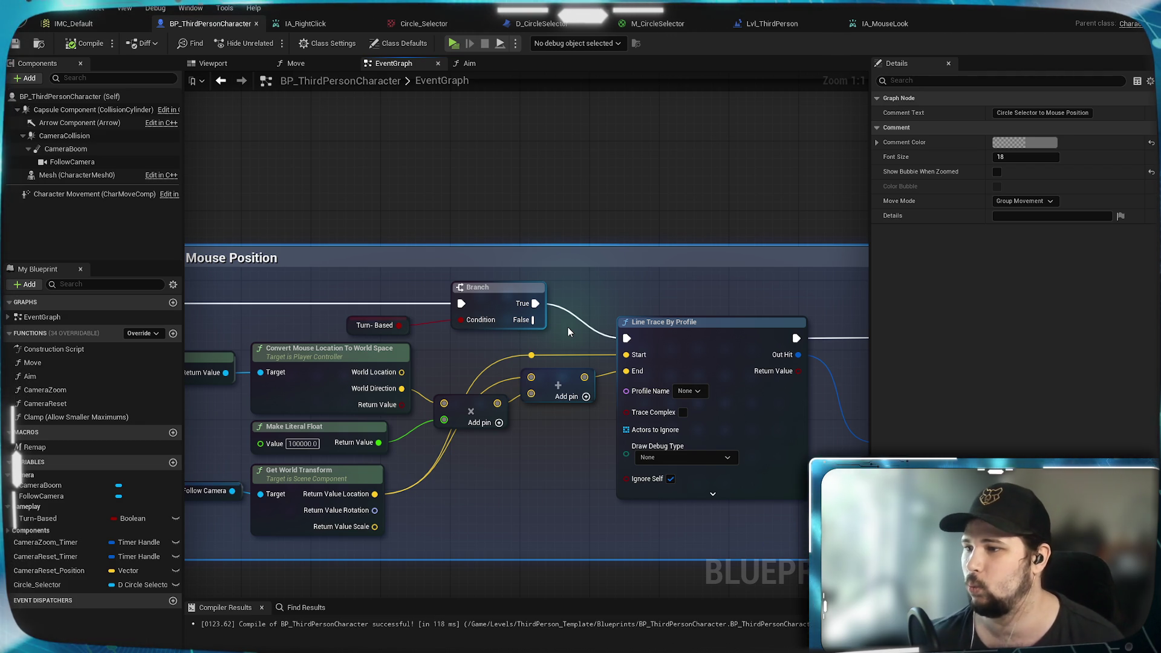
{"action": "left_click_drag", "start_coordinate": [495, 448], "coordinate": [615, 425]}
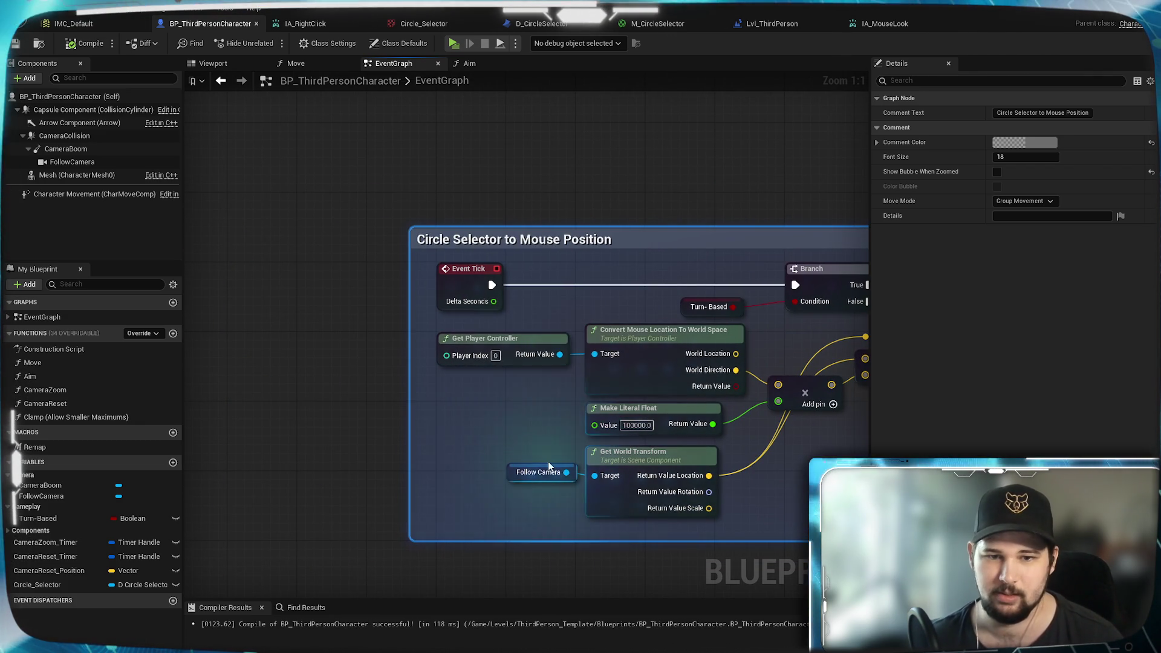
{"action": "left_click_drag", "start_coordinate": [512, 444], "coordinate": [258, 423]}
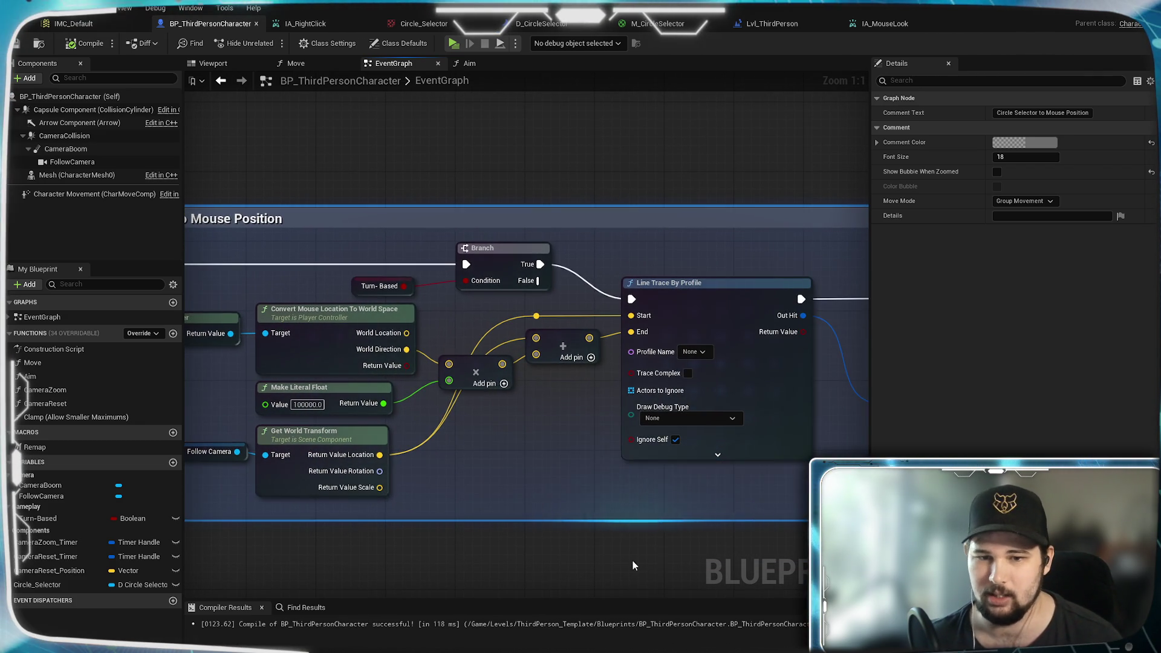
{"action": "left_click", "coordinate": [632, 561]}
{"action": "scroll", "coordinate": [538, 483], "scroll_direction": "down", "scroll_amount": 3}
{"action": "mouse_move", "coordinate": [420, 280]}
{"action": "left_mouse_down"}
{"action": "mouse_move", "coordinate": [540, 187]}
{"action": "mouse_move", "coordinate": [580, 174]}
{"action": "left_mouse_up"}
{"action": "scroll", "coordinate": [349, 217], "scroll_direction": "up", "scroll_amount": 2}
{"action": "left_click_drag", "start_coordinate": [350, 216], "coordinate": [368, 347]}
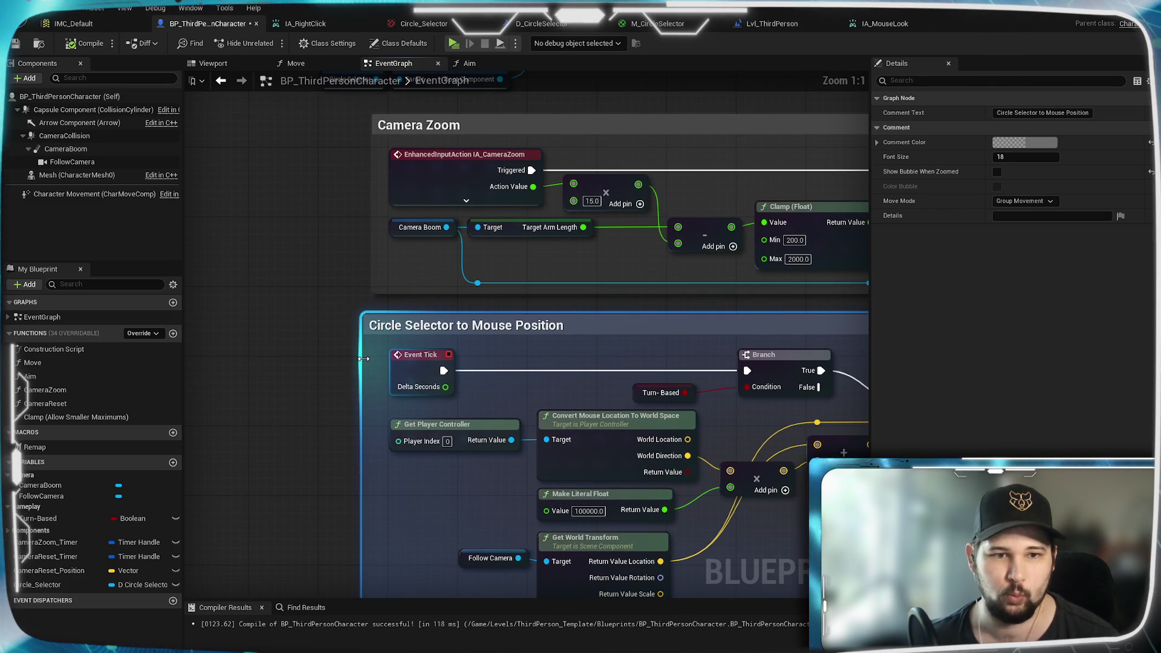
Step: Nudge the Circle Selector comment slightly down so it lines up beneath Camera Zoom
{"action": "left_click", "coordinate": [316, 394]}
{"action": "mouse_move", "coordinate": [583, 386]}
{"action": "left_mouse_down"}
{"action": "mouse_move", "coordinate": [169, 408]}
{"action": "mouse_move", "coordinate": [6, 442]}
{"action": "left_mouse_up"}
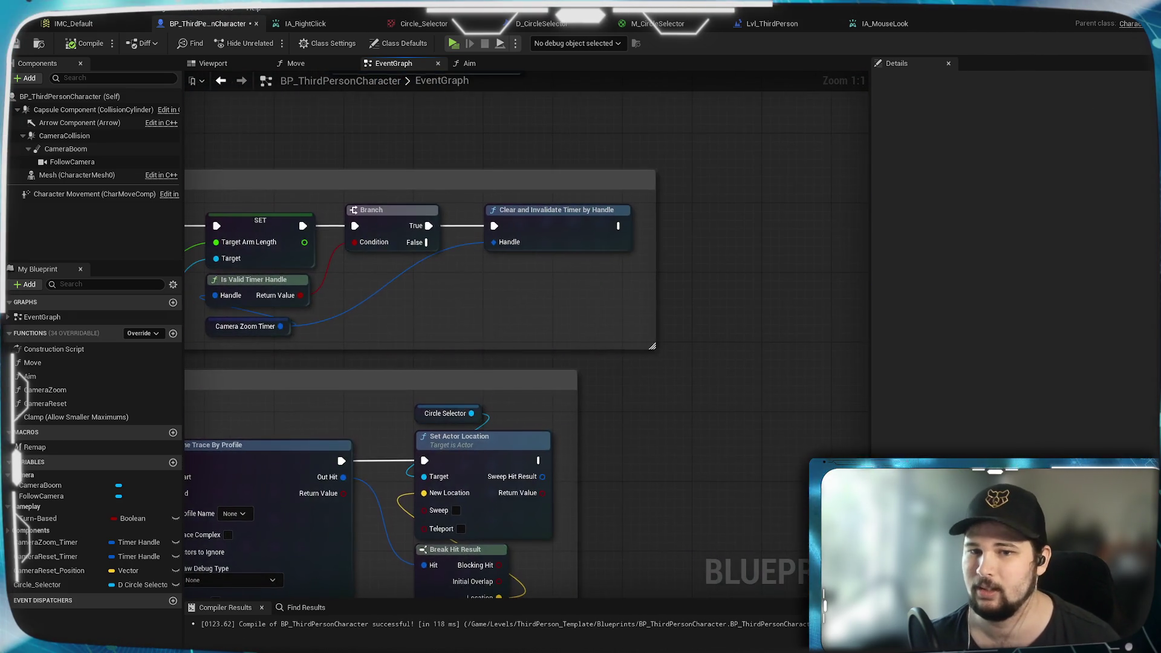
{"action": "mouse_move", "coordinate": [339, 326]}
{"action": "left_mouse_down"}
{"action": "mouse_move", "coordinate": [406, 314]}
{"action": "mouse_move", "coordinate": [387, 321]}
{"action": "mouse_move", "coordinate": [303, 260]}
{"action": "mouse_move", "coordinate": [485, 469]}
{"action": "mouse_move", "coordinate": [501, 557]}
{"action": "left_mouse_up"}
{"action": "left_click_drag", "start_coordinate": [298, 321], "coordinate": [315, 514]}
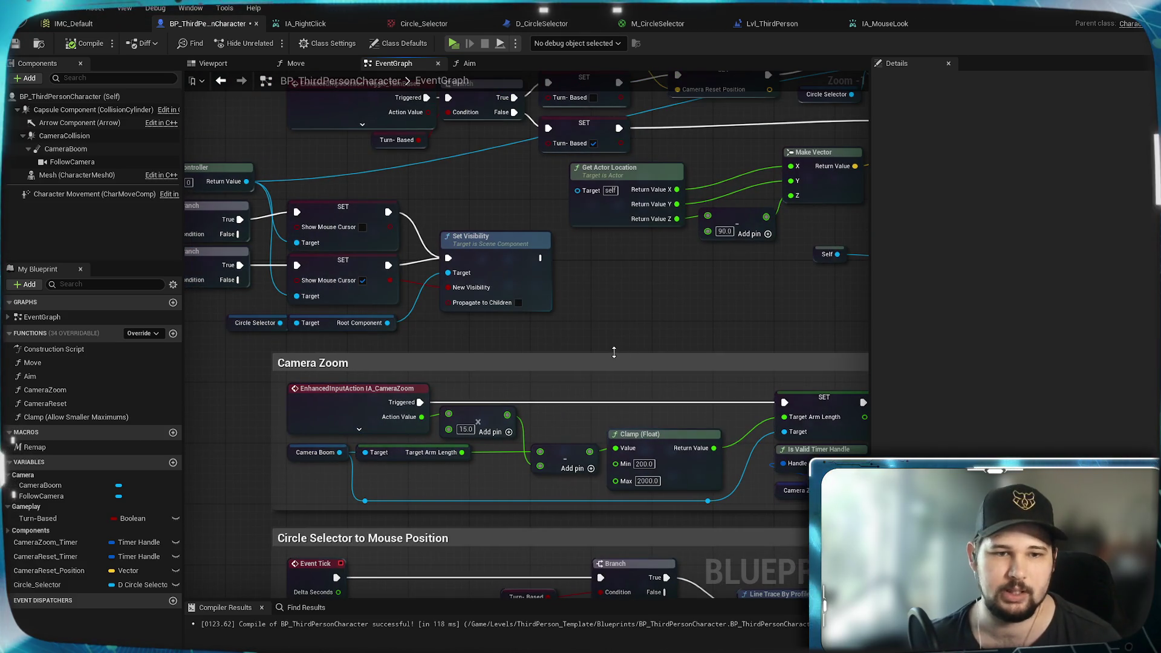
{"action": "scroll", "coordinate": [612, 343], "scroll_direction": "up", "scroll_amount": 1}
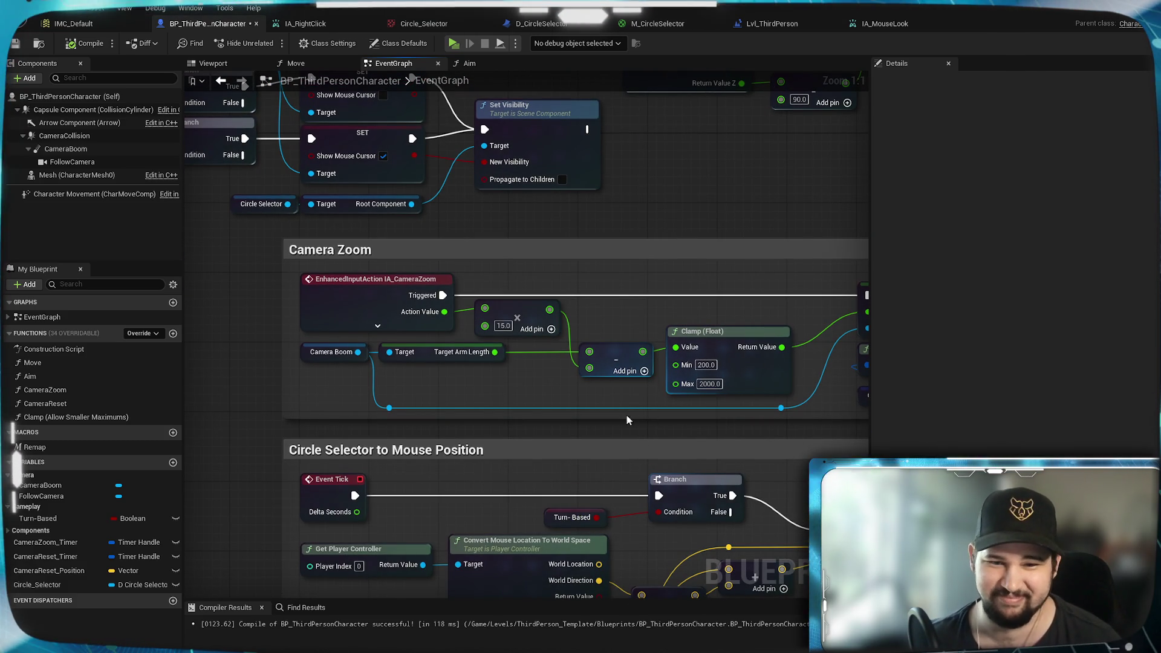
{"action": "mouse_move", "coordinate": [467, 453]}
{"action": "left_mouse_down"}
{"action": "mouse_move", "coordinate": [709, 424]}
{"action": "mouse_move", "coordinate": [461, 490]}
{"action": "mouse_move", "coordinate": [557, 461]}
{"action": "mouse_move", "coordinate": [660, 394]}
{"action": "left_mouse_up"}
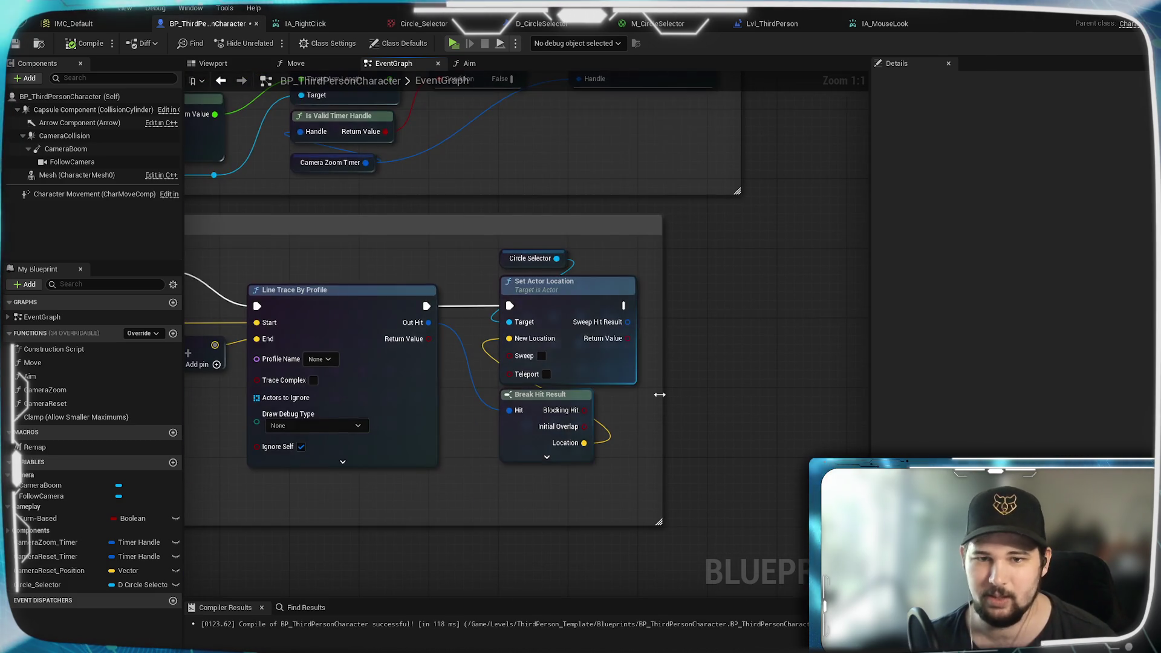
{"action": "scroll", "coordinate": [394, 272], "scroll_direction": "down", "scroll_amount": 1}
{"action": "mouse_move", "coordinate": [394, 272]}
{"action": "left_mouse_down"}
{"action": "mouse_move", "coordinate": [437, 350]}
{"action": "mouse_move", "coordinate": [692, 376]}
{"action": "mouse_move", "coordinate": [617, 324]}
{"action": "mouse_move", "coordinate": [855, 364]}
{"action": "left_mouse_up"}
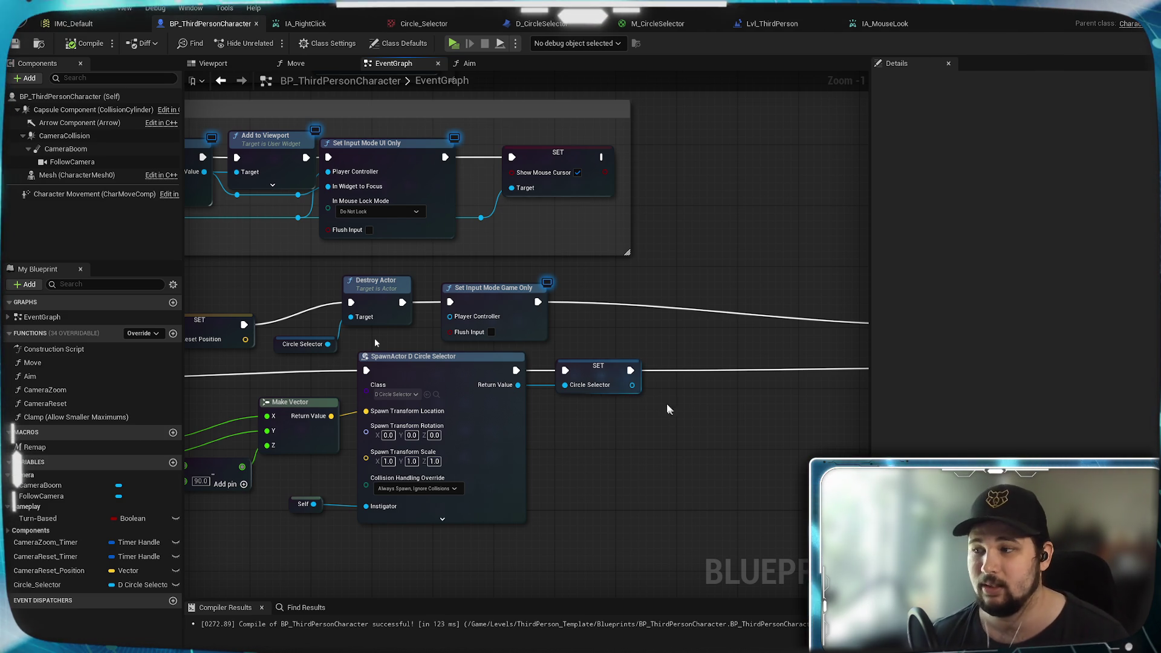
Step: Move the Self node feeding the circle-selector SpawnActor slightly right and down
{"action": "mouse_move", "coordinate": [542, 465]}
{"action": "left_mouse_down"}
{"action": "mouse_move", "coordinate": [563, 474]}
{"action": "mouse_move", "coordinate": [709, 376]}
{"action": "left_mouse_up"}
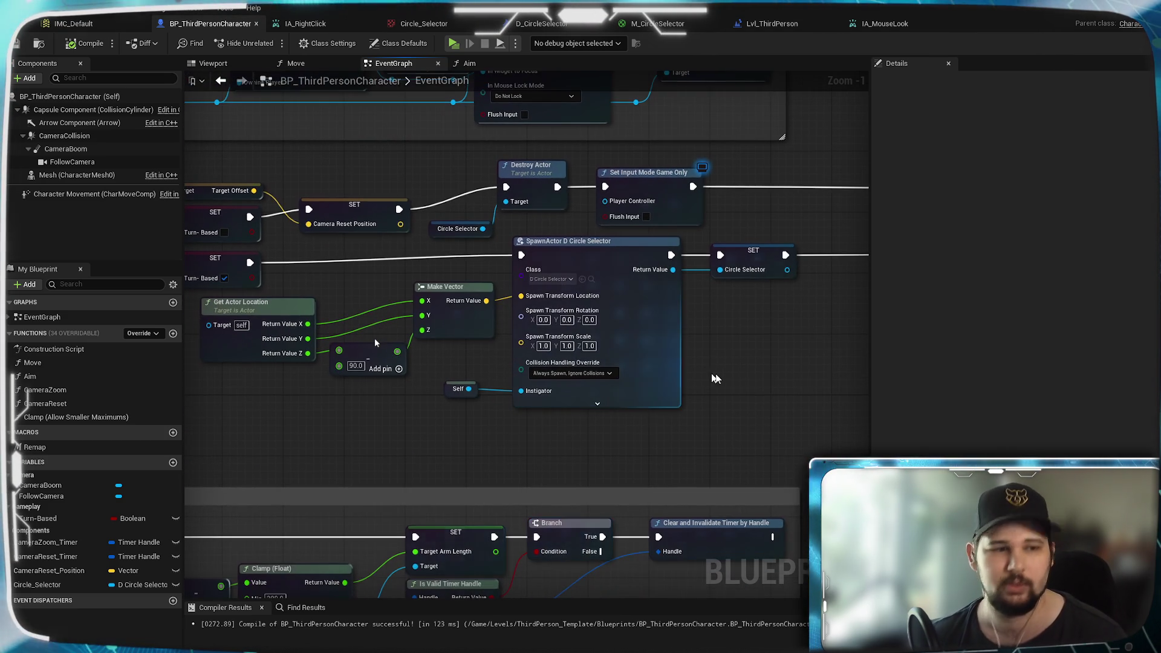
{"action": "scroll", "coordinate": [715, 383], "scroll_direction": "down", "scroll_amount": 1}
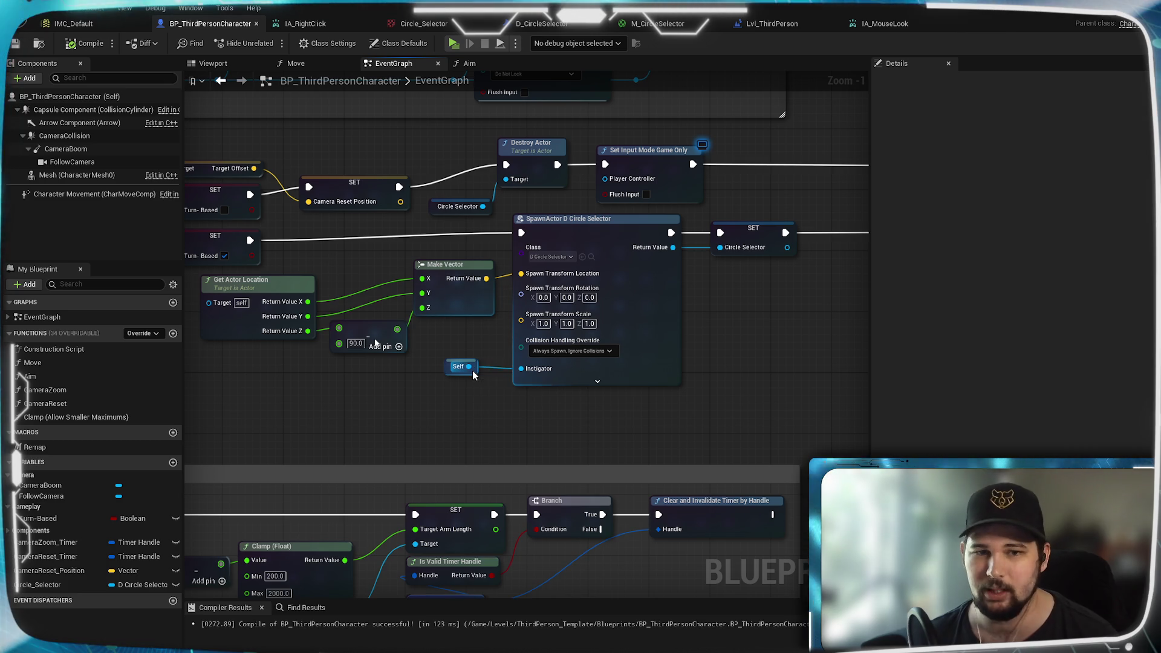
{"action": "left_click_drag", "start_coordinate": [466, 374], "coordinate": [489, 381]}
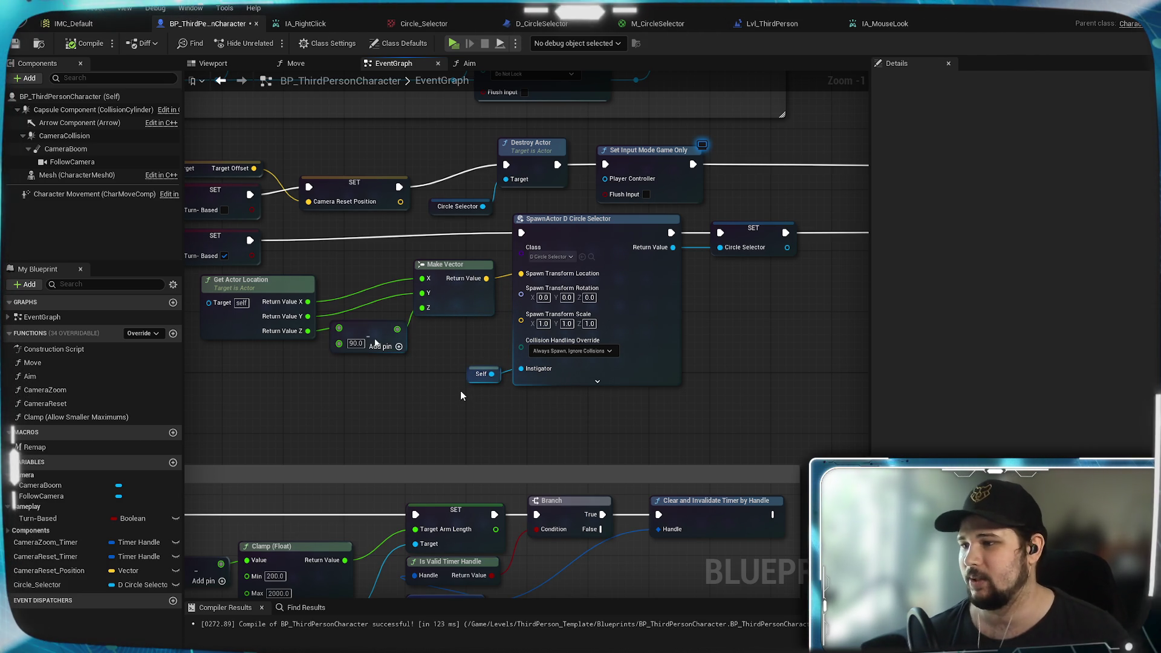
Step: Marquee-select the IA_RightClick AND, Branch, SET and Set Visibility nodes
{"action": "left_click_drag", "start_coordinate": [461, 396], "coordinate": [635, 397]}
{"action": "scroll", "coordinate": [516, 389], "scroll_direction": "up", "scroll_amount": 1}
{"action": "left_click_drag", "start_coordinate": [472, 394], "coordinate": [735, 353]}
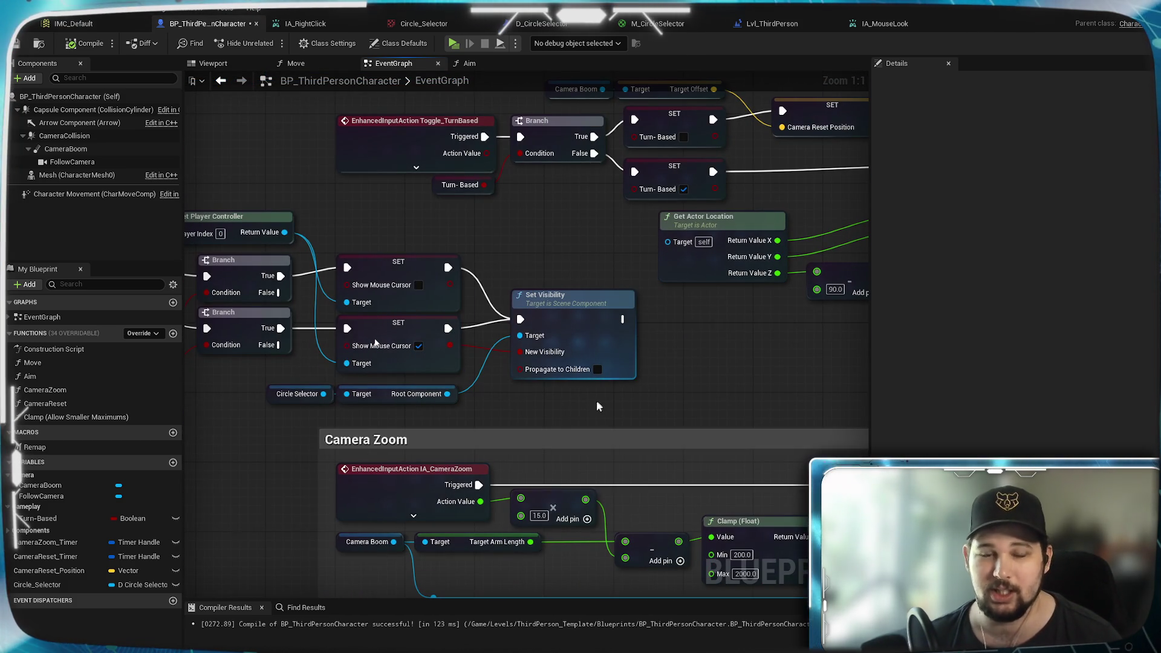
{"action": "mouse_move", "coordinate": [581, 413]}
{"action": "left_mouse_down"}
{"action": "mouse_move", "coordinate": [736, 386]}
{"action": "mouse_move", "coordinate": [635, 339]}
{"action": "mouse_move", "coordinate": [248, 278]}
{"action": "left_mouse_up"}
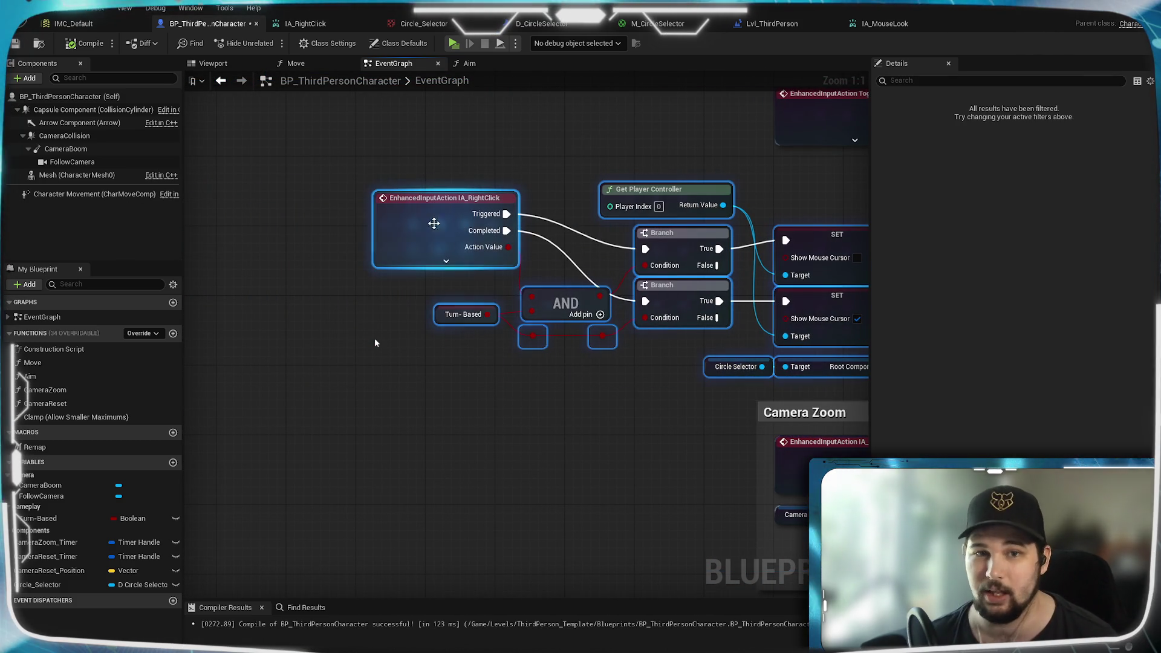
Step: Wrap the selected right-click nodes in a new comment, keeping the Turn-Based getter inside
{"action": "right_click", "coordinate": [429, 343]}
{"action": "key", "text": "Escape"}
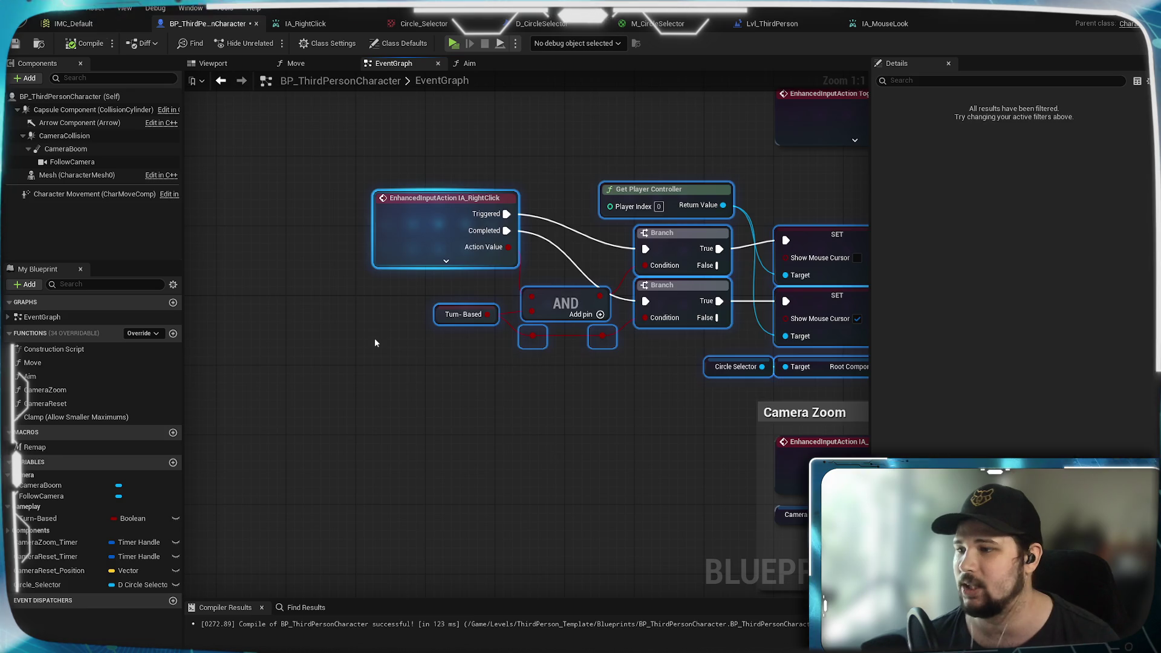
{"action": "key", "text": "c"}
{"action": "scroll", "coordinate": [375, 339], "scroll_direction": "down", "scroll_amount": 2}
{"action": "scroll", "coordinate": [375, 338], "scroll_direction": "up", "scroll_amount": 1}
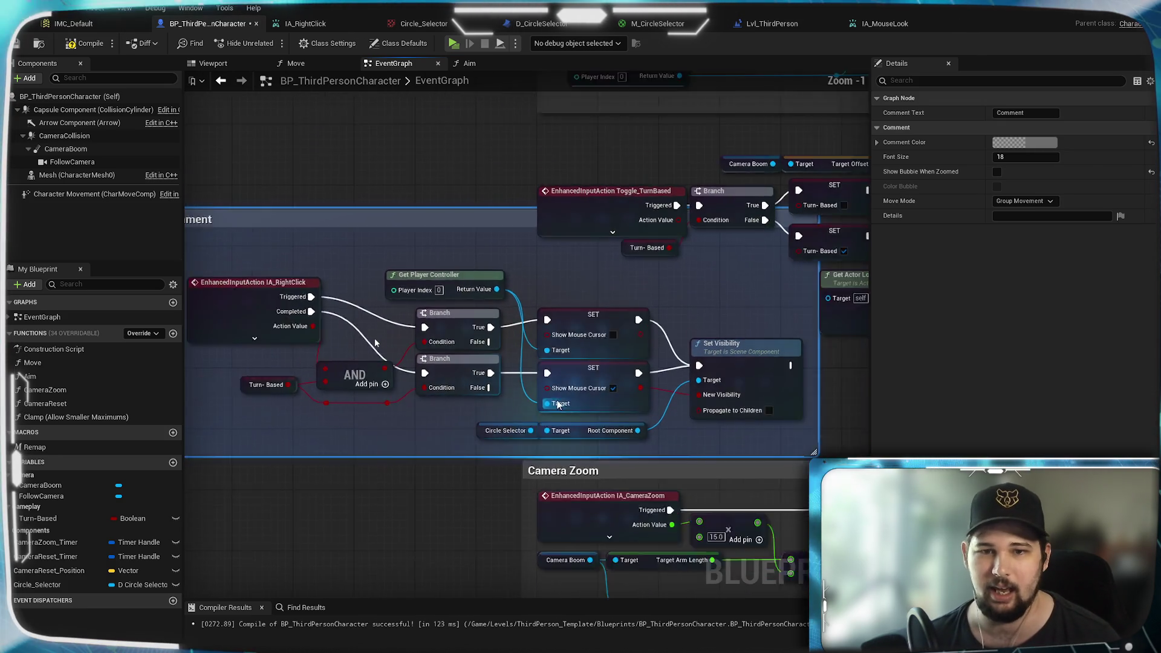
{"action": "scroll", "coordinate": [558, 405], "scroll_direction": "down", "scroll_amount": 2}
{"action": "mouse_move", "coordinate": [483, 260]}
{"action": "left_mouse_down"}
{"action": "mouse_move", "coordinate": [457, 275]}
{"action": "mouse_move", "coordinate": [274, 288]}
{"action": "left_mouse_up"}
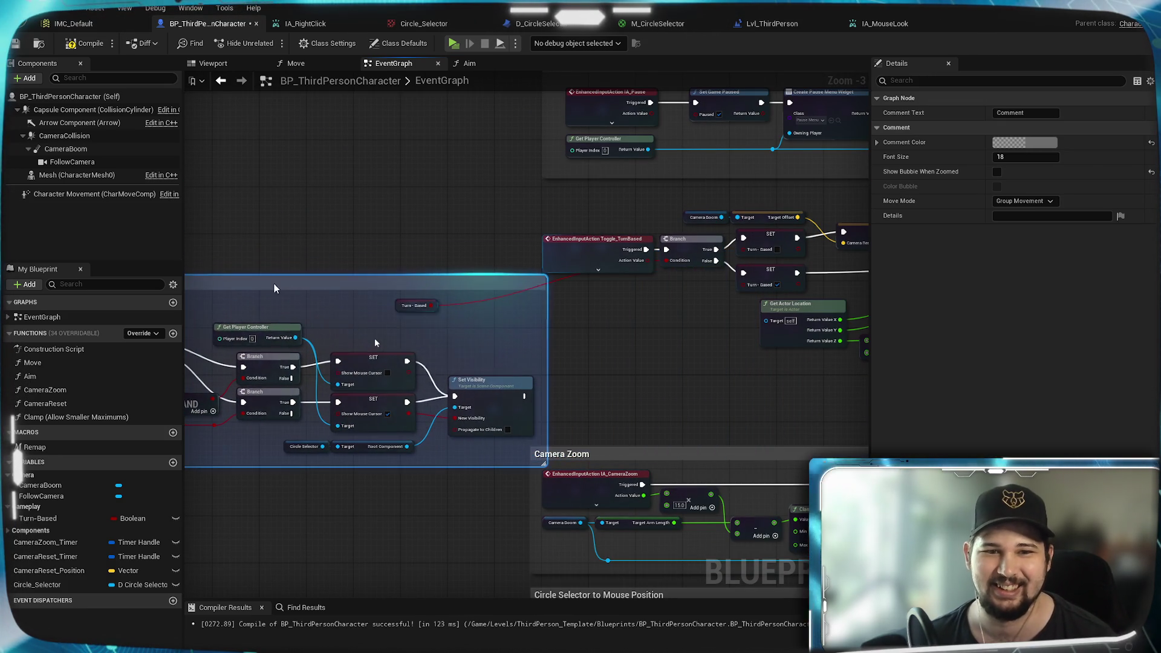
{"action": "left_click", "coordinate": [426, 310]}
{"action": "left_click_drag", "start_coordinate": [426, 310], "coordinate": [617, 300]}
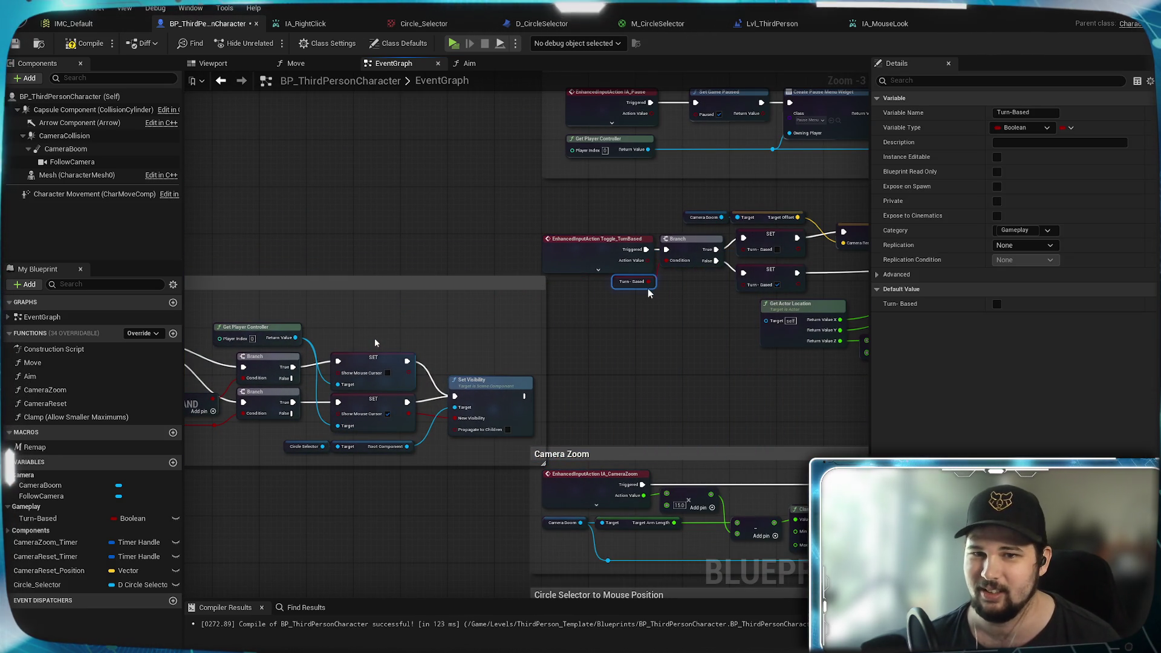
{"action": "key", "text": "ctrl+z"}
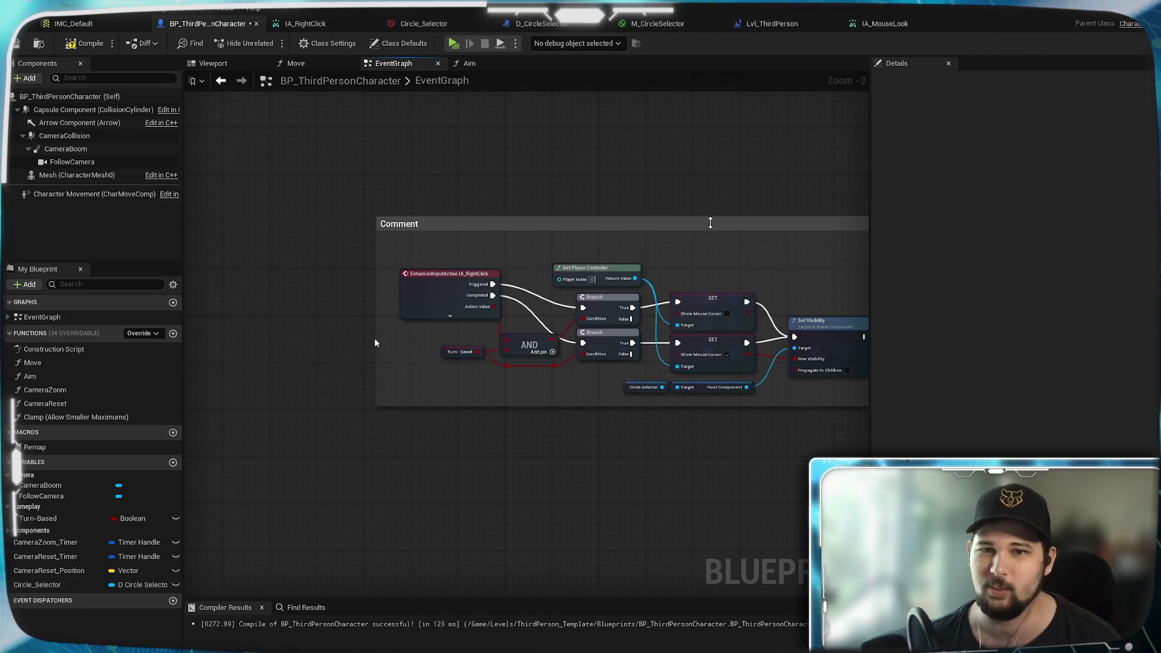
Step: Shift the new comment box slightly right around the IA_RightClick nodes
{"action": "left_click", "coordinate": [710, 220]}
{"action": "left_click", "coordinate": [531, 404]}
{"action": "scroll", "coordinate": [490, 394], "scroll_direction": "up", "scroll_amount": 3}
{"action": "left_click_drag", "start_coordinate": [490, 394], "coordinate": [637, 450]}
{"action": "mouse_move", "coordinate": [752, 232]}
{"action": "left_mouse_down"}
{"action": "mouse_move", "coordinate": [409, 250]}
{"action": "mouse_move", "coordinate": [532, 215]}
{"action": "left_mouse_up"}
{"action": "mouse_move", "coordinate": [349, 220]}
{"action": "left_mouse_down"}
{"action": "mouse_move", "coordinate": [523, 208]}
{"action": "mouse_move", "coordinate": [398, 201]}
{"action": "left_mouse_up"}
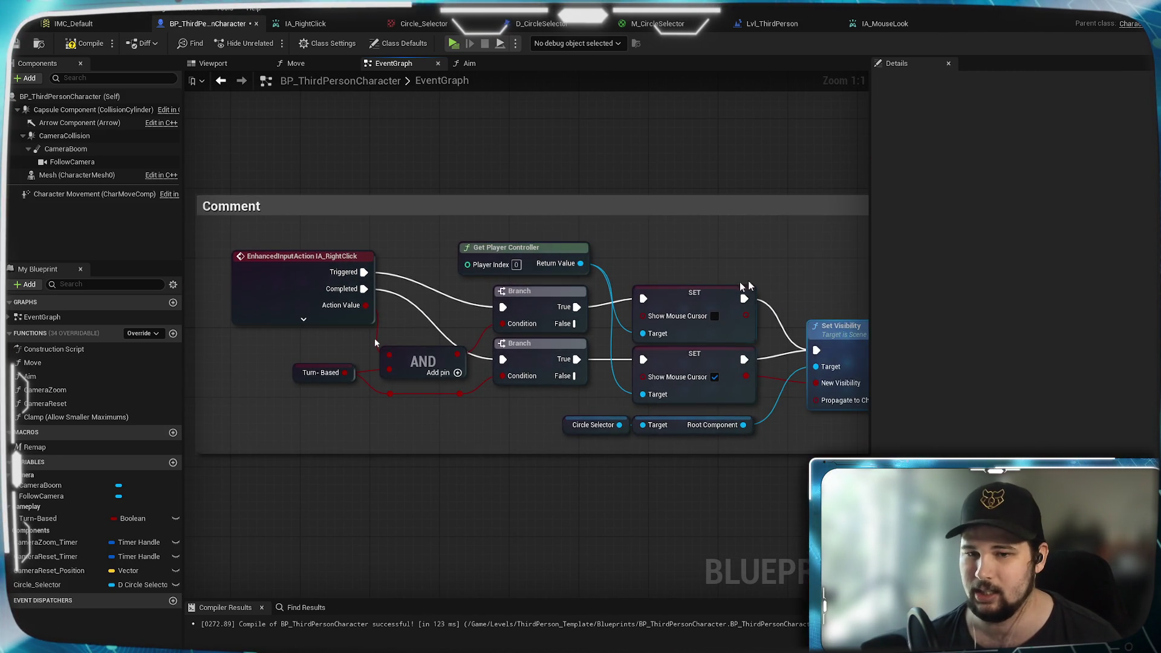
{"action": "left_click_drag", "start_coordinate": [802, 276], "coordinate": [563, 267]}
{"action": "left_click_drag", "start_coordinate": [303, 266], "coordinate": [626, 256]}
Step: Title the comment 'Enable Turn-Based Camera Rotation'
{"action": "left_click", "coordinate": [361, 197]}
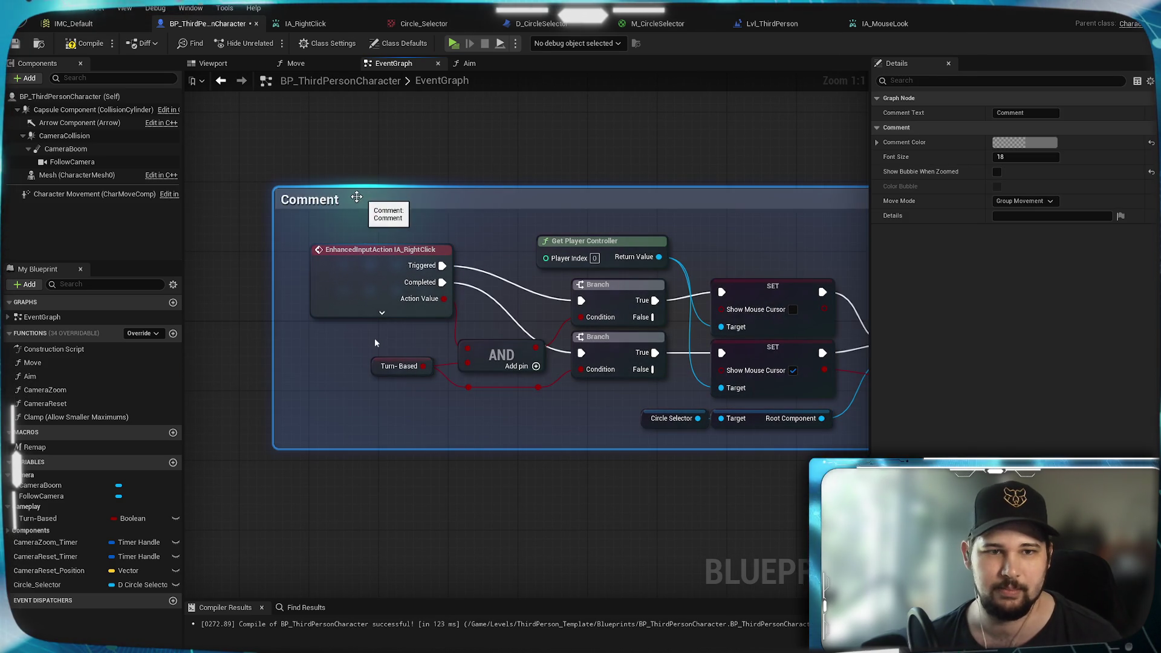
{"action": "double_click", "coordinate": [362, 197]}
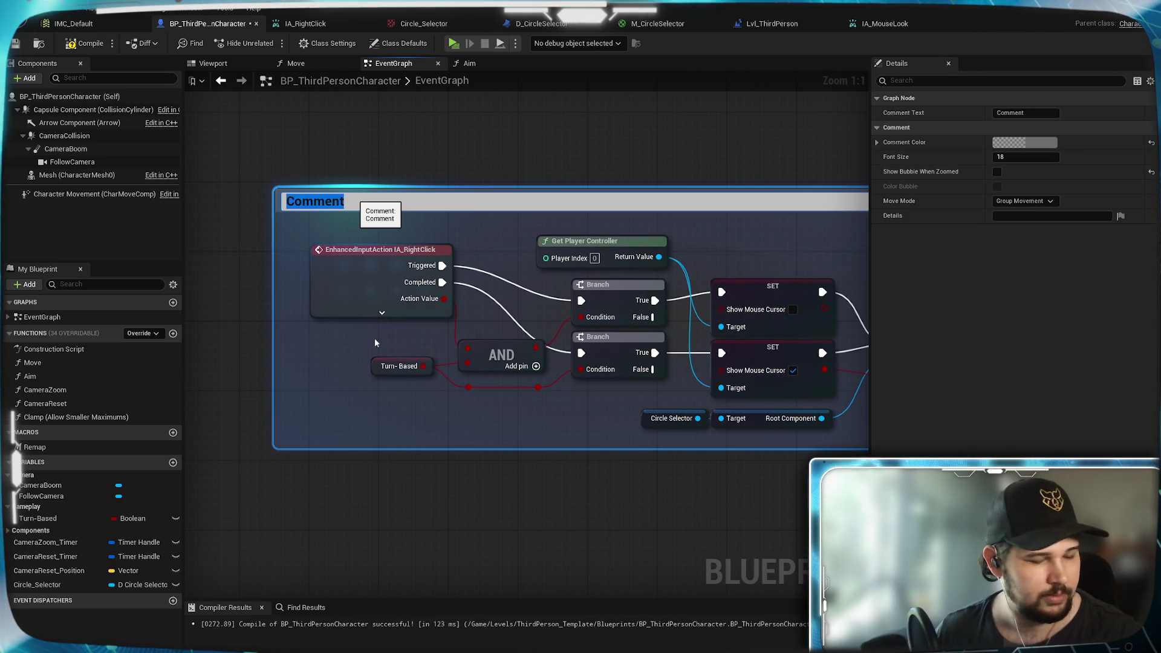
{"action": "type", "text": "Enable "}
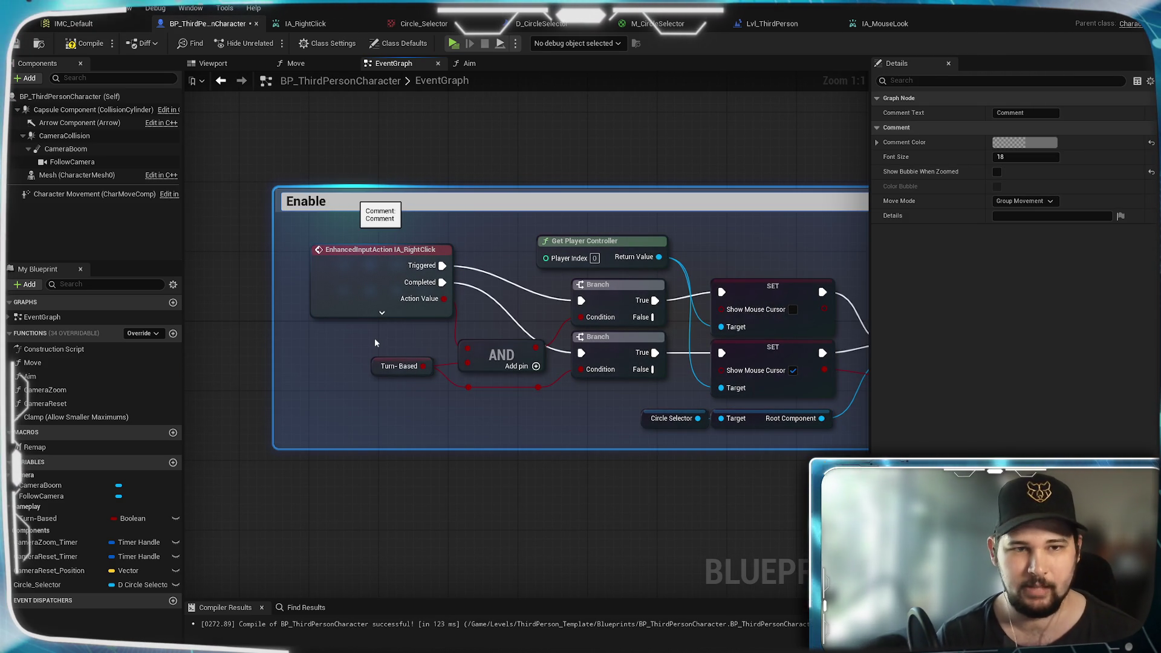
{"action": "type", "text": "Turn"}
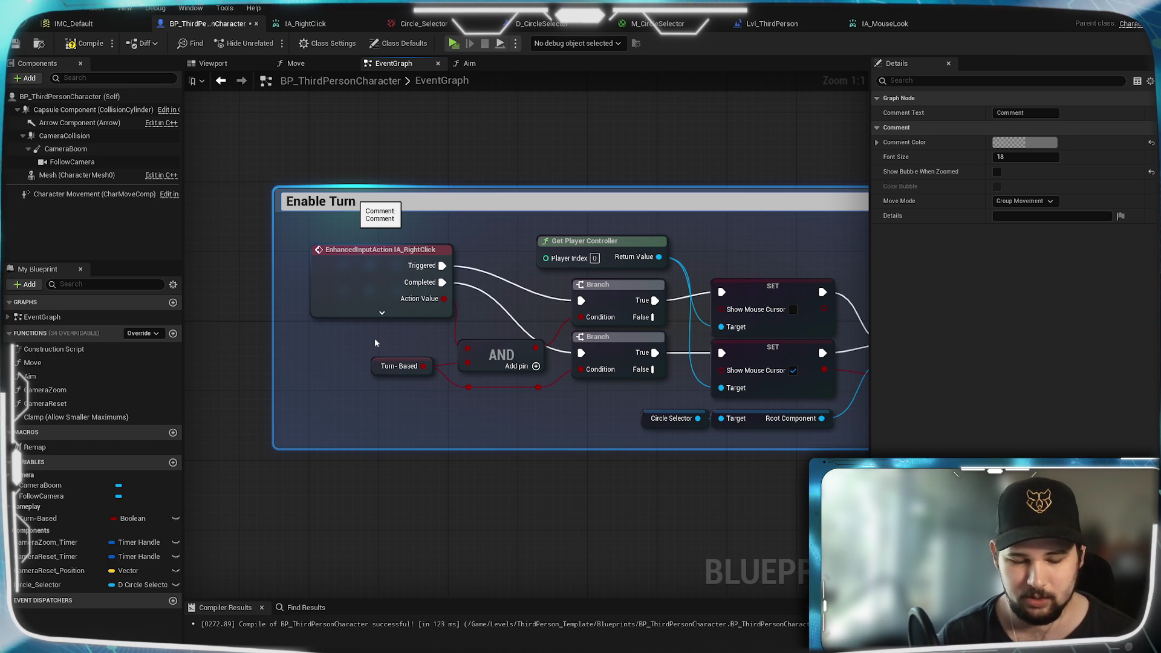
{"action": "type", "text": "-based Camera Rotation"}
{"action": "key", "text": "ctrl+Left"}
{"action": "key", "text": "ctrl+Left"}
{"action": "key", "text": "ctrl+Left"}
{"action": "key", "text": "Delete"}
{"action": "type", "text": "B"}
{"action": "key", "text": "Return"}
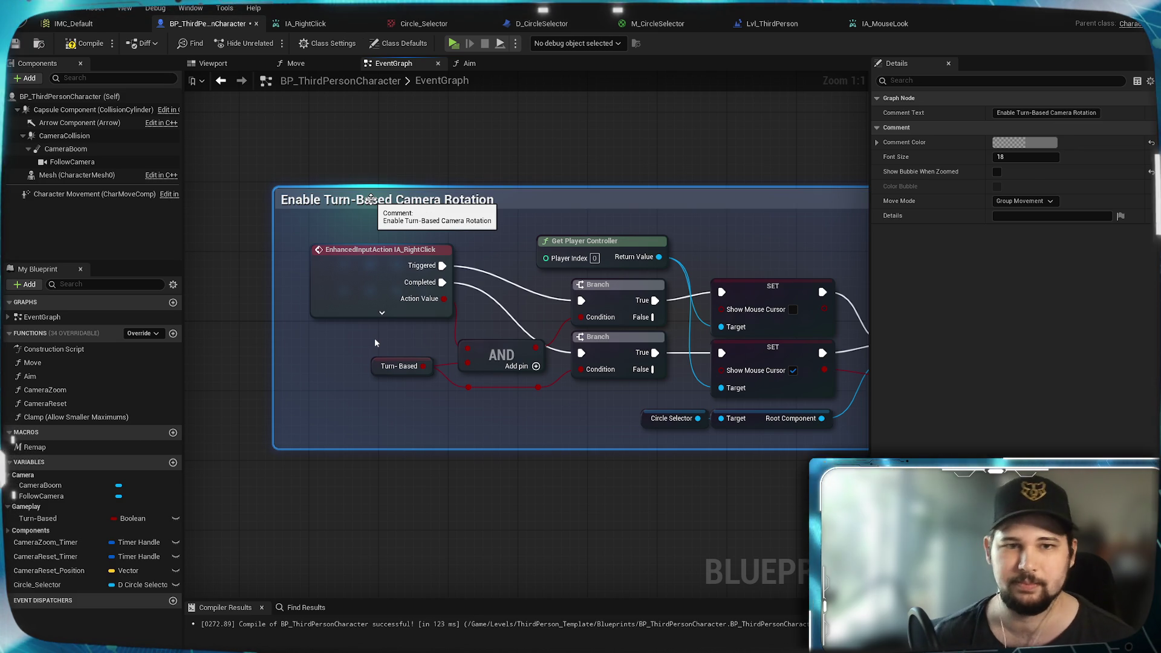
{"action": "left_click", "coordinate": [548, 160]}
{"action": "scroll", "coordinate": [557, 157], "scroll_direction": "down", "scroll_amount": 2}
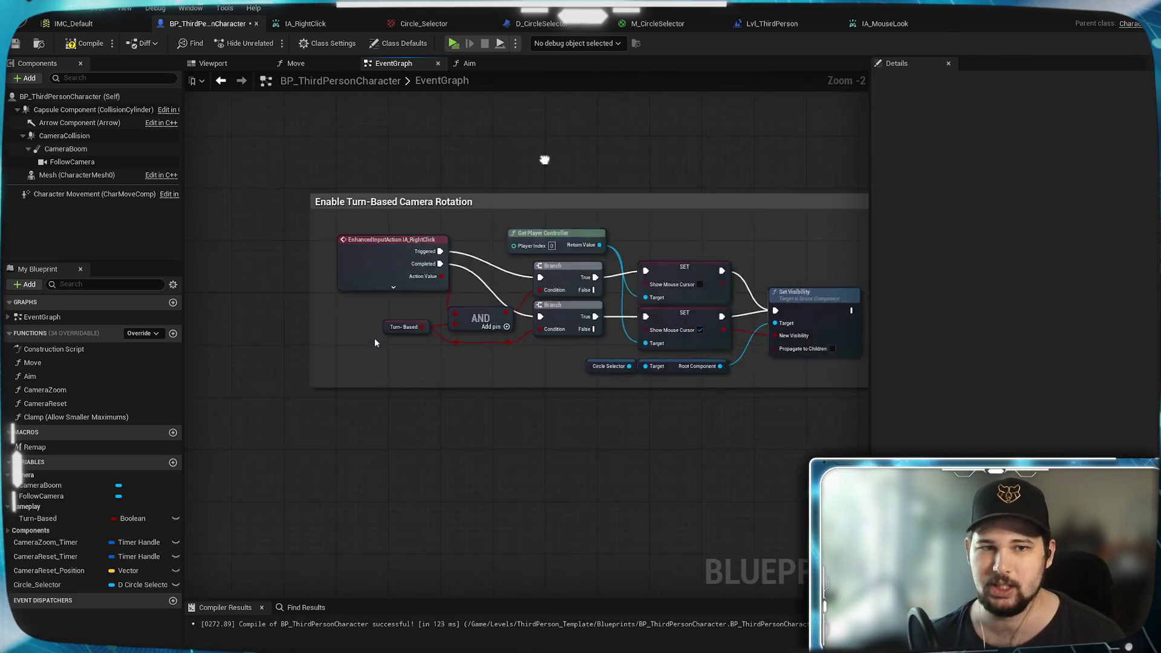
Step: Recenter the Enable Turn-Based Camera Rotation comment and marquee-select the nodes inside it
{"action": "scroll", "coordinate": [557, 157], "scroll_direction": "up", "scroll_amount": 2}
{"action": "left_click_drag", "start_coordinate": [554, 208], "coordinate": [688, 204]}
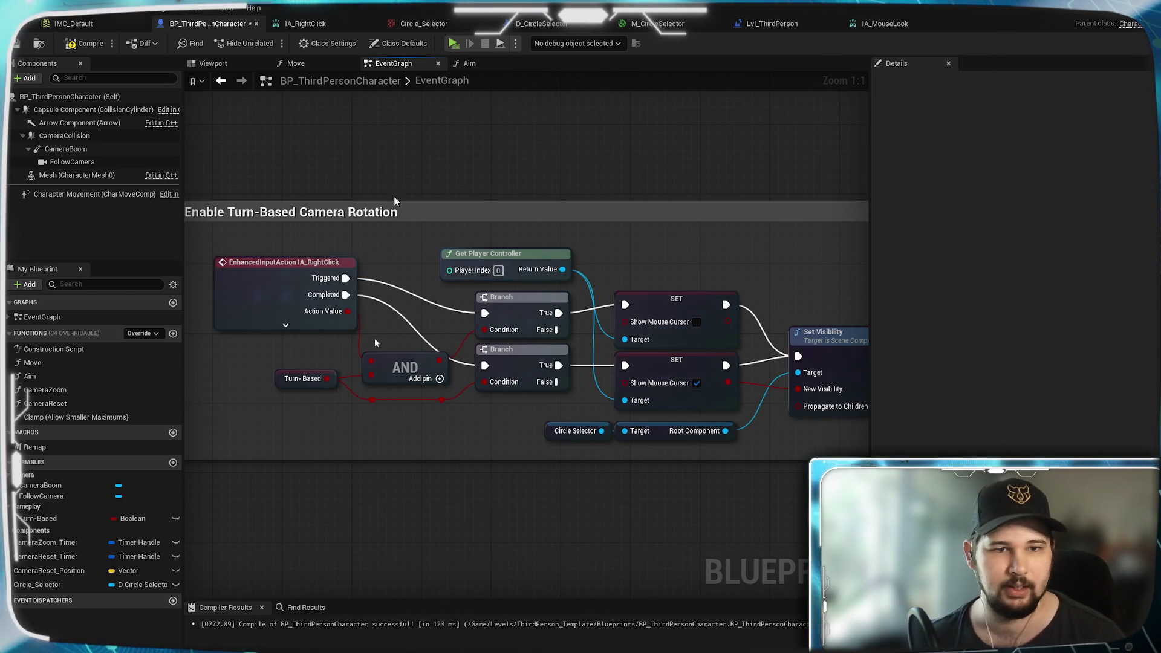
{"action": "left_click", "coordinate": [377, 225]}
{"action": "left_click_drag", "start_coordinate": [376, 225], "coordinate": [495, 184]}
{"action": "scroll", "coordinate": [373, 237], "scroll_direction": "down", "scroll_amount": 2}
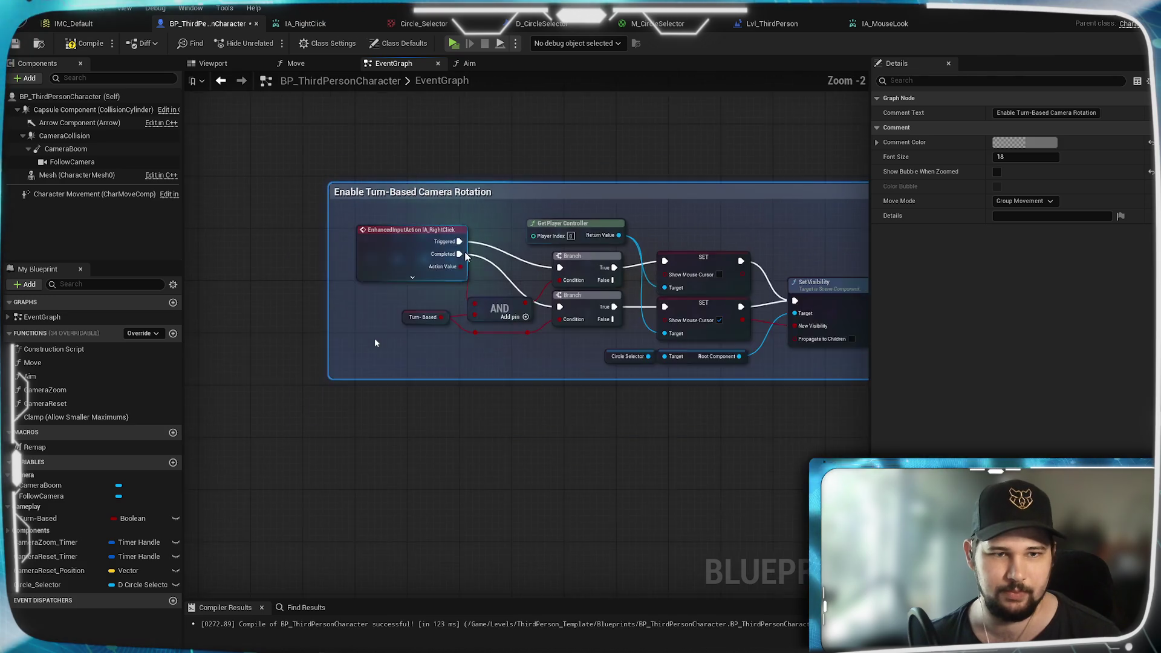
{"action": "left_click_drag", "start_coordinate": [311, 212], "coordinate": [719, 365]}
{"action": "scroll", "coordinate": [376, 292], "scroll_direction": "up", "scroll_amount": 2}
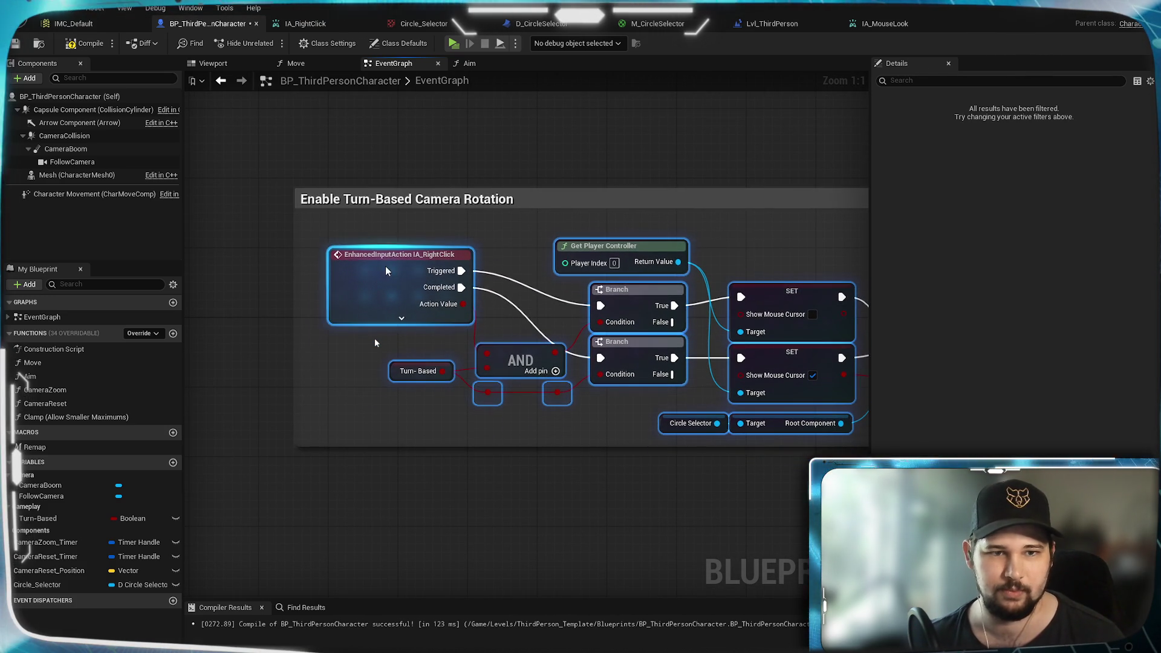
{"action": "left_click", "coordinate": [375, 339]}
Step: Lower the comment's top edge and widen it slightly right to fit its nodes
{"action": "mouse_move", "coordinate": [466, 188]}
{"action": "left_mouse_down"}
{"action": "mouse_move", "coordinate": [461, 228]}
{"action": "mouse_move", "coordinate": [480, 187]}
{"action": "mouse_move", "coordinate": [470, 176]}
{"action": "left_mouse_up"}
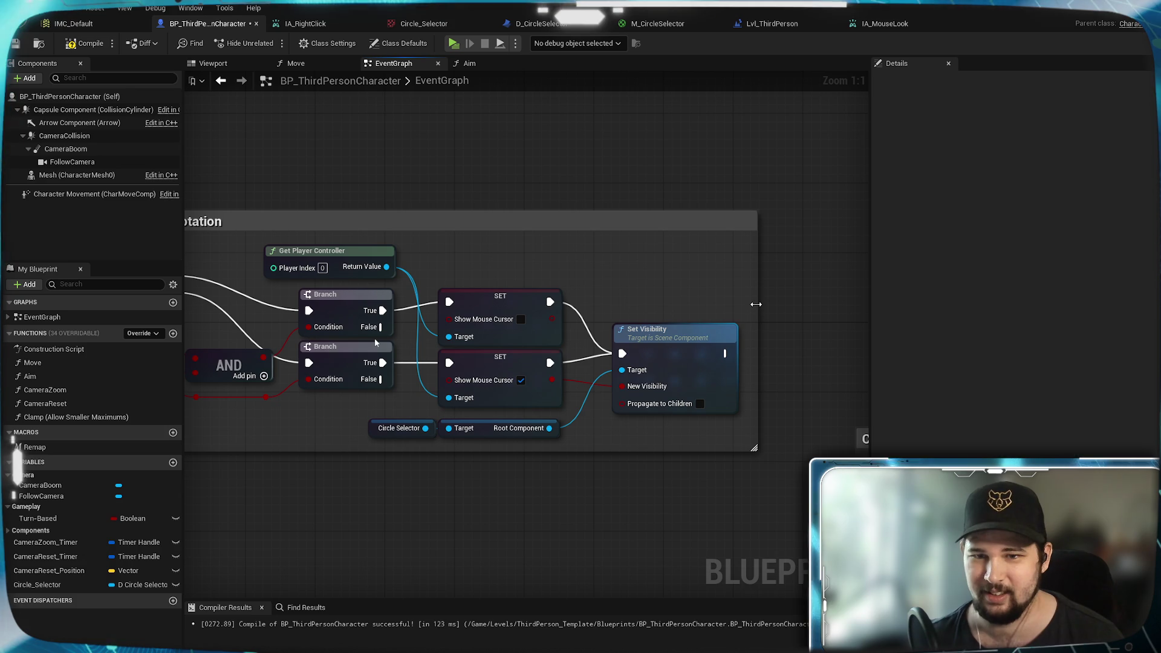
{"action": "left_click_drag", "start_coordinate": [760, 304], "coordinate": [769, 304]}
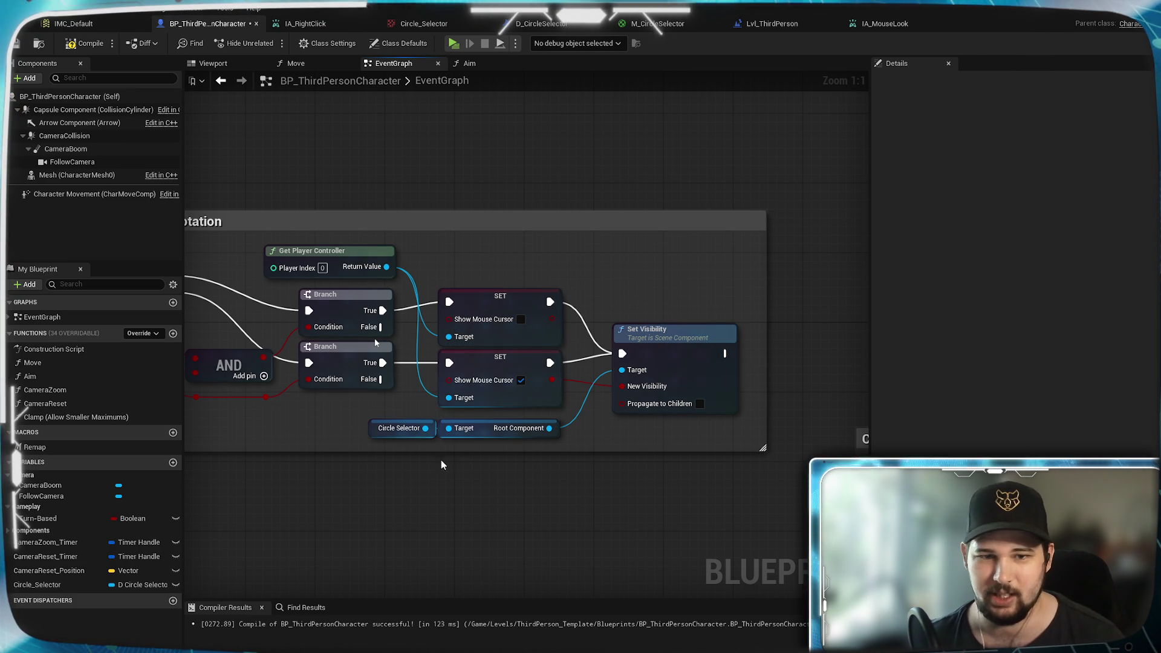
{"action": "mouse_move", "coordinate": [384, 242]}
{"action": "left_mouse_down"}
{"action": "mouse_move", "coordinate": [760, 222]}
{"action": "mouse_move", "coordinate": [391, 244]}
{"action": "left_mouse_up"}
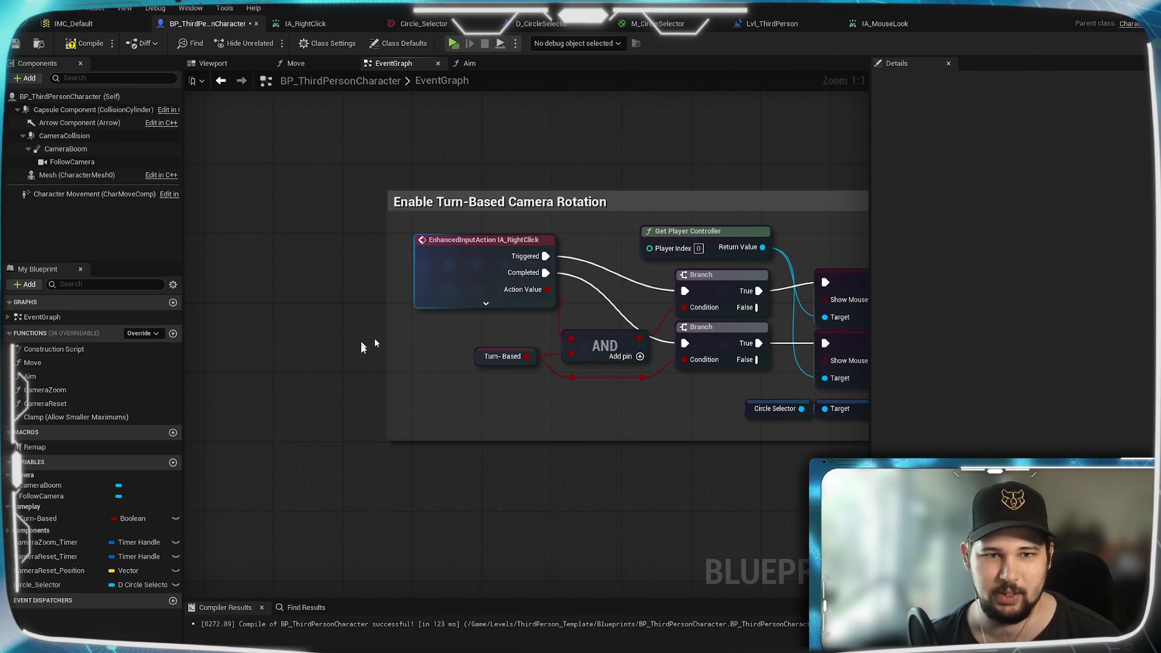
{"action": "left_click_drag", "start_coordinate": [751, 219], "coordinate": [680, 205]}
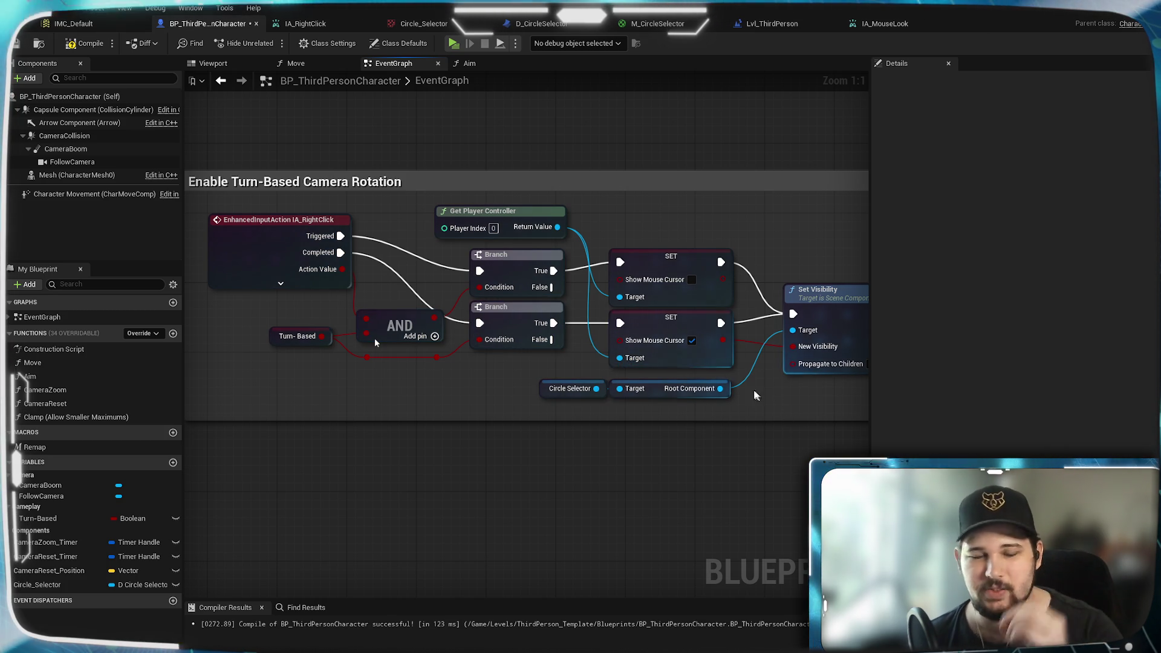
{"action": "left_click_drag", "start_coordinate": [382, 219], "coordinate": [473, 279]}
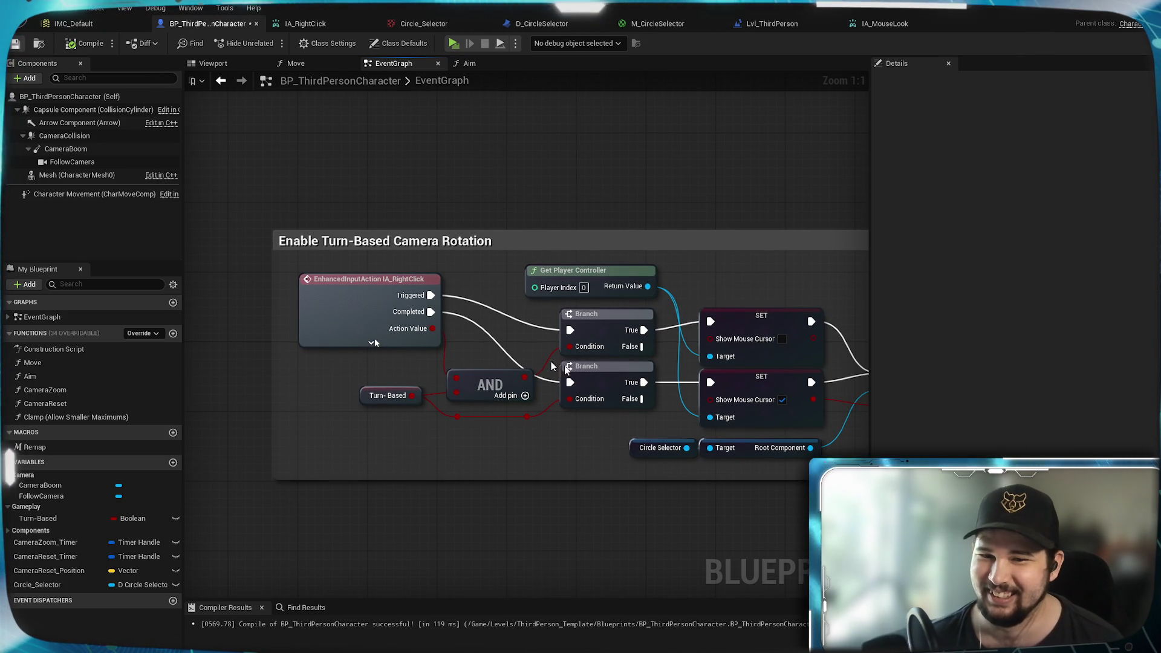
Step: Move the Make Vector and SpawnActor nodes next to Set Timer
{"action": "mouse_move", "coordinate": [706, 311]}
{"action": "left_mouse_down"}
{"action": "mouse_move", "coordinate": [726, 339]}
{"action": "mouse_move", "coordinate": [732, 396]}
{"action": "mouse_move", "coordinate": [454, 387]}
{"action": "mouse_move", "coordinate": [622, 416]}
{"action": "left_mouse_up"}
{"action": "scroll", "coordinate": [622, 416], "scroll_direction": "down", "scroll_amount": 2}
{"action": "mouse_move", "coordinate": [670, 275]}
{"action": "left_mouse_down"}
{"action": "mouse_move", "coordinate": [484, 387]}
{"action": "mouse_move", "coordinate": [219, 385]}
{"action": "left_mouse_up"}
{"action": "left_click_drag", "start_coordinate": [538, 238], "coordinate": [614, 227]}
{"action": "mouse_move", "coordinate": [734, 423]}
{"action": "left_mouse_down"}
{"action": "mouse_move", "coordinate": [340, 248]}
{"action": "mouse_move", "coordinate": [301, 262]}
{"action": "left_mouse_up"}
{"action": "mouse_move", "coordinate": [573, 263]}
{"action": "left_mouse_down"}
{"action": "mouse_move", "coordinate": [399, 288]}
{"action": "mouse_move", "coordinate": [622, 291]}
{"action": "left_mouse_up"}
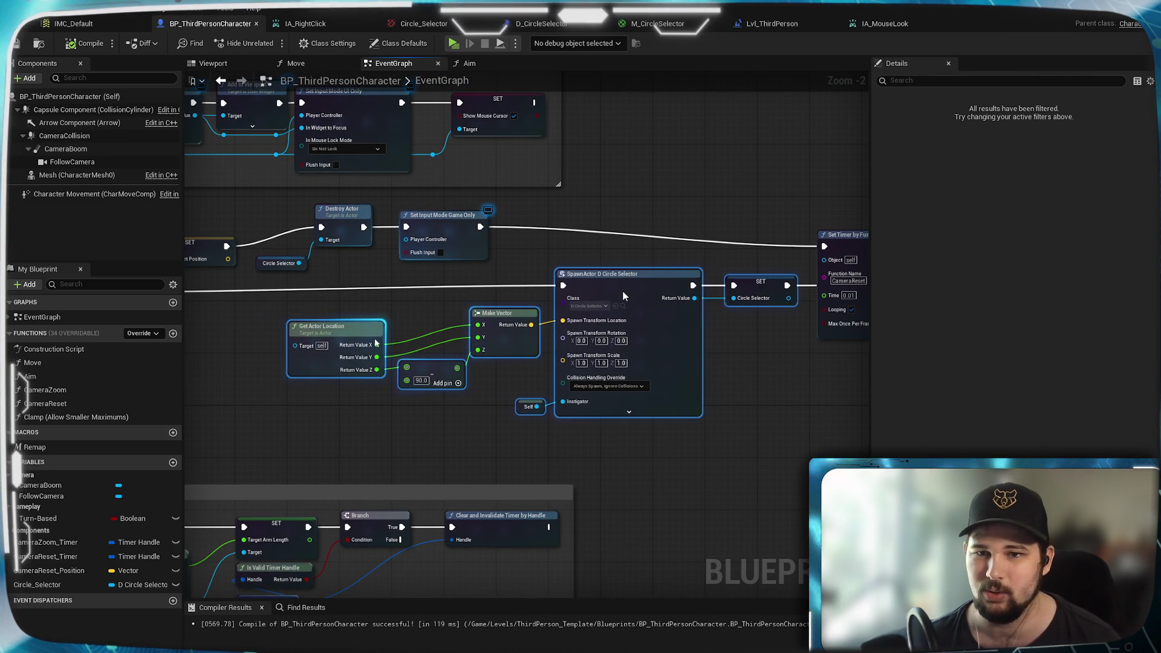
Step: Add Set Input Mode Game And UI after the Turn-Based setter, Hide Cursor During Capture unchecked, and save
{"action": "left_click_drag", "start_coordinate": [274, 407], "coordinate": [665, 404]}
{"action": "scroll", "coordinate": [519, 295], "scroll_direction": "up", "scroll_amount": 2}
{"action": "left_click_drag", "start_coordinate": [483, 283], "coordinate": [547, 336]}
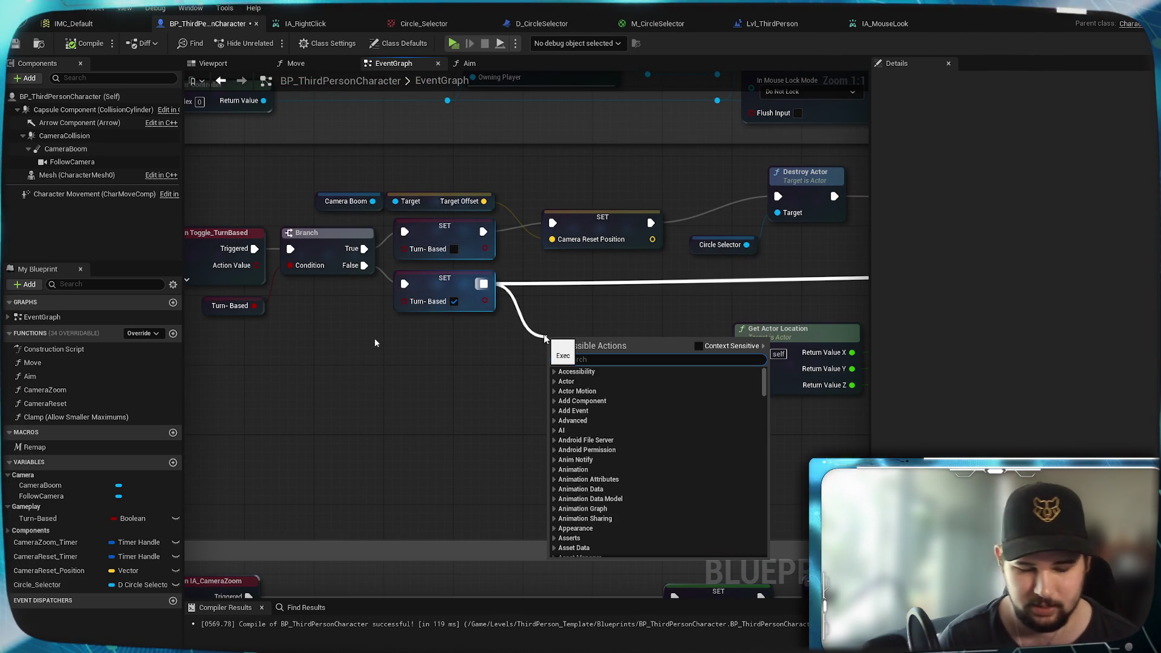
{"action": "type", "text": "input"}
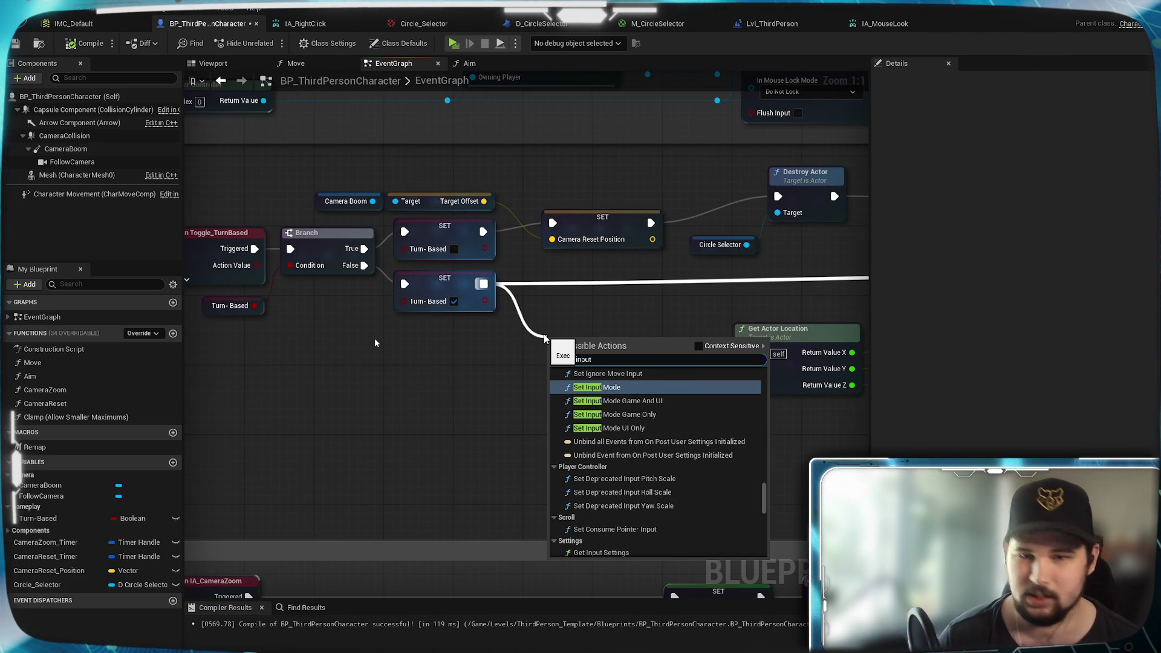
{"action": "left_click", "coordinate": [653, 404]}
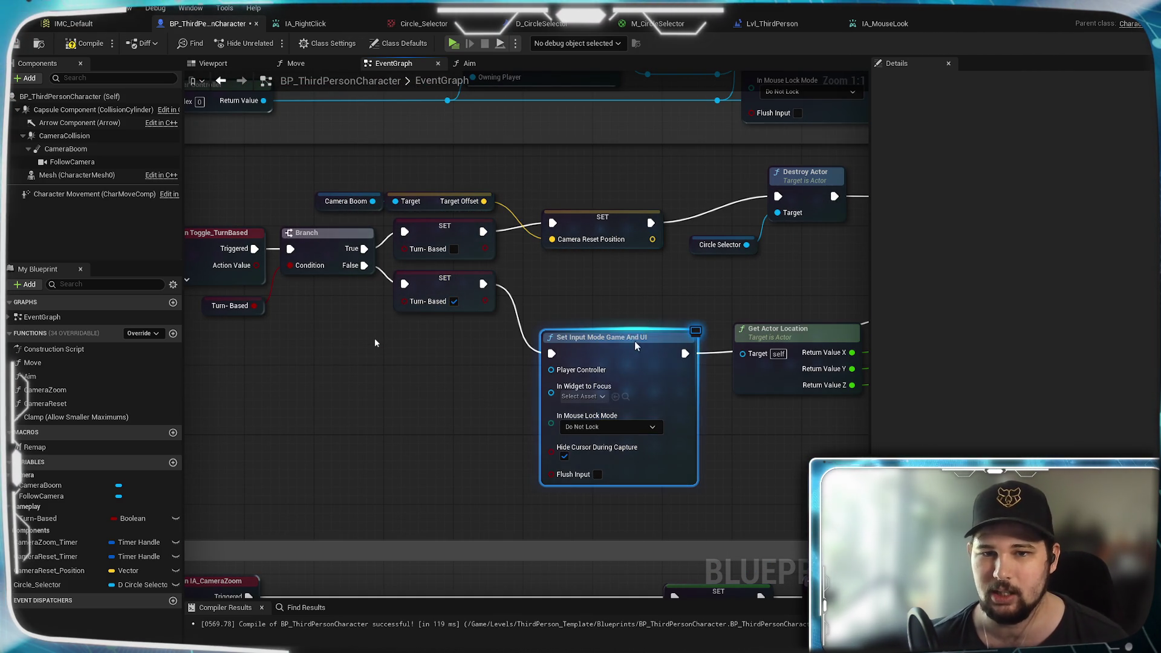
{"action": "left_click", "coordinate": [563, 414]}
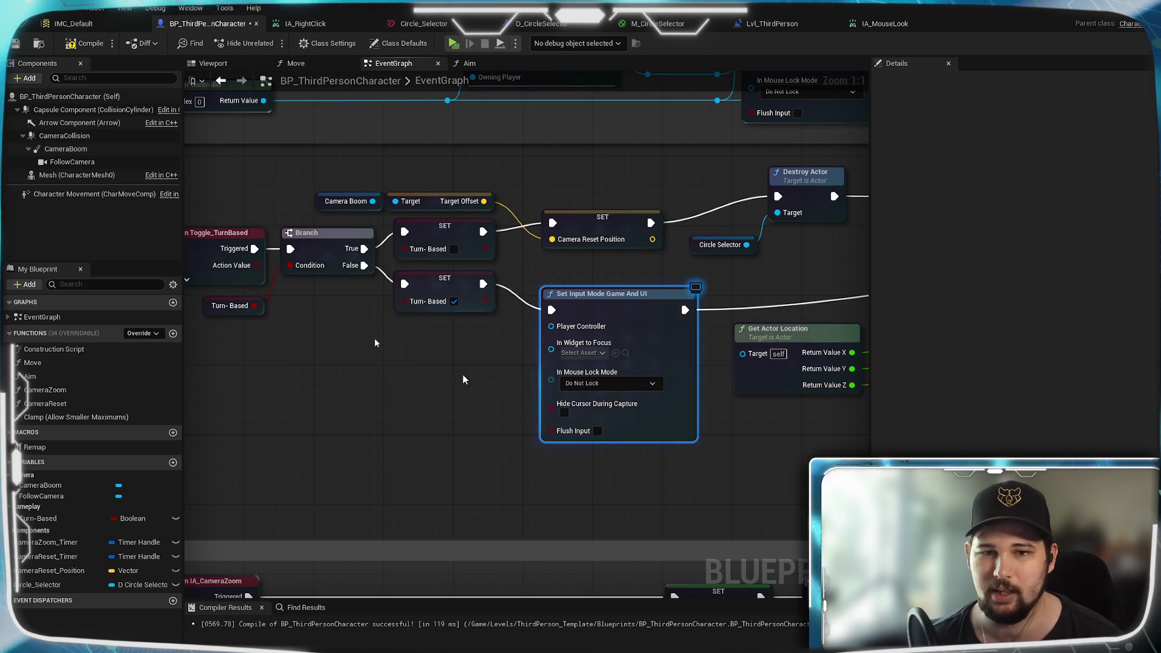
{"action": "left_click", "coordinate": [15, 43]}
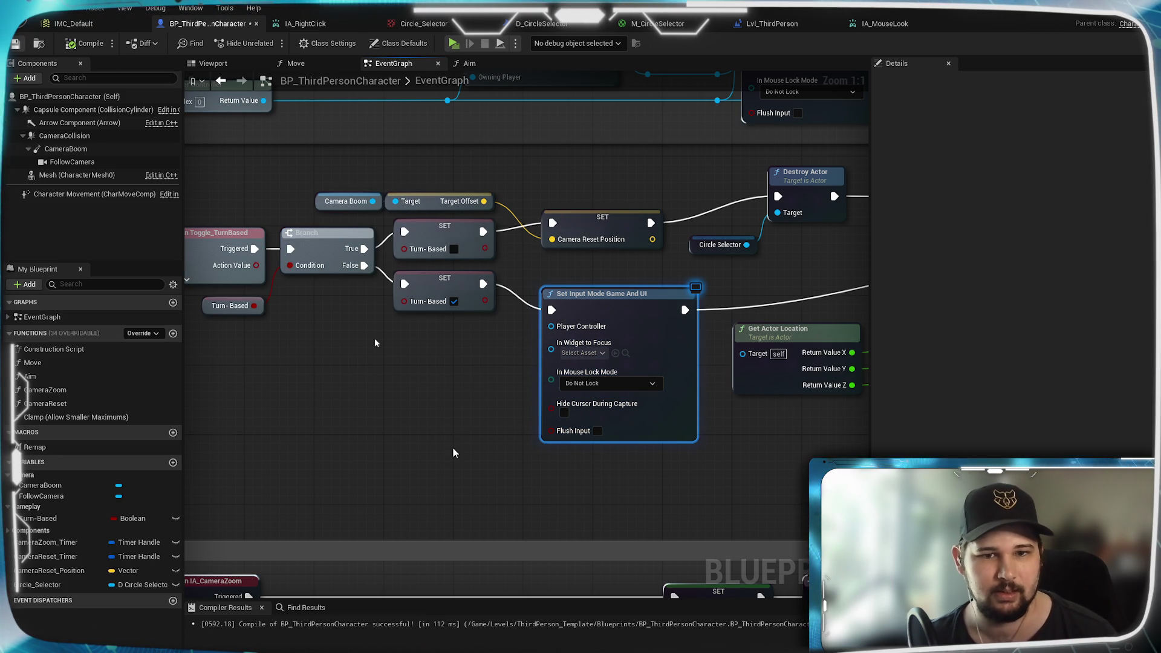
{"action": "left_click_drag", "start_coordinate": [649, 321], "coordinate": [537, 324]}
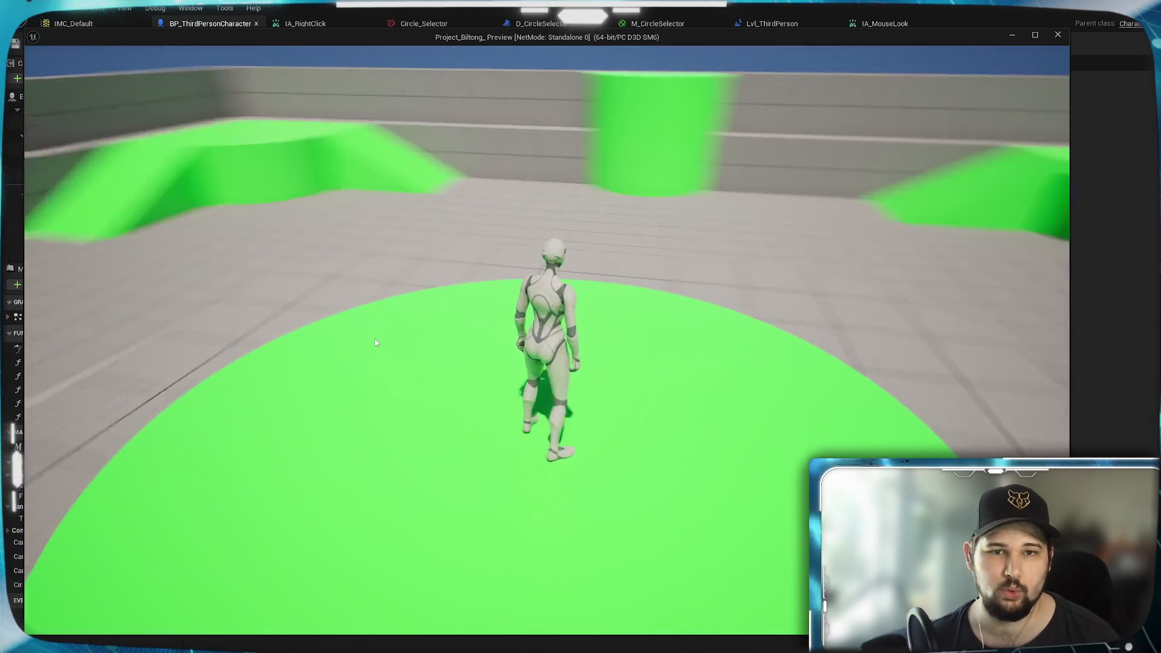
Step: Toggle turn-based top-down view in the running game, then stop the play-test
{"action": "key", "text": "w"}
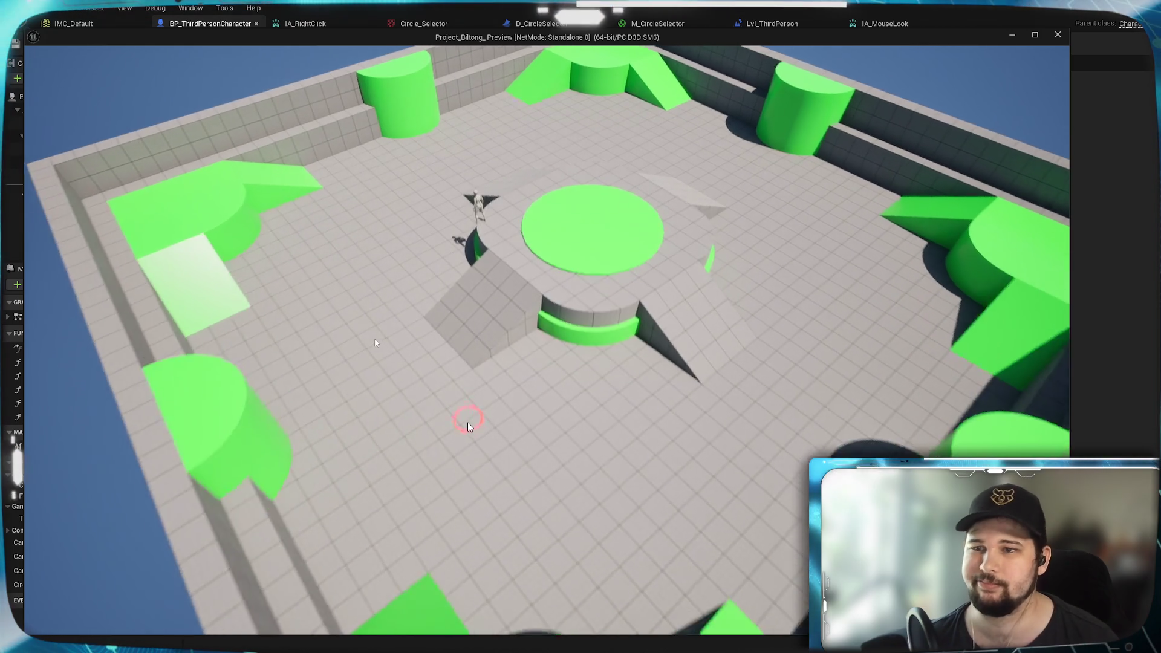
{"action": "key", "text": "Escape"}
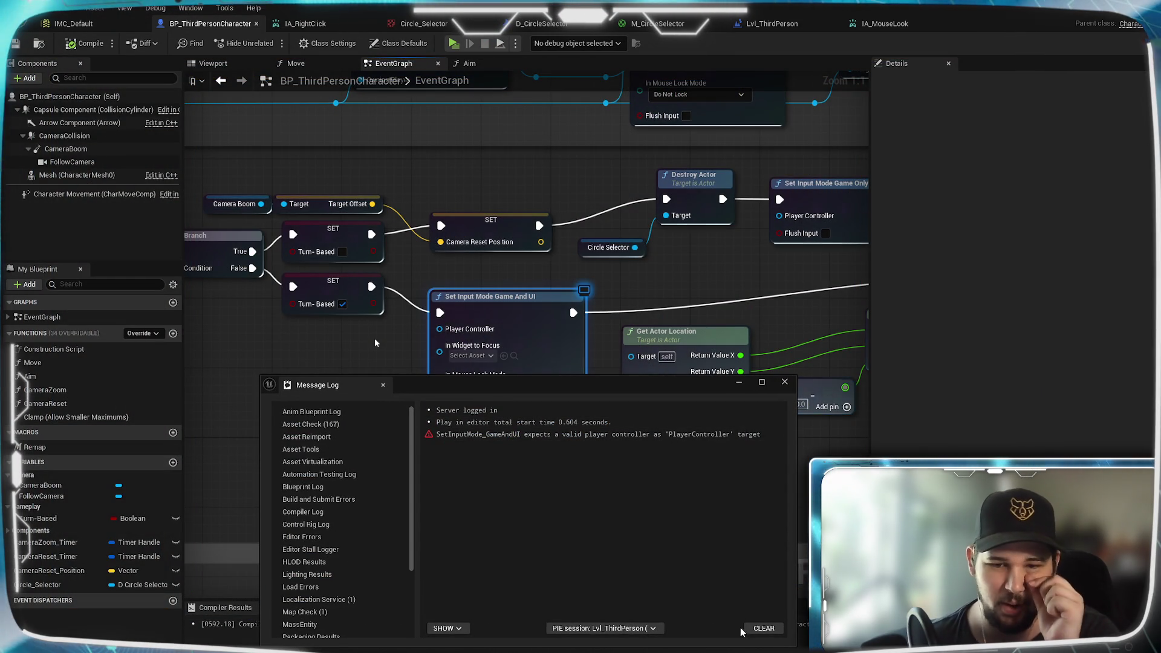
Step: Paste a Get Player Controller node beside Set Input Mode Game And UI for its Player Controller pin, then save
{"action": "left_click", "coordinate": [785, 383]}
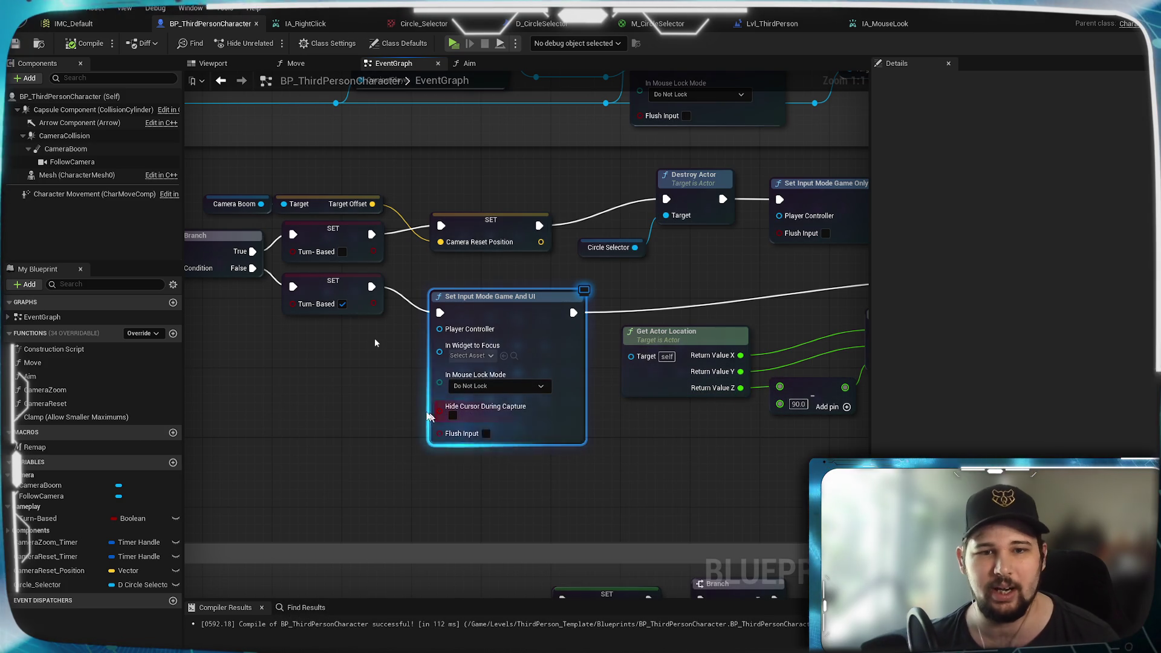
{"action": "mouse_move", "coordinate": [375, 343]}
{"action": "left_mouse_down"}
{"action": "mouse_move", "coordinate": [708, 348]}
{"action": "mouse_move", "coordinate": [1089, 324]}
{"action": "mouse_move", "coordinate": [600, 317]}
{"action": "left_mouse_up"}
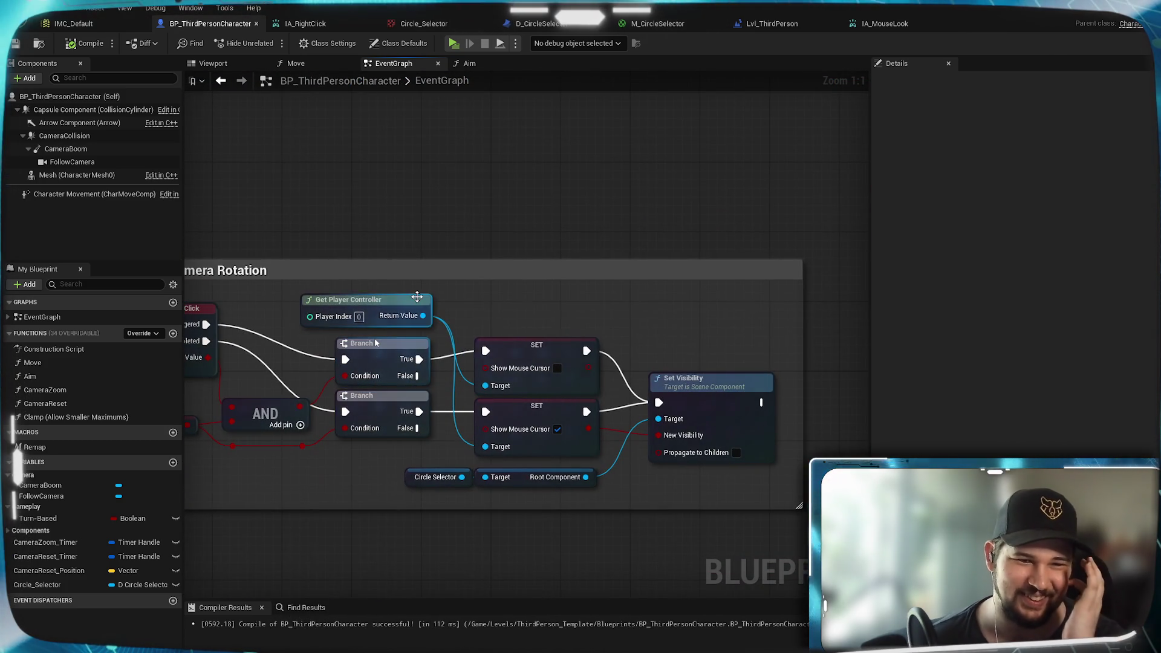
{"action": "mouse_move", "coordinate": [528, 331]}
{"action": "left_mouse_down"}
{"action": "mouse_move", "coordinate": [241, 421]}
{"action": "mouse_move", "coordinate": [477, 441]}
{"action": "left_mouse_up"}
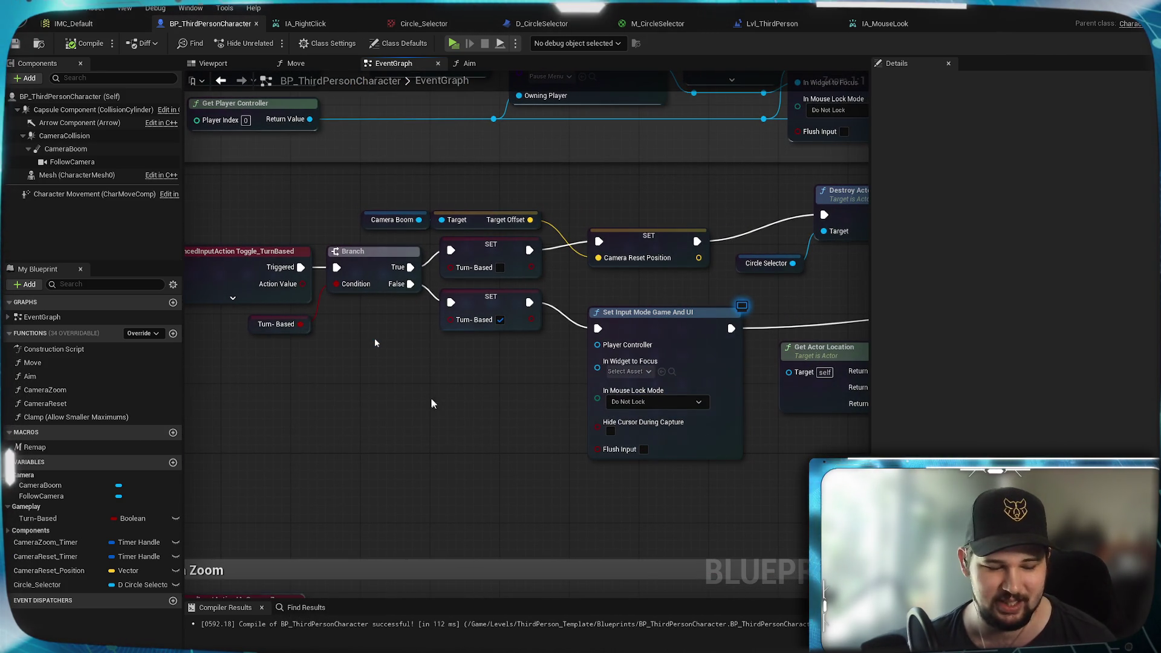
{"action": "key", "text": "ctrl+v"}
{"action": "left_click_drag", "start_coordinate": [512, 392], "coordinate": [510, 351]}
{"action": "mouse_move", "coordinate": [507, 400]}
{"action": "left_mouse_down"}
{"action": "mouse_move", "coordinate": [450, 427]}
{"action": "mouse_move", "coordinate": [787, 327]}
{"action": "mouse_move", "coordinate": [847, 290]}
{"action": "left_mouse_up"}
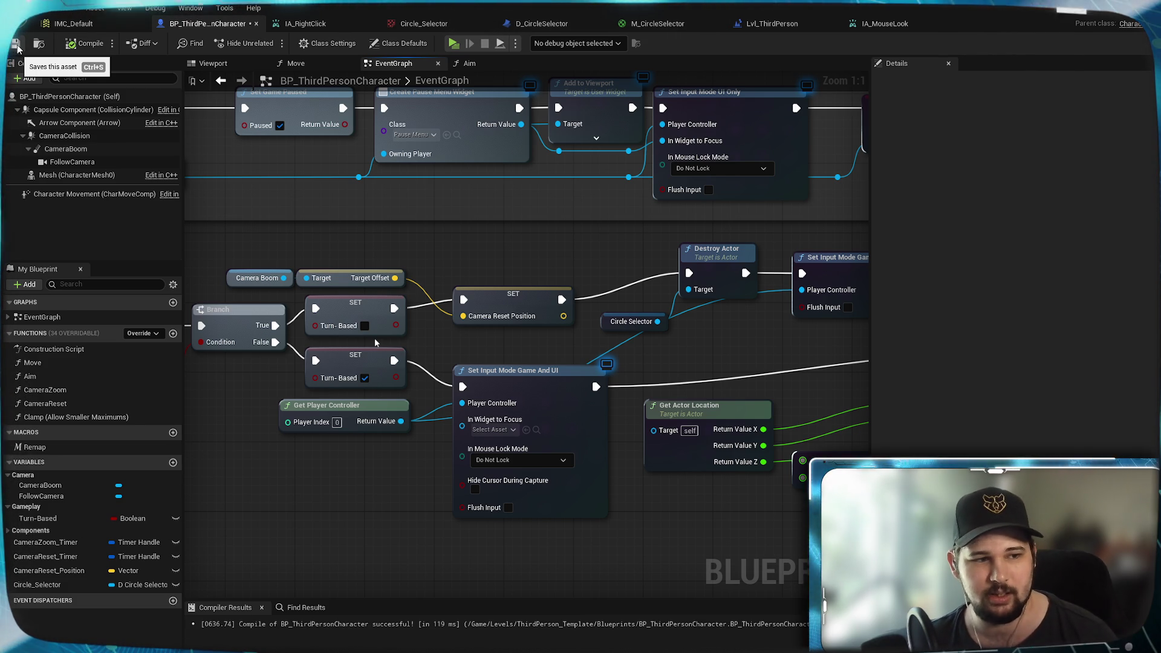
{"action": "left_click", "coordinate": [16, 46]}
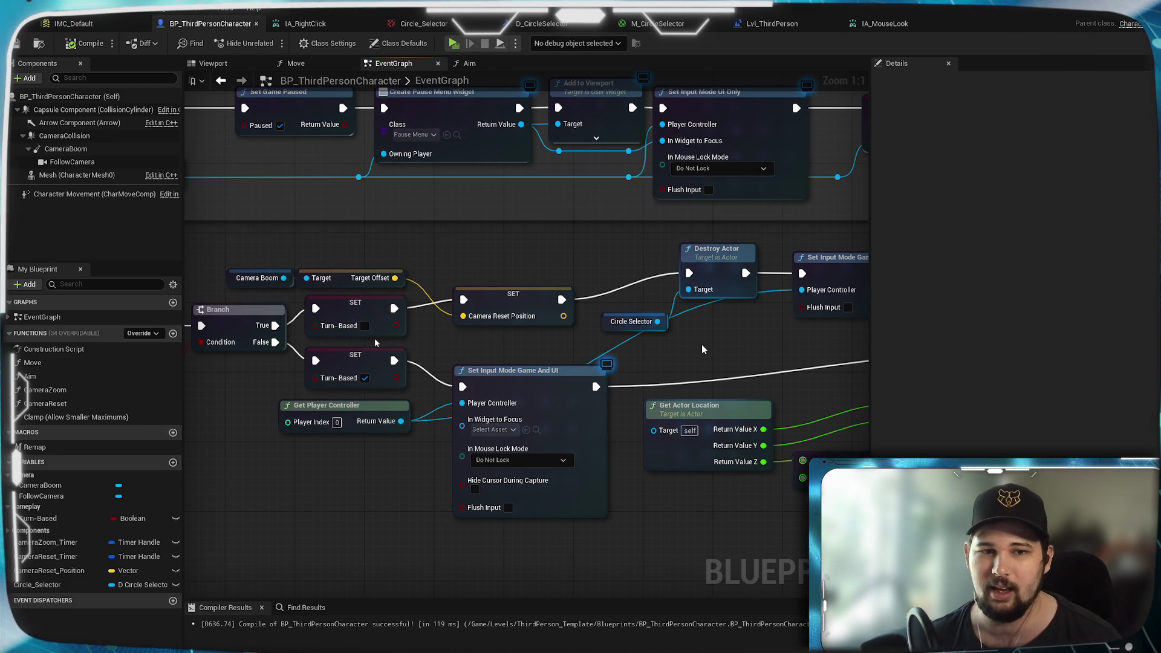
Step: Tuck the Circle Selector getter under Destroy Actor and launch a Standalone preview with Alt+P
{"action": "mouse_move", "coordinate": [570, 346]}
{"action": "left_mouse_down"}
{"action": "mouse_move", "coordinate": [488, 354]}
{"action": "mouse_move", "coordinate": [558, 338]}
{"action": "left_mouse_up"}
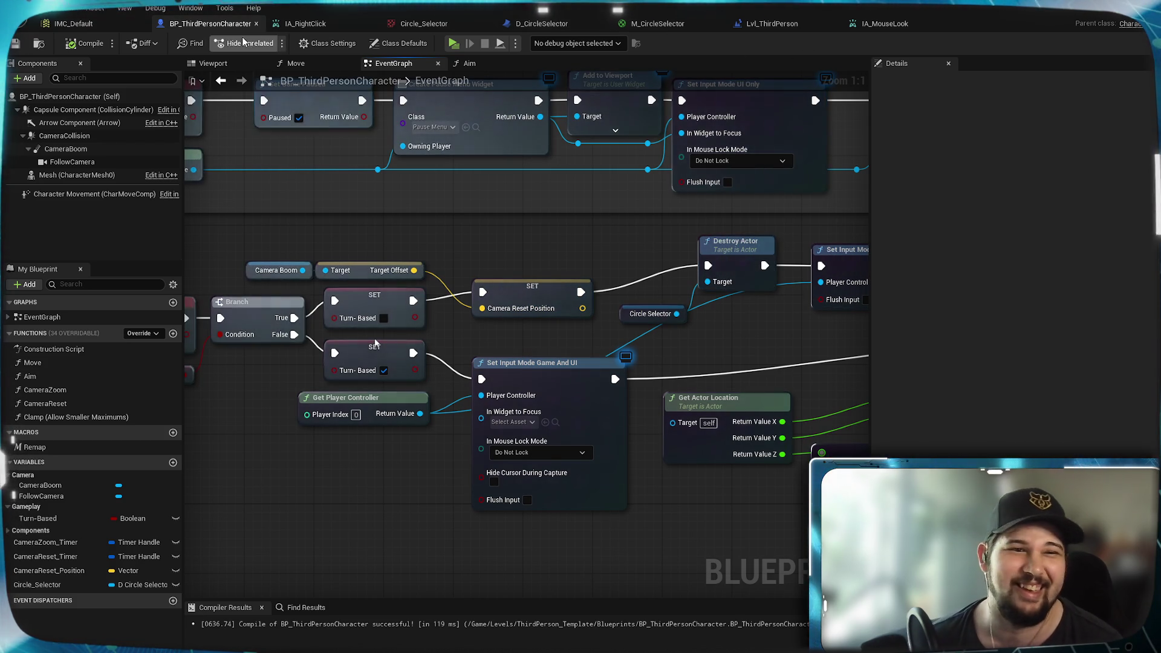
{"action": "left_click_drag", "start_coordinate": [780, 200], "coordinate": [609, 245]}
{"action": "left_click", "coordinate": [580, 291]}
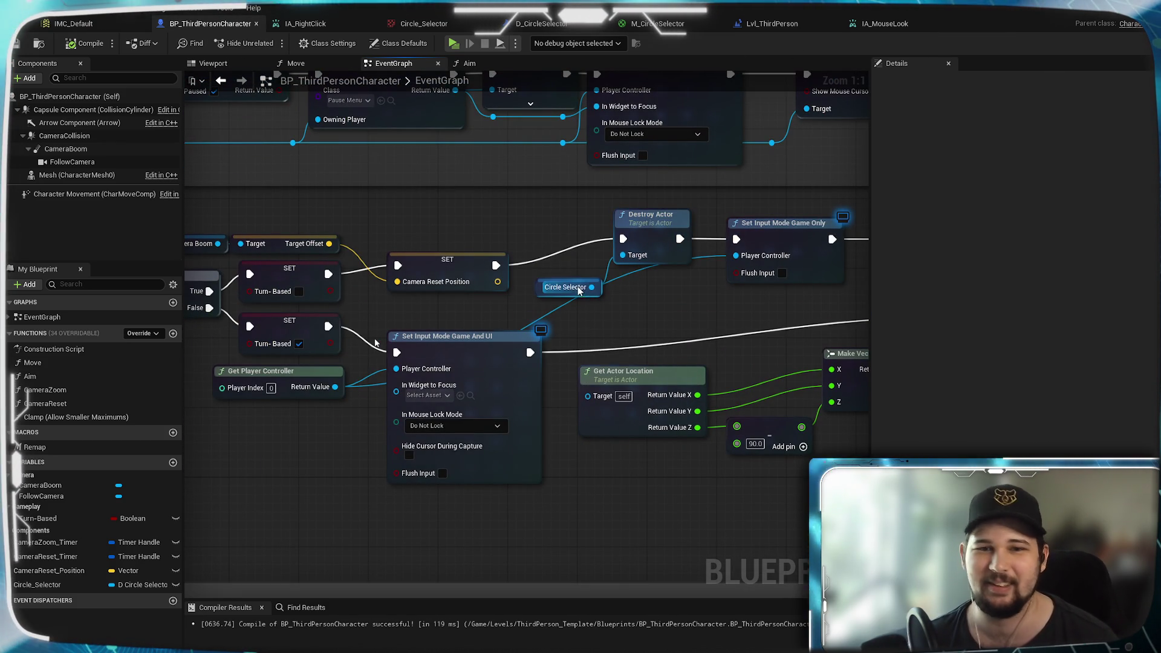
{"action": "left_click_drag", "start_coordinate": [570, 281], "coordinate": [661, 272]}
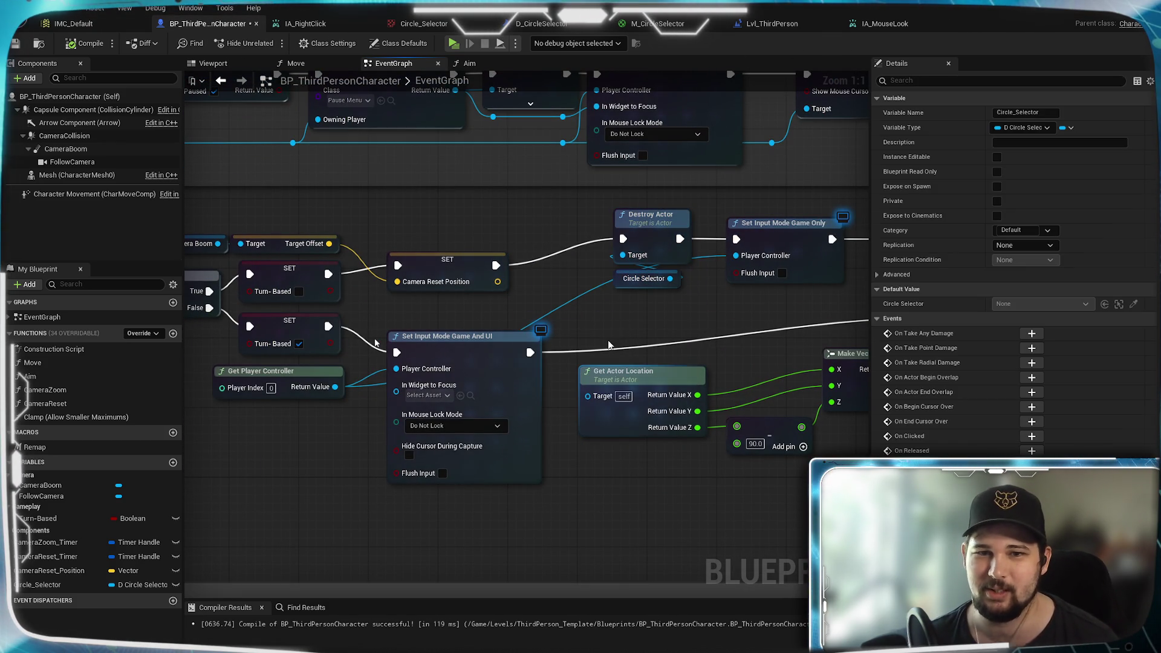
{"action": "left_click", "coordinate": [551, 297]}
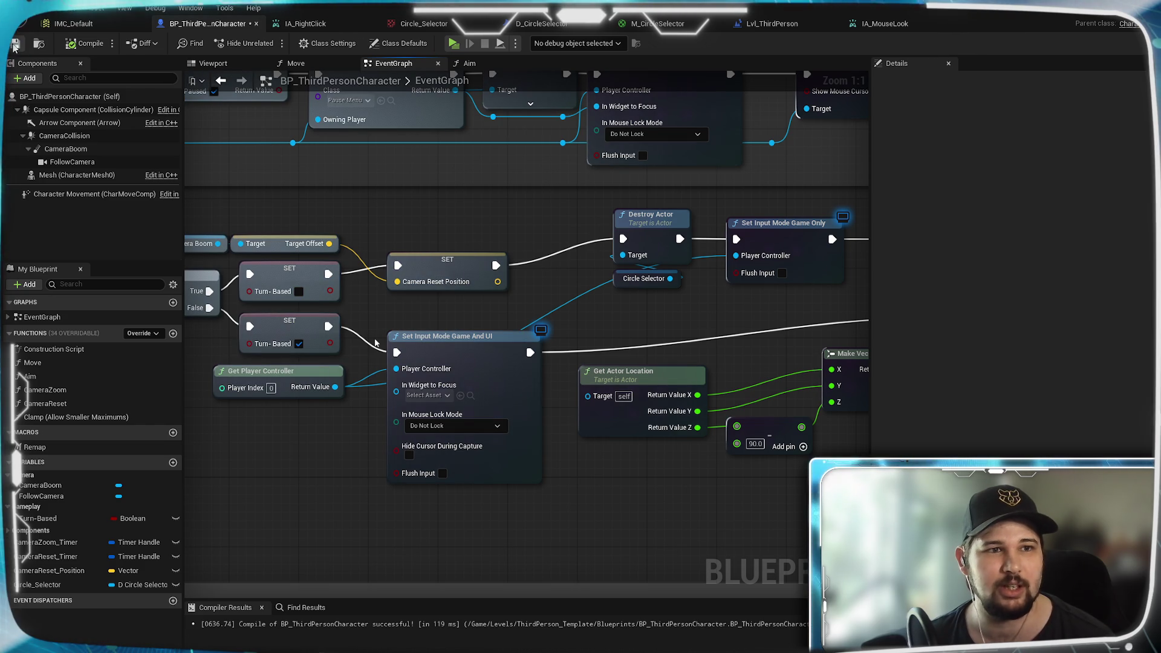
{"action": "left_click_drag", "start_coordinate": [670, 347], "coordinate": [711, 339]}
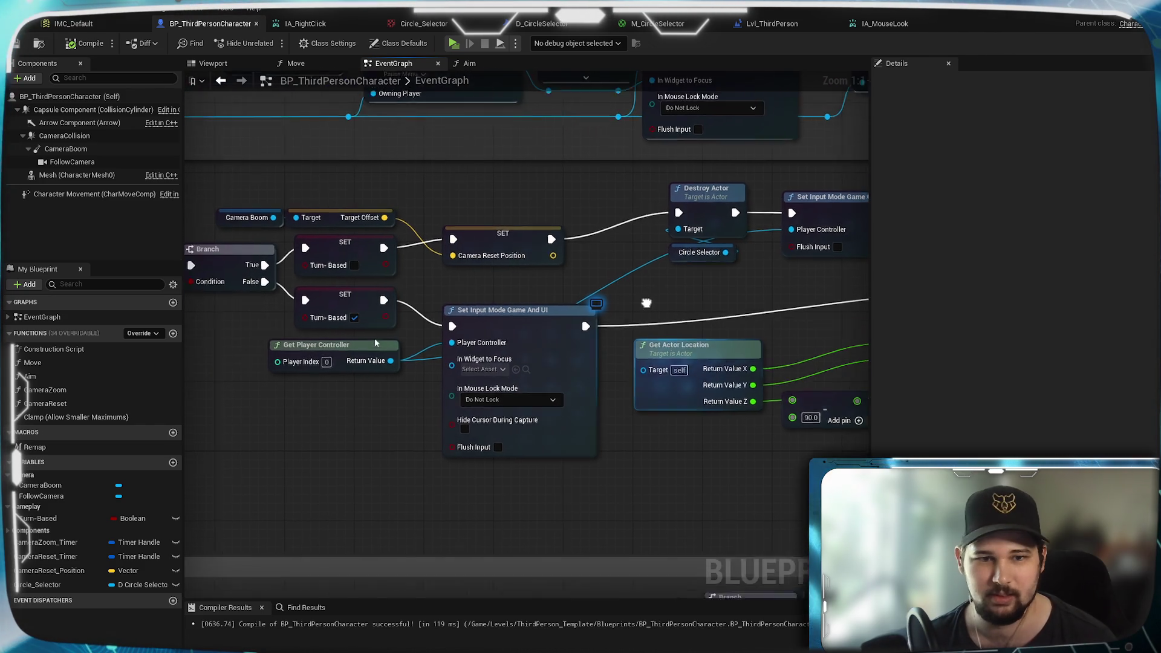
{"action": "key", "text": "alt+p"}
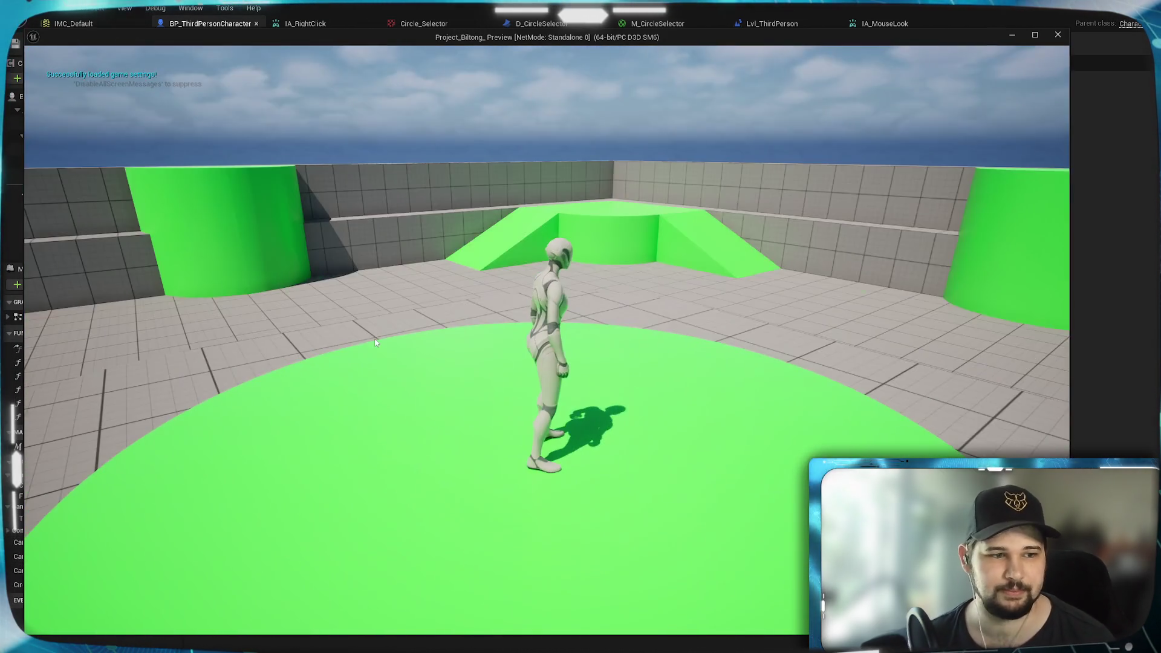
Step: Toggle turn-based mode, then orbit and zoom the camera around the central platform
{"action": "left_click_drag", "start_coordinate": [375, 343], "coordinate": [608, 381]}
{"action": "key", "text": "w"}
{"action": "scroll", "coordinate": [375, 343], "scroll_direction": "down", "scroll_amount": 6}
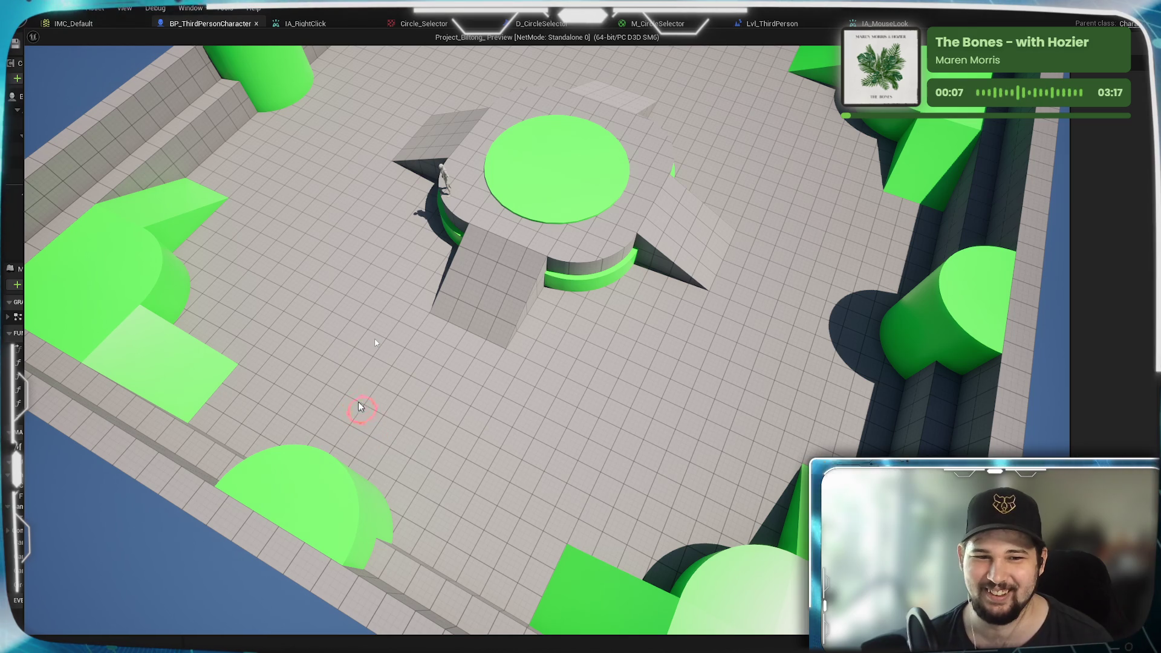
{"action": "scroll", "coordinate": [495, 331], "scroll_direction": "down", "scroll_amount": 5}
{"action": "scroll", "coordinate": [494, 331], "scroll_direction": "up", "scroll_amount": 5}
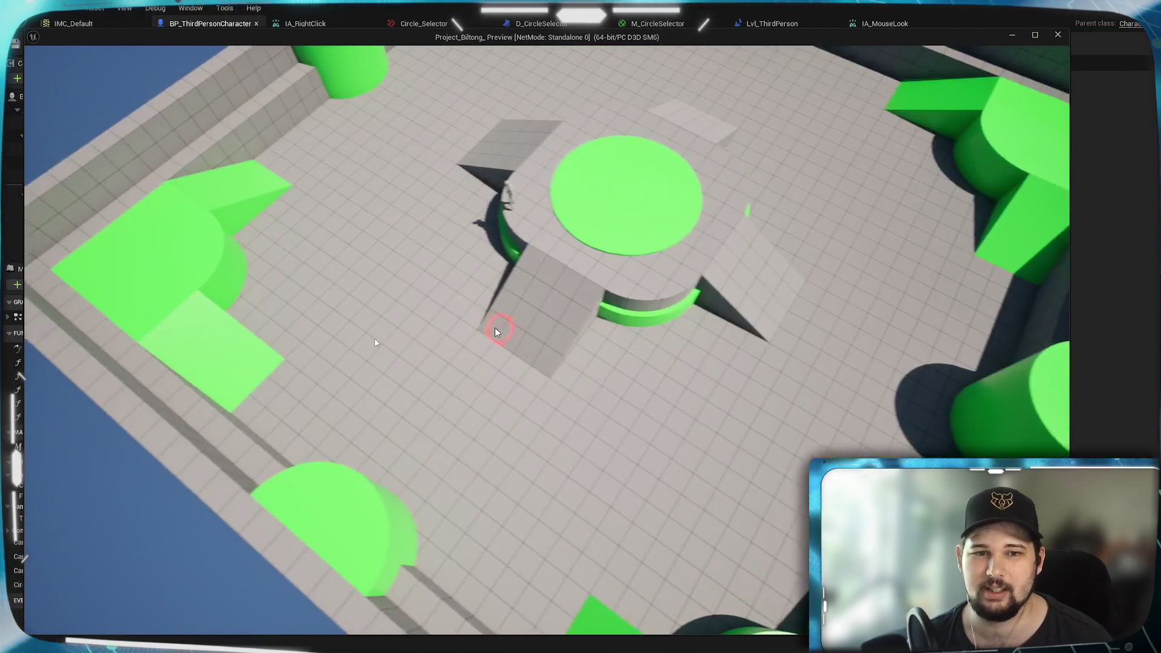
{"action": "mouse_move", "coordinate": [495, 331]}
{"action": "left_mouse_down"}
{"action": "mouse_move", "coordinate": [393, 269]}
{"action": "mouse_move", "coordinate": [612, 327]}
{"action": "mouse_move", "coordinate": [517, 336]}
{"action": "mouse_move", "coordinate": [640, 343]}
{"action": "mouse_move", "coordinate": [563, 320]}
{"action": "left_mouse_up"}
{"action": "scroll", "coordinate": [518, 336], "scroll_direction": "down", "scroll_amount": 3}
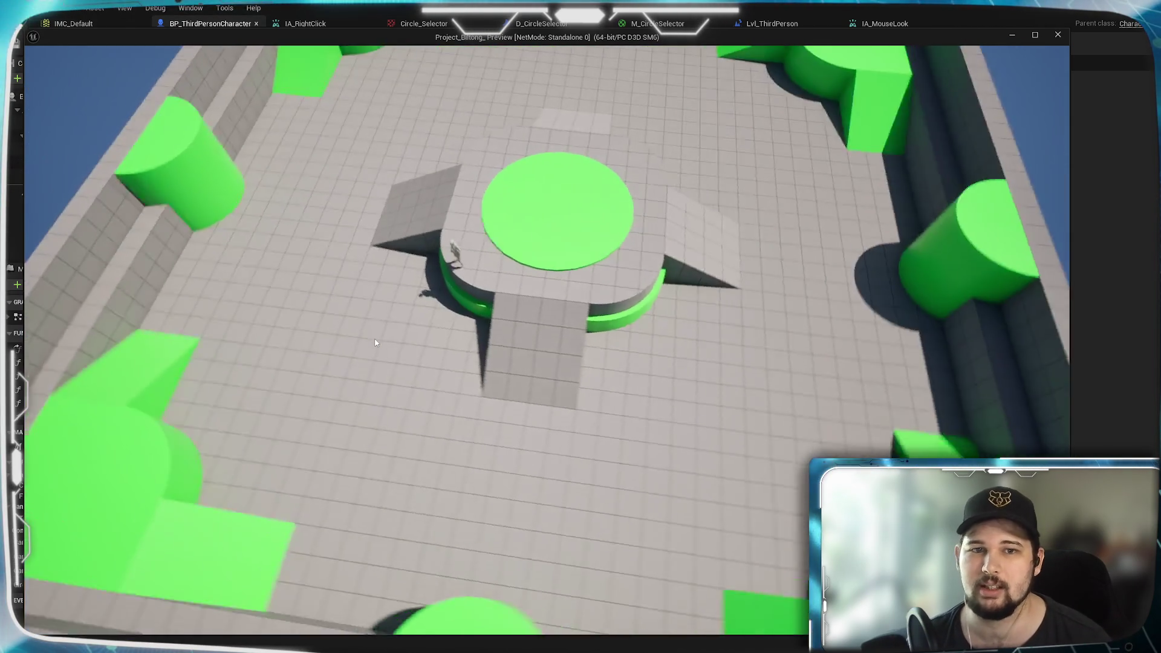
Step: Orbit and zoom the camera while the character walks to the red circle selector
{"action": "left_click_drag", "start_coordinate": [375, 343], "coordinate": [545, 361]}
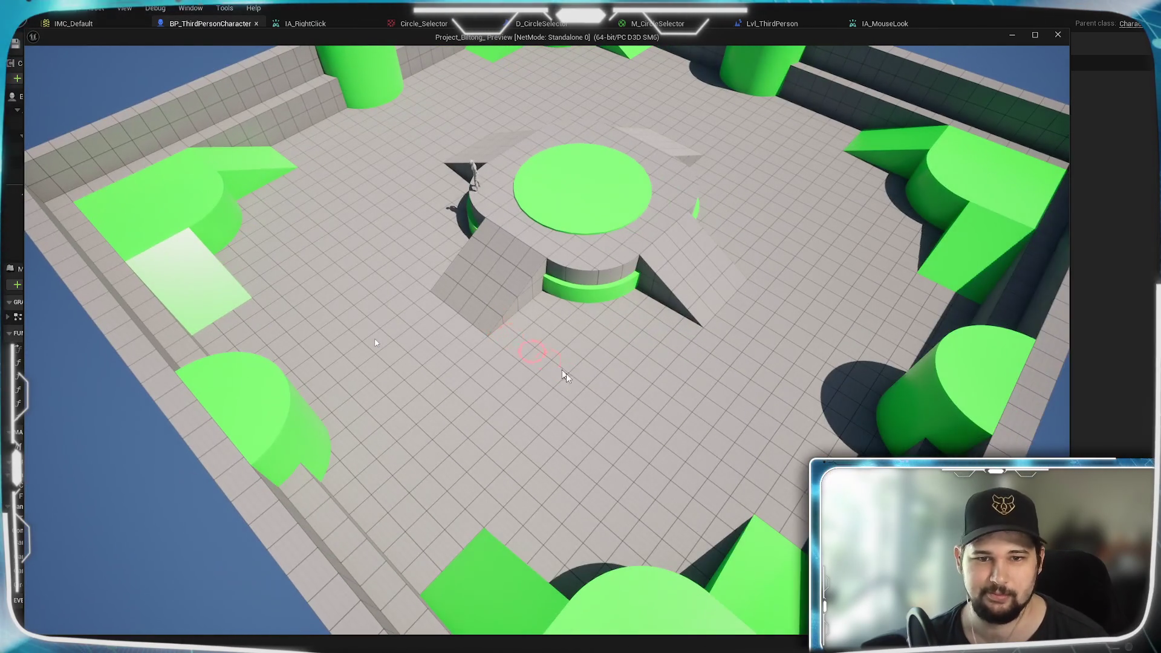
{"action": "left_click_drag", "start_coordinate": [507, 306], "coordinate": [597, 308]}
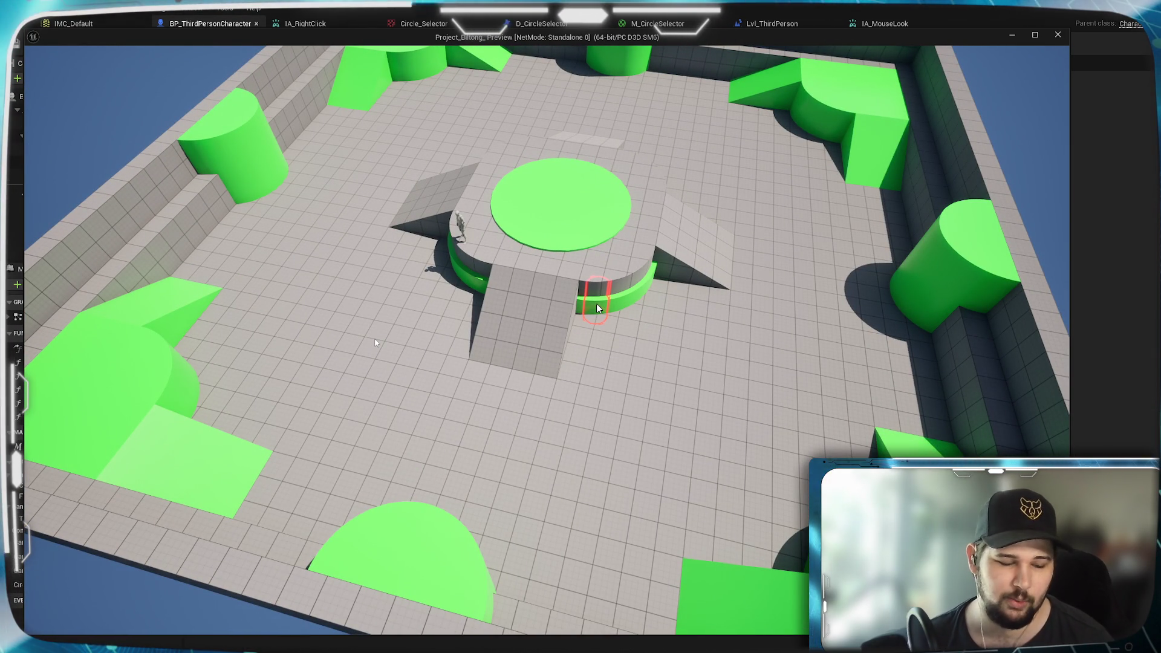
{"action": "mouse_move", "coordinate": [600, 312]}
{"action": "left_mouse_down"}
{"action": "mouse_move", "coordinate": [648, 312]}
{"action": "mouse_move", "coordinate": [765, 357]}
{"action": "mouse_move", "coordinate": [618, 371]}
{"action": "left_mouse_up"}
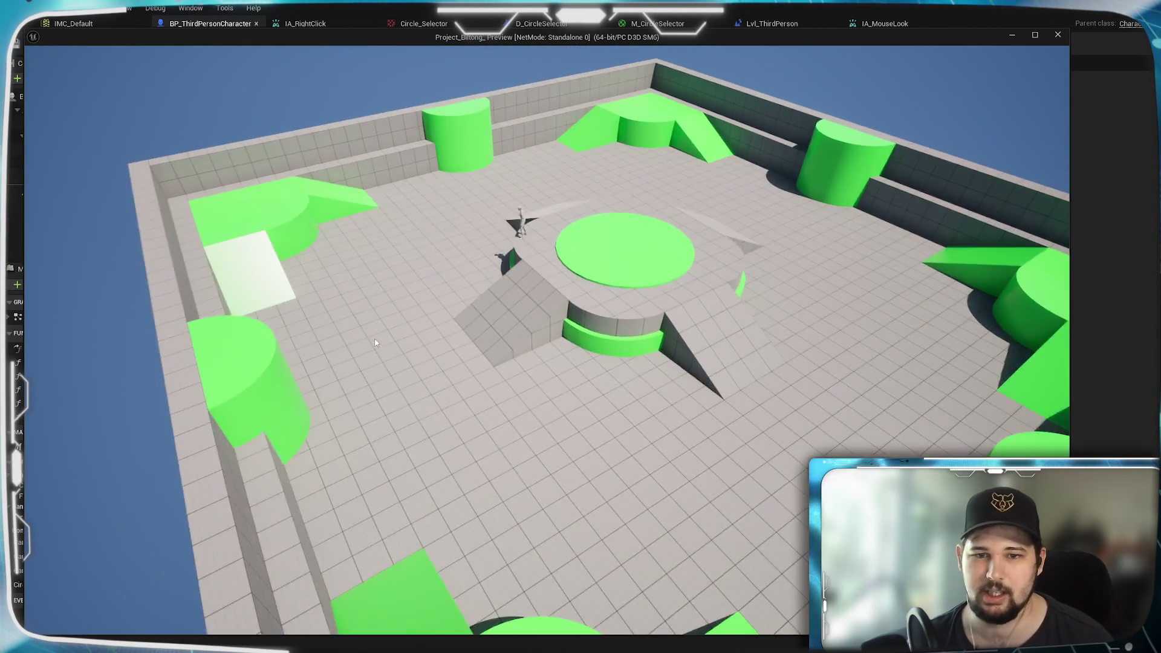
{"action": "scroll", "coordinate": [547, 433], "scroll_direction": "up", "scroll_amount": 3}
{"action": "scroll", "coordinate": [590, 339], "scroll_direction": "down", "scroll_amount": 3}
{"action": "mouse_move", "coordinate": [531, 404]}
{"action": "left_mouse_down"}
{"action": "mouse_move", "coordinate": [587, 337]}
{"action": "mouse_move", "coordinate": [571, 357]}
{"action": "mouse_move", "coordinate": [648, 339]}
{"action": "mouse_move", "coordinate": [602, 331]}
{"action": "mouse_move", "coordinate": [601, 394]}
{"action": "left_mouse_up"}
{"action": "scroll", "coordinate": [586, 337], "scroll_direction": "up", "scroll_amount": 3}
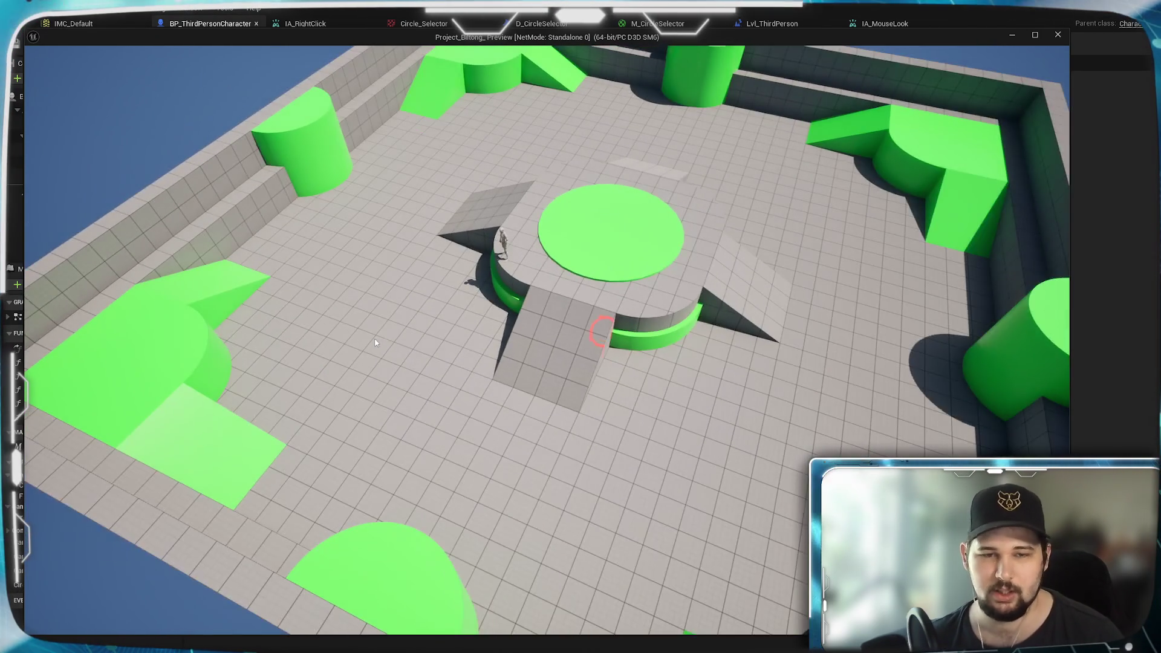
{"action": "scroll", "coordinate": [602, 331], "scroll_direction": "up", "scroll_amount": 3}
Step: Switch back to normal third-person control and make the character jump
{"action": "key", "text": "w"}
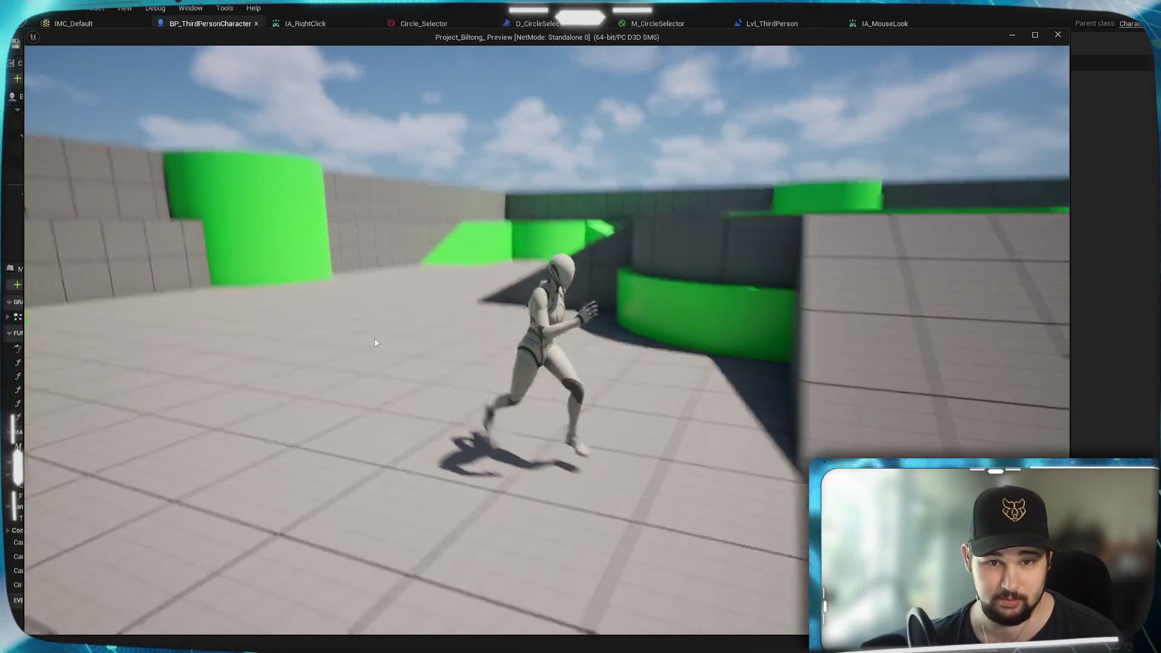
{"action": "key", "text": "space"}
{"action": "left_click_drag", "start_coordinate": [375, 343], "coordinate": [375, 343]}
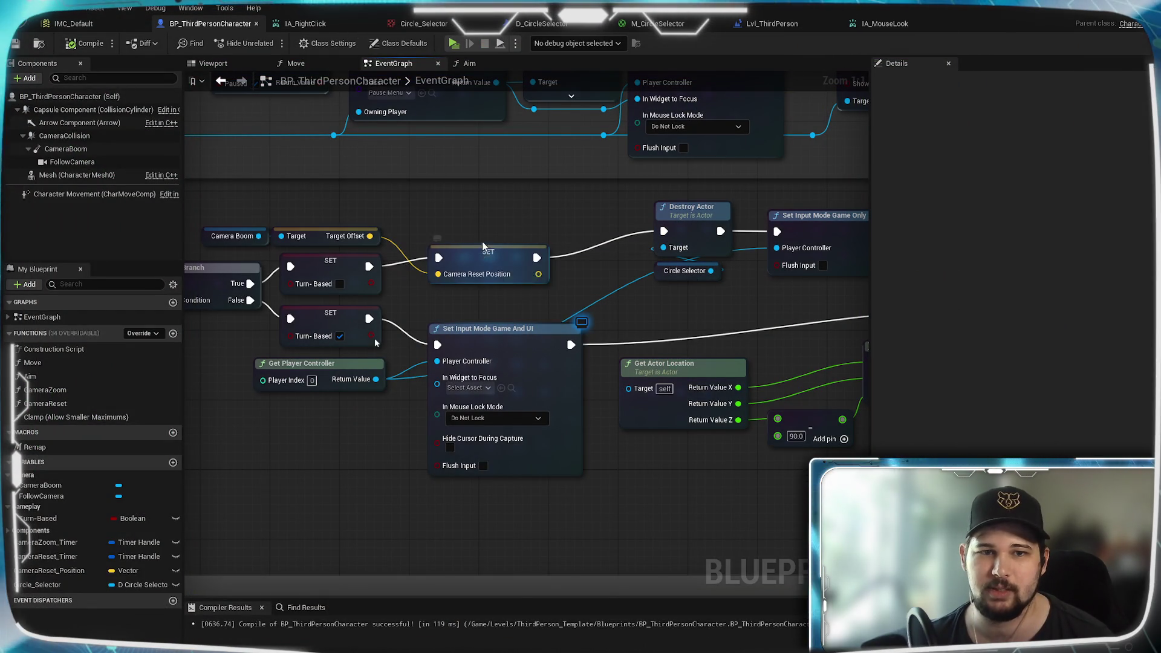
Step: Shift the Camera Reset Position SET node, place Set Input Mode Game Only beside Destroy Actor, and nudge Get Player Controller
{"action": "left_click_drag", "start_coordinate": [483, 246], "coordinate": [466, 255]}
{"action": "left_click", "coordinate": [629, 280]}
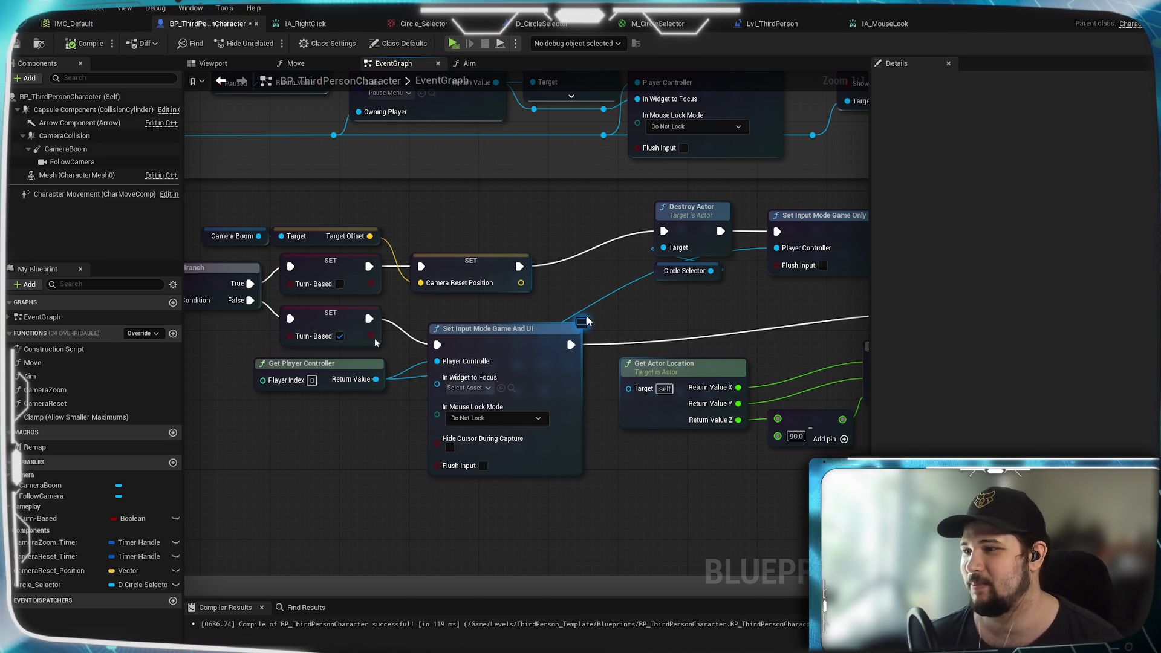
{"action": "mouse_move", "coordinate": [690, 252]}
{"action": "left_mouse_down"}
{"action": "mouse_move", "coordinate": [639, 355]}
{"action": "mouse_move", "coordinate": [546, 361]}
{"action": "left_mouse_up"}
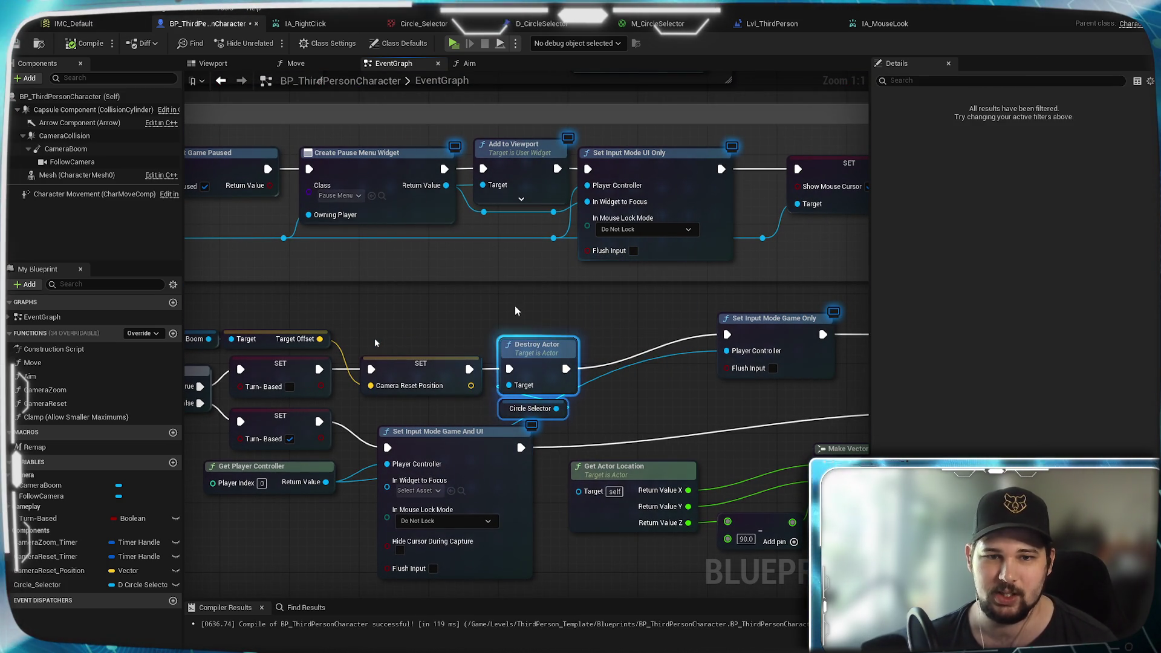
{"action": "mouse_move", "coordinate": [776, 334]}
{"action": "left_mouse_down"}
{"action": "mouse_move", "coordinate": [654, 369]}
{"action": "mouse_move", "coordinate": [693, 371]}
{"action": "mouse_move", "coordinate": [314, 356]}
{"action": "left_mouse_up"}
{"action": "left_click_drag", "start_coordinate": [218, 375], "coordinate": [665, 387]}
{"action": "left_click_drag", "start_coordinate": [300, 407], "coordinate": [581, 396]}
{"action": "left_click_drag", "start_coordinate": [473, 391], "coordinate": [603, 345]}
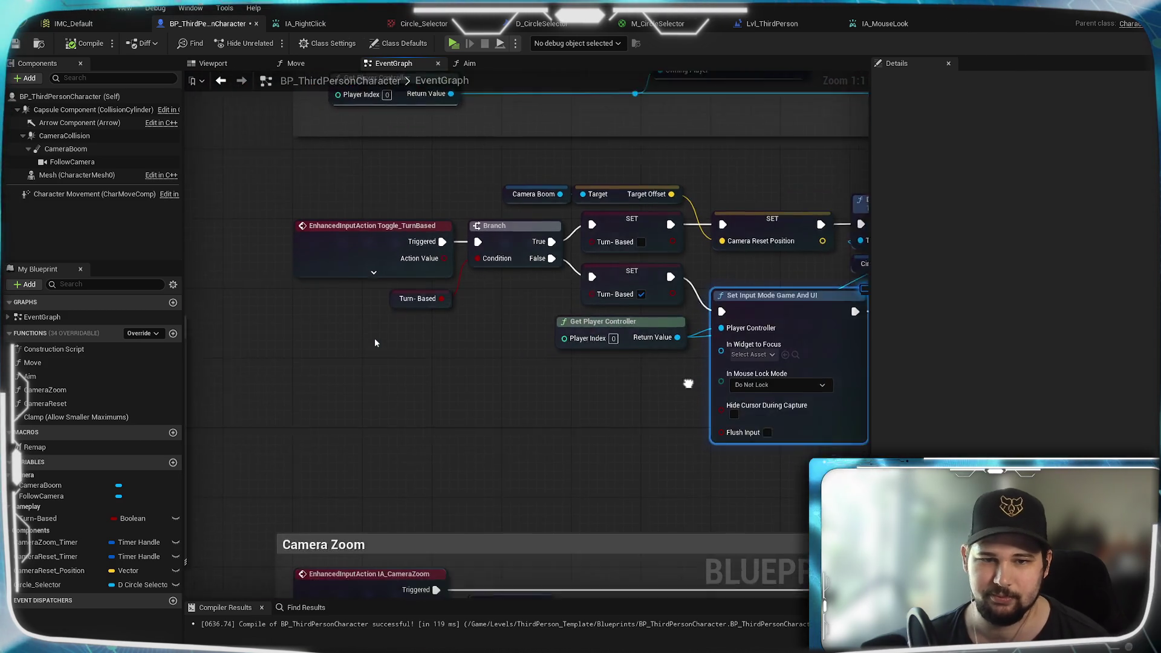
{"action": "mouse_move", "coordinate": [559, 354]}
{"action": "left_mouse_down"}
{"action": "mouse_move", "coordinate": [575, 350]}
{"action": "mouse_move", "coordinate": [504, 352]}
{"action": "left_mouse_up"}
{"action": "left_click", "coordinate": [535, 431]}
Step: Move the Get Actor Location through SpawnActor nodes left and down, and align Self with the Instigator input
{"action": "left_click_drag", "start_coordinate": [534, 430], "coordinate": [235, 417]}
{"action": "mouse_move", "coordinate": [602, 159]}
{"action": "left_mouse_down"}
{"action": "mouse_move", "coordinate": [592, 255]}
{"action": "mouse_move", "coordinate": [636, 262]}
{"action": "mouse_move", "coordinate": [576, 256]}
{"action": "mouse_move", "coordinate": [439, 196]}
{"action": "left_mouse_up"}
{"action": "left_click_drag", "start_coordinate": [657, 387], "coordinate": [627, 370]}
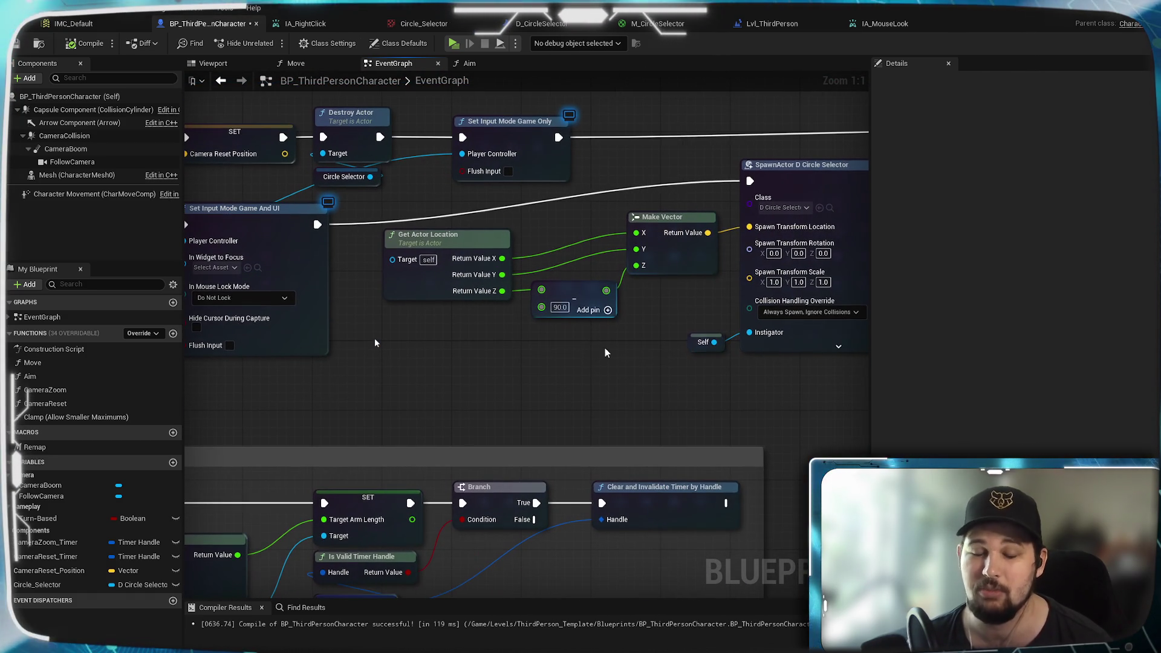
{"action": "mouse_move", "coordinate": [752, 401]}
{"action": "left_mouse_down"}
{"action": "mouse_move", "coordinate": [492, 229]}
{"action": "mouse_move", "coordinate": [459, 227]}
{"action": "left_mouse_up"}
{"action": "left_click_drag", "start_coordinate": [794, 181], "coordinate": [771, 223]}
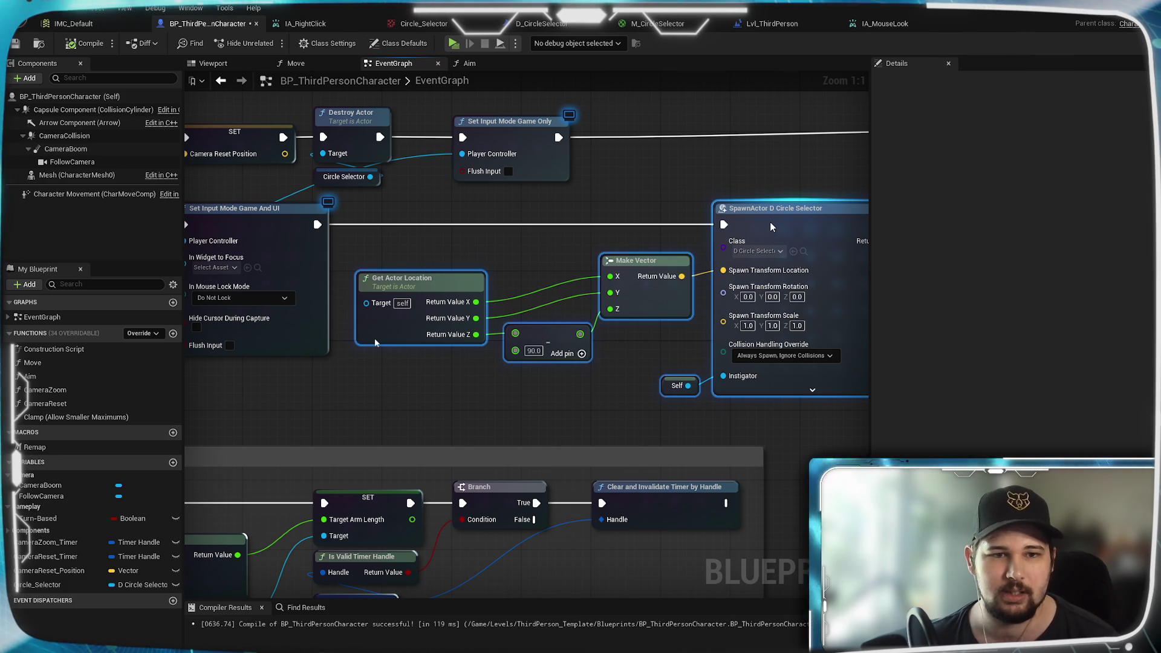
{"action": "left_click", "coordinate": [376, 406]}
{"action": "left_click_drag", "start_coordinate": [377, 406], "coordinate": [460, 398]}
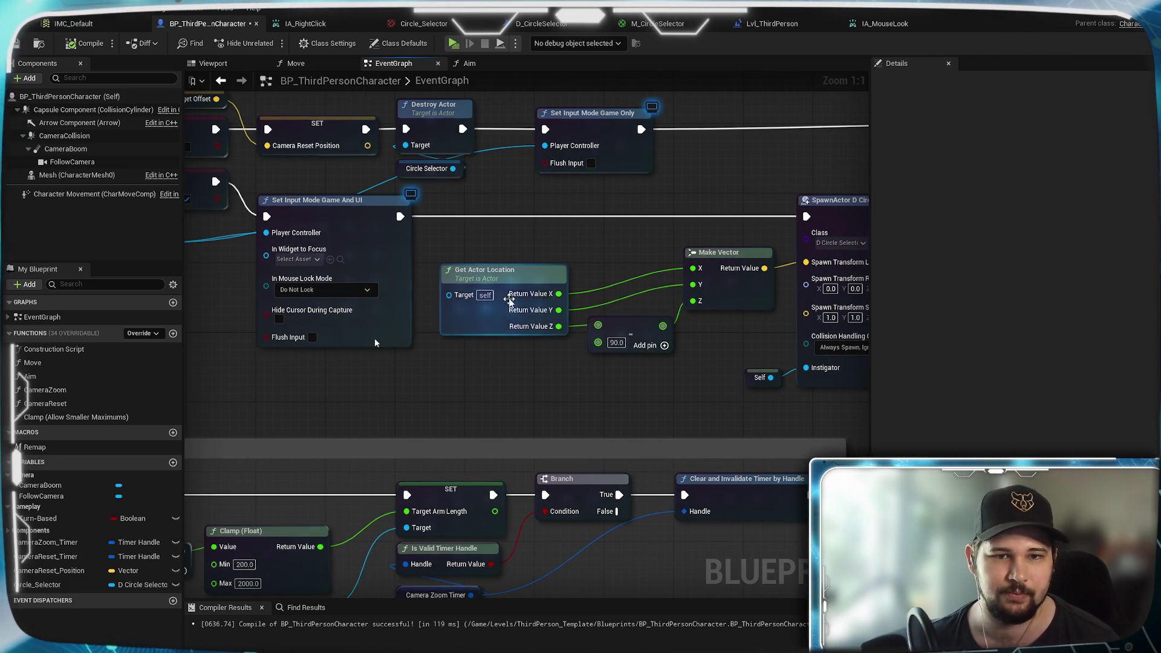
{"action": "left_click_drag", "start_coordinate": [479, 294], "coordinate": [177, 311]}
{"action": "mouse_move", "coordinate": [493, 374]}
{"action": "left_mouse_down"}
{"action": "mouse_move", "coordinate": [447, 376]}
{"action": "mouse_move", "coordinate": [448, 350]}
{"action": "left_mouse_up"}
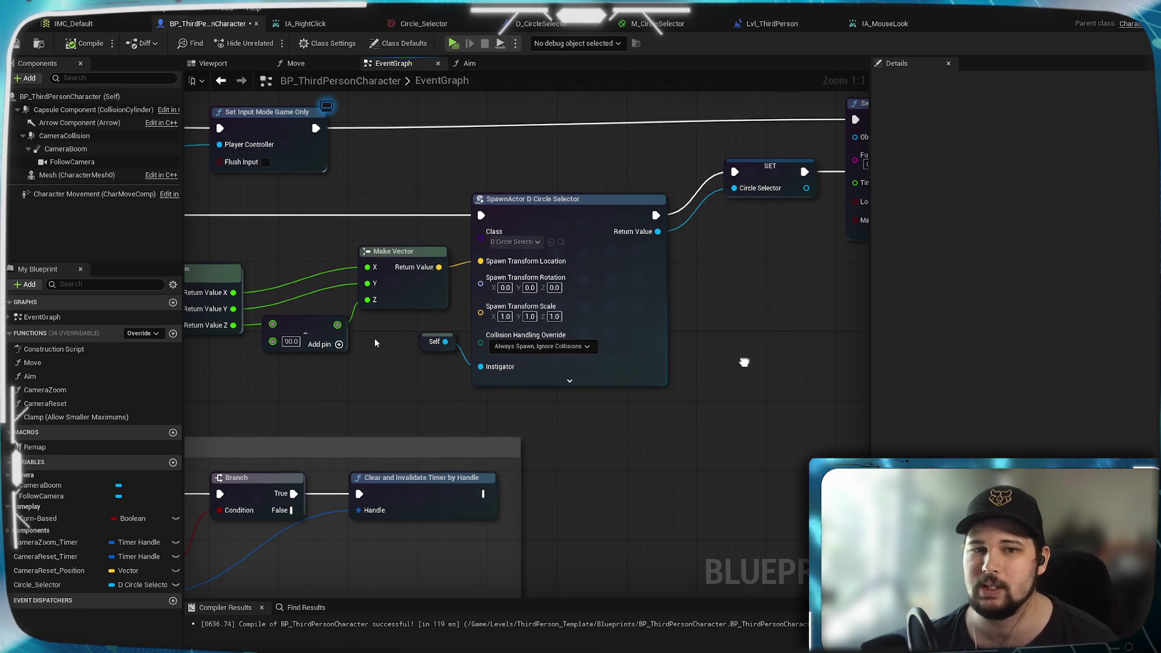
Step: Select the SET and Set Timer by Function Name nodes together and move them down
{"action": "left_click_drag", "start_coordinate": [716, 371], "coordinate": [628, 370]}
{"action": "left_click_drag", "start_coordinate": [375, 343], "coordinate": [94, 434]}
{"action": "mouse_move", "coordinate": [418, 340]}
{"action": "left_mouse_down"}
{"action": "mouse_move", "coordinate": [809, 375]}
{"action": "mouse_move", "coordinate": [890, 457]}
{"action": "mouse_move", "coordinate": [443, 379]}
{"action": "left_mouse_up"}
{"action": "scroll", "coordinate": [443, 379], "scroll_direction": "down", "scroll_amount": 4}
{"action": "mouse_move", "coordinate": [817, 378]}
{"action": "left_mouse_down"}
{"action": "mouse_move", "coordinate": [504, 195]}
{"action": "mouse_move", "coordinate": [396, 192]}
{"action": "left_mouse_up"}
{"action": "scroll", "coordinate": [408, 254], "scroll_direction": "up", "scroll_amount": 4}
{"action": "mouse_move", "coordinate": [416, 295]}
{"action": "left_mouse_down"}
{"action": "mouse_move", "coordinate": [416, 312]}
{"action": "mouse_move", "coordinate": [375, 339]}
{"action": "mouse_move", "coordinate": [400, 340]}
{"action": "left_mouse_up"}
Step: Place the Circle Selector SET node directly after SpawnActor in the spawn-to-timer chain
{"action": "left_click", "coordinate": [456, 428]}
{"action": "left_click", "coordinate": [454, 407]}
{"action": "mouse_move", "coordinate": [403, 453]}
{"action": "left_mouse_down"}
{"action": "mouse_move", "coordinate": [505, 422]}
{"action": "mouse_move", "coordinate": [584, 425]}
{"action": "left_mouse_up"}
{"action": "mouse_move", "coordinate": [477, 295]}
{"action": "left_mouse_down"}
{"action": "mouse_move", "coordinate": [574, 317]}
{"action": "mouse_move", "coordinate": [550, 307]}
{"action": "mouse_move", "coordinate": [549, 350]}
{"action": "mouse_move", "coordinate": [566, 342]}
{"action": "left_mouse_up"}
{"action": "scroll", "coordinate": [538, 413], "scroll_direction": "down", "scroll_amount": 7}
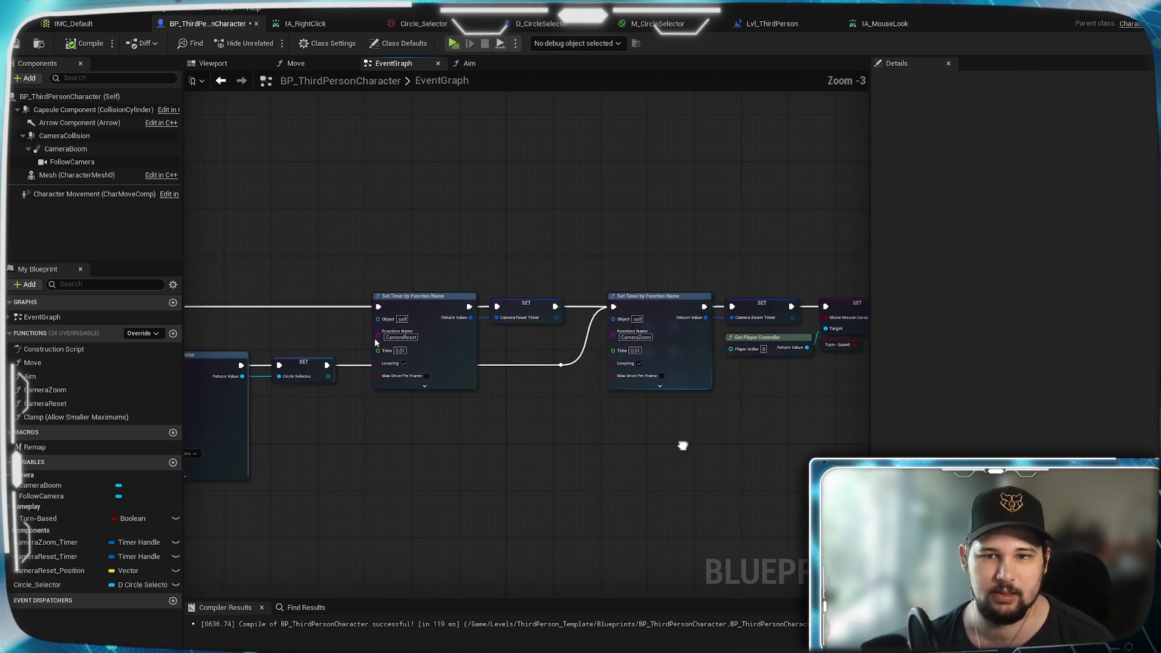
Step: Review the Pause Menu, Camera Zoom and Circle Selector groups, then select all nodes with Ctrl+A
{"action": "scroll", "coordinate": [417, 408], "scroll_direction": "up", "scroll_amount": 4}
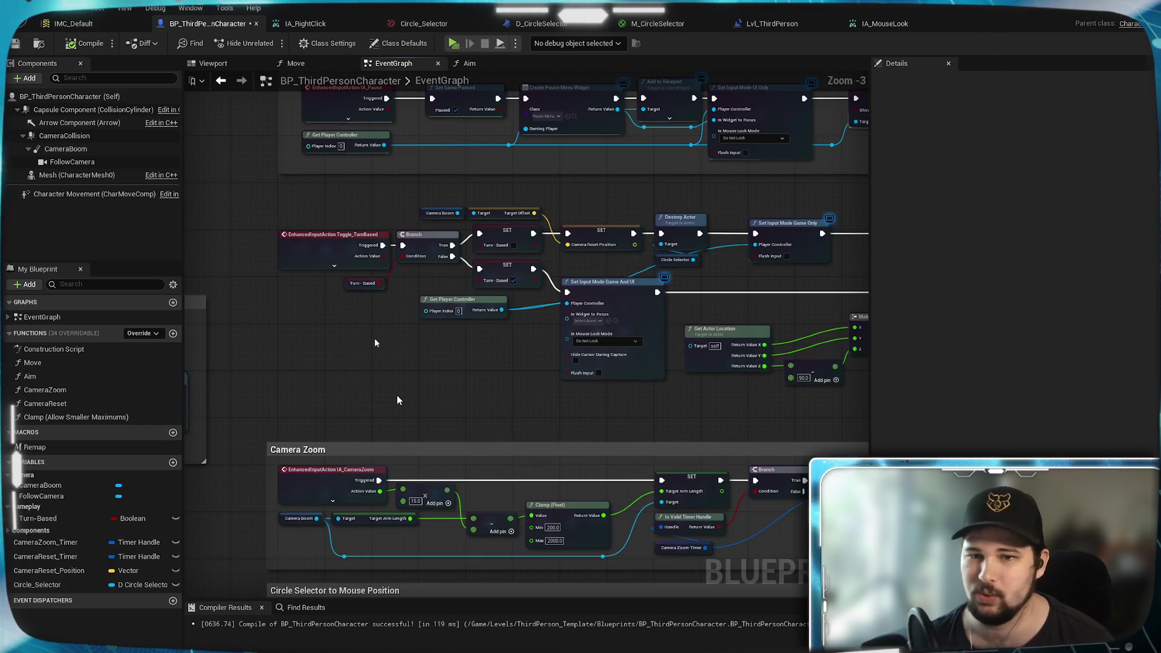
{"action": "left_click_drag", "start_coordinate": [417, 408], "coordinate": [710, 357]}
{"action": "scroll", "coordinate": [678, 357], "scroll_direction": "down", "scroll_amount": 4}
{"action": "left_click_drag", "start_coordinate": [791, 332], "coordinate": [869, 324]}
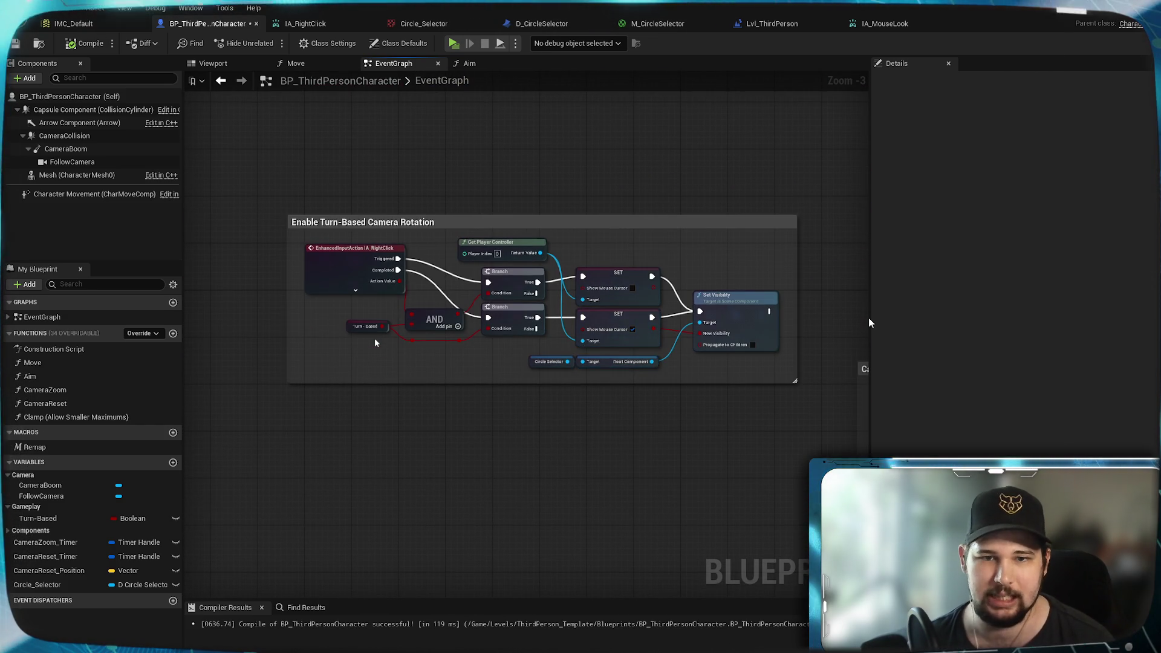
{"action": "scroll", "coordinate": [376, 332], "scroll_direction": "up", "scroll_amount": 4}
{"action": "left_click_drag", "start_coordinate": [375, 342], "coordinate": [124, 314]}
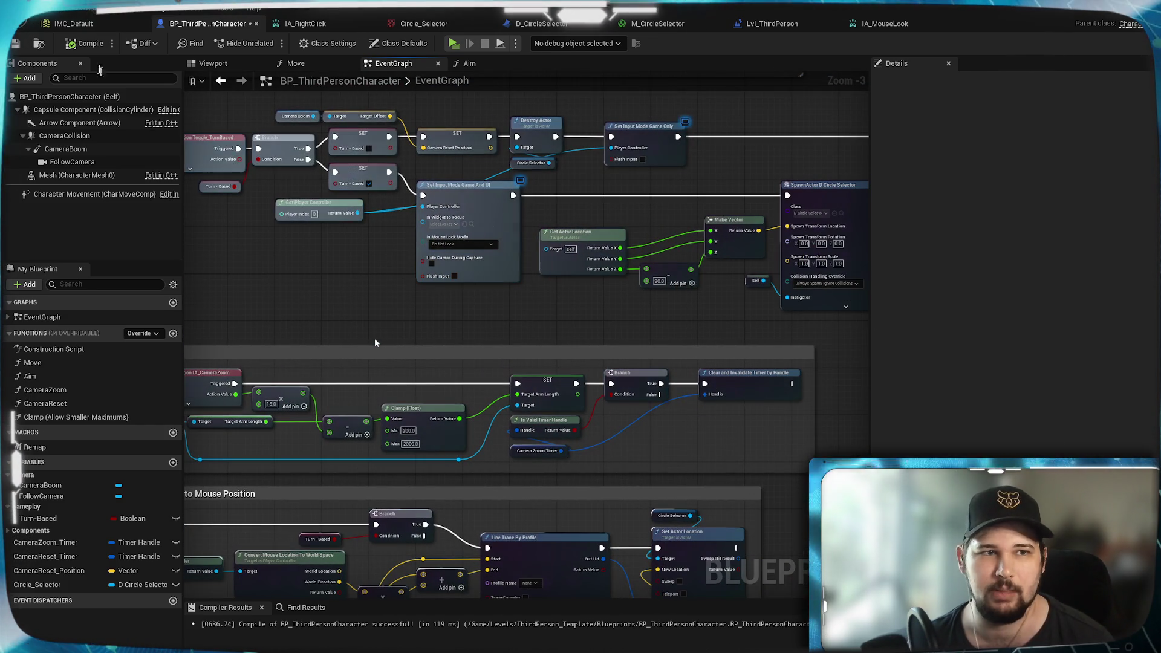
{"action": "scroll", "coordinate": [375, 343], "scroll_direction": "down", "scroll_amount": 5}
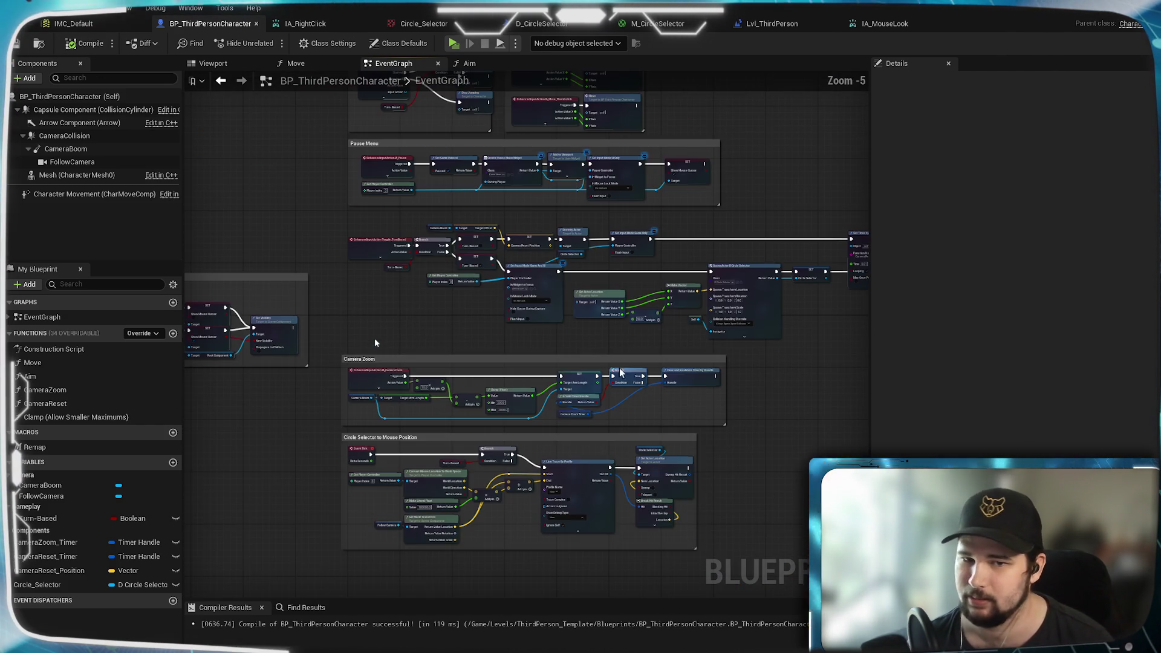
{"action": "scroll", "coordinate": [375, 343], "scroll_direction": "up", "scroll_amount": 3}
{"action": "mouse_move", "coordinate": [750, 609]}
{"action": "left_mouse_down"}
{"action": "mouse_move", "coordinate": [609, 441]}
{"action": "mouse_move", "coordinate": [594, 260]}
{"action": "mouse_move", "coordinate": [375, 343]}
{"action": "left_mouse_up"}
{"action": "left_click_drag", "start_coordinate": [223, 362], "coordinate": [680, 352]}
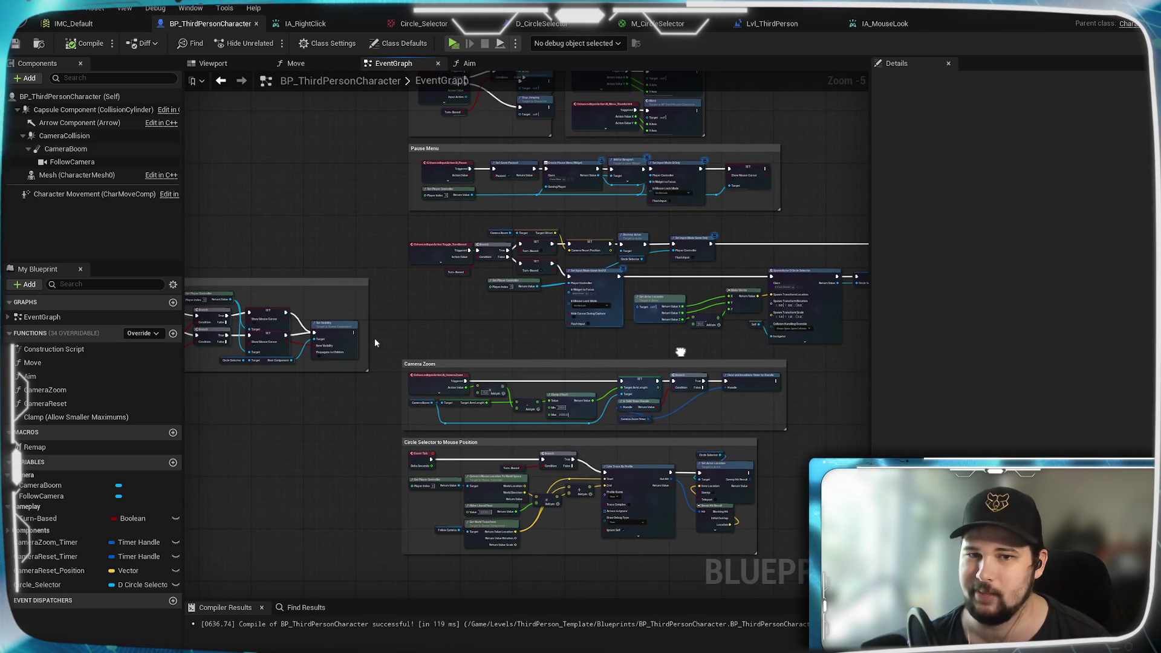
{"action": "scroll", "coordinate": [680, 340], "scroll_direction": "up", "scroll_amount": 6}
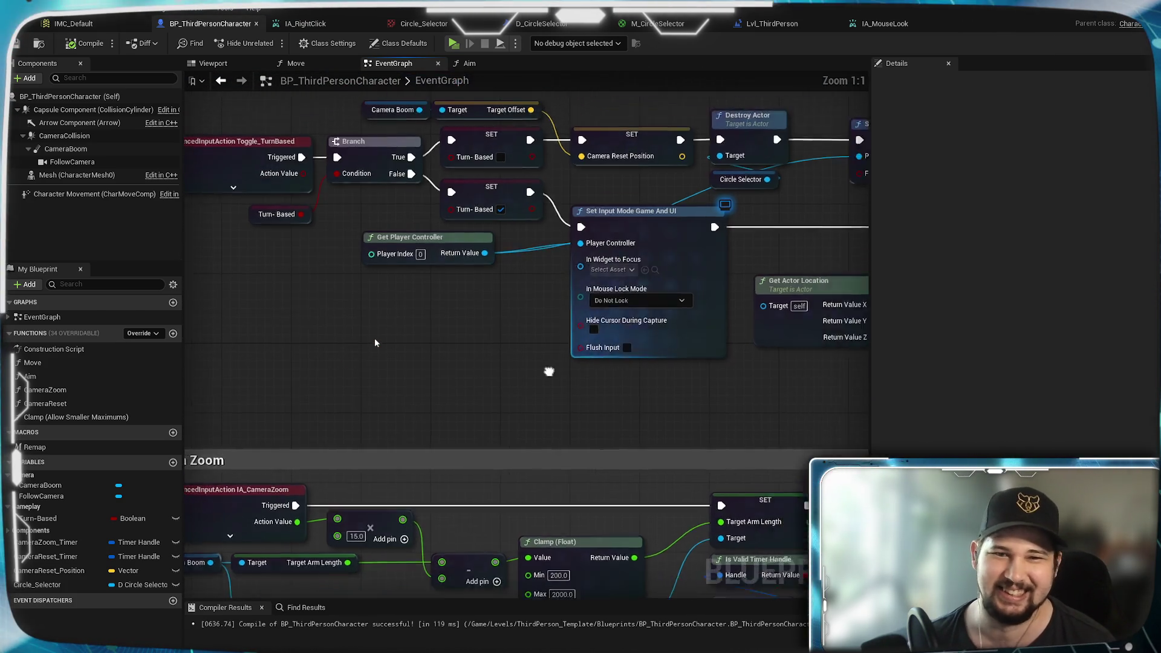
{"action": "mouse_move", "coordinate": [400, 396]}
{"action": "left_mouse_down"}
{"action": "mouse_move", "coordinate": [742, 423]}
{"action": "mouse_move", "coordinate": [472, 415]}
{"action": "left_mouse_up"}
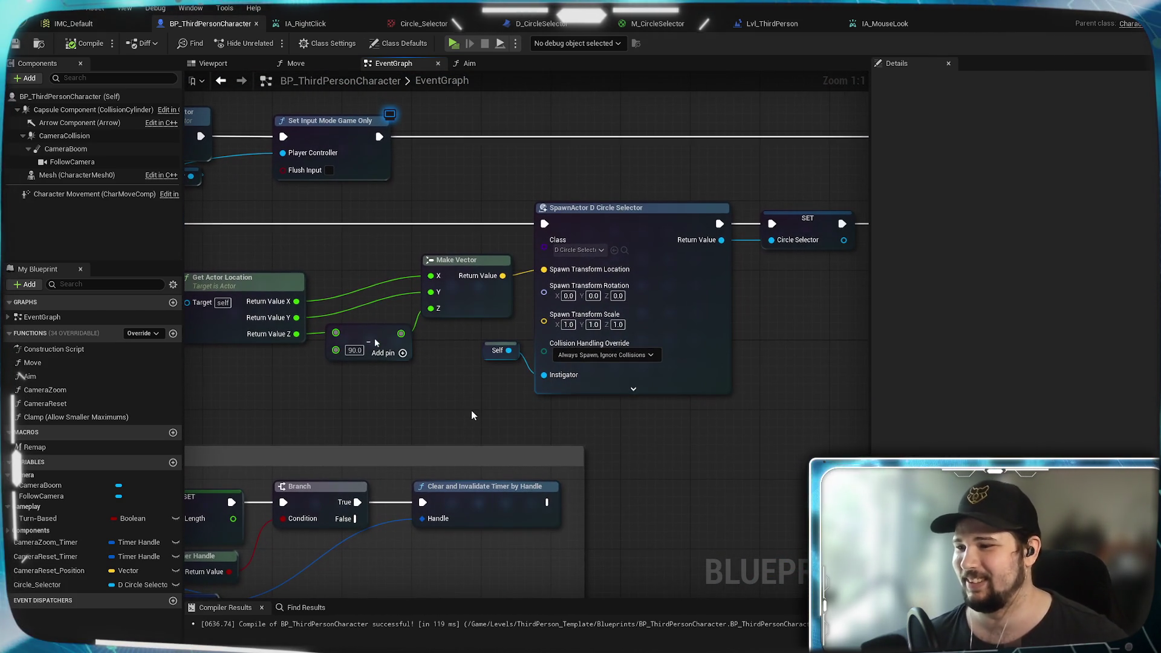
{"action": "key", "text": "ctrl+a"}
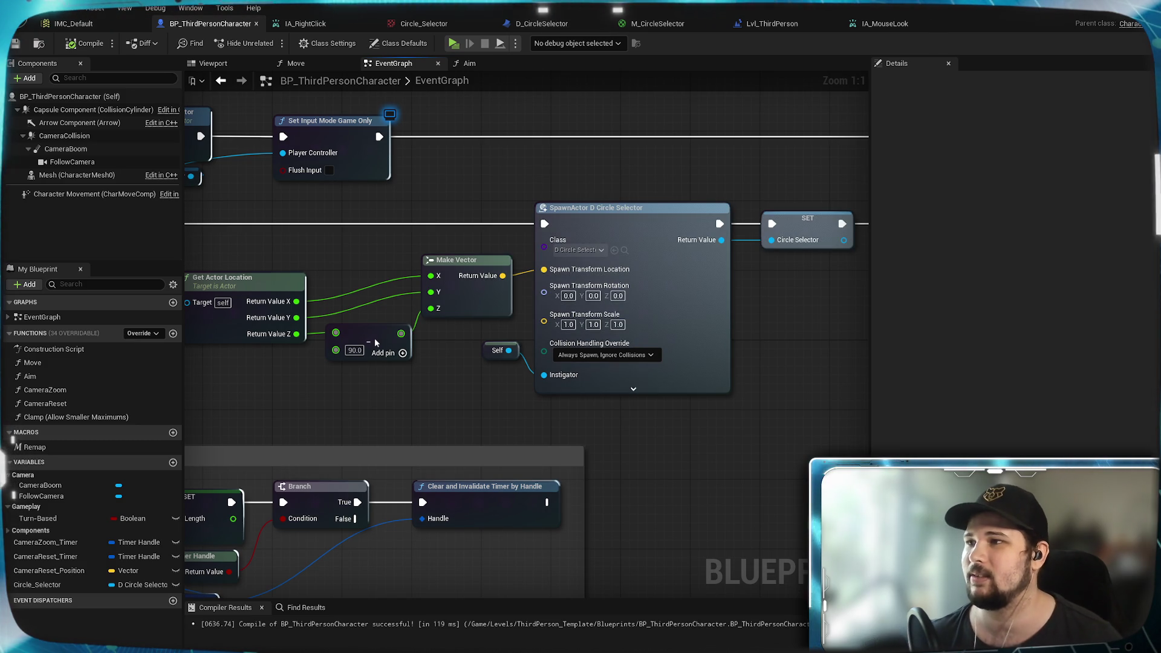
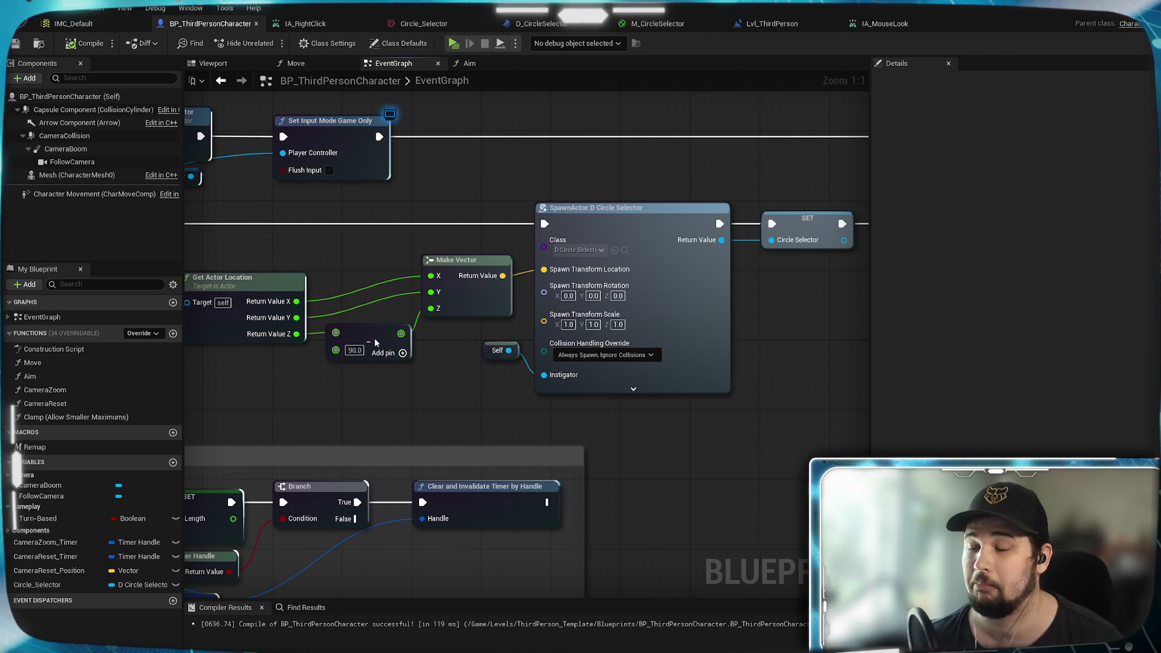
Step: Pan to the Set Input Mode nodes and add a reroute point on the Player Controller wire
{"action": "mouse_move", "coordinate": [490, 416]}
{"action": "left_mouse_down"}
{"action": "mouse_move", "coordinate": [627, 396]}
{"action": "mouse_move", "coordinate": [490, 405]}
{"action": "left_mouse_up"}
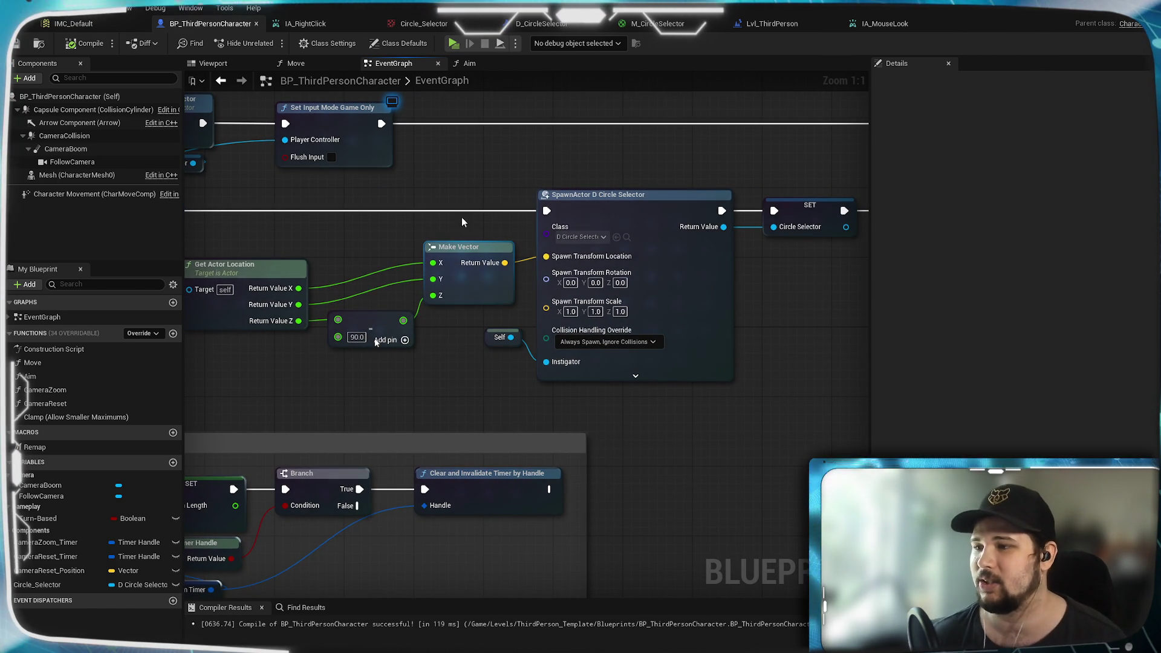
{"action": "mouse_move", "coordinate": [447, 366]}
{"action": "left_mouse_down"}
{"action": "mouse_move", "coordinate": [387, 410]}
{"action": "mouse_move", "coordinate": [447, 414]}
{"action": "left_mouse_up"}
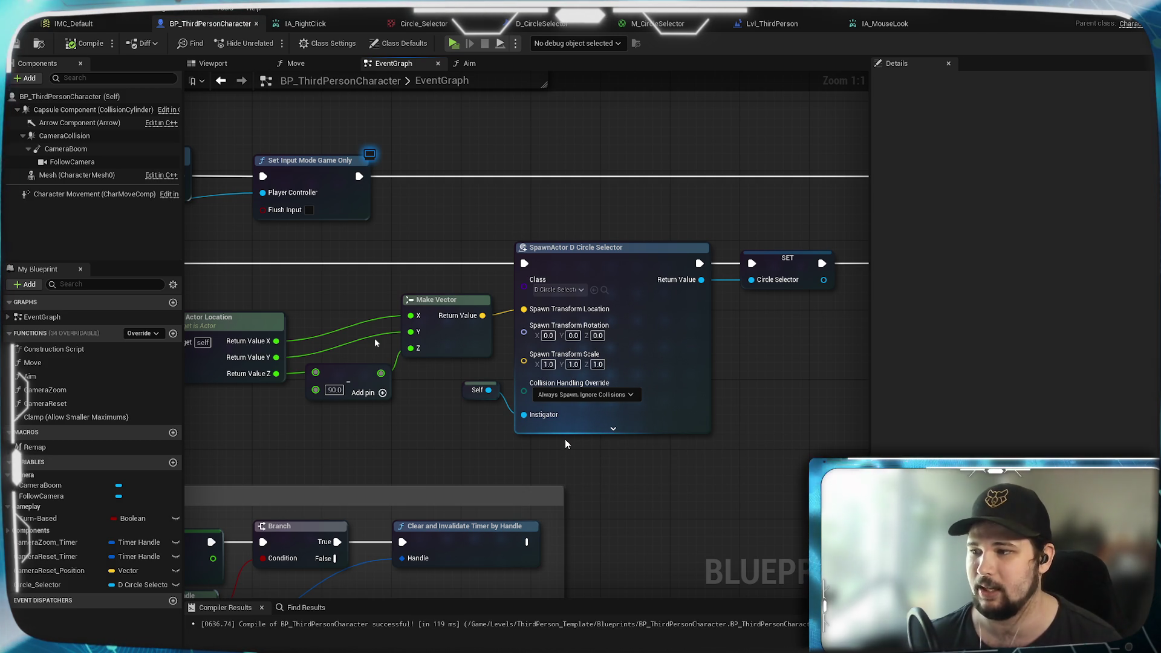
{"action": "mouse_move", "coordinate": [566, 445]}
{"action": "left_mouse_down"}
{"action": "mouse_move", "coordinate": [570, 413]}
{"action": "mouse_move", "coordinate": [734, 397]}
{"action": "mouse_move", "coordinate": [678, 381]}
{"action": "mouse_move", "coordinate": [613, 339]}
{"action": "mouse_move", "coordinate": [605, 348]}
{"action": "mouse_move", "coordinate": [698, 336]}
{"action": "mouse_move", "coordinate": [699, 357]}
{"action": "left_mouse_up"}
{"action": "double_click", "coordinate": [593, 342]}
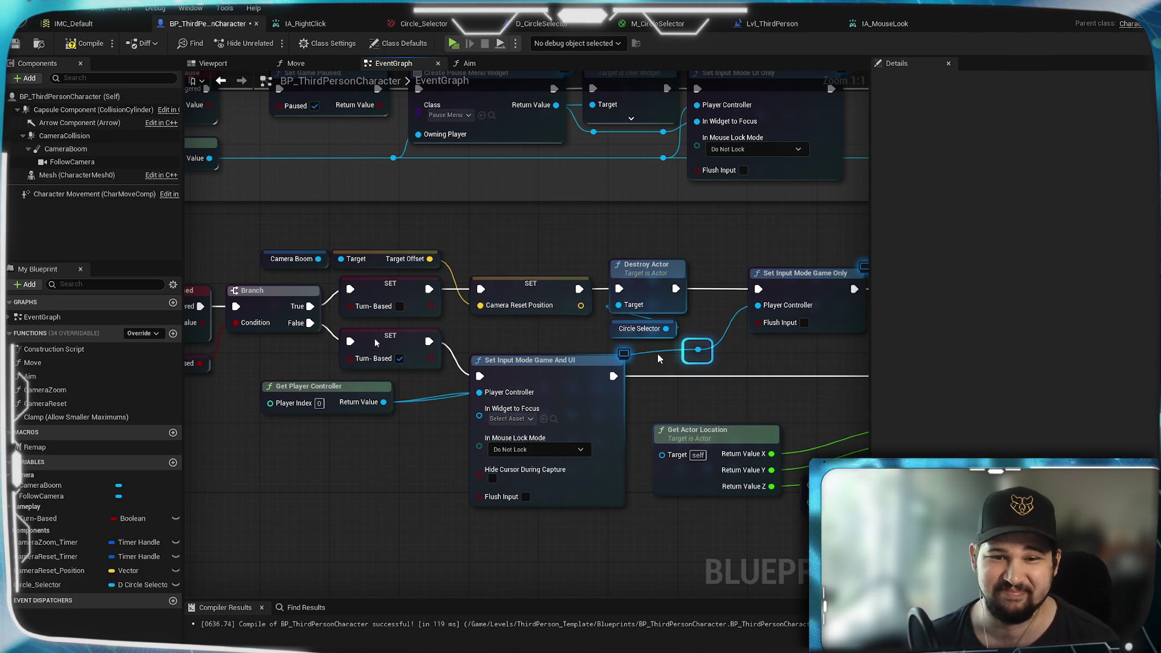
Step: Slide the first reroute point left and add a second reroute on the Player Controller wire
{"action": "left_click_drag", "start_coordinate": [699, 352], "coordinate": [663, 359]}
{"action": "left_click", "coordinate": [652, 354]}
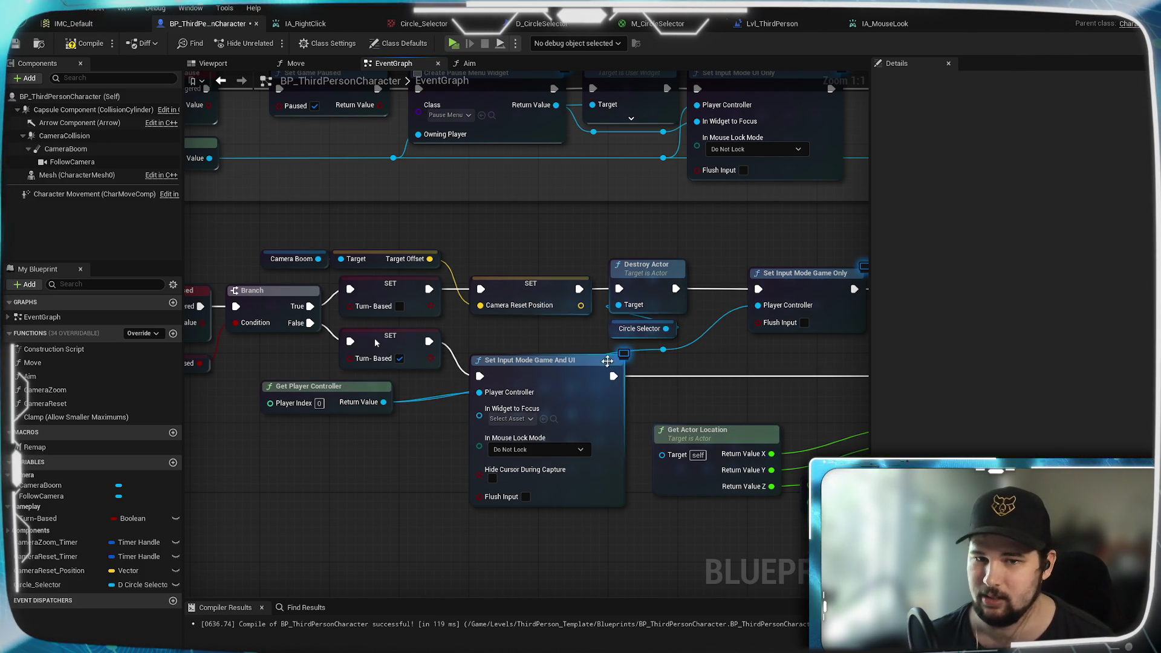
{"action": "double_click", "coordinate": [646, 352]}
{"action": "left_click_drag", "start_coordinate": [646, 353], "coordinate": [480, 350]}
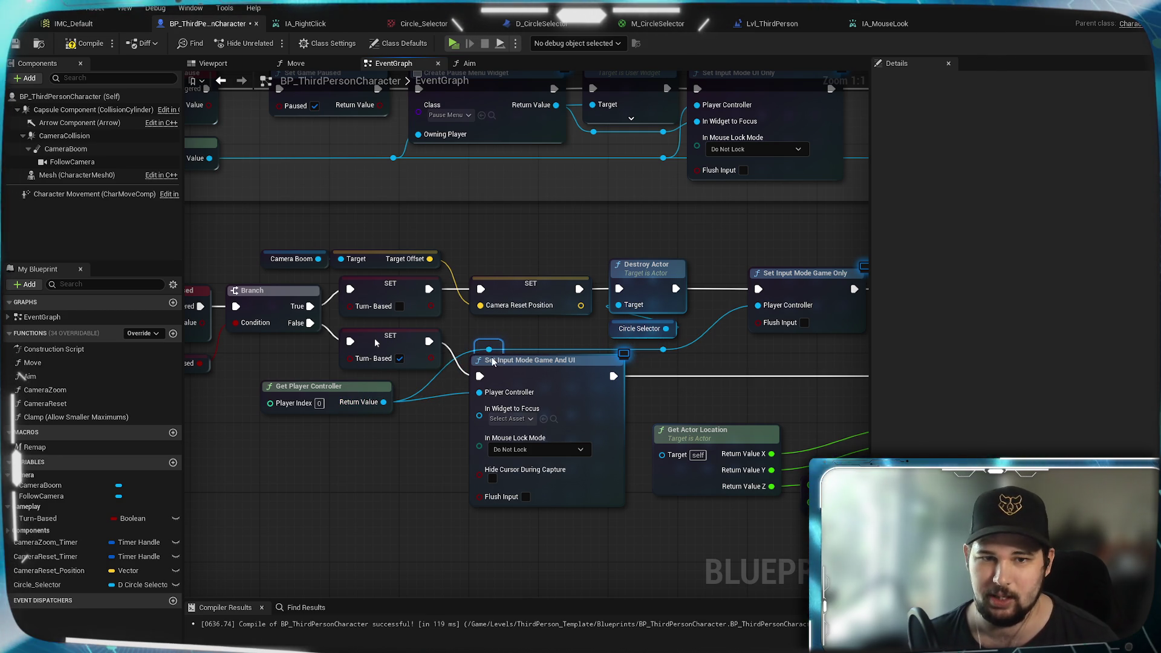
{"action": "left_click", "coordinate": [532, 343]}
Step: Move Get Player Controller to the right and compile BP_ThirdPersonCharacter
{"action": "left_click_drag", "start_coordinate": [402, 440], "coordinate": [517, 424]}
{"action": "left_click_drag", "start_coordinate": [447, 371], "coordinate": [491, 370]}
{"action": "left_click", "coordinate": [483, 467]}
{"action": "mouse_move", "coordinate": [483, 467]}
{"action": "left_mouse_down"}
{"action": "mouse_move", "coordinate": [201, 200]}
{"action": "mouse_move", "coordinate": [202, 118]}
{"action": "left_mouse_up"}
{"action": "left_click", "coordinate": [89, 46]}
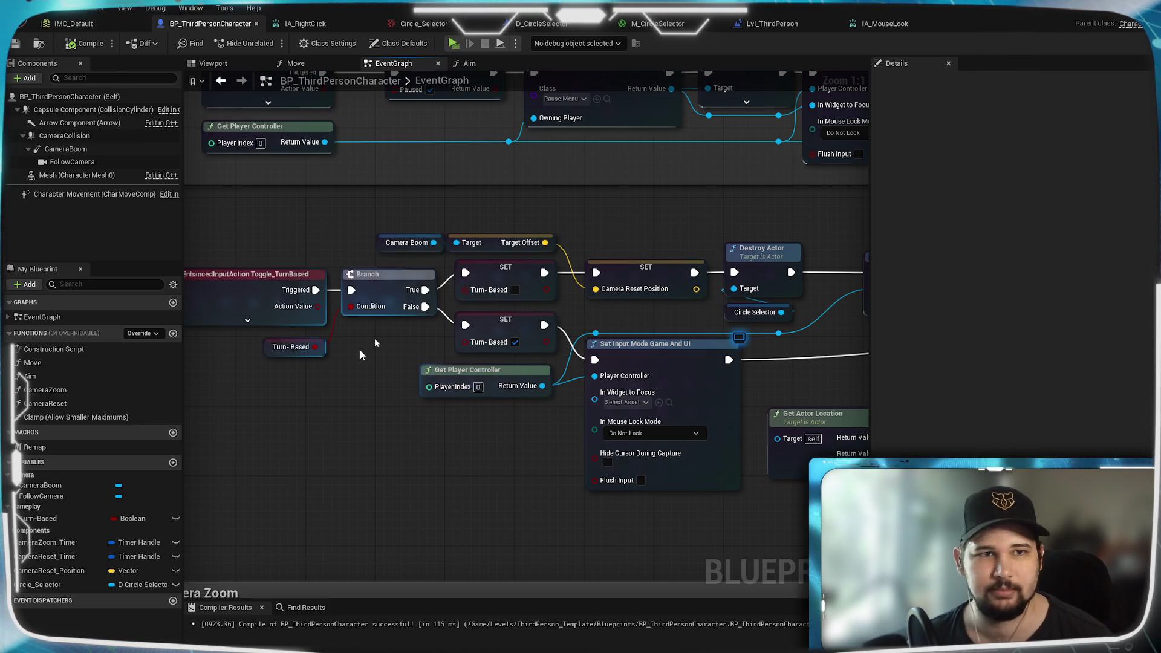
{"action": "mouse_move", "coordinate": [715, 526]}
{"action": "left_mouse_down"}
{"action": "mouse_move", "coordinate": [451, 483]}
{"action": "mouse_move", "coordinate": [466, 407]}
{"action": "mouse_move", "coordinate": [680, 504]}
{"action": "mouse_move", "coordinate": [314, 482]}
{"action": "mouse_move", "coordinate": [398, 498]}
{"action": "mouse_move", "coordinate": [138, 520]}
{"action": "left_mouse_up"}
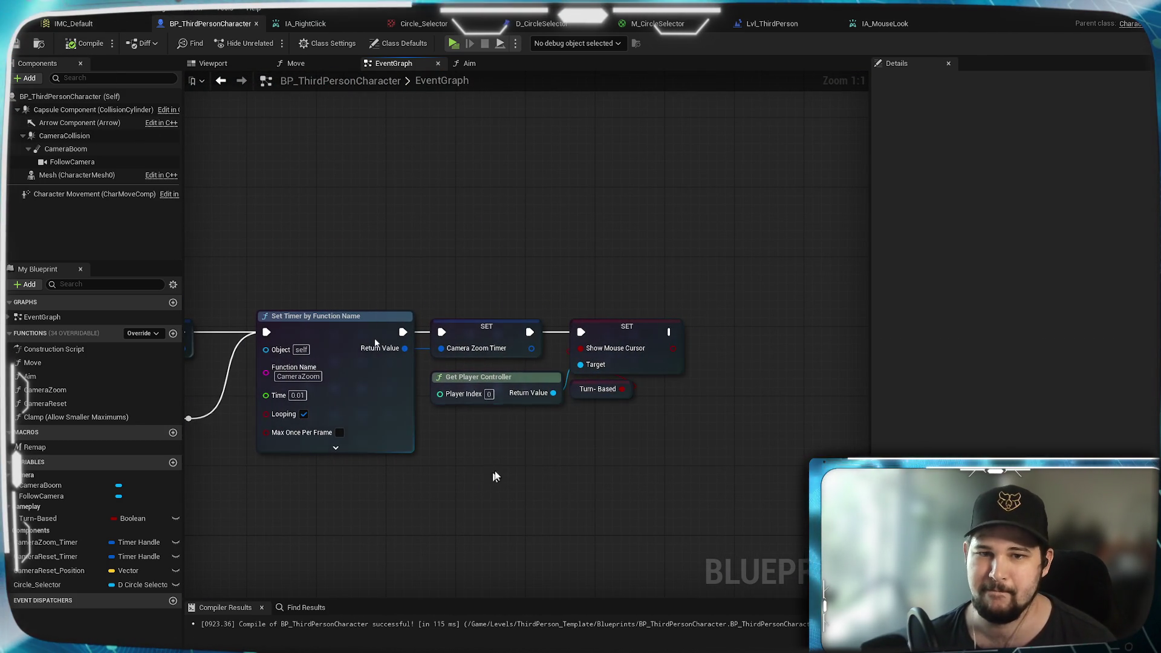
Step: Nudge the SET Show Mouse Cursor and Turn-Based nodes left to line up, then save the character blueprint
{"action": "mouse_move", "coordinate": [646, 400]}
{"action": "left_mouse_down"}
{"action": "mouse_move", "coordinate": [611, 312]}
{"action": "mouse_move", "coordinate": [636, 314]}
{"action": "mouse_move", "coordinate": [609, 308]}
{"action": "left_mouse_up"}
{"action": "left_click", "coordinate": [578, 425]}
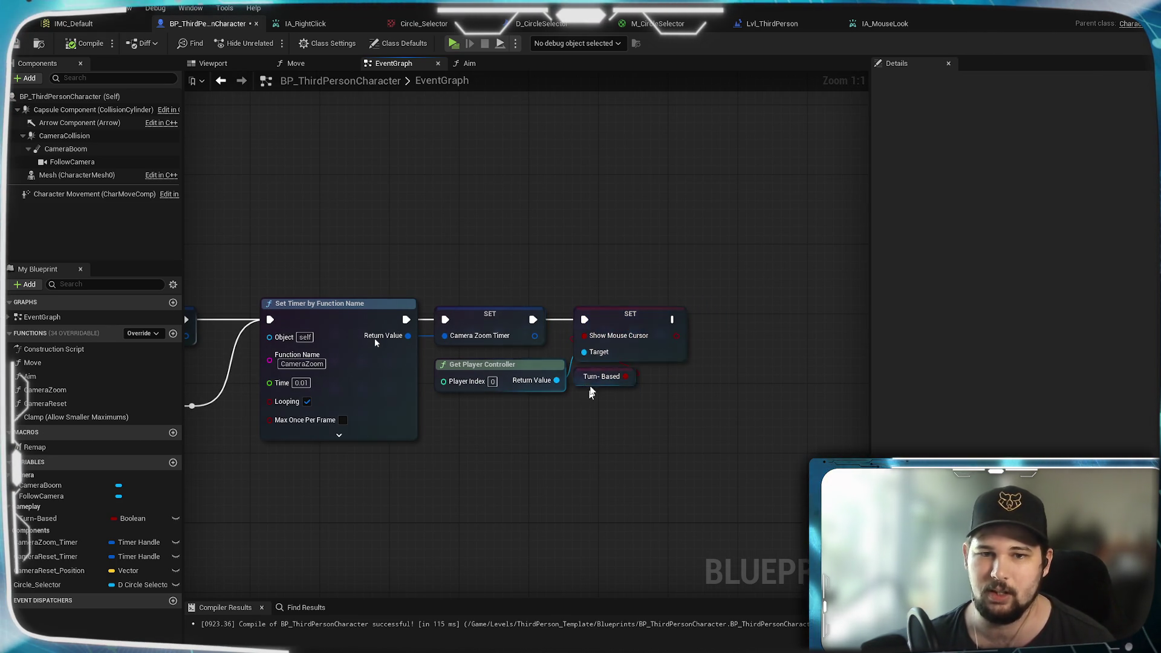
{"action": "left_click", "coordinate": [15, 47]}
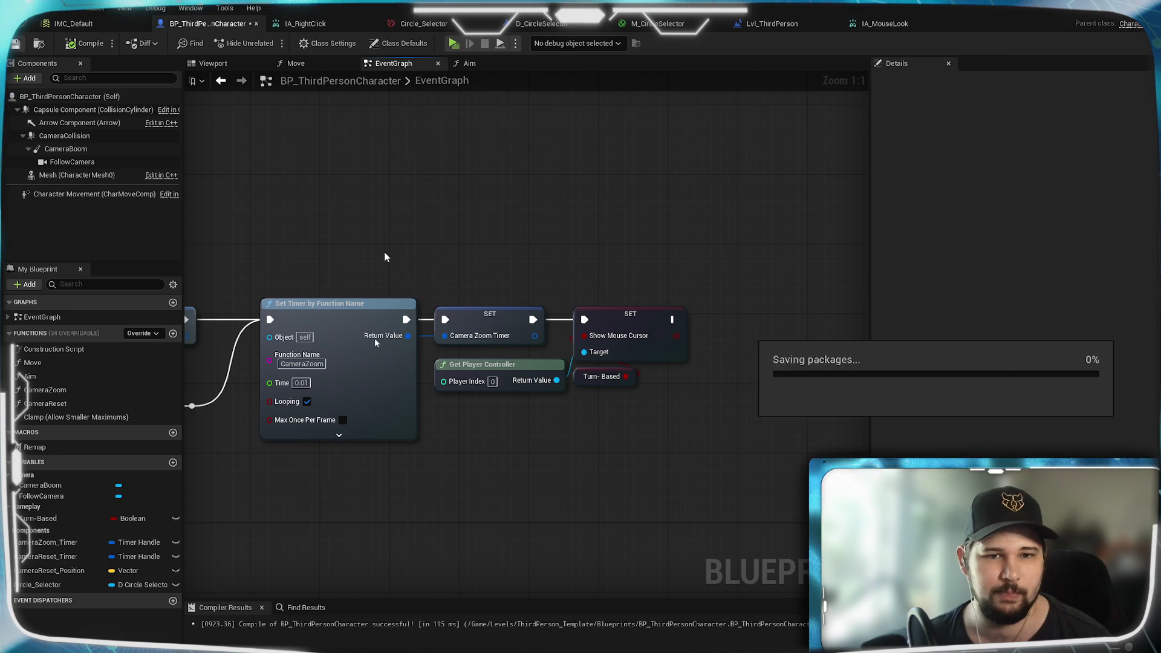
{"action": "left_click_drag", "start_coordinate": [384, 252], "coordinate": [678, 211]}
{"action": "mouse_move", "coordinate": [354, 233]}
{"action": "left_mouse_down"}
{"action": "mouse_move", "coordinate": [458, 223]}
{"action": "mouse_move", "coordinate": [492, 267]}
{"action": "mouse_move", "coordinate": [436, 319]}
{"action": "mouse_move", "coordinate": [507, 448]}
{"action": "mouse_move", "coordinate": [721, 444]}
{"action": "mouse_move", "coordinate": [687, 401]}
{"action": "mouse_move", "coordinate": [538, 303]}
{"action": "mouse_move", "coordinate": [538, 342]}
{"action": "mouse_move", "coordinate": [724, 363]}
{"action": "mouse_move", "coordinate": [666, 332]}
{"action": "mouse_move", "coordinate": [484, 430]}
{"action": "mouse_move", "coordinate": [385, 426]}
{"action": "mouse_move", "coordinate": [454, 387]}
{"action": "left_mouse_up"}
{"action": "scroll", "coordinate": [721, 444], "scroll_direction": "down", "scroll_amount": 2}
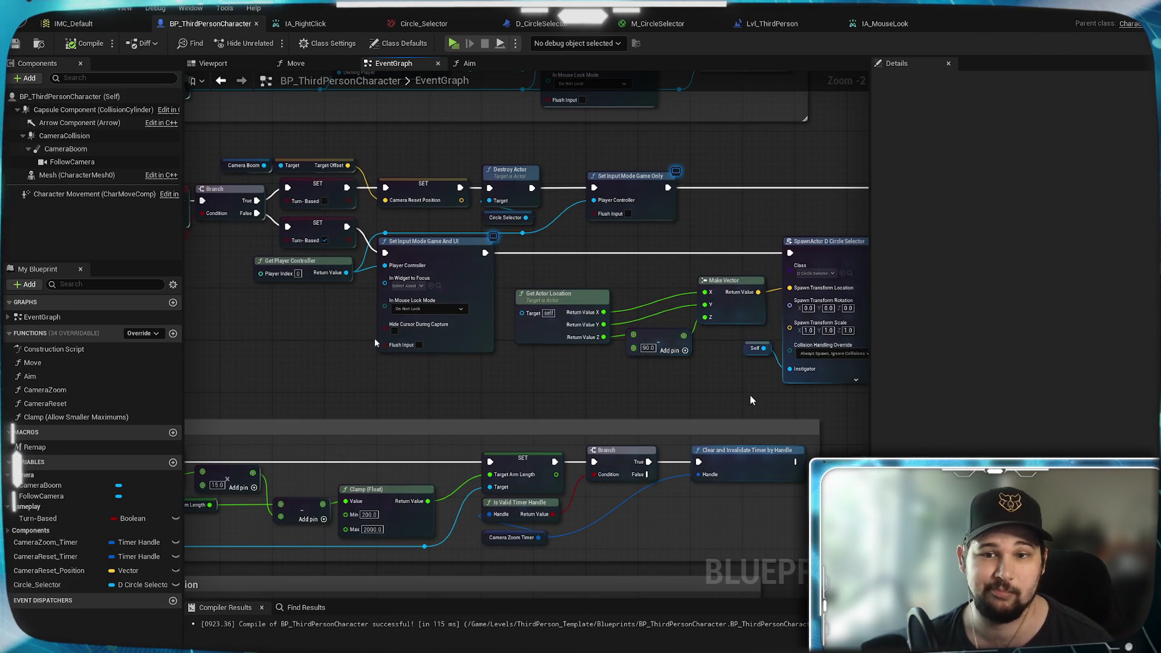
Step: Review the SpawnActor D Circle Selector, Set Visibility and Pause Menu sections of the Event Graph
{"action": "scroll", "coordinate": [750, 396], "scroll_direction": "up", "scroll_amount": 2}
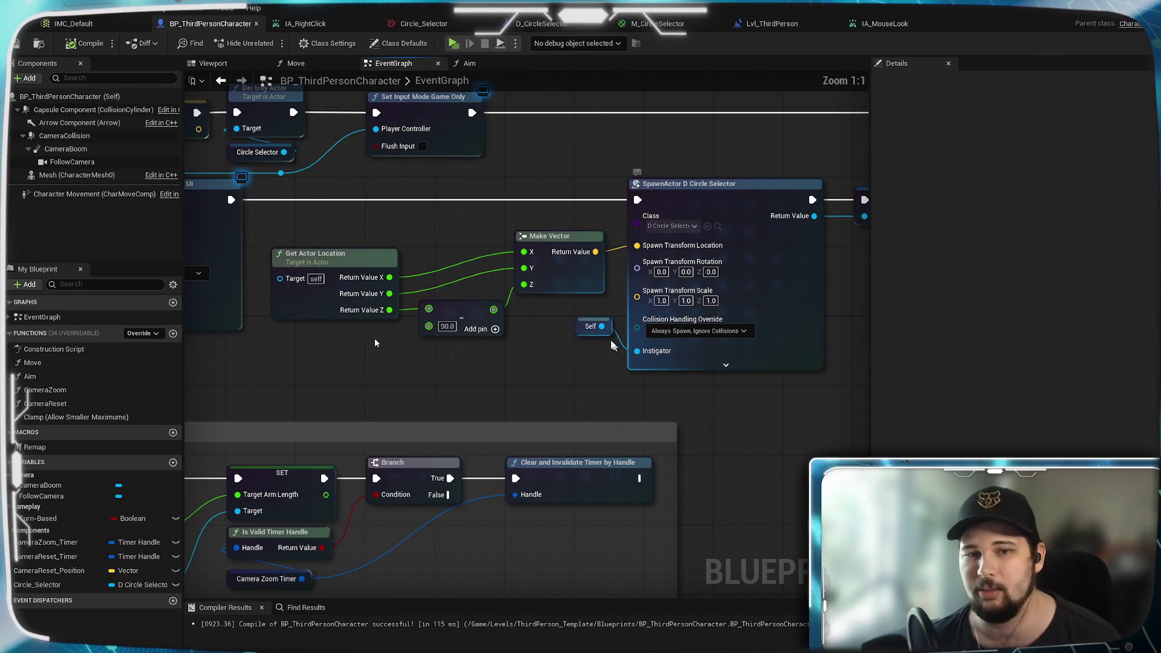
{"action": "mouse_move", "coordinate": [356, 361]}
{"action": "left_mouse_down"}
{"action": "mouse_move", "coordinate": [376, 364]}
{"action": "mouse_move", "coordinate": [376, 338]}
{"action": "mouse_move", "coordinate": [429, 259]}
{"action": "mouse_move", "coordinate": [634, 238]}
{"action": "mouse_move", "coordinate": [218, 221]}
{"action": "mouse_move", "coordinate": [809, 236]}
{"action": "left_mouse_up"}
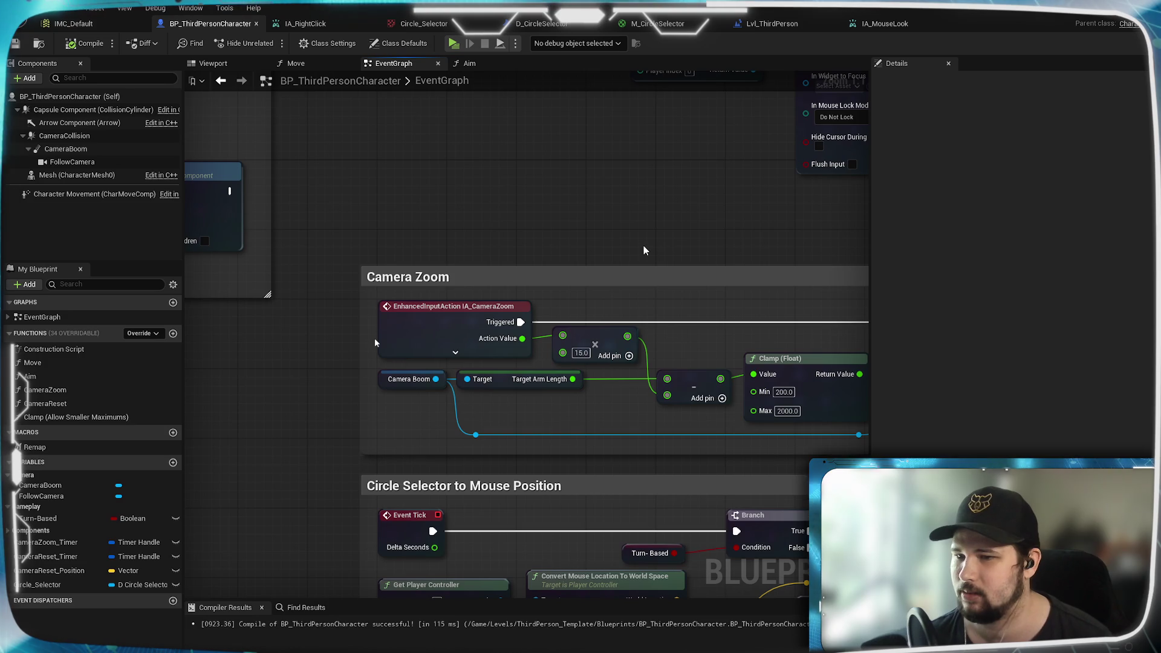
{"action": "scroll", "coordinate": [644, 250], "scroll_direction": "down", "scroll_amount": 3}
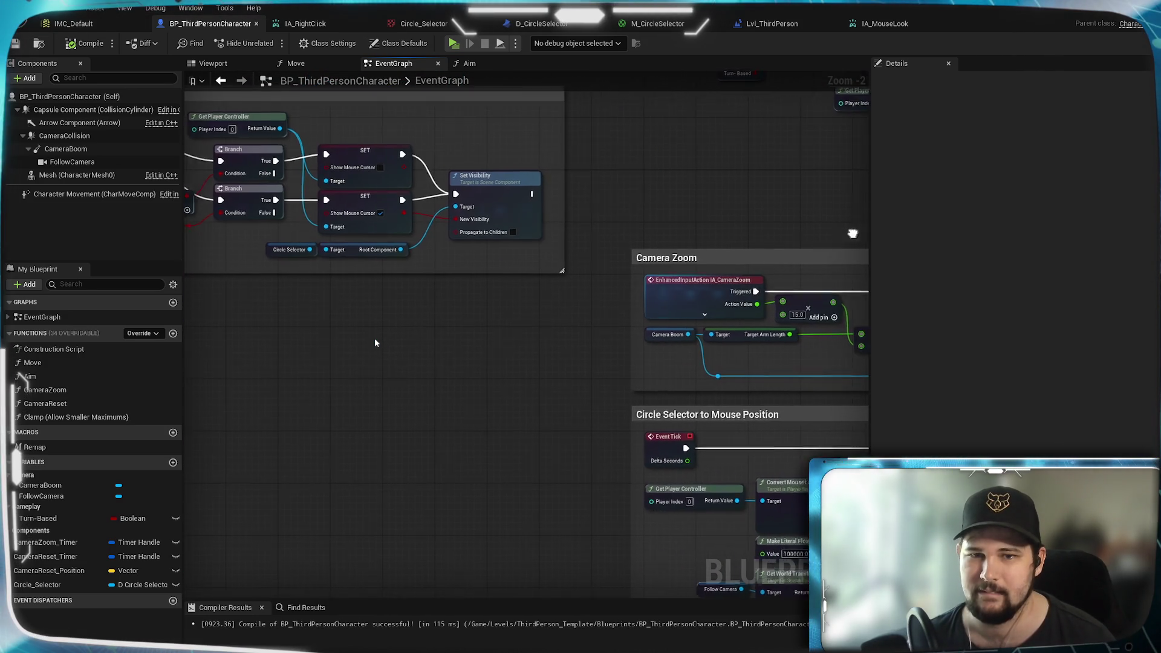
{"action": "left_click_drag", "start_coordinate": [663, 199], "coordinate": [625, 292]}
{"action": "scroll", "coordinate": [625, 292], "scroll_direction": "down", "scroll_amount": 2}
{"action": "mouse_move", "coordinate": [716, 275]}
{"action": "left_mouse_down"}
{"action": "mouse_move", "coordinate": [728, 311]}
{"action": "mouse_move", "coordinate": [333, 307]}
{"action": "left_mouse_up"}
{"action": "left_click", "coordinate": [448, 359]}
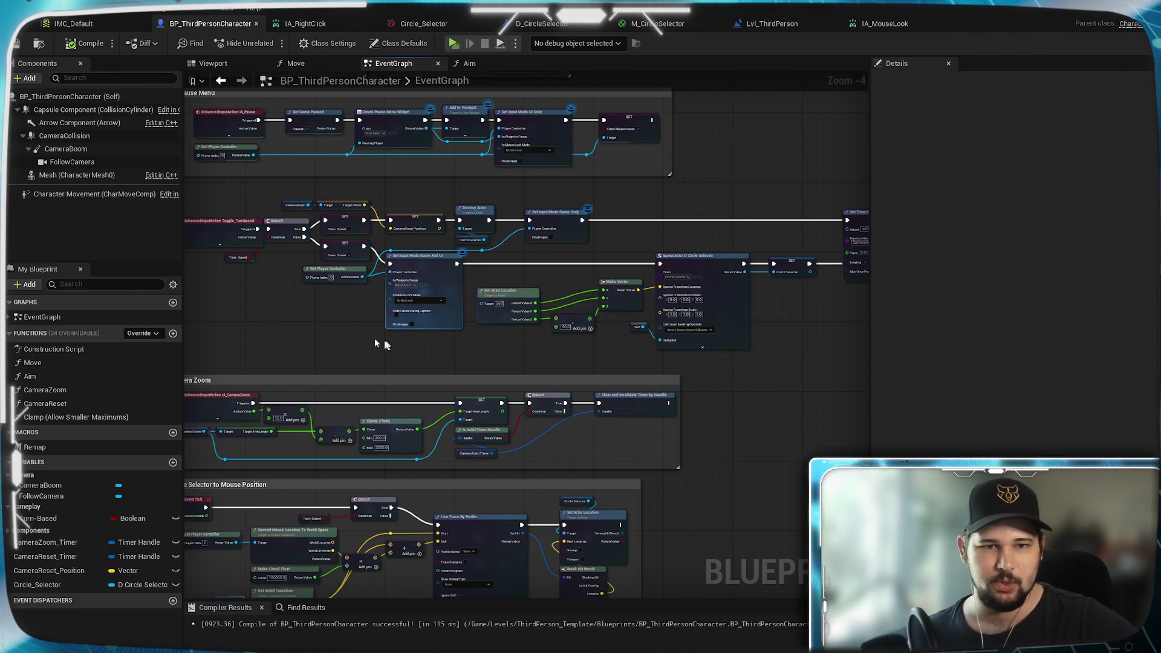
{"action": "mouse_move", "coordinate": [306, 317]}
{"action": "left_mouse_down"}
{"action": "mouse_move", "coordinate": [277, 300]}
{"action": "mouse_move", "coordinate": [450, 368]}
{"action": "left_mouse_up"}
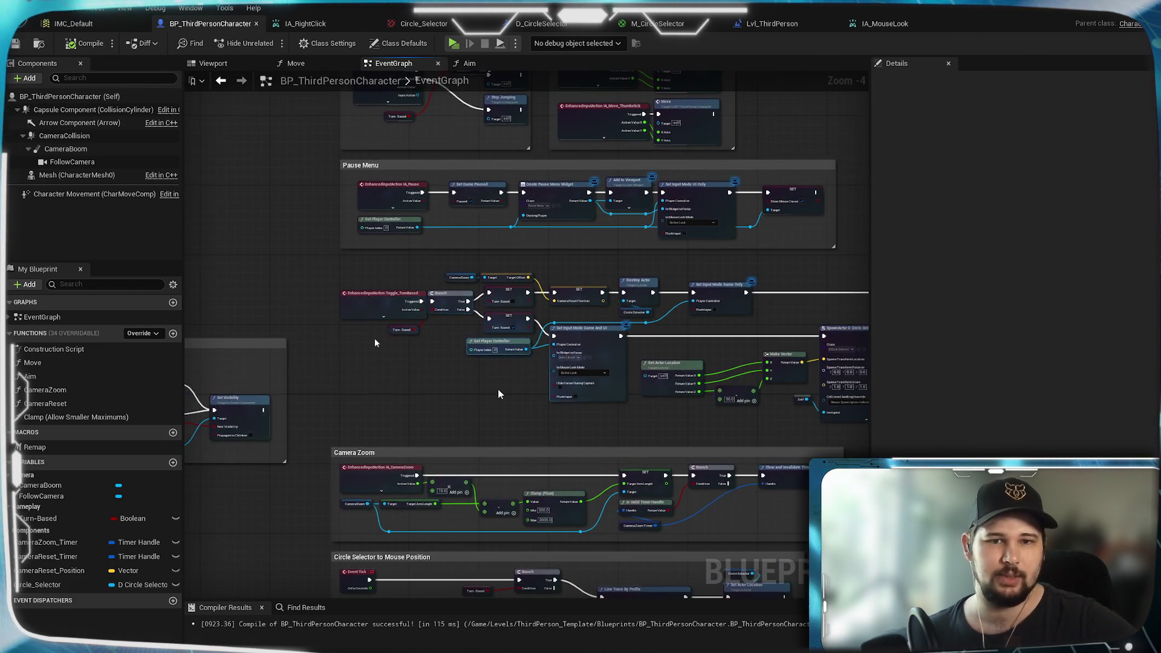
Step: Browse the Turn-Based Camera Rotation and mouse-position line trace sections
{"action": "scroll", "coordinate": [501, 391], "scroll_direction": "up", "scroll_amount": 2}
{"action": "left_click_drag", "start_coordinate": [387, 388], "coordinate": [575, 312]}
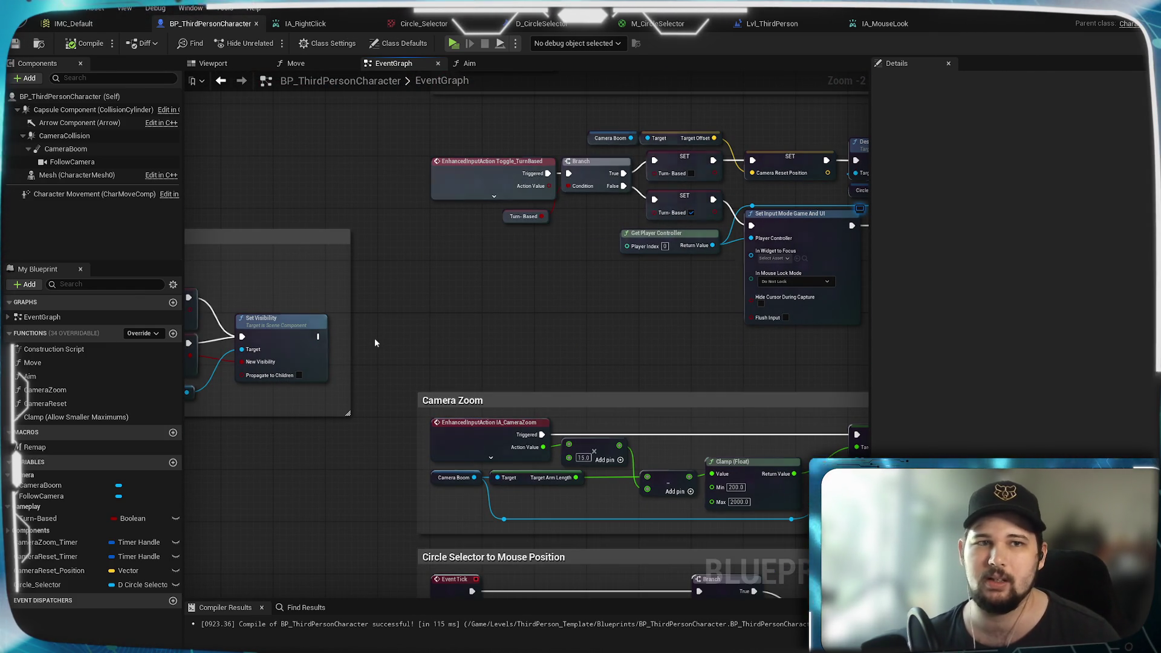
{"action": "left_click_drag", "start_coordinate": [396, 352], "coordinate": [773, 275]}
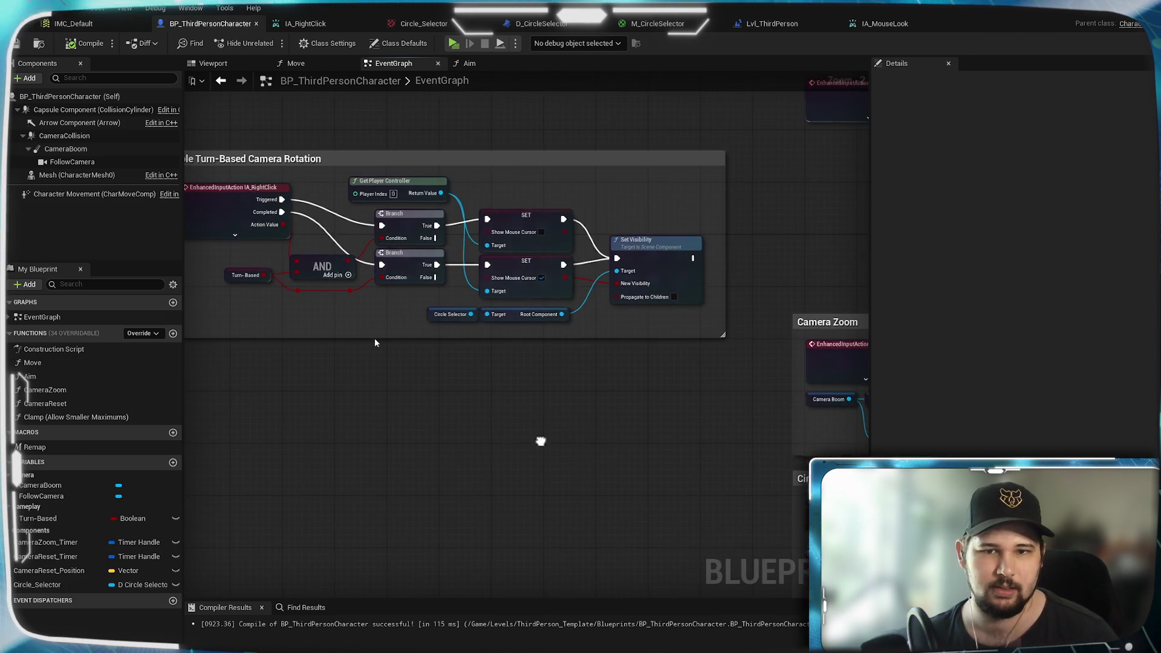
{"action": "left_click_drag", "start_coordinate": [542, 447], "coordinate": [300, 219]}
{"action": "left_click_drag", "start_coordinate": [447, 375], "coordinate": [296, 208]}
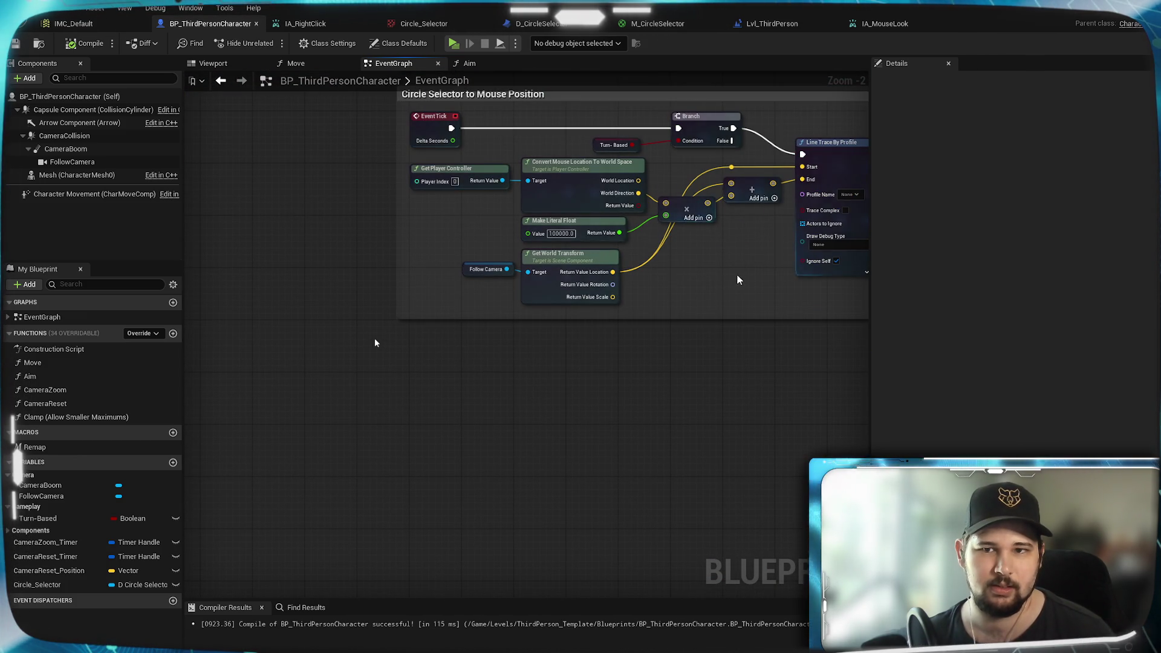
{"action": "left_click_drag", "start_coordinate": [739, 279], "coordinate": [363, 345]}
{"action": "scroll", "coordinate": [363, 345], "scroll_direction": "up", "scroll_amount": 3}
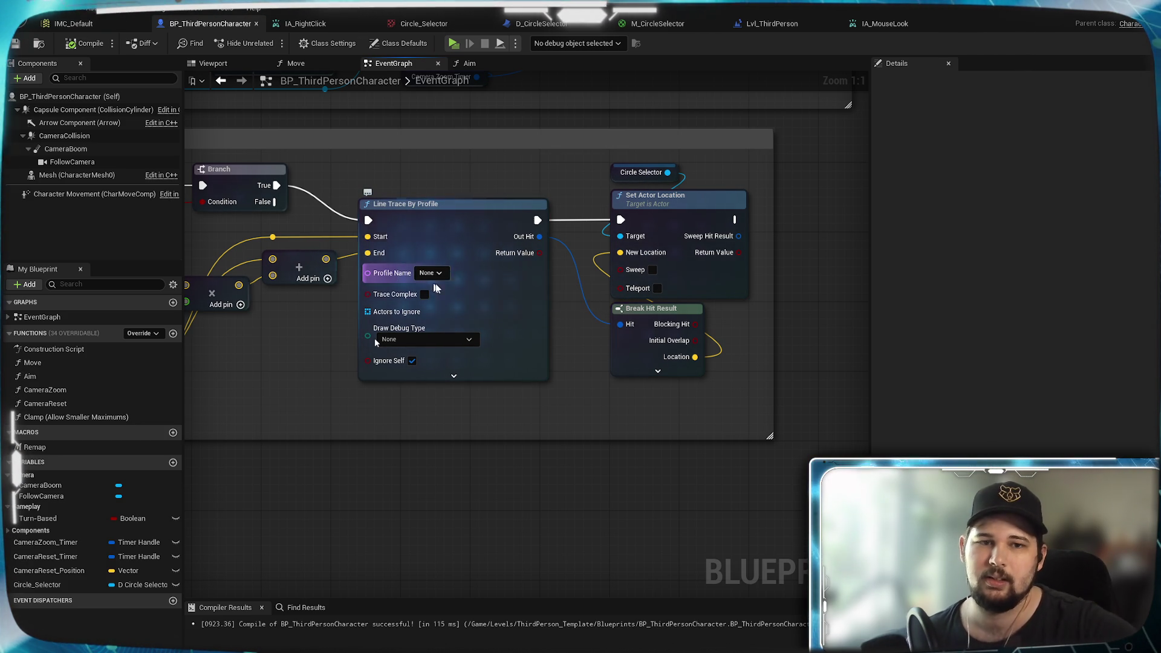
Step: Inspect the Line Trace By Profile and hit result nodes, then switch to the D_CircleSelector blueprint
{"action": "left_click_drag", "start_coordinate": [669, 416], "coordinate": [584, 436]}
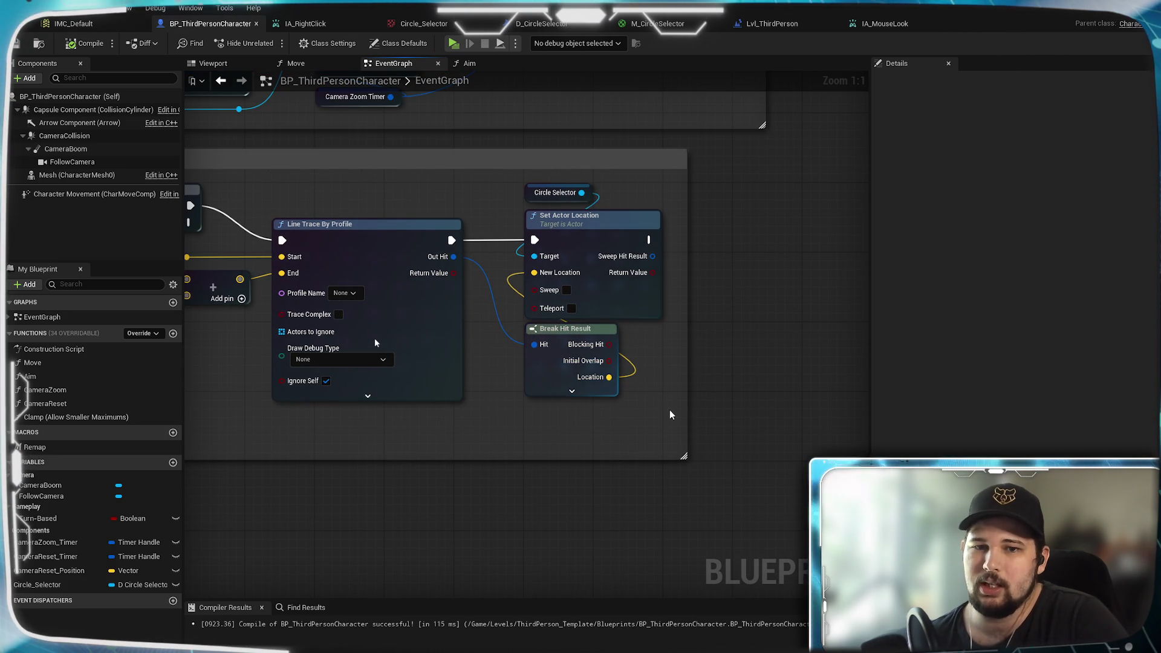
{"action": "scroll", "coordinate": [576, 422], "scroll_direction": "down", "scroll_amount": 1}
{"action": "mouse_move", "coordinate": [631, 388]}
{"action": "left_mouse_down"}
{"action": "mouse_move", "coordinate": [570, 365]}
{"action": "mouse_move", "coordinate": [669, 389]}
{"action": "mouse_move", "coordinate": [522, 389]}
{"action": "mouse_move", "coordinate": [304, 363]}
{"action": "left_mouse_up"}
{"action": "scroll", "coordinate": [570, 368], "scroll_direction": "down", "scroll_amount": 2}
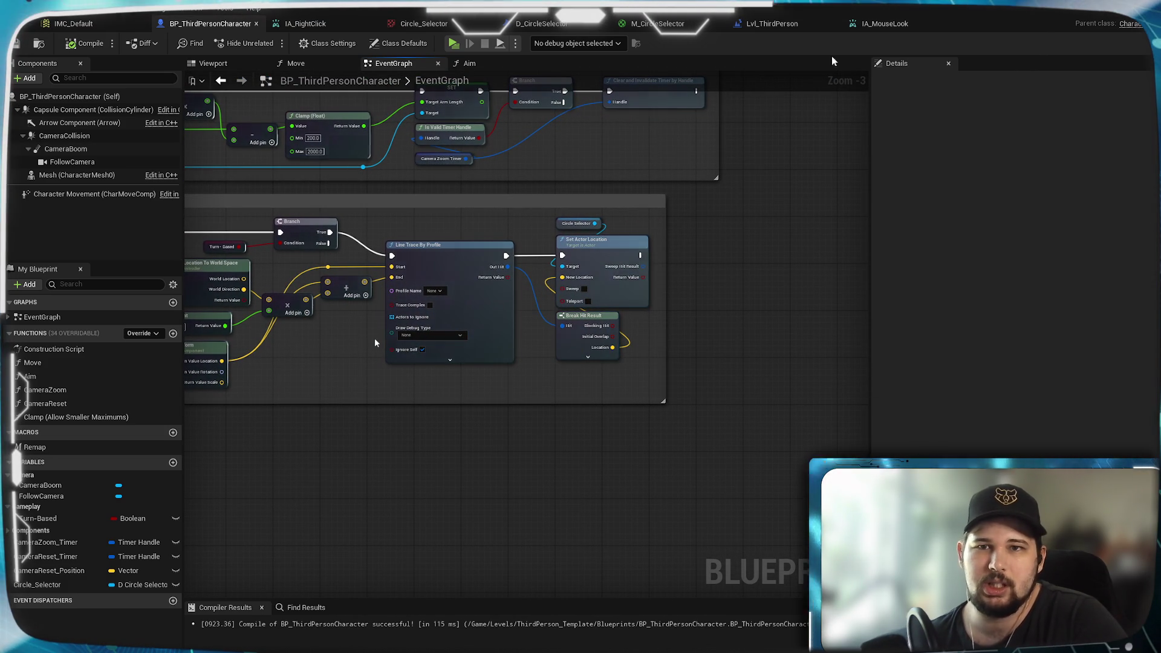
{"action": "left_click", "coordinate": [533, 23]}
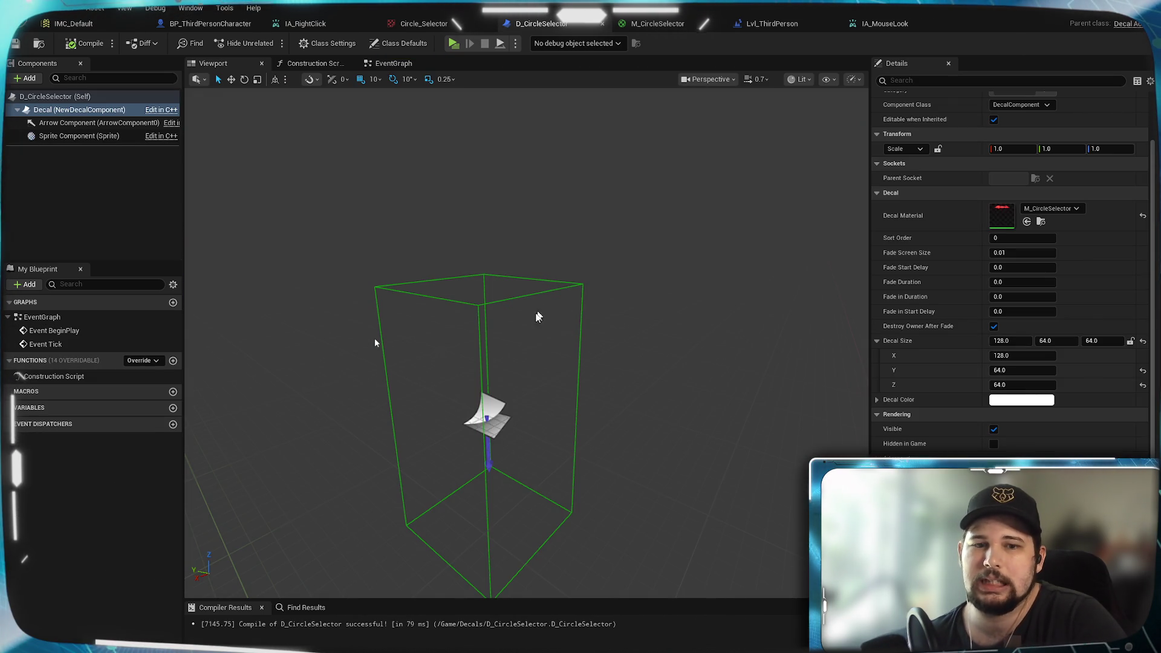
{"action": "left_click_drag", "start_coordinate": [375, 343], "coordinate": [375, 343]}
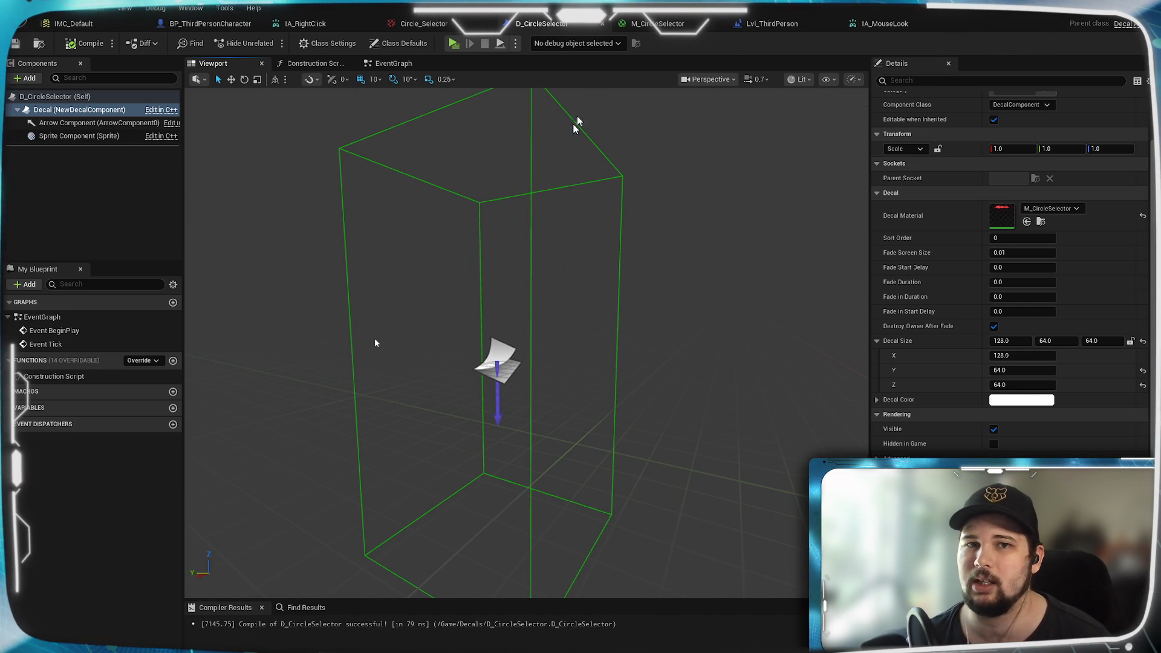
{"action": "left_click", "coordinate": [769, 24]}
{"action": "mouse_move", "coordinate": [720, 301]}
{"action": "left_mouse_down"}
{"action": "mouse_move", "coordinate": [686, 355]}
{"action": "mouse_move", "coordinate": [787, 266]}
{"action": "mouse_move", "coordinate": [939, 252]}
{"action": "mouse_move", "coordinate": [1023, 302]}
{"action": "mouse_move", "coordinate": [816, 301]}
{"action": "left_mouse_up"}
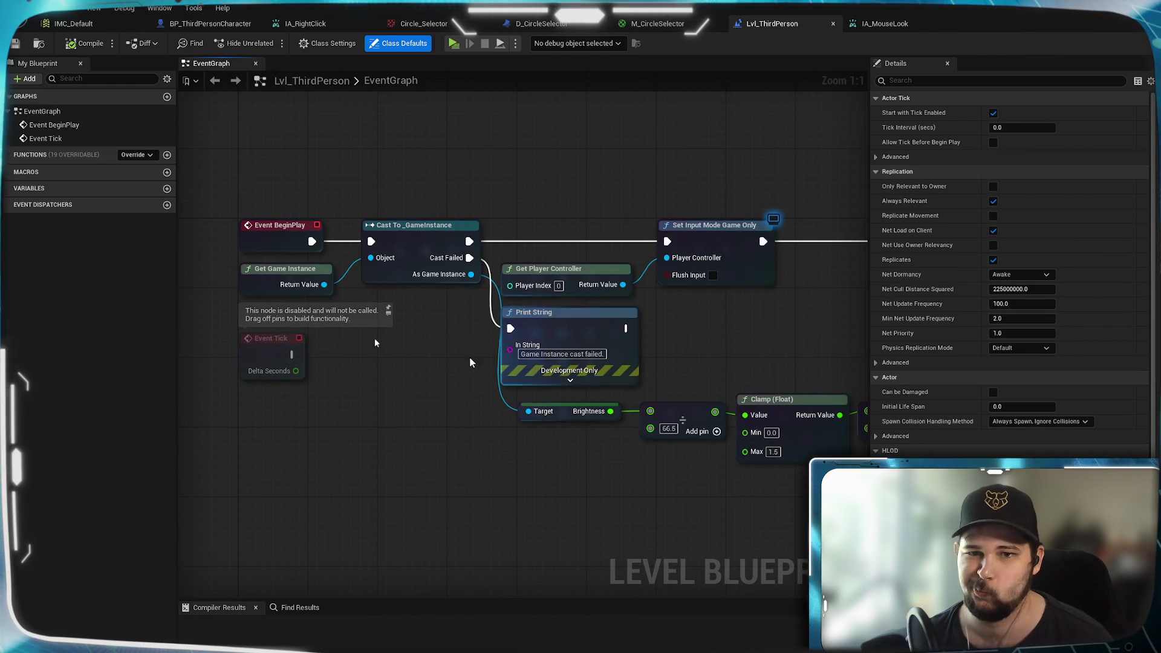
{"action": "scroll", "coordinate": [692, 354], "scroll_direction": "down", "scroll_amount": 7}
{"action": "left_click_drag", "start_coordinate": [682, 369], "coordinate": [389, 350]}
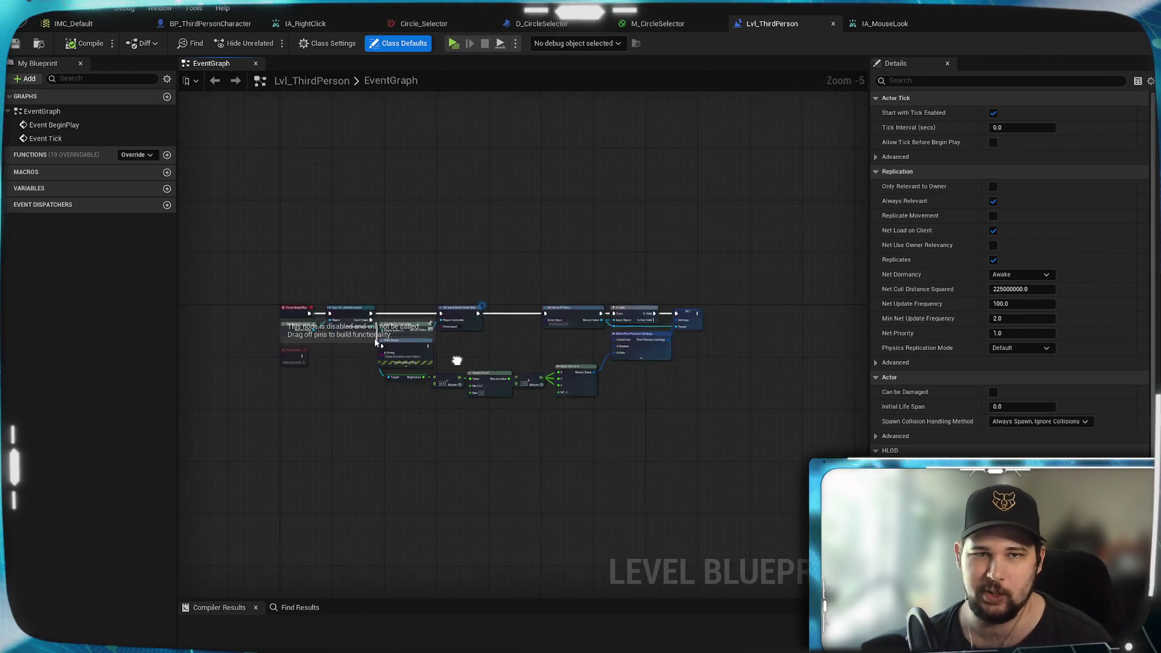
{"action": "scroll", "coordinate": [575, 363], "scroll_direction": "up", "scroll_amount": 6}
{"action": "mouse_move", "coordinate": [612, 365]}
{"action": "left_mouse_down"}
{"action": "mouse_move", "coordinate": [751, 350]}
{"action": "mouse_move", "coordinate": [354, 343]}
{"action": "mouse_move", "coordinate": [523, 342]}
{"action": "left_mouse_up"}
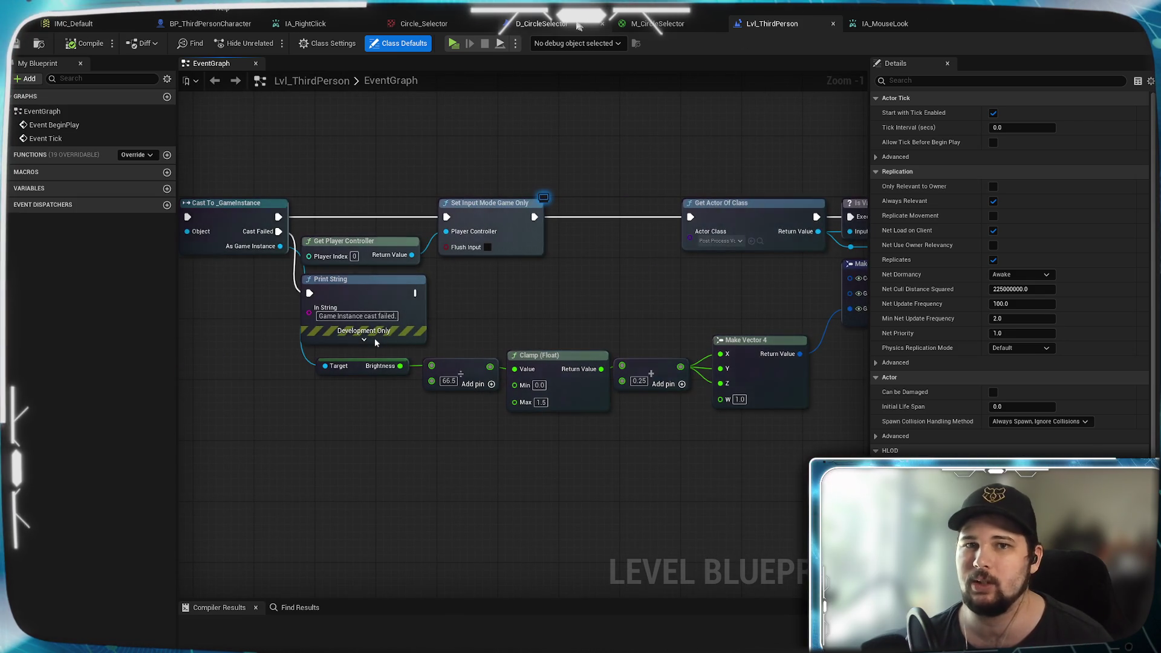
{"action": "left_click", "coordinate": [546, 27]}
{"action": "left_click_drag", "start_coordinate": [546, 237], "coordinate": [423, 239]}
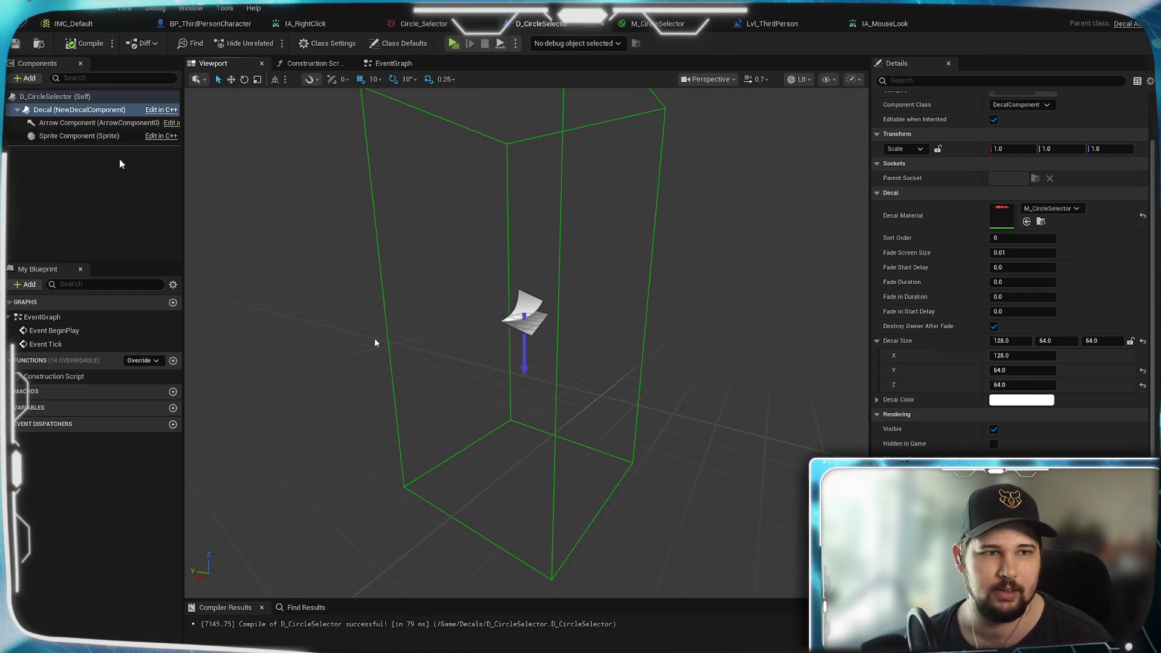
Step: Add a Capsule Collision component to D_CircleSelector by searching 'capsule' in the Add list
{"action": "left_click", "coordinate": [119, 158]}
{"action": "right_click", "coordinate": [47, 111]}
{"action": "key", "text": "Escape"}
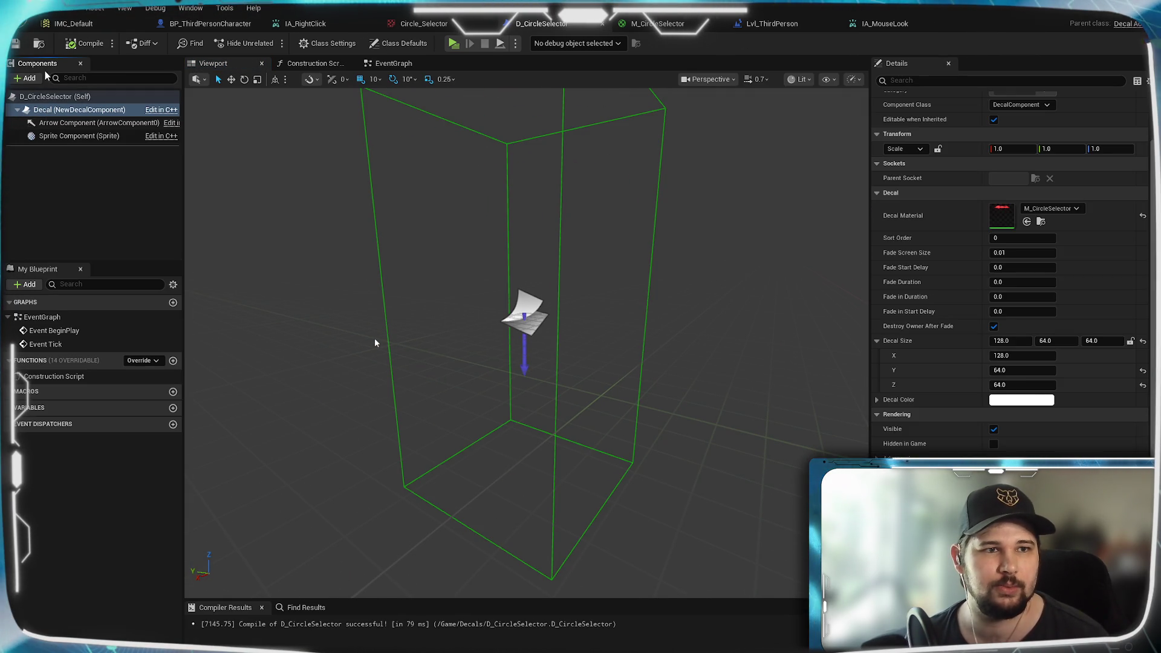
{"action": "left_click", "coordinate": [26, 78]}
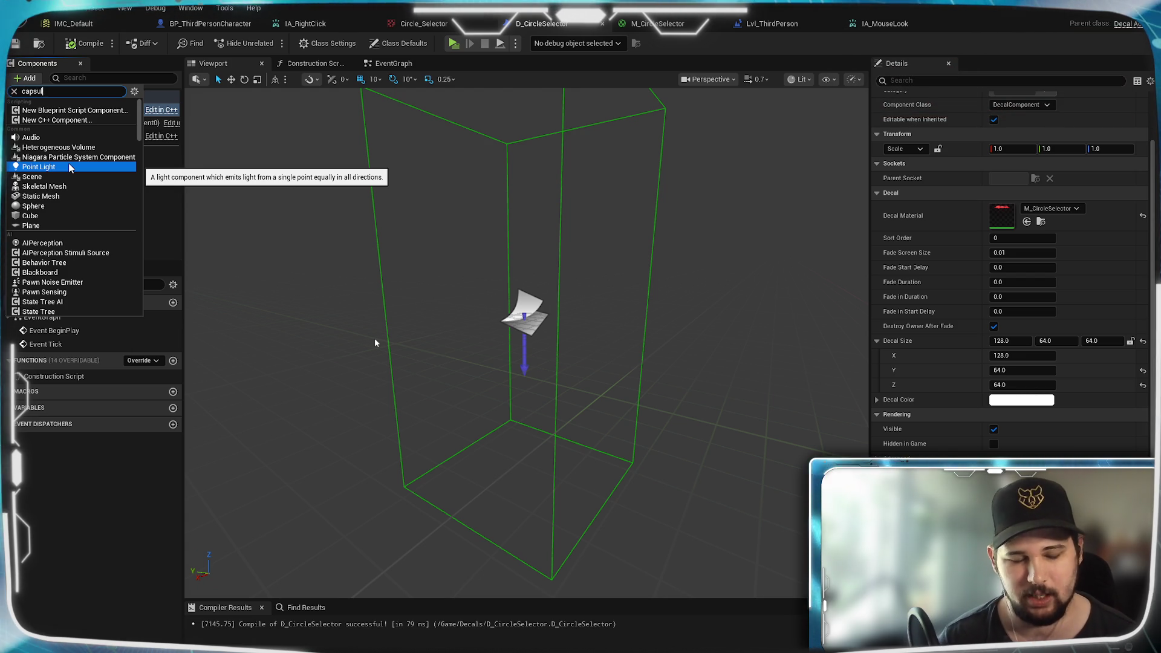
{"action": "type", "text": "capsule"}
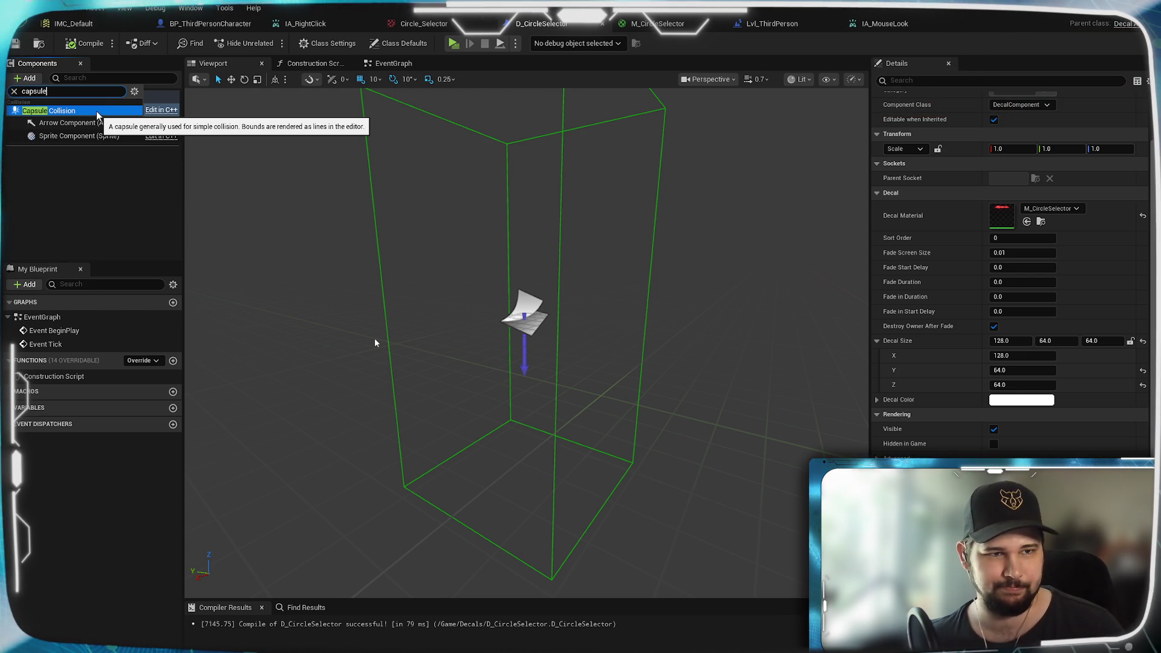
{"action": "left_click", "coordinate": [96, 111]}
{"action": "type", "text": "DetectorCo"}
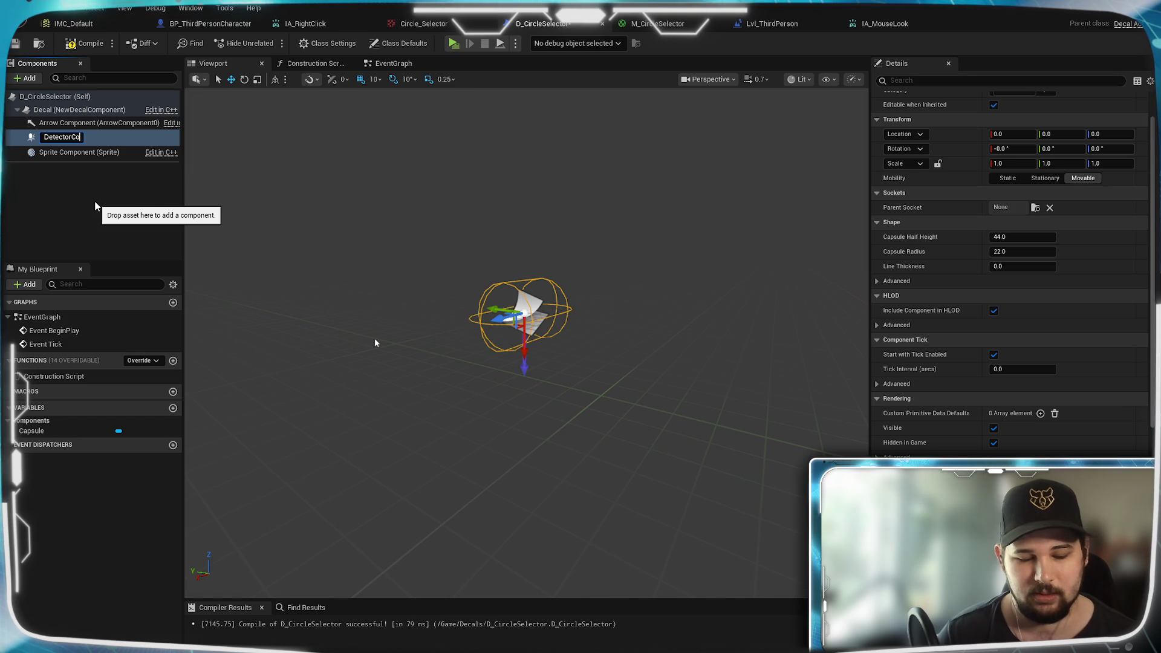
Step: Finish naming the capsule DetectorCollider and orbit the view around it
{"action": "type", "text": "llider"}
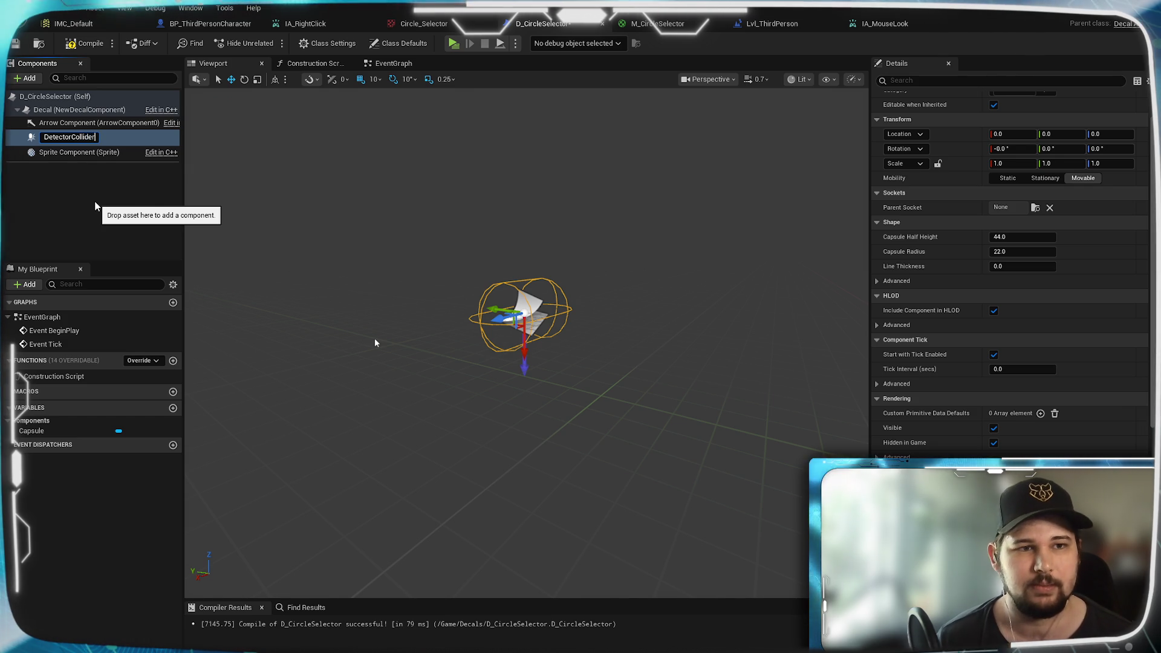
{"action": "key", "text": "Return"}
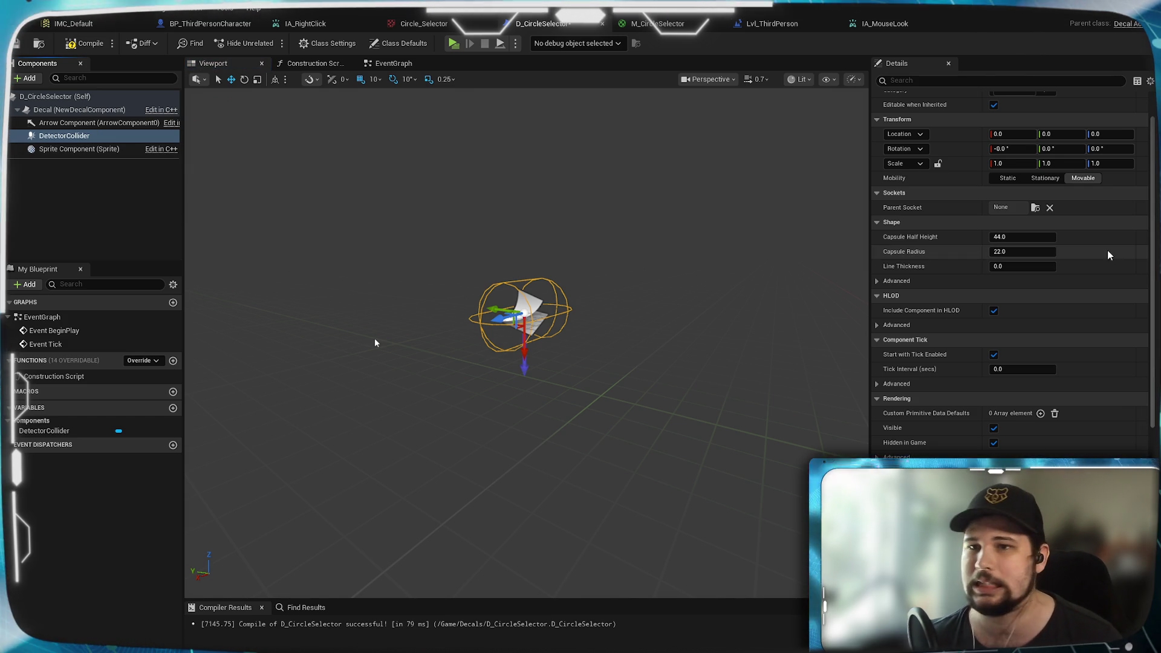
{"action": "scroll", "coordinate": [1069, 274], "scroll_direction": "up", "scroll_amount": 2}
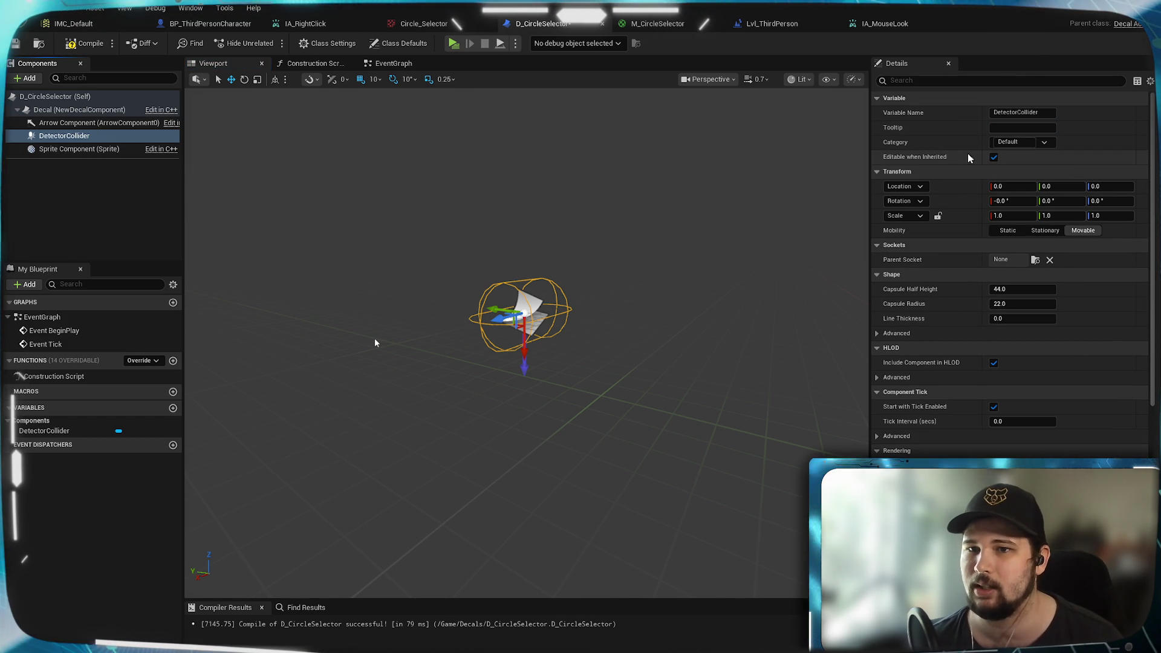
{"action": "scroll", "coordinate": [934, 269], "scroll_direction": "down", "scroll_amount": 2}
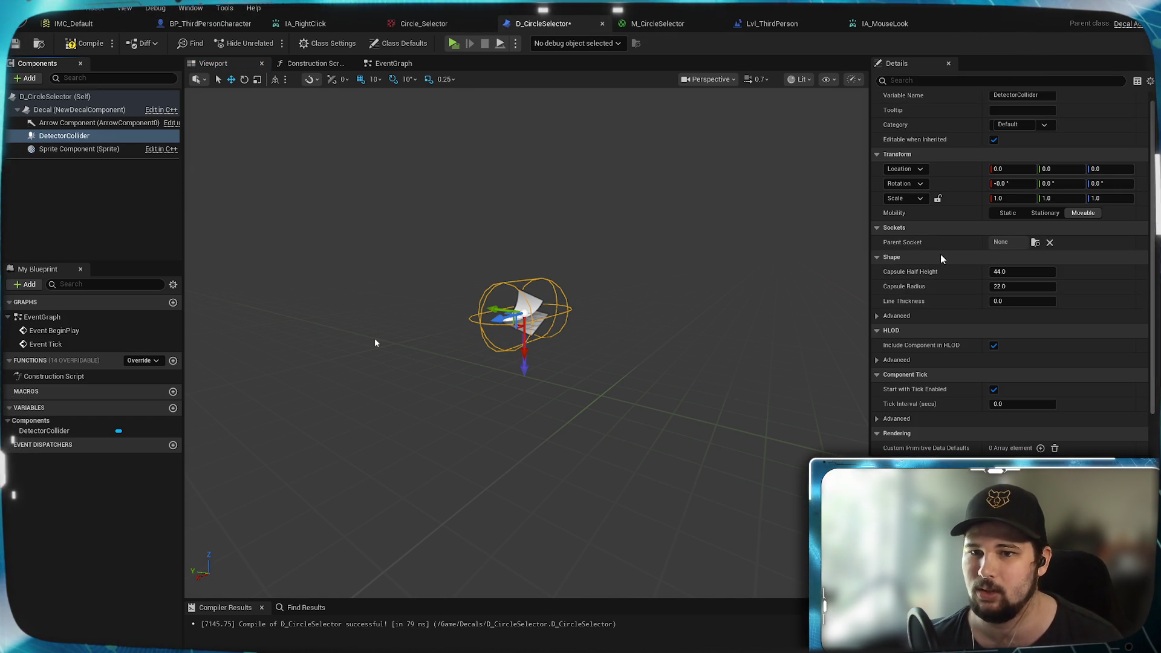
{"action": "left_click_drag", "start_coordinate": [375, 343], "coordinate": [375, 343]}
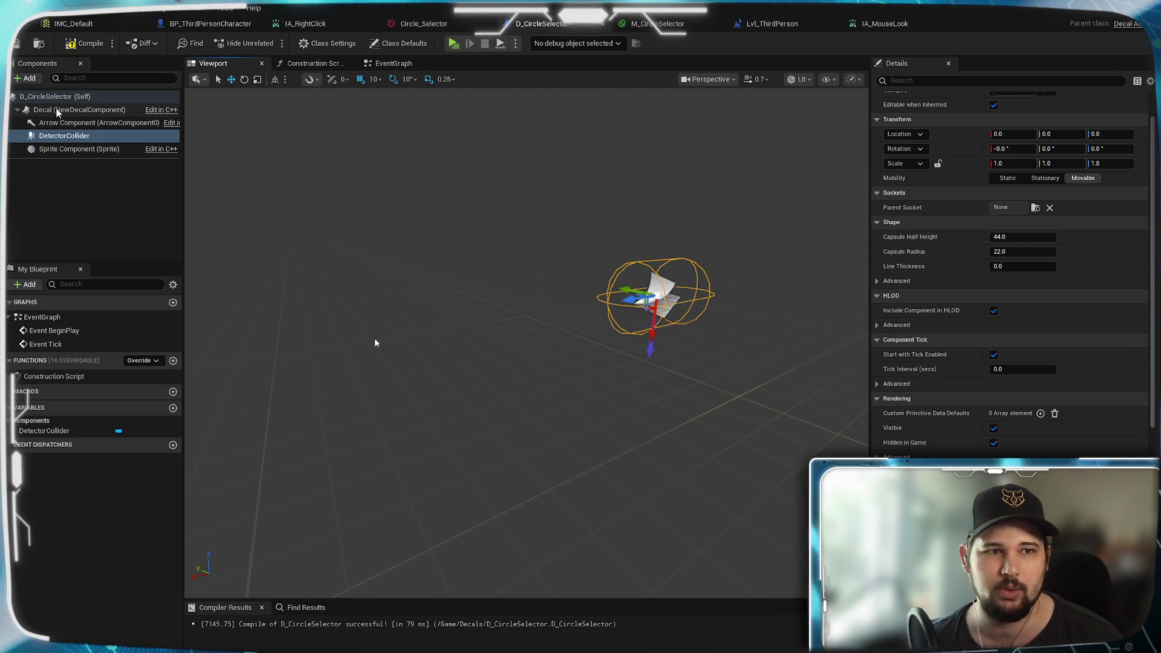
Step: Set DetectorCollider's capsule radius to 44
{"action": "mouse_move", "coordinate": [57, 114]}
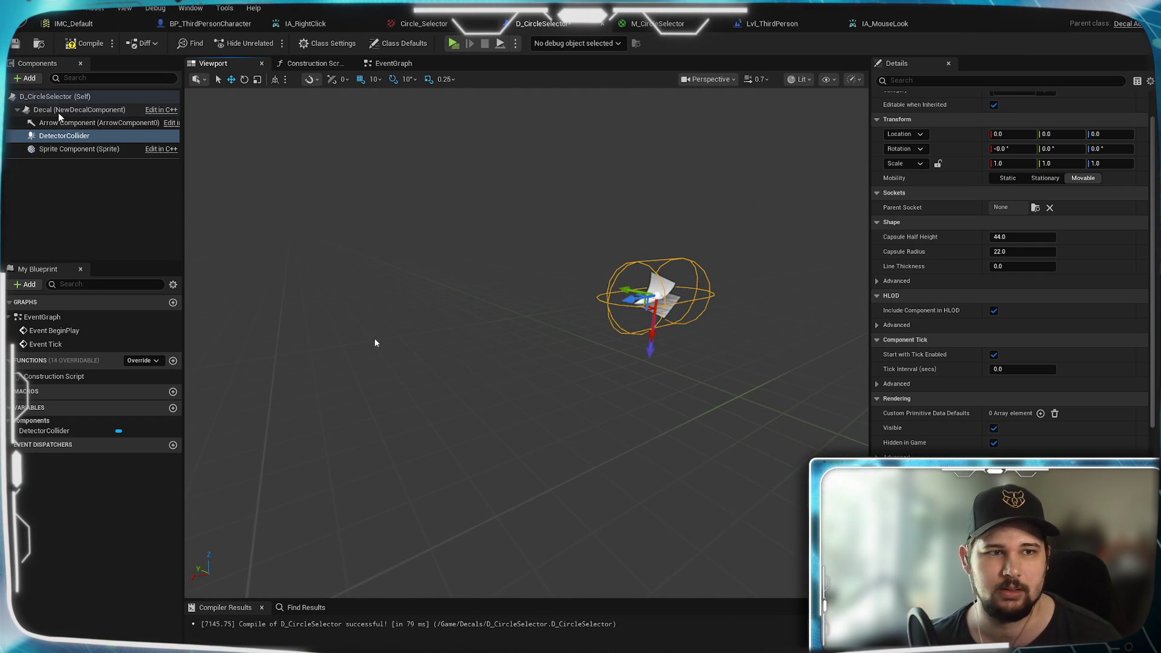
{"action": "left_click", "coordinate": [57, 112]}
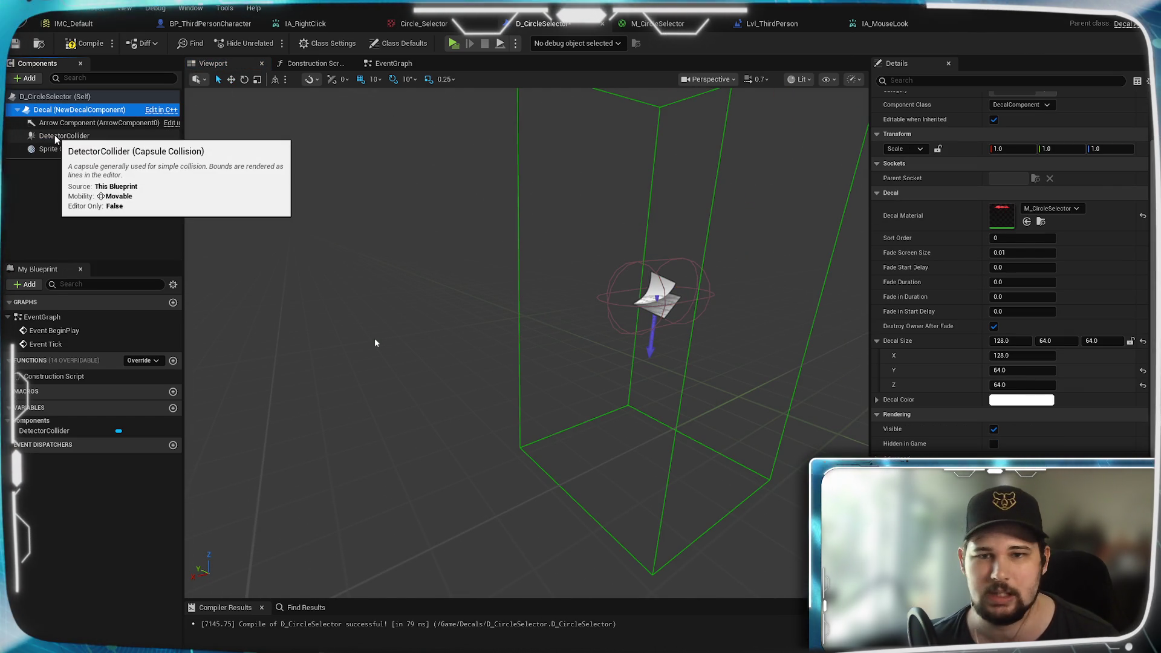
{"action": "left_click", "coordinate": [55, 135]}
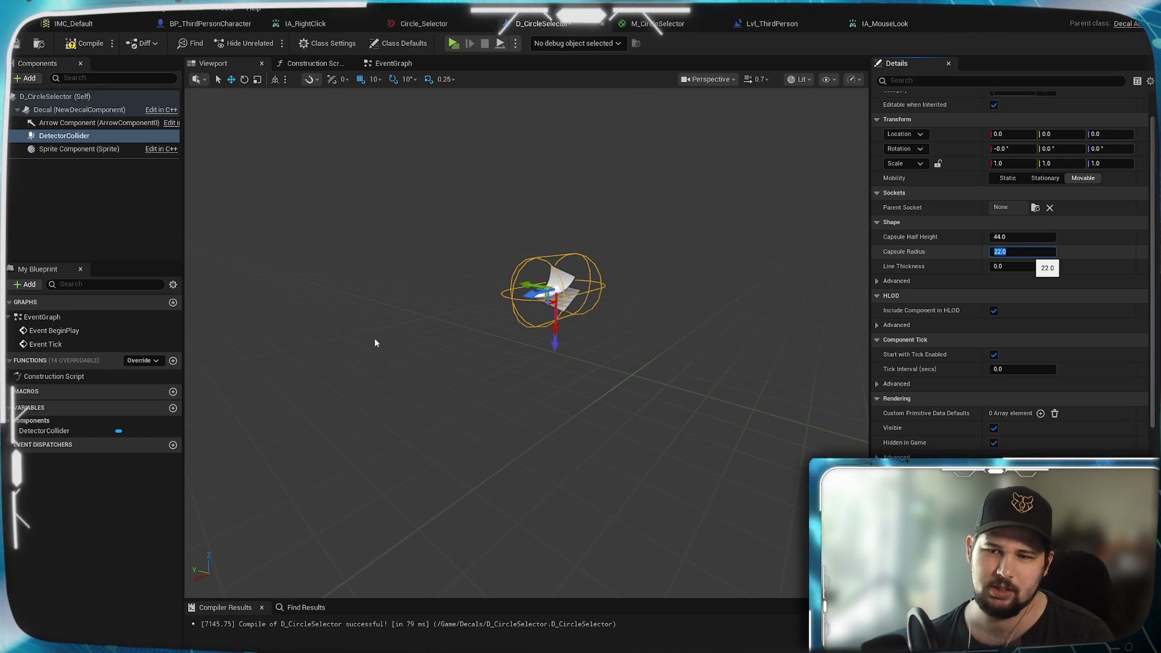
{"action": "key", "text": "Return"}
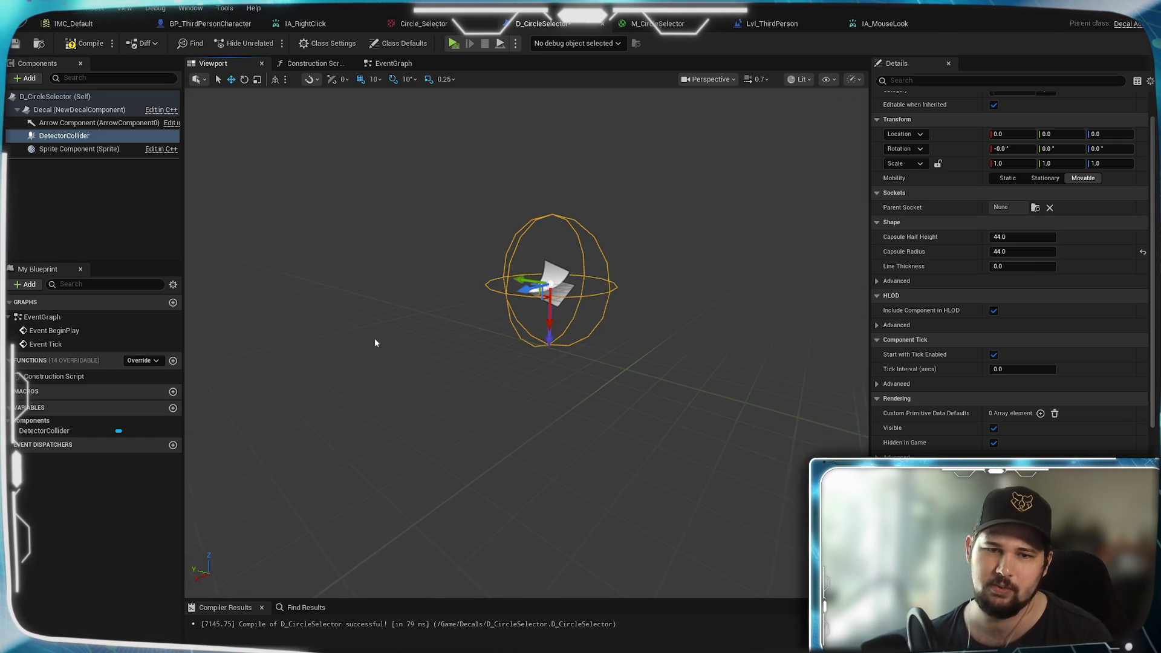
{"action": "scroll", "coordinate": [375, 343], "scroll_direction": "up", "scroll_amount": 3}
{"action": "scroll", "coordinate": [375, 343], "scroll_direction": "down", "scroll_amount": 3}
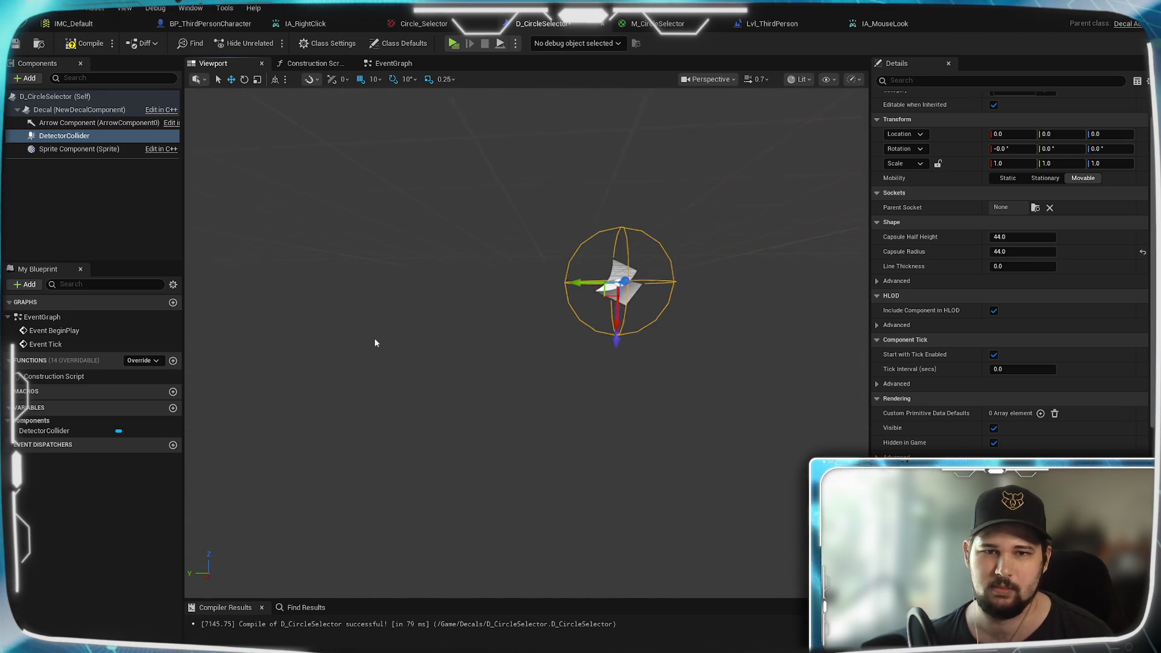
Step: Compare the capsule against the decal component's bounds box
{"action": "left_click", "coordinate": [91, 109]}
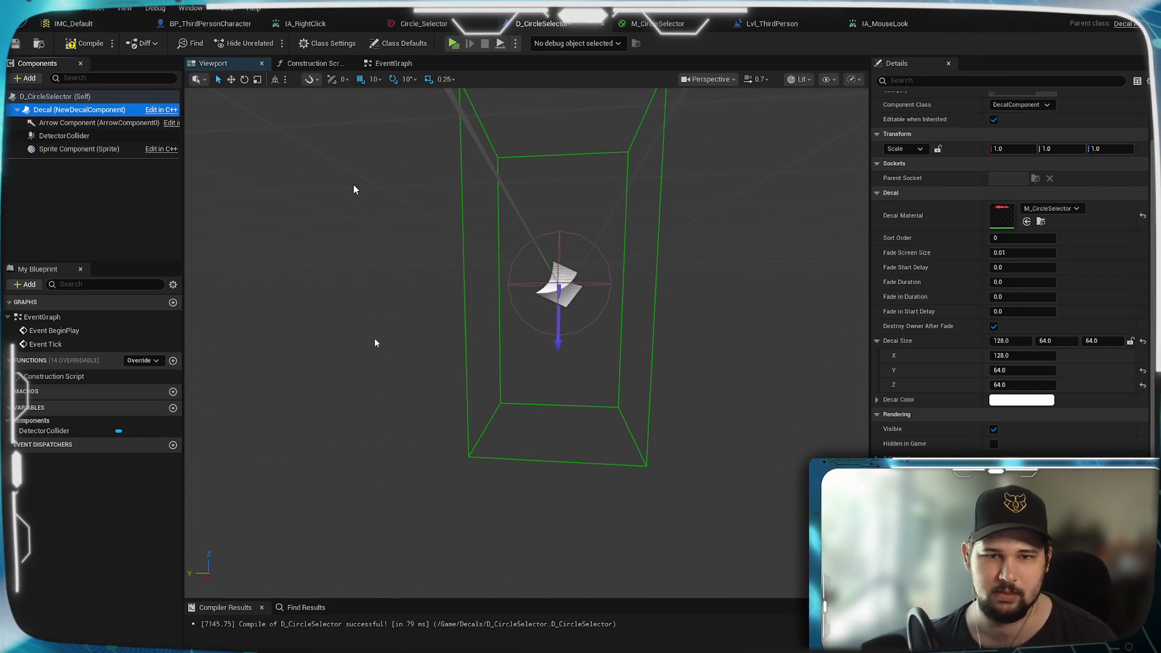
{"action": "scroll", "coordinate": [375, 343], "scroll_direction": "up", "scroll_amount": 3}
{"action": "scroll", "coordinate": [375, 343], "scroll_direction": "down", "scroll_amount": 3}
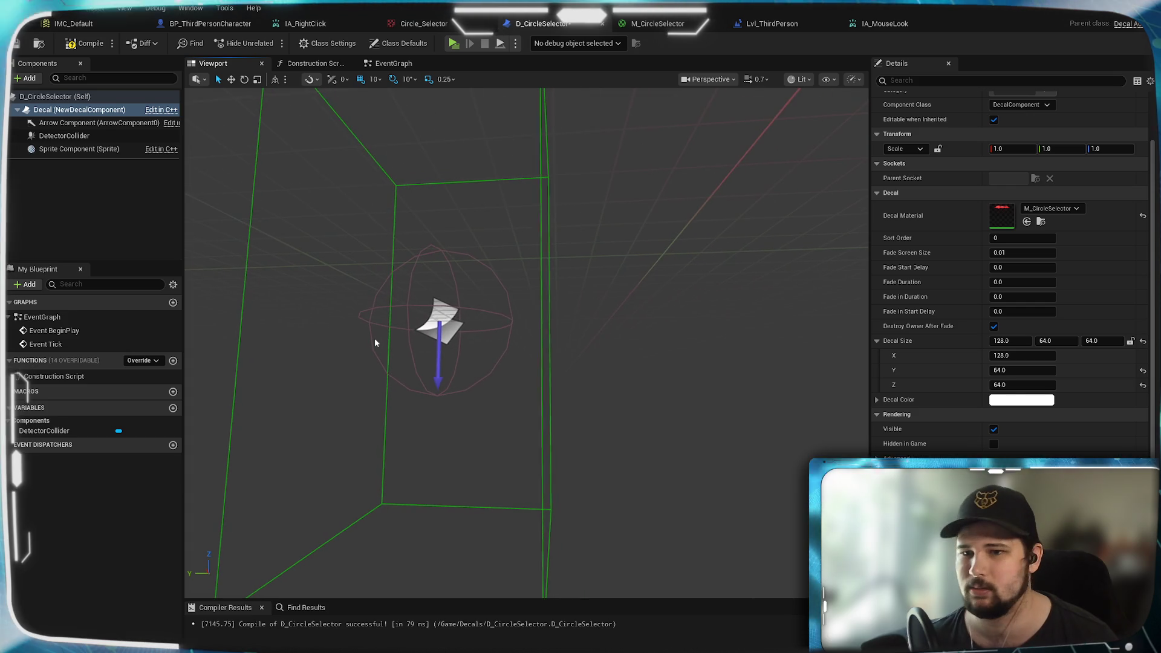
{"action": "scroll", "coordinate": [375, 343], "scroll_direction": "up", "scroll_amount": 2}
{"action": "left_click_drag", "start_coordinate": [375, 343], "coordinate": [375, 343]}
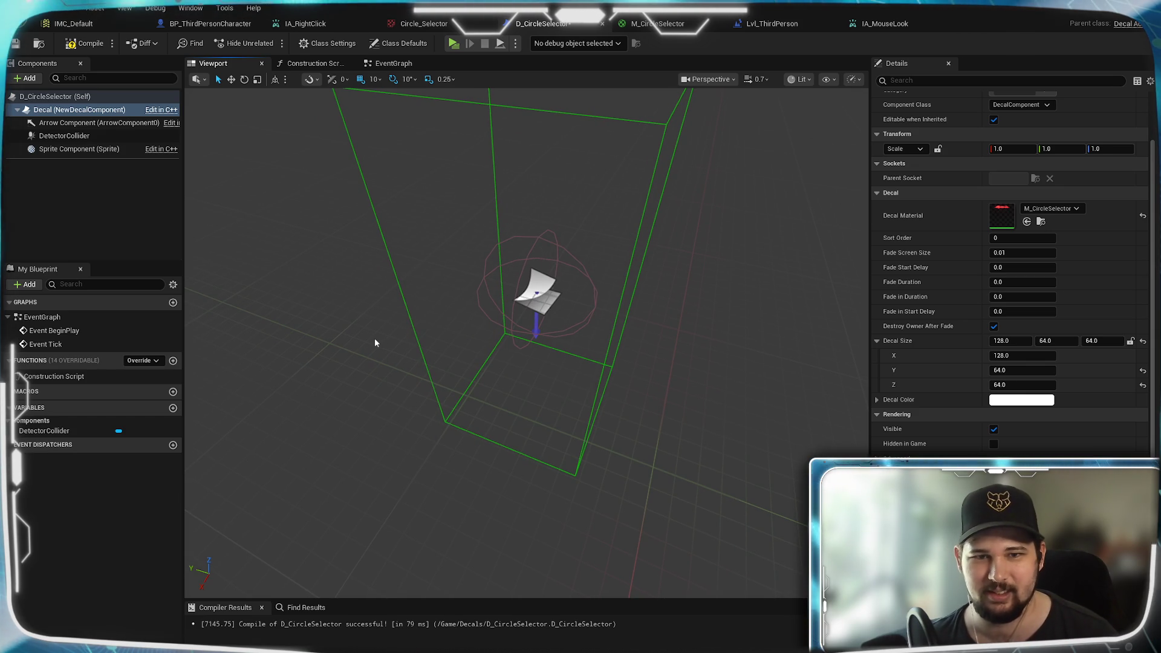
Step: Reselect DetectorCollider and inspect its shape settings from several angles
{"action": "left_click", "coordinate": [64, 135]}
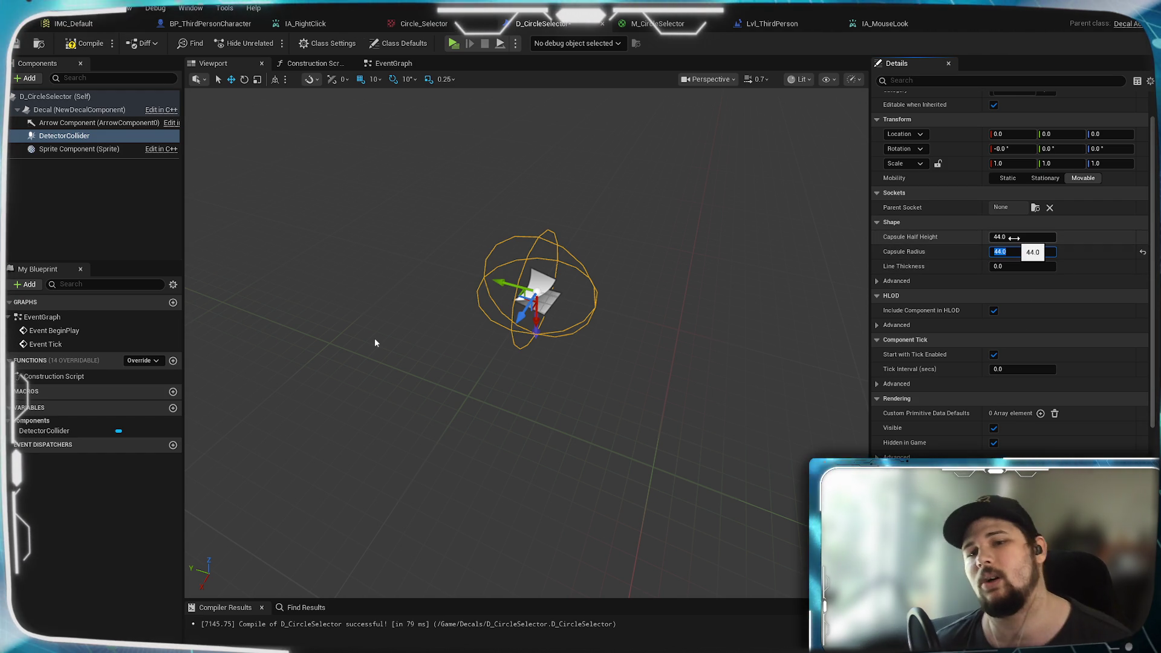
{"action": "mouse_move", "coordinate": [375, 343]}
{"action": "left_mouse_down"}
{"action": "mouse_move", "coordinate": [290, 520]}
{"action": "mouse_move", "coordinate": [375, 343]}
{"action": "left_mouse_up"}
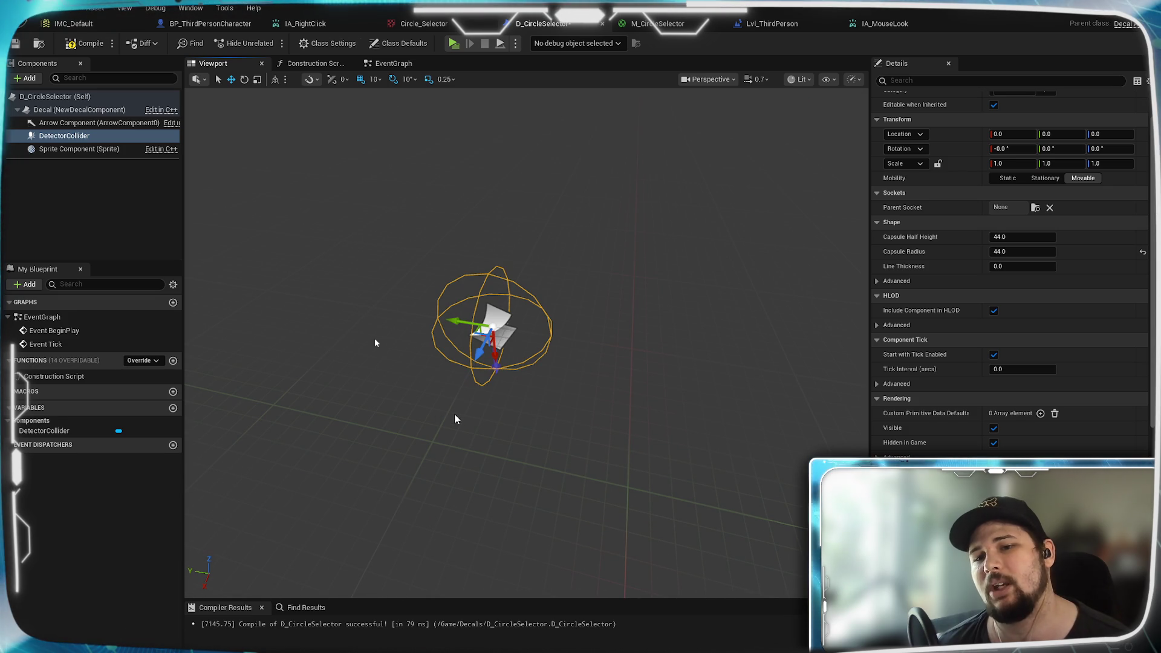
{"action": "left_click", "coordinate": [877, 281]}
{"action": "left_click", "coordinate": [878, 282]}
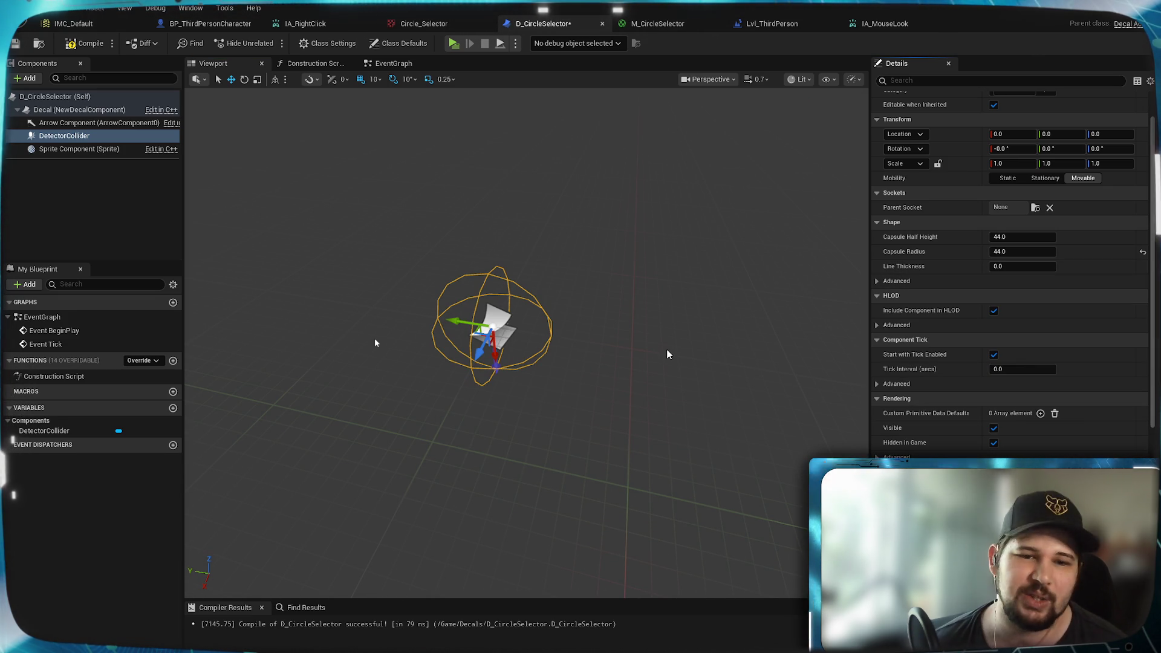
{"action": "left_click_drag", "start_coordinate": [603, 386], "coordinate": [629, 411]}
{"action": "left_click_drag", "start_coordinate": [375, 343], "coordinate": [375, 343]}
Step: Delete the DetectorCollider capsule from the blueprint
{"action": "left_click", "coordinate": [61, 152]}
{"action": "left_click", "coordinate": [64, 135]}
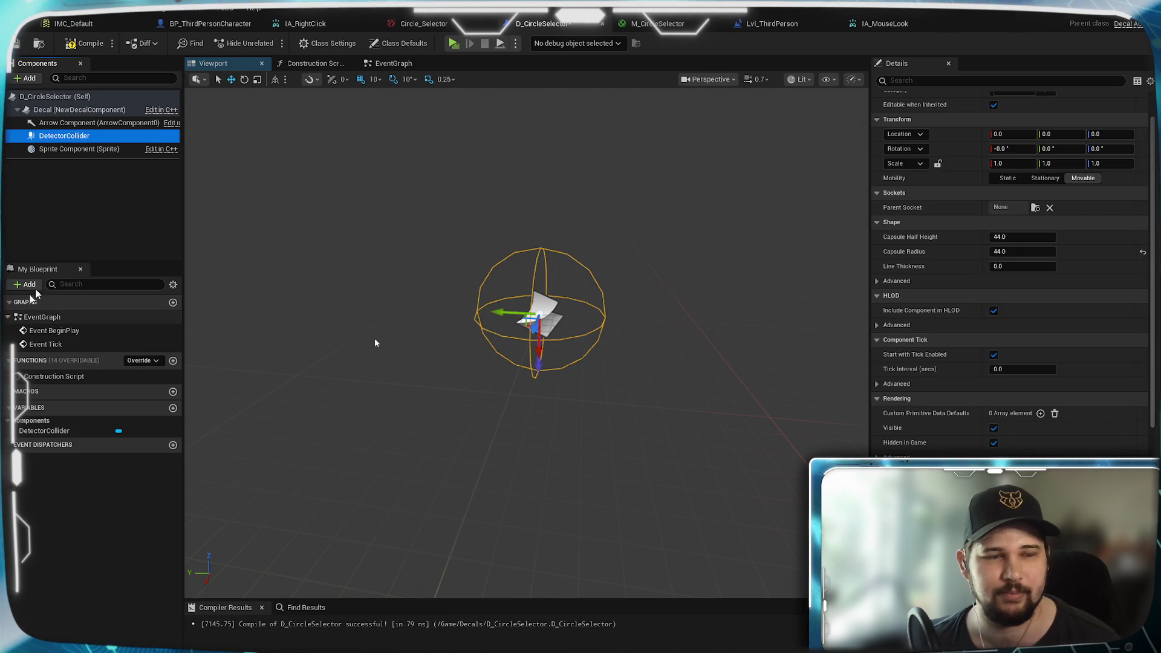
{"action": "key", "text": "Delete"}
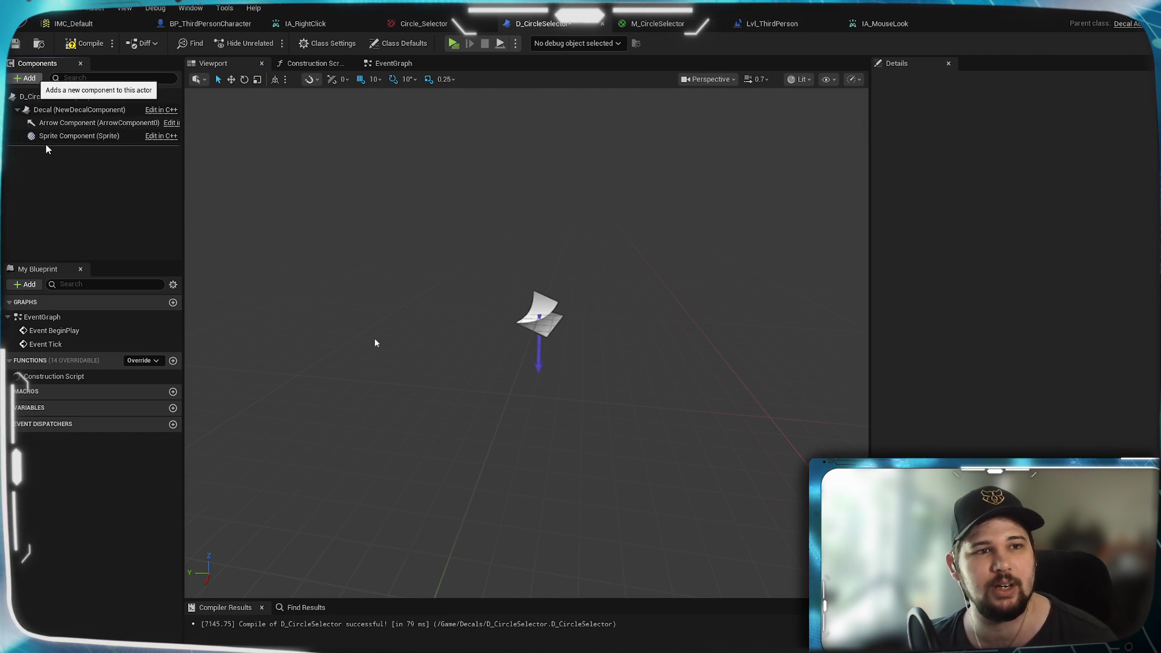
Step: Add a Sphere Collision component and name it DetectorCollider
{"action": "left_click", "coordinate": [38, 78]}
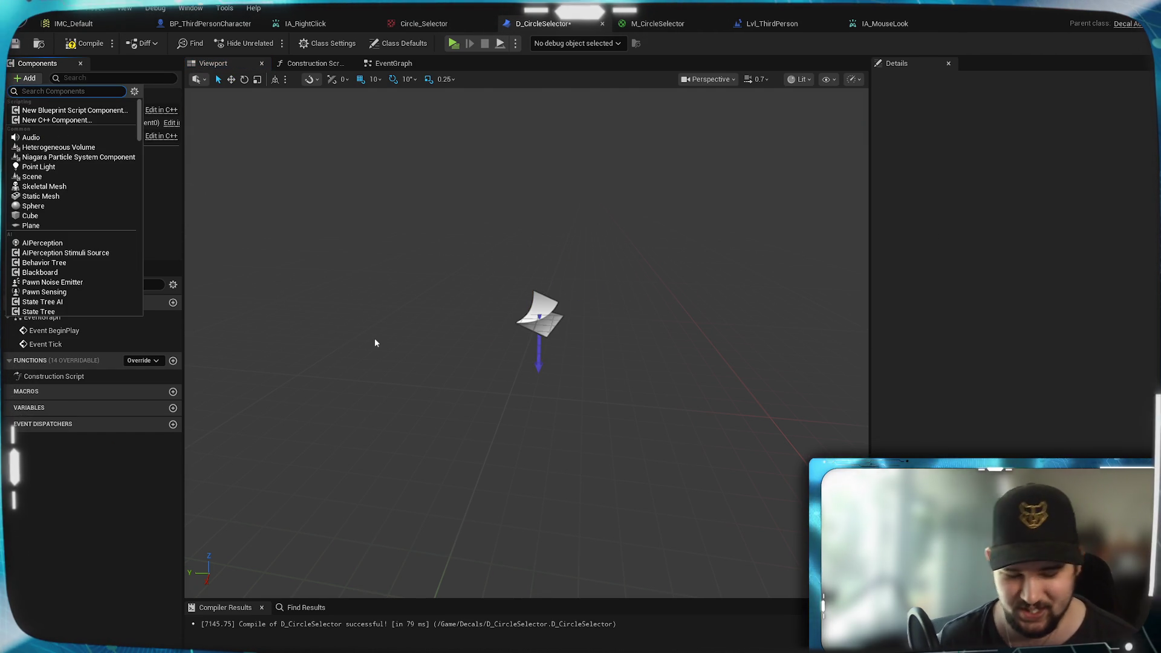
{"action": "type", "text": "sphere"}
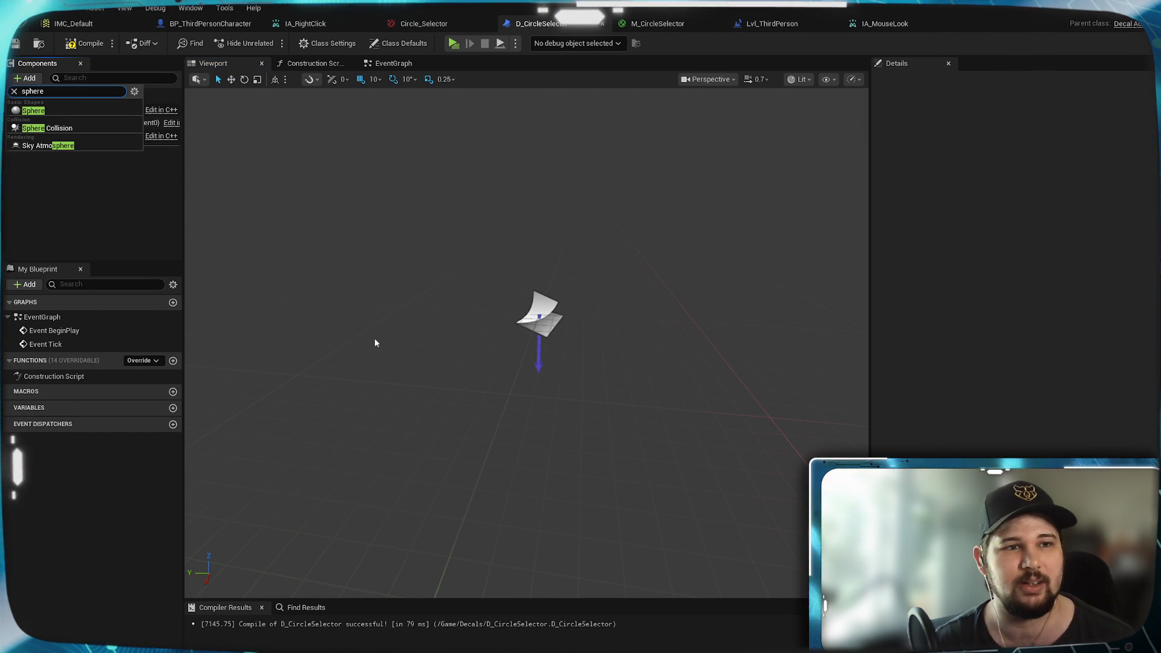
{"action": "left_click", "coordinate": [63, 128]}
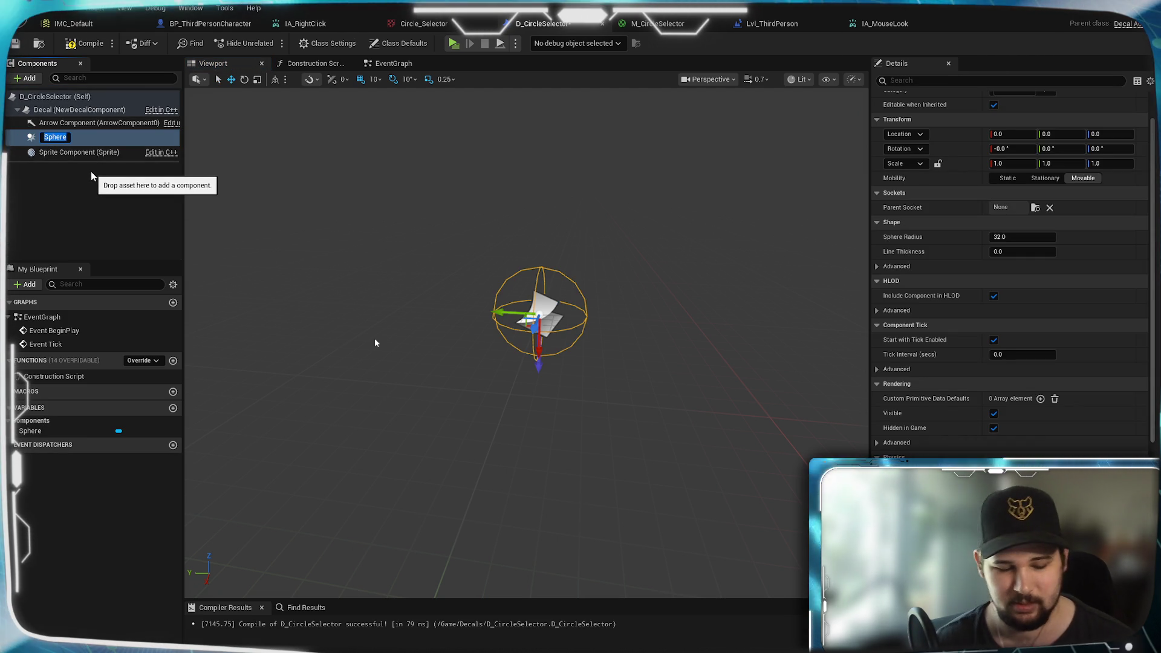
{"action": "type", "text": "DetectorCollider"}
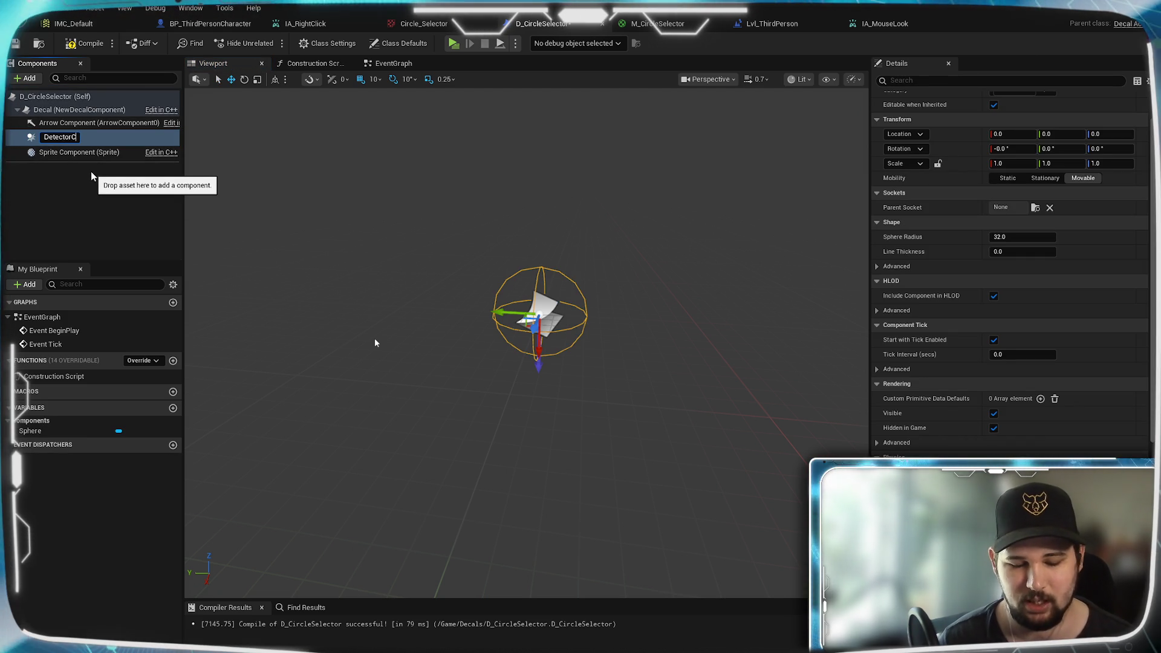
{"action": "key", "text": "Return"}
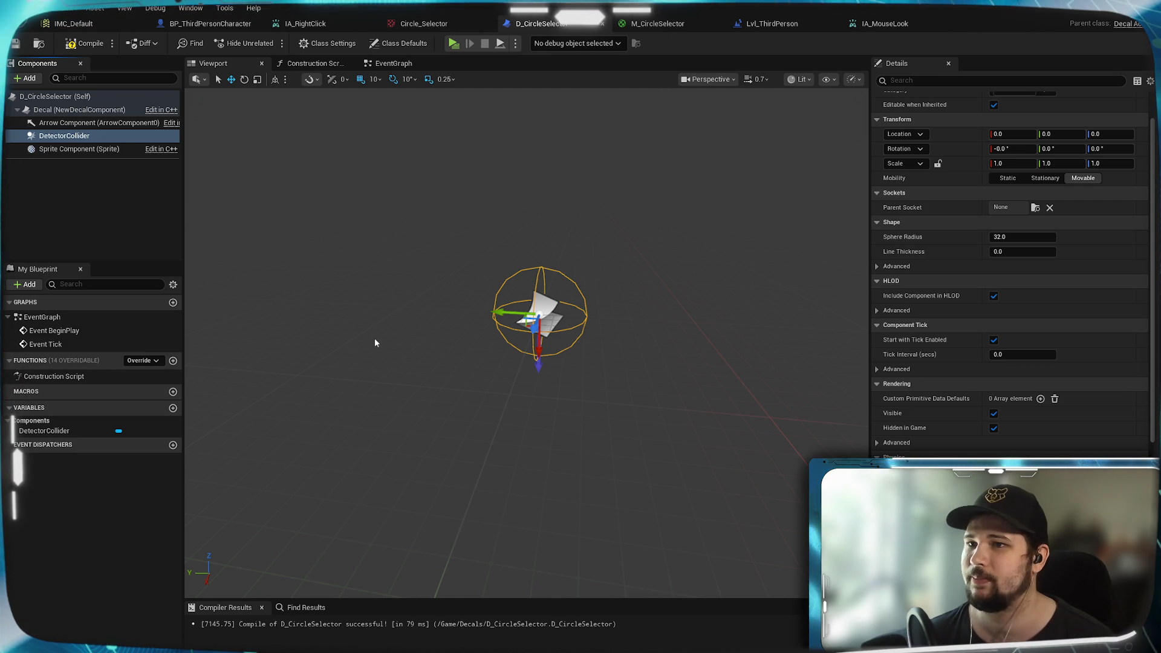
Step: Set the DetectorCollider sphere radius to 64
{"action": "left_click_drag", "start_coordinate": [375, 343], "coordinate": [375, 343]}
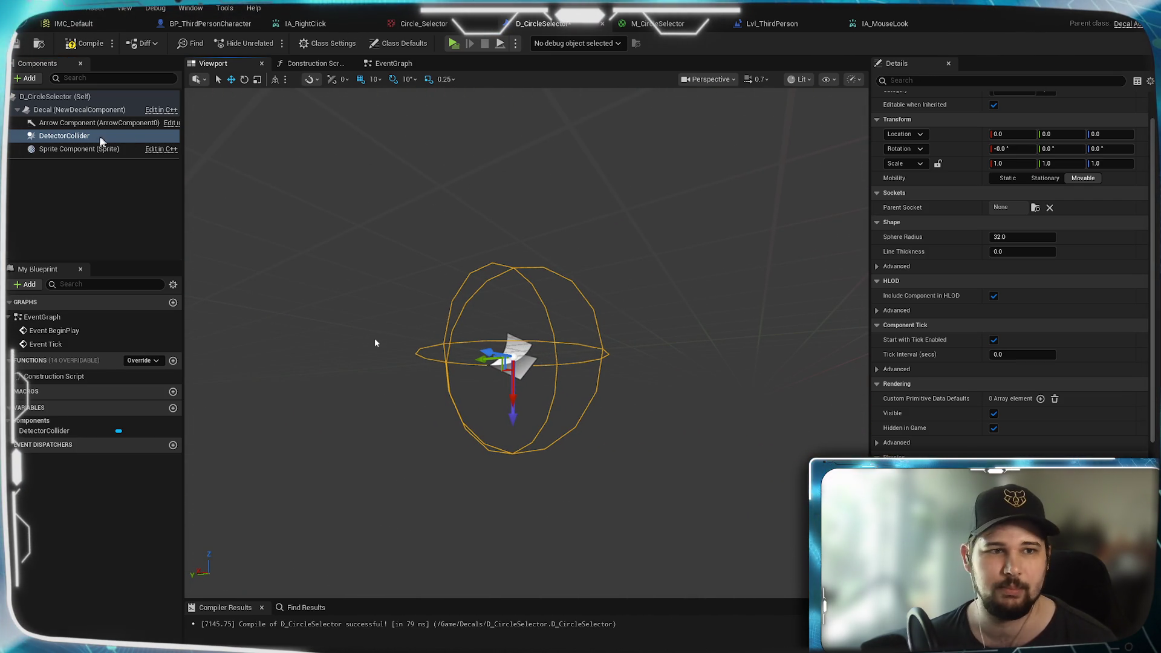
{"action": "left_click", "coordinate": [1029, 237]}
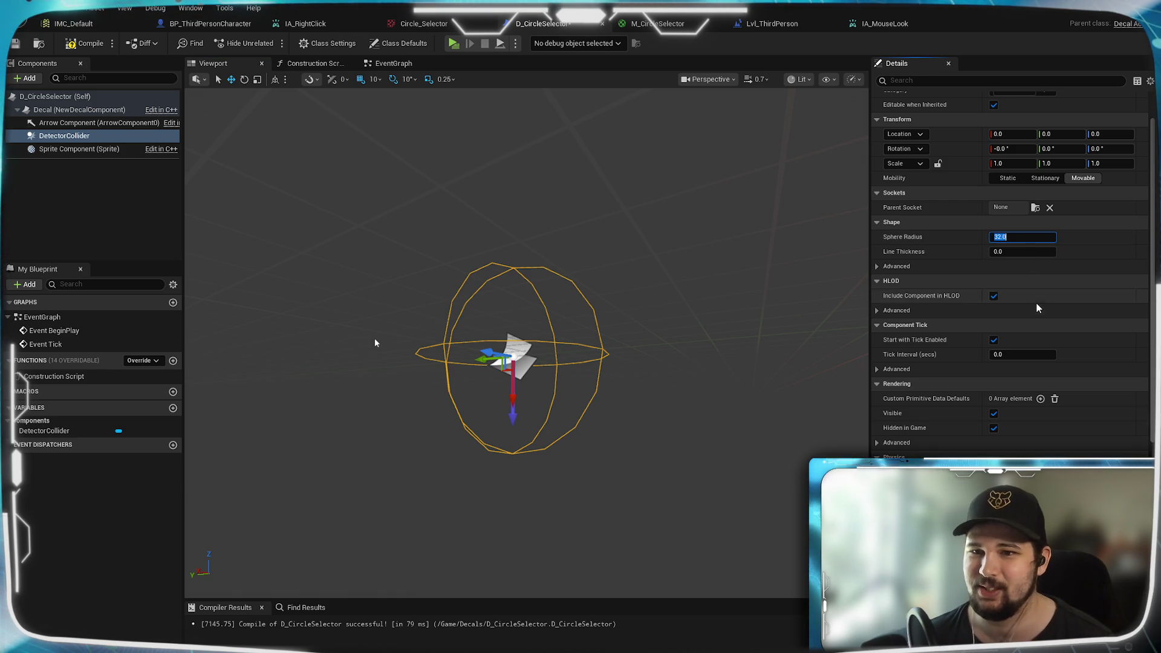
{"action": "type", "text": "64"}
{"action": "key", "text": "Return"}
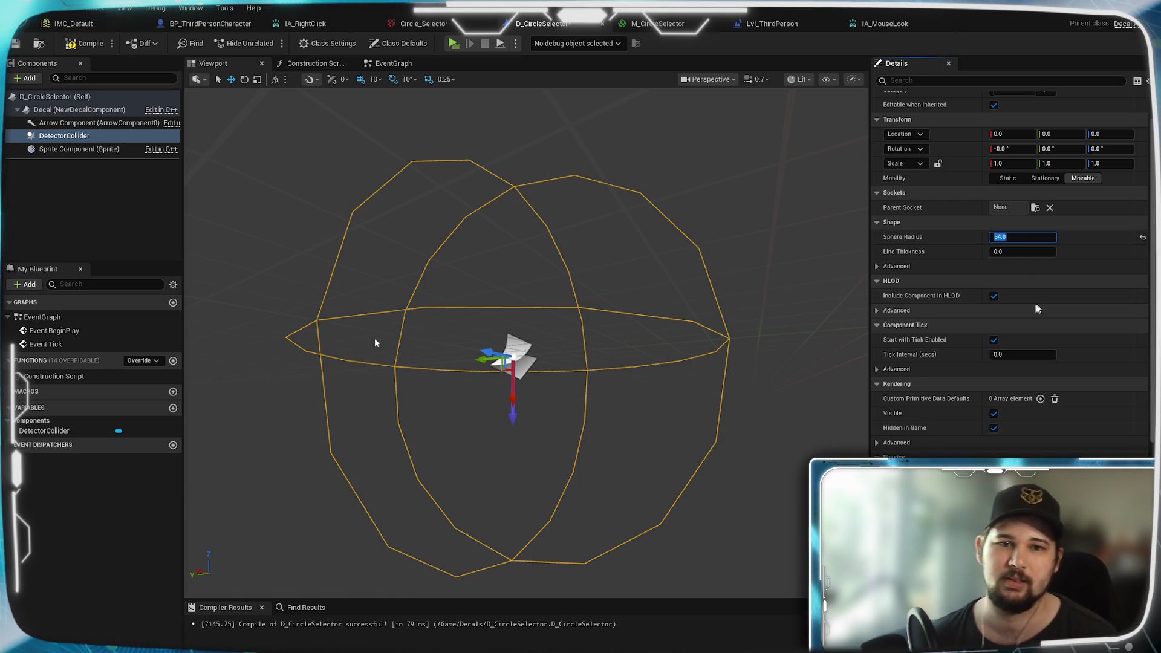
Step: Frame the decal and compare its bounds box with the 64-radius sphere
{"action": "left_click", "coordinate": [79, 109]}
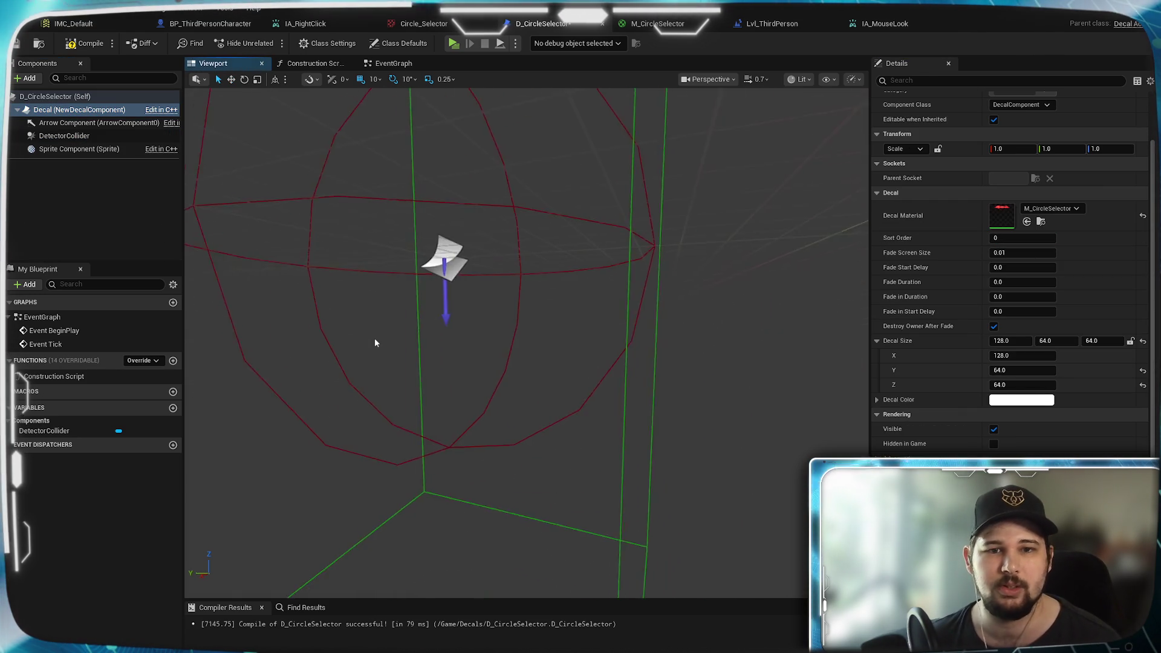
{"action": "key", "text": "f"}
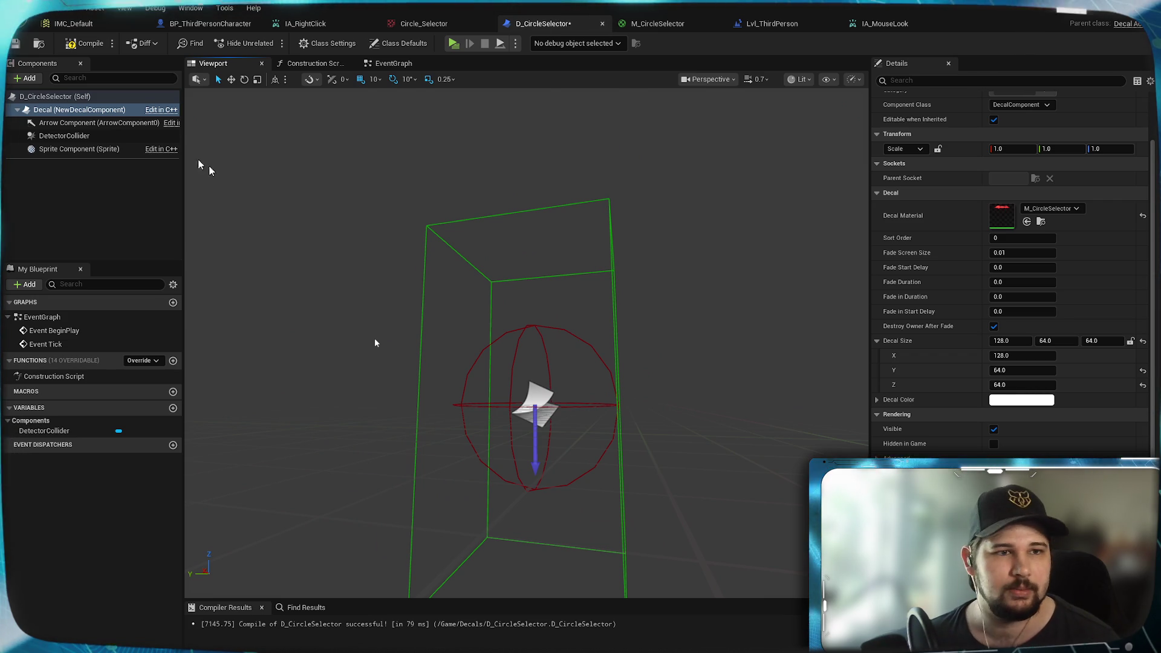
{"action": "scroll", "coordinate": [375, 343], "scroll_direction": "up", "scroll_amount": 3}
{"action": "key", "text": "f"}
{"action": "key", "text": "f"}
{"action": "key", "text": "f"}
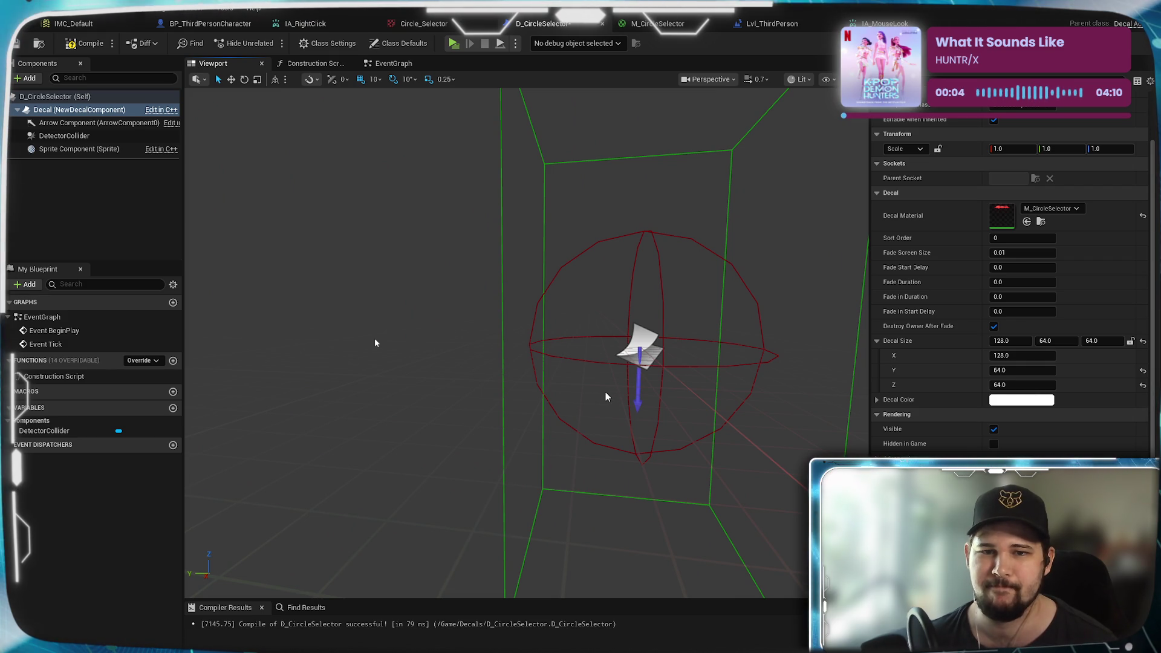
{"action": "left_click_drag", "start_coordinate": [604, 397], "coordinate": [678, 390]}
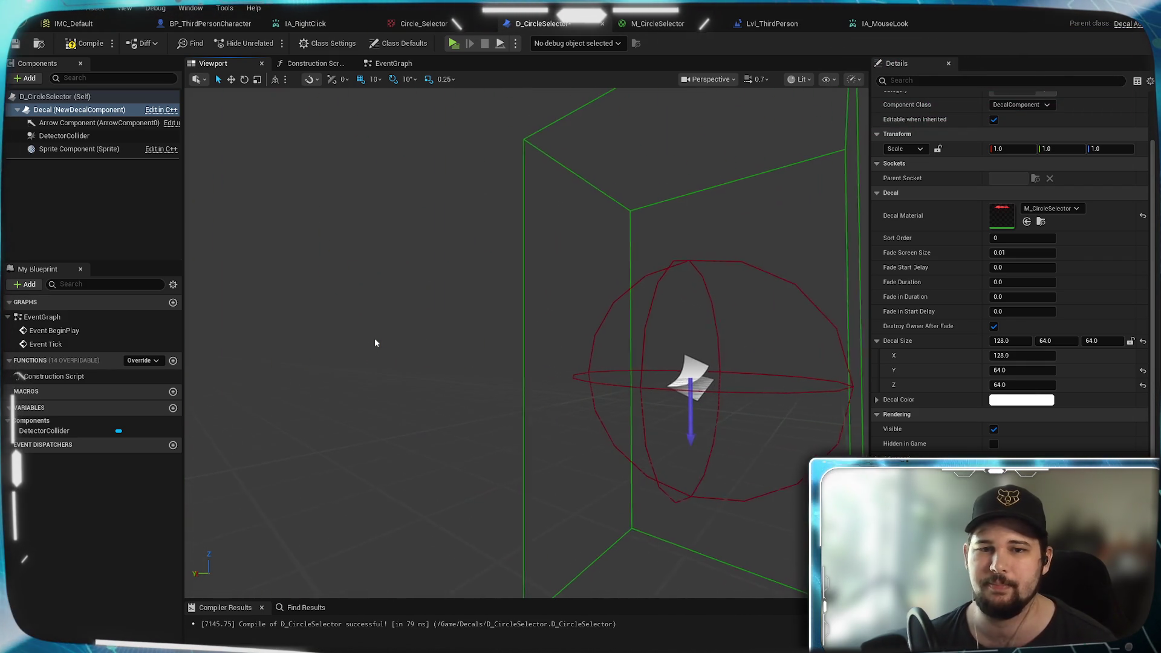
Step: Compile and save D_CircleSelector, then reselect DetectorCollider
{"action": "left_click", "coordinate": [84, 43]}
{"action": "left_click", "coordinate": [14, 43]}
{"action": "left_click", "coordinate": [706, 297]}
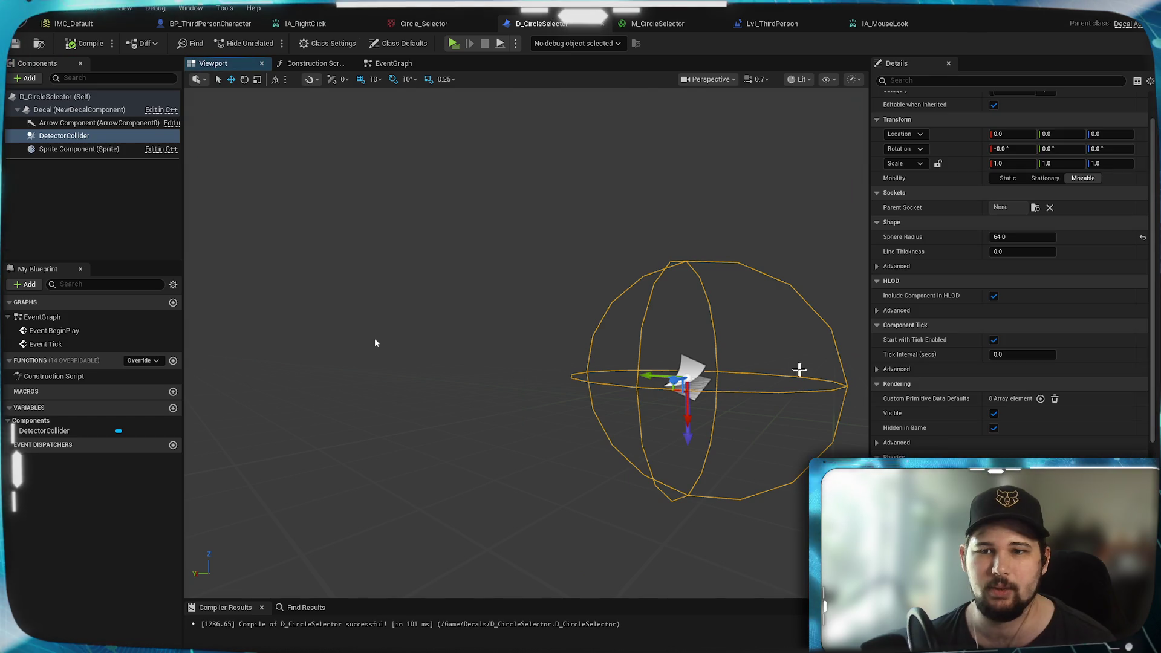
Step: Switch DetectorCollider's Collision Presets from OverlapAllDynamic to OverlapOnlyPawn and save with Ctrl+S
{"action": "scroll", "coordinate": [1090, 362], "scroll_direction": "down", "scroll_amount": 2}
{"action": "scroll", "coordinate": [1091, 365], "scroll_direction": "down", "scroll_amount": 8}
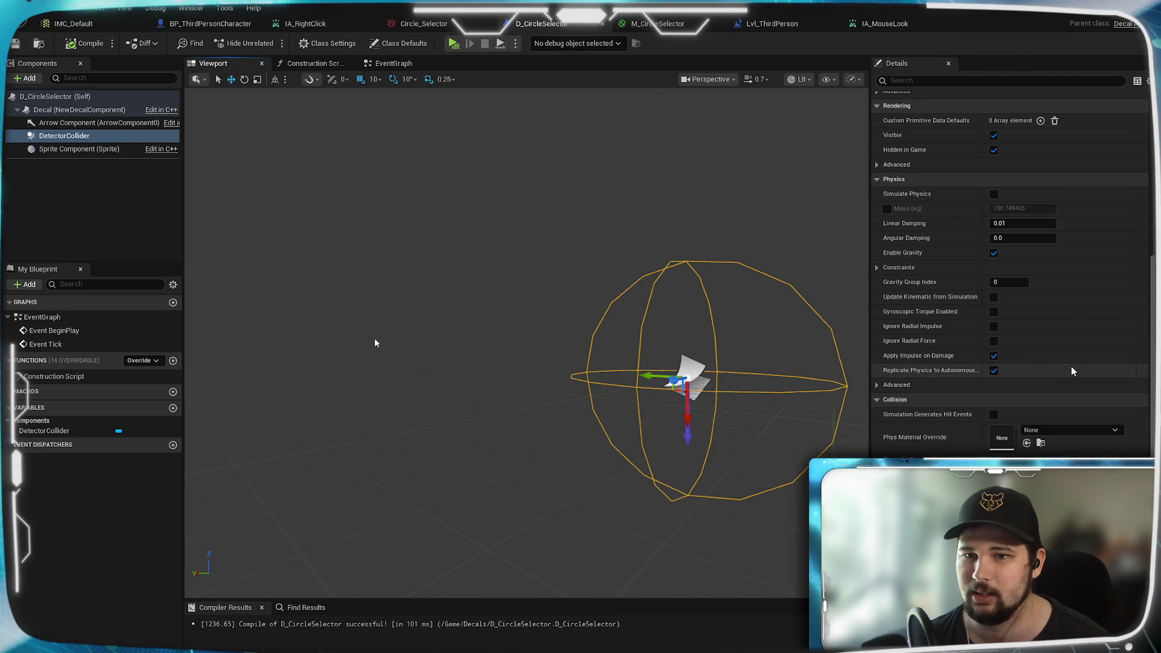
{"action": "scroll", "coordinate": [1072, 371], "scroll_direction": "down", "scroll_amount": 3}
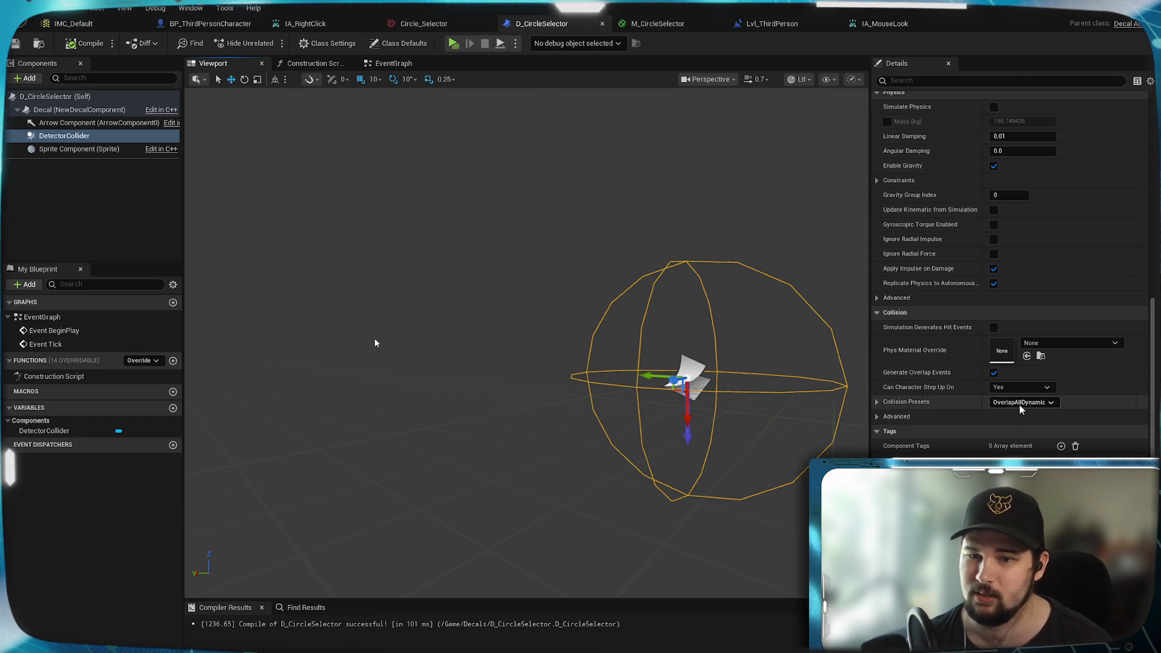
{"action": "left_click", "coordinate": [1021, 404]}
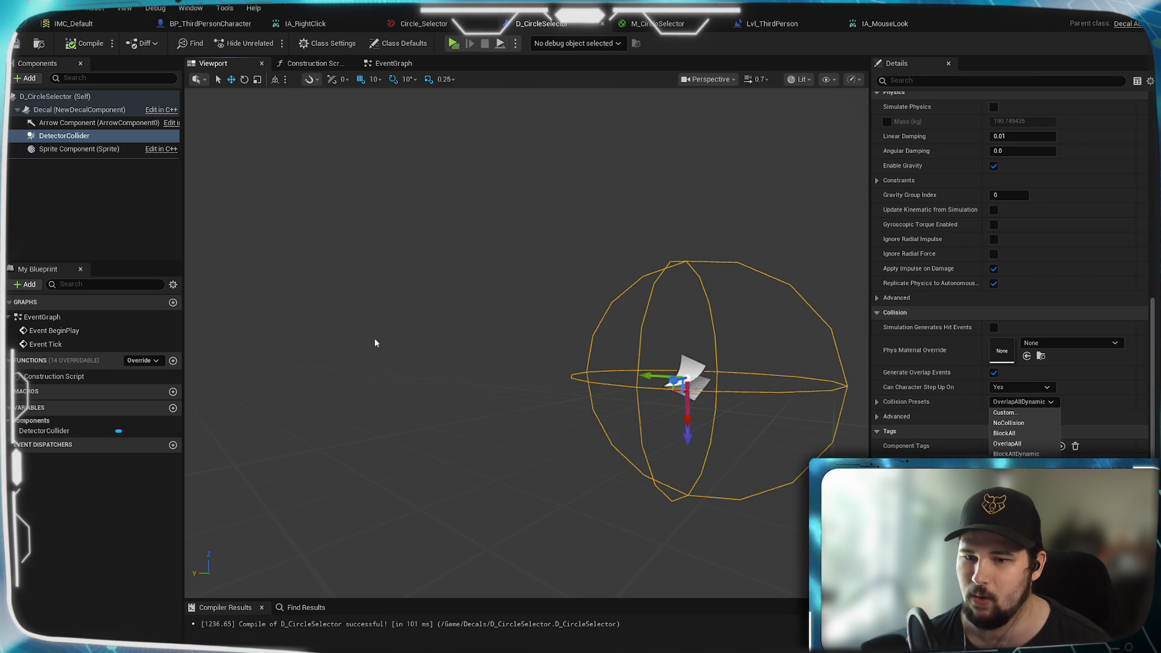
{"action": "key", "text": "Escape"}
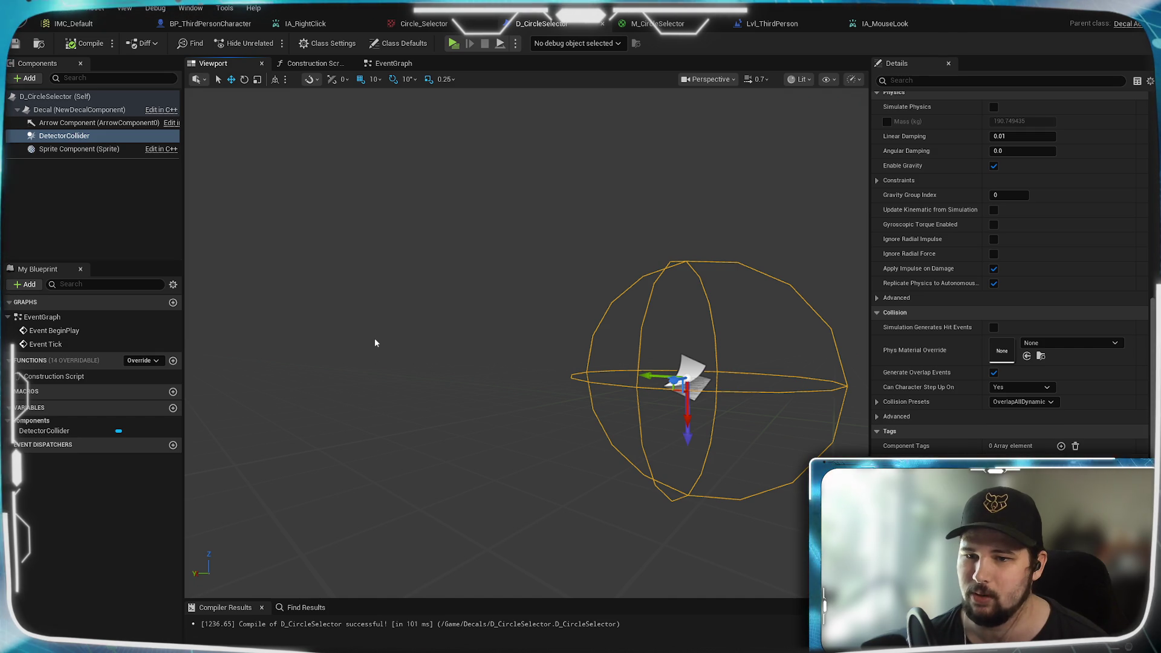
{"action": "key", "text": "Down"}
{"action": "key", "text": "Down"}
{"action": "left_click", "coordinate": [877, 416]}
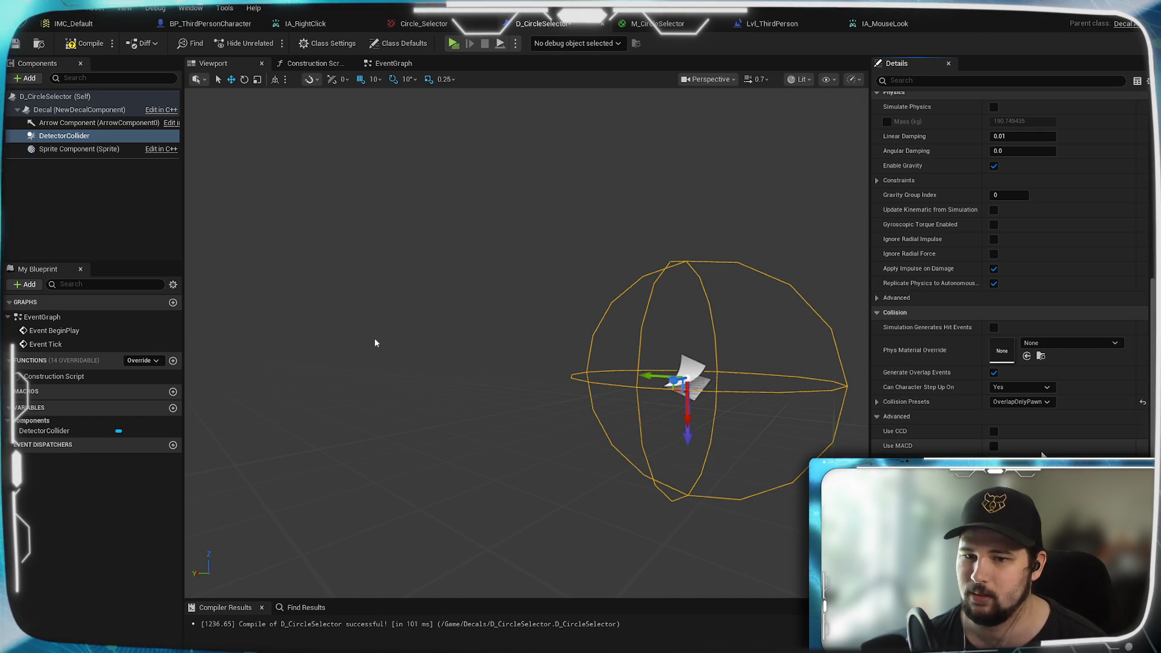
{"action": "left_click", "coordinate": [877, 417]}
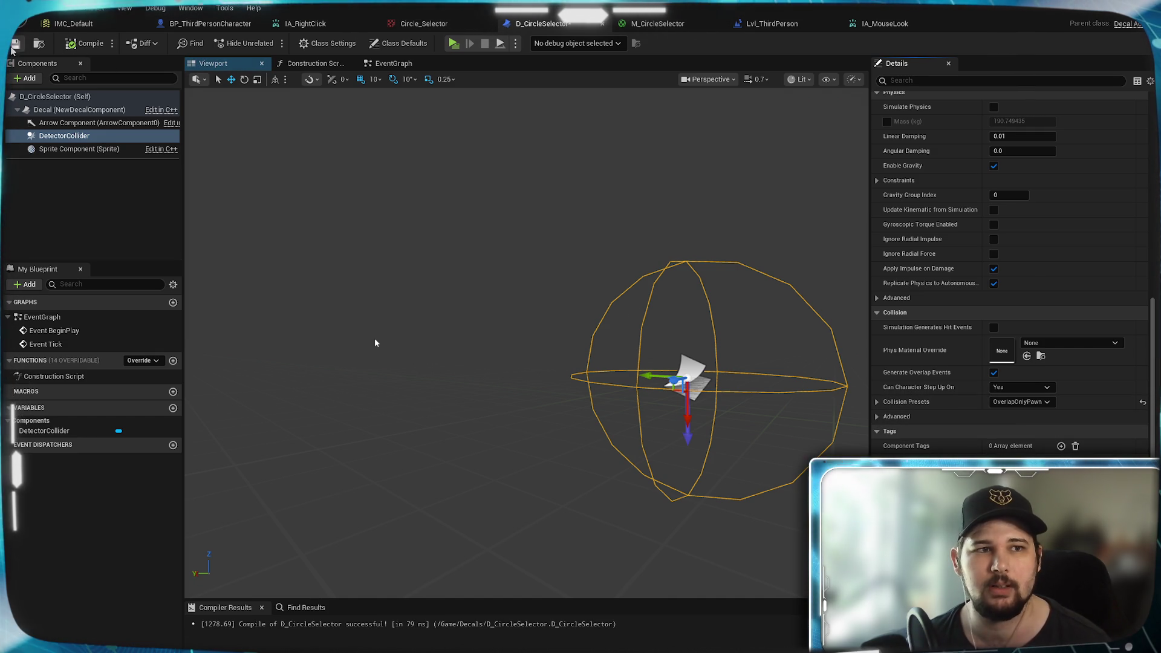
{"action": "key", "text": "ctrl+s"}
{"action": "mouse_move", "coordinate": [376, 343]}
{"action": "left_mouse_down"}
{"action": "mouse_move", "coordinate": [460, 343]}
{"action": "mouse_move", "coordinate": [375, 343]}
{"action": "left_mouse_up"}
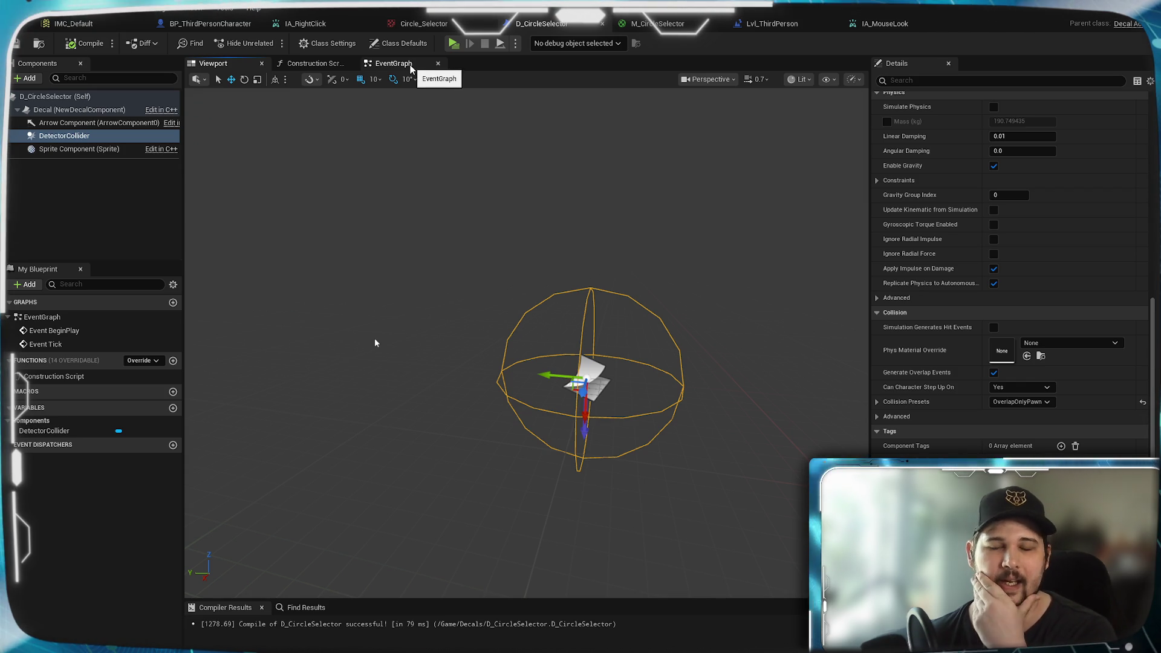
Step: Glance at the Event Graph's actions, then scroll the viewport's Details toward DetectorCollider's overlap events
{"action": "left_click", "coordinate": [410, 64]}
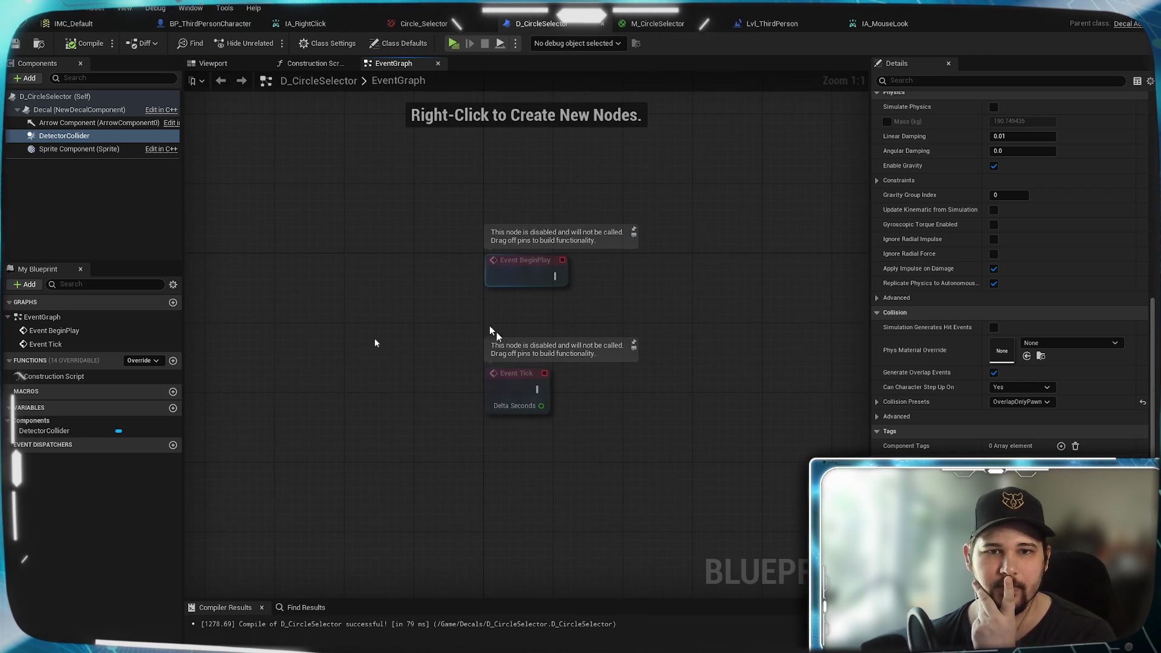
{"action": "mouse_move", "coordinate": [629, 317]}
{"action": "left_mouse_down"}
{"action": "mouse_move", "coordinate": [532, 287]}
{"action": "mouse_move", "coordinate": [498, 254]}
{"action": "left_mouse_up"}
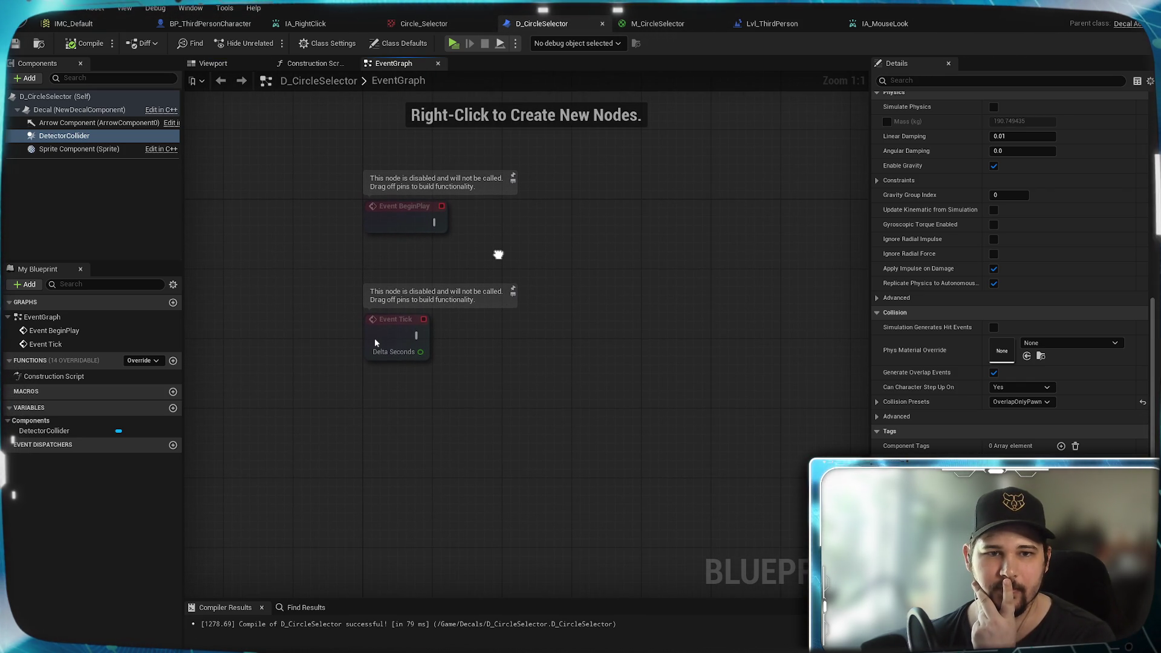
{"action": "right_click", "coordinate": [433, 445]}
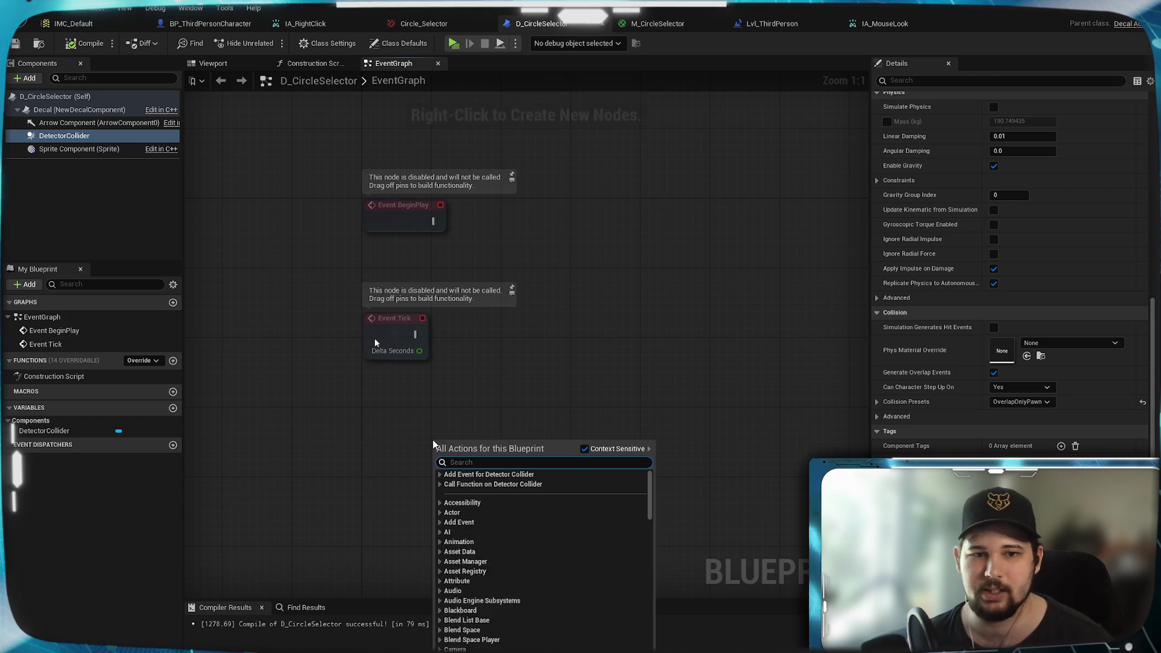
{"action": "left_click", "coordinate": [235, 61]}
{"action": "left_click", "coordinate": [235, 61]}
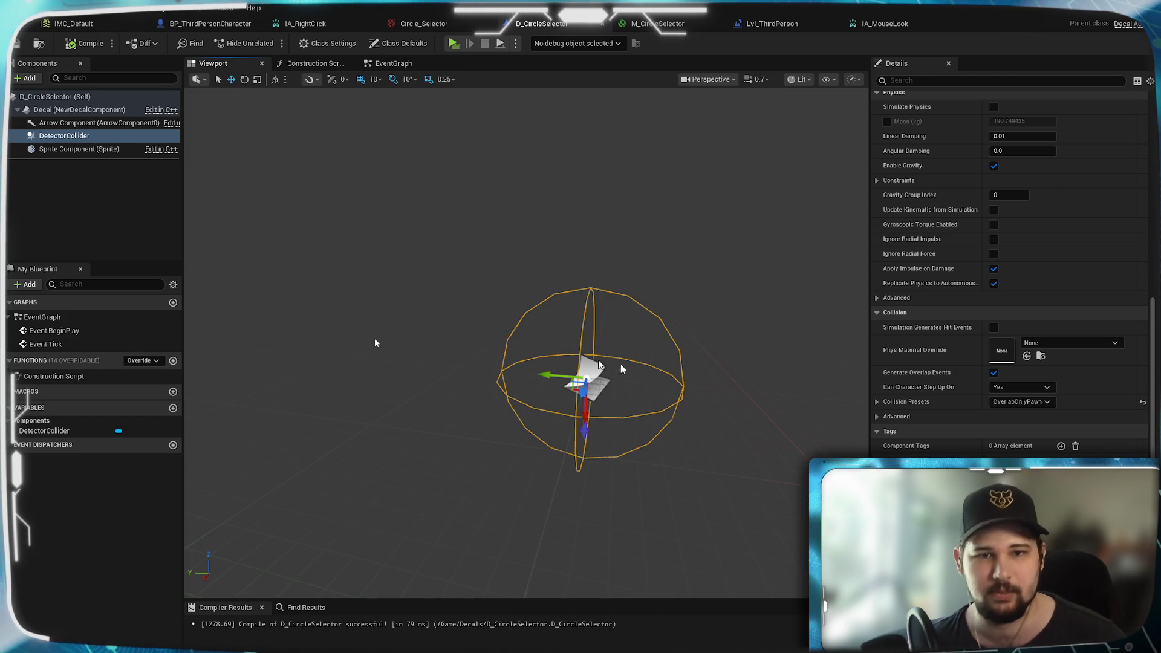
{"action": "scroll", "coordinate": [963, 434], "scroll_direction": "down", "scroll_amount": 5}
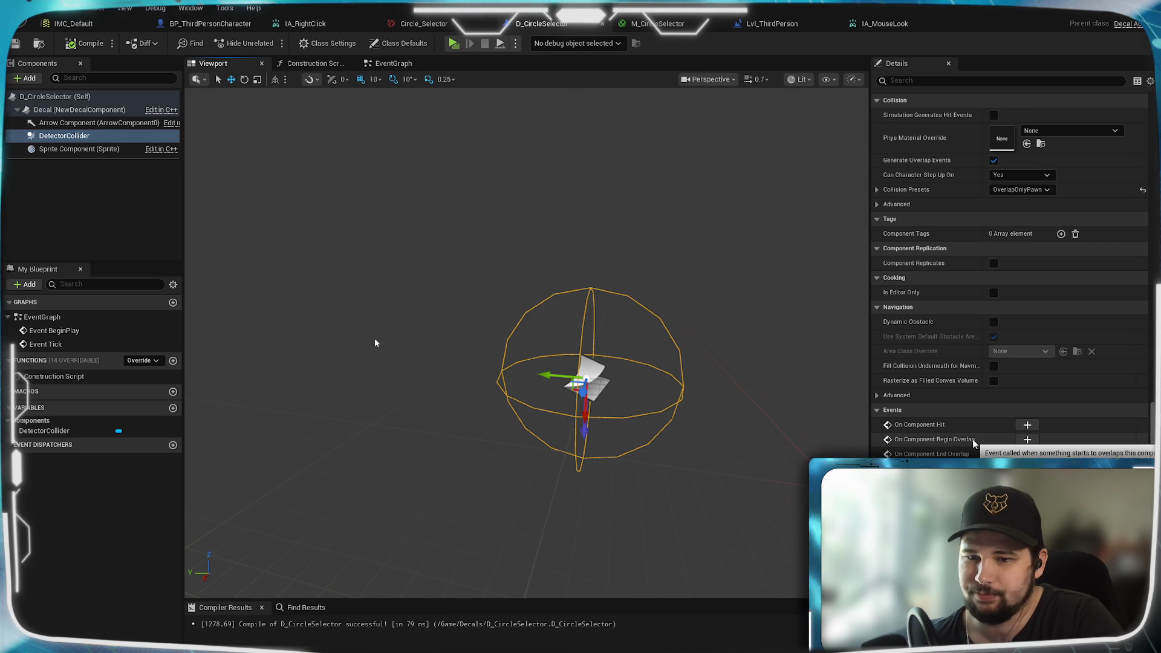
Step: Add DetectorCollider's On Component Begin Overlap and End Overlap event nodes, then recompile
{"action": "left_click", "coordinate": [1027, 439]}
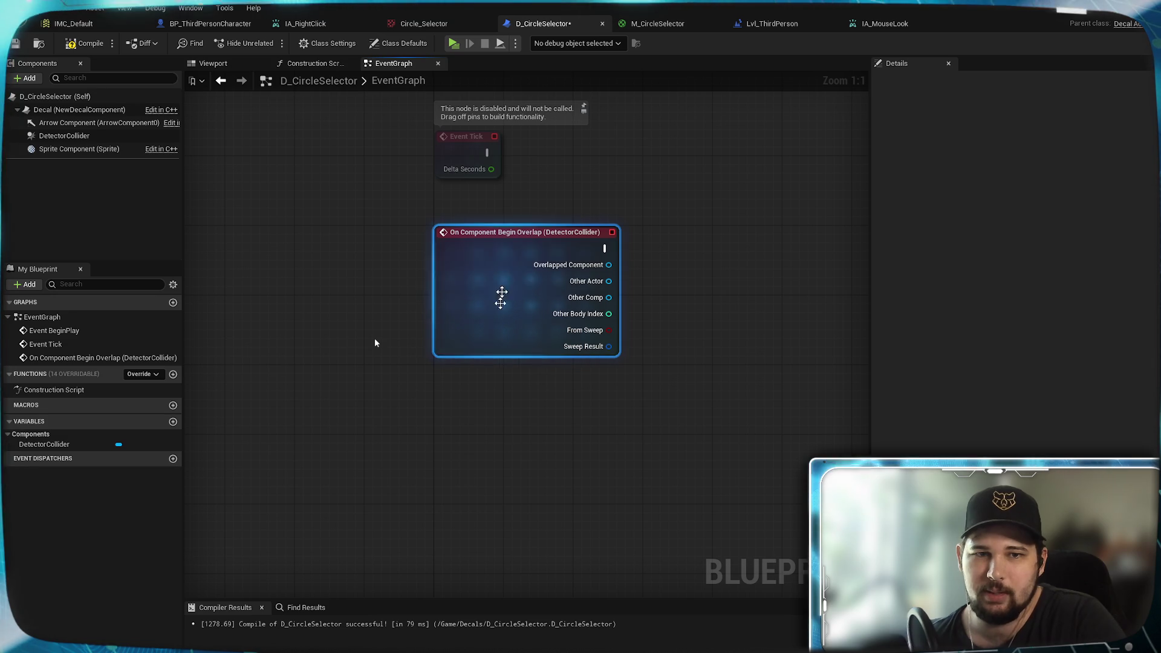
{"action": "left_click", "coordinate": [62, 137]}
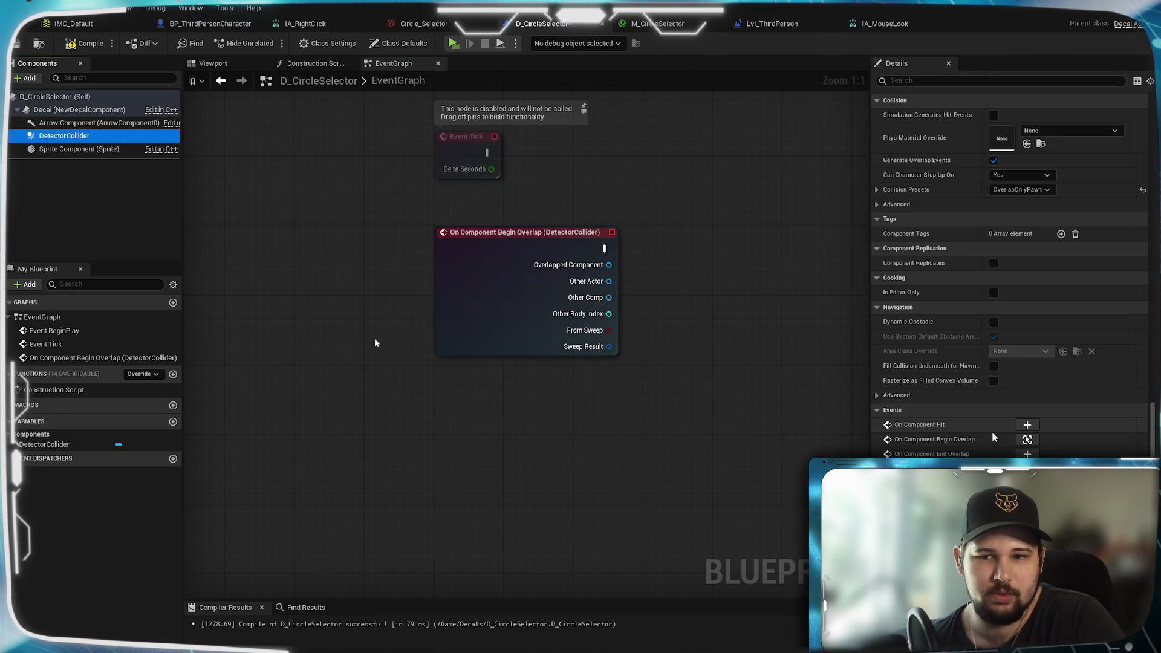
{"action": "left_click", "coordinate": [1027, 441]}
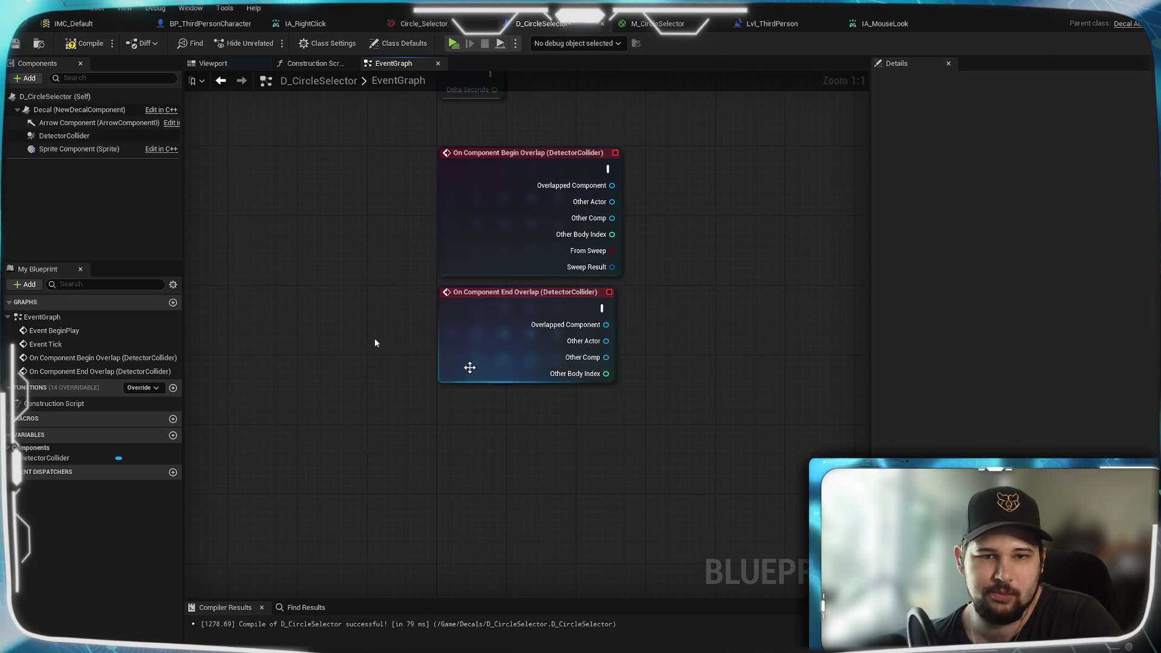
{"action": "mouse_move", "coordinate": [739, 289]}
{"action": "left_mouse_down"}
{"action": "mouse_move", "coordinate": [516, 362]}
{"action": "mouse_move", "coordinate": [536, 350]}
{"action": "left_mouse_up"}
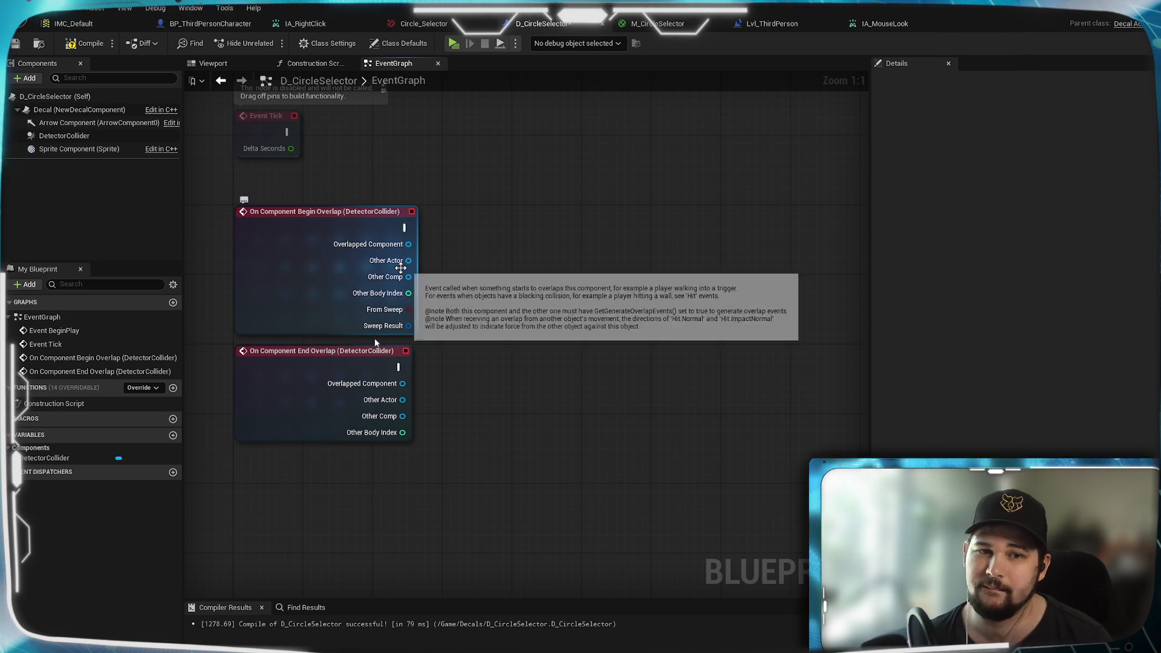
{"action": "left_click", "coordinate": [80, 46]}
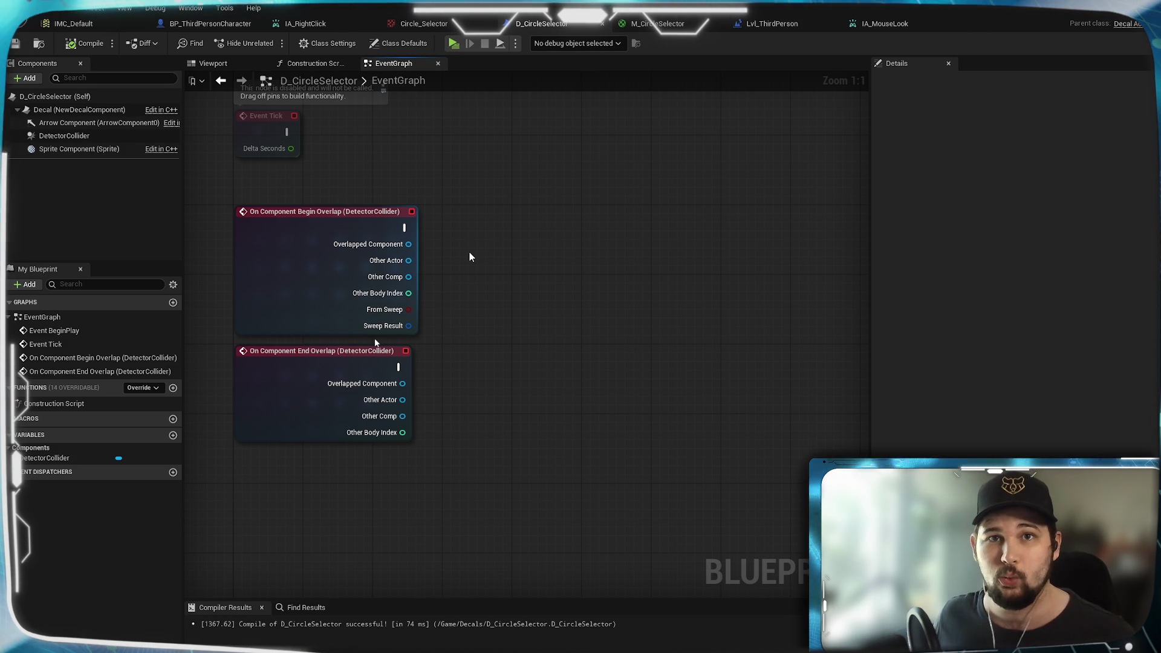
Step: Inspect the Begin Overlap event node and its Overlapped Component output
{"action": "mouse_move", "coordinate": [506, 275]}
{"action": "left_mouse_down"}
{"action": "mouse_move", "coordinate": [552, 307]}
{"action": "mouse_move", "coordinate": [491, 341]}
{"action": "left_mouse_up"}
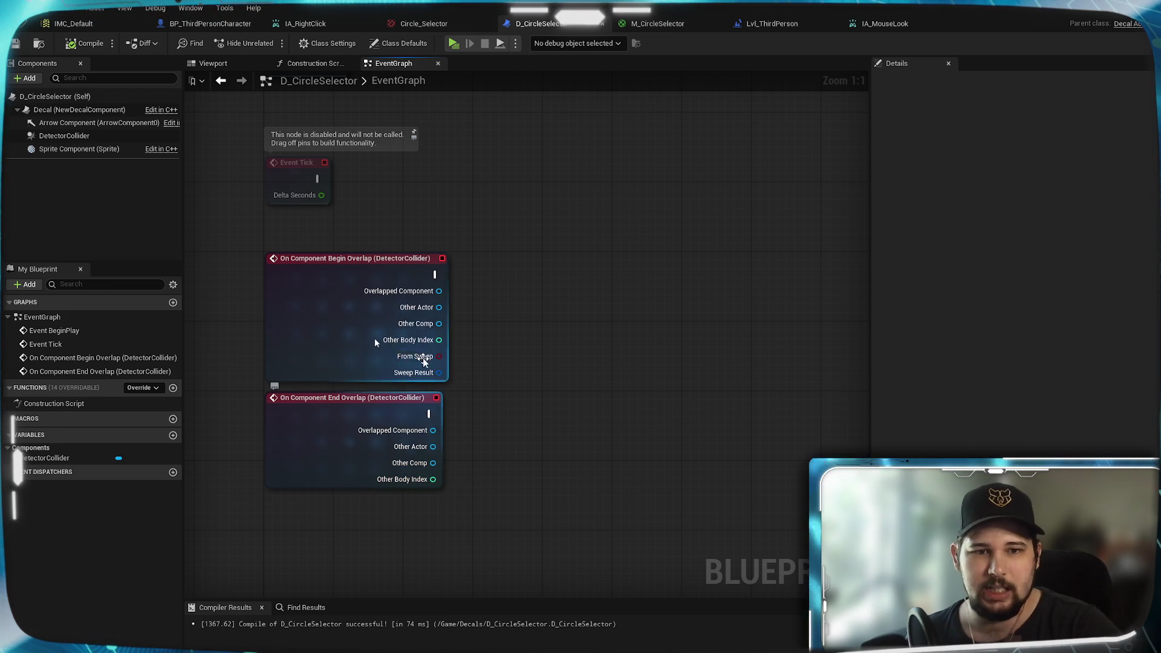
{"action": "right_click", "coordinate": [423, 295]}
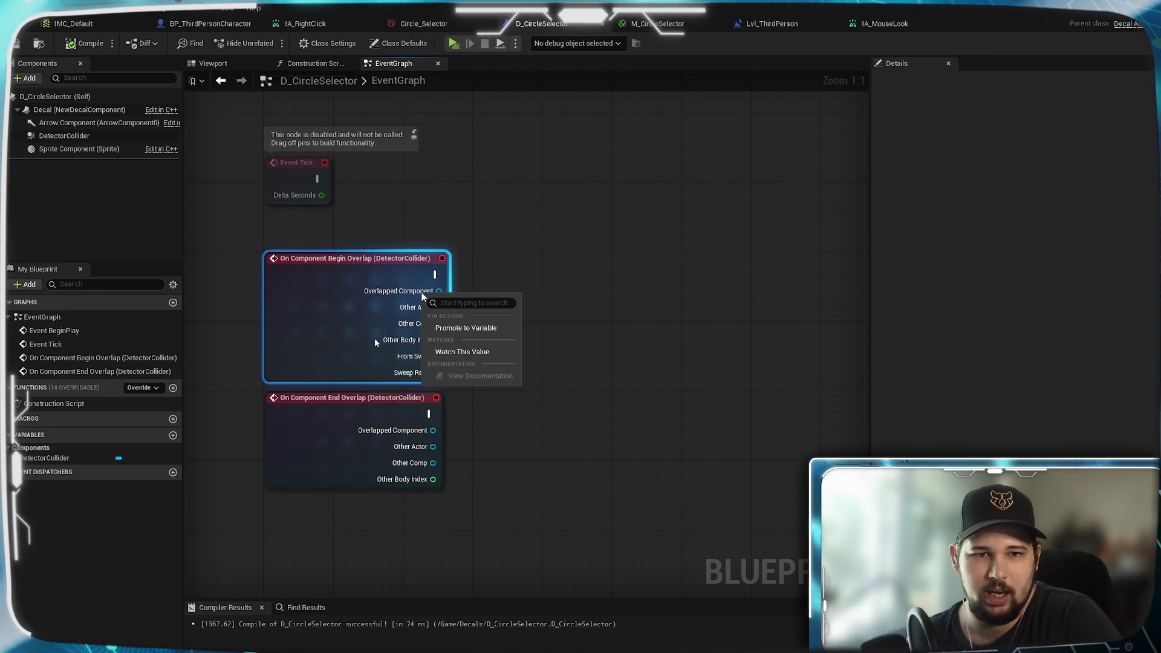
{"action": "left_click", "coordinate": [484, 273]}
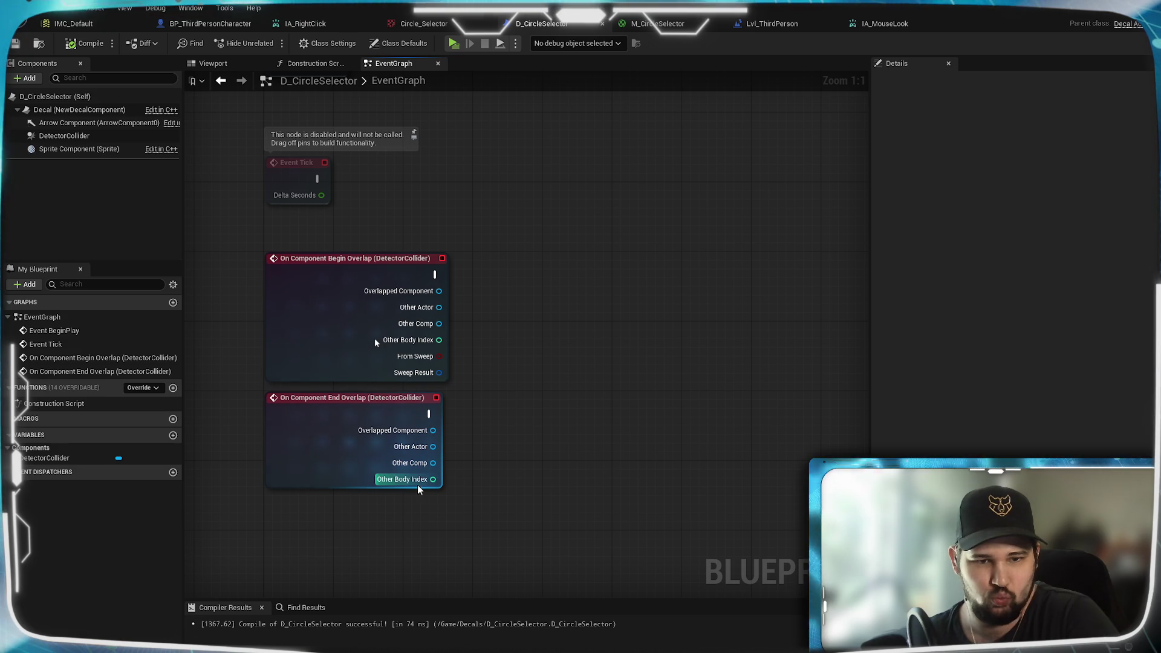
{"action": "left_click", "coordinate": [375, 342]}
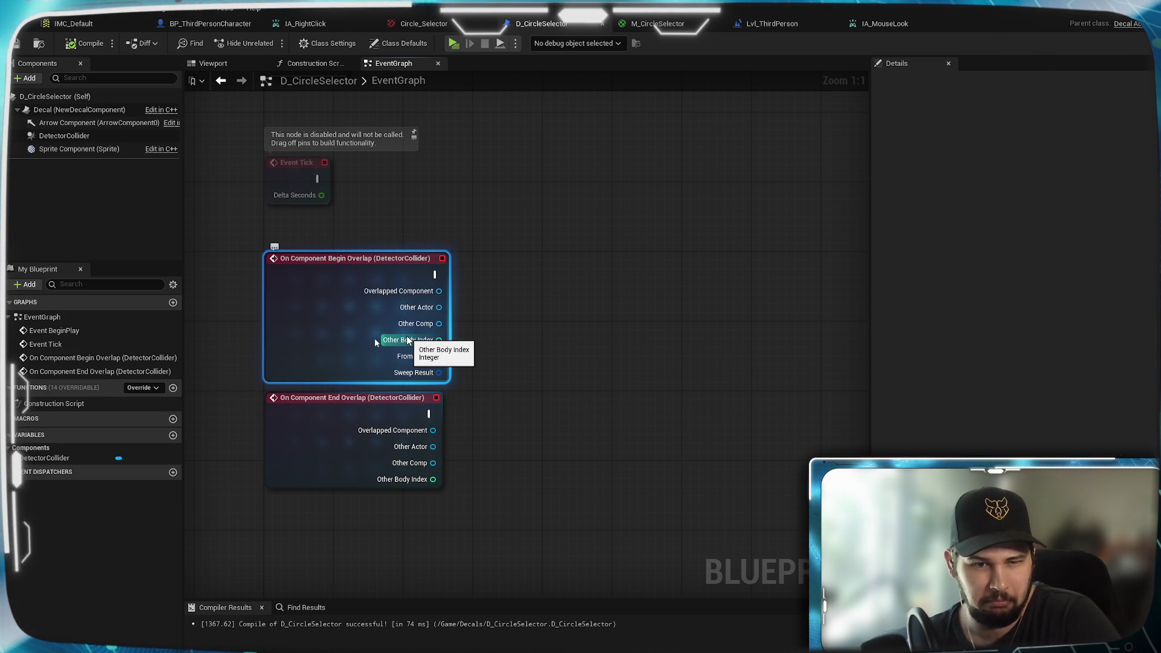
{"action": "left_click", "coordinate": [576, 324]}
{"action": "scroll", "coordinate": [507, 254], "scroll_direction": "down", "scroll_amount": 1}
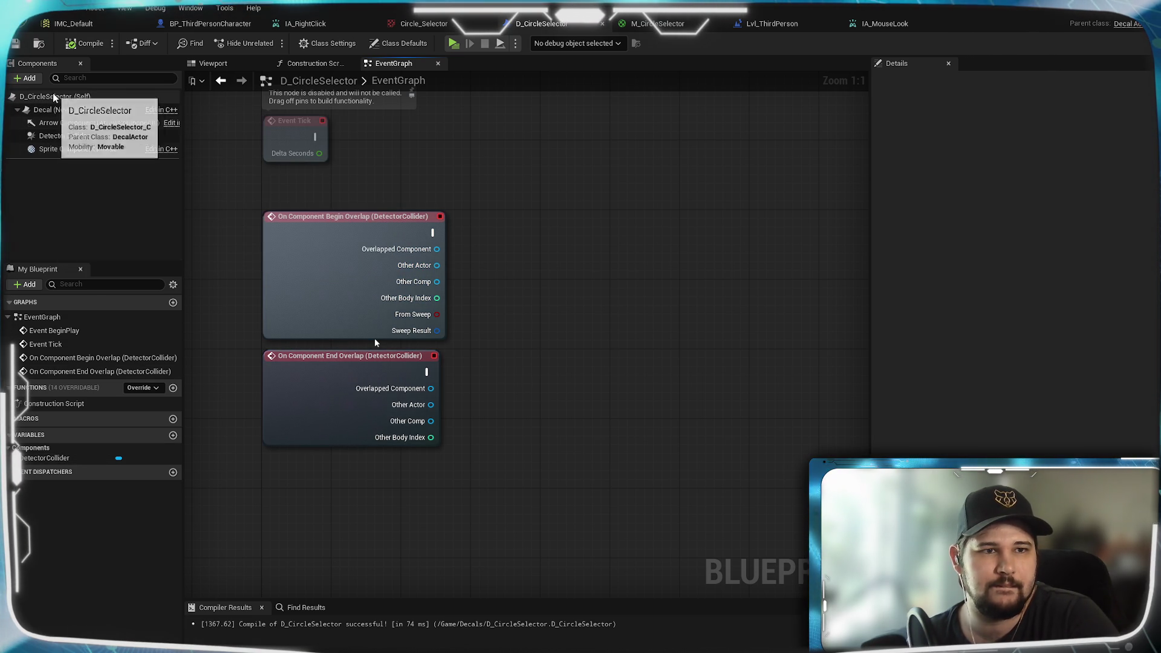
Step: Try reattaching DetectorCollider elsewhere in the component hierarchy, leaving Decal selected
{"action": "left_click", "coordinate": [54, 110]}
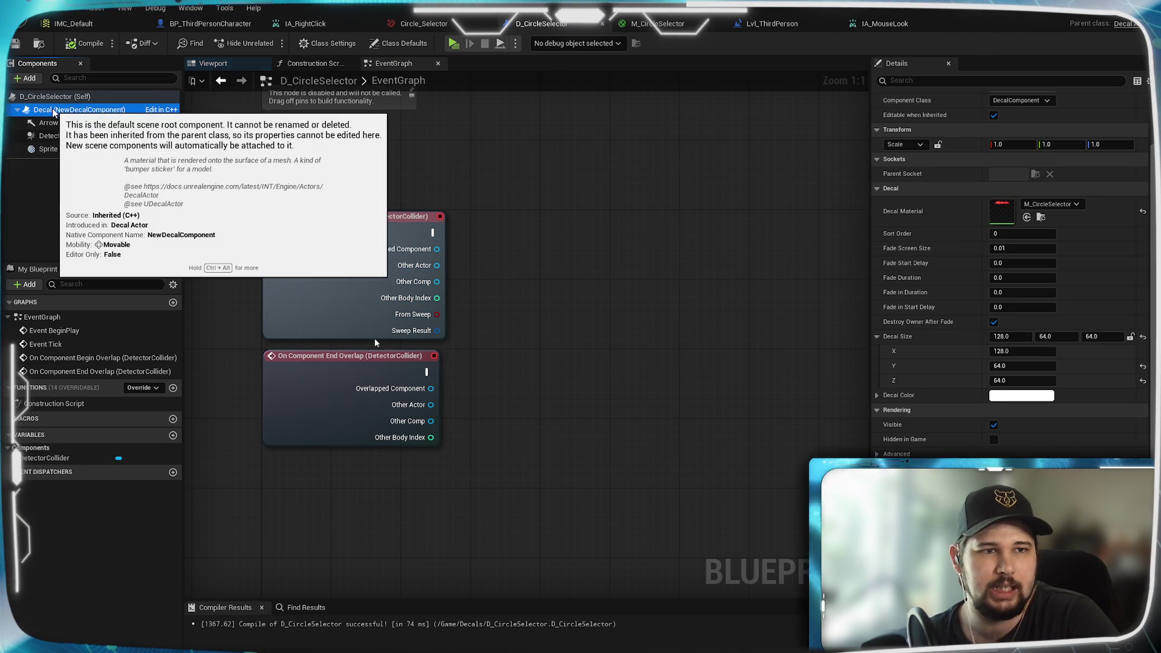
{"action": "left_click", "coordinate": [63, 135]}
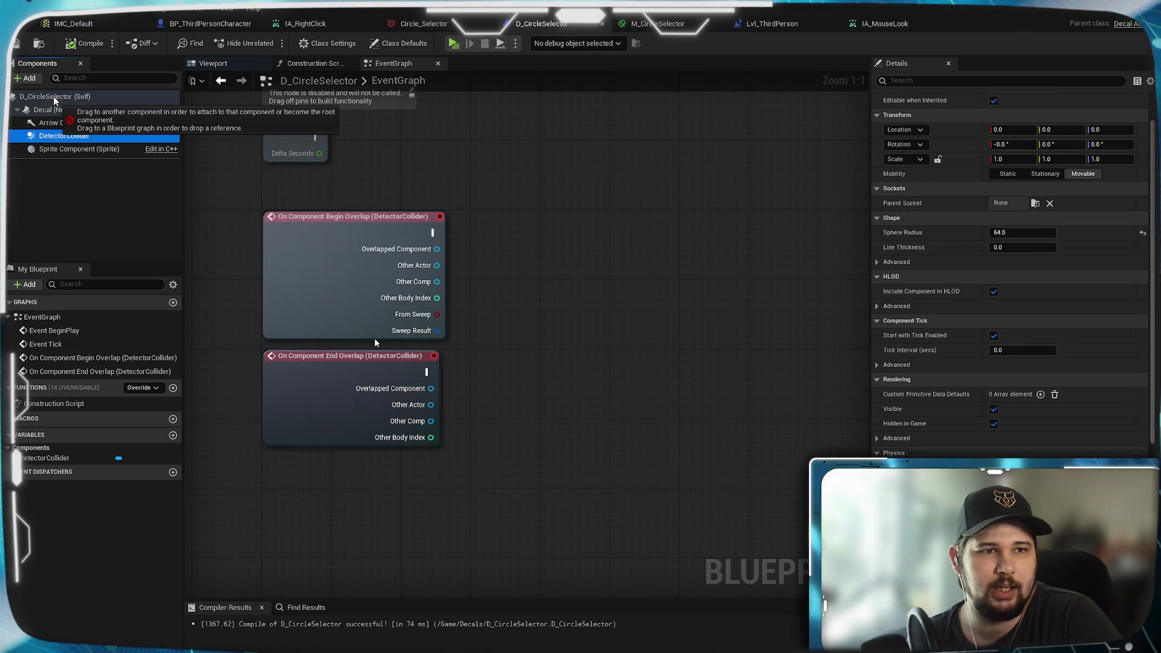
{"action": "mouse_move", "coordinate": [49, 95]}
{"action": "left_mouse_down"}
{"action": "mouse_move", "coordinate": [53, 138]}
{"action": "mouse_move", "coordinate": [50, 110]}
{"action": "left_mouse_up"}
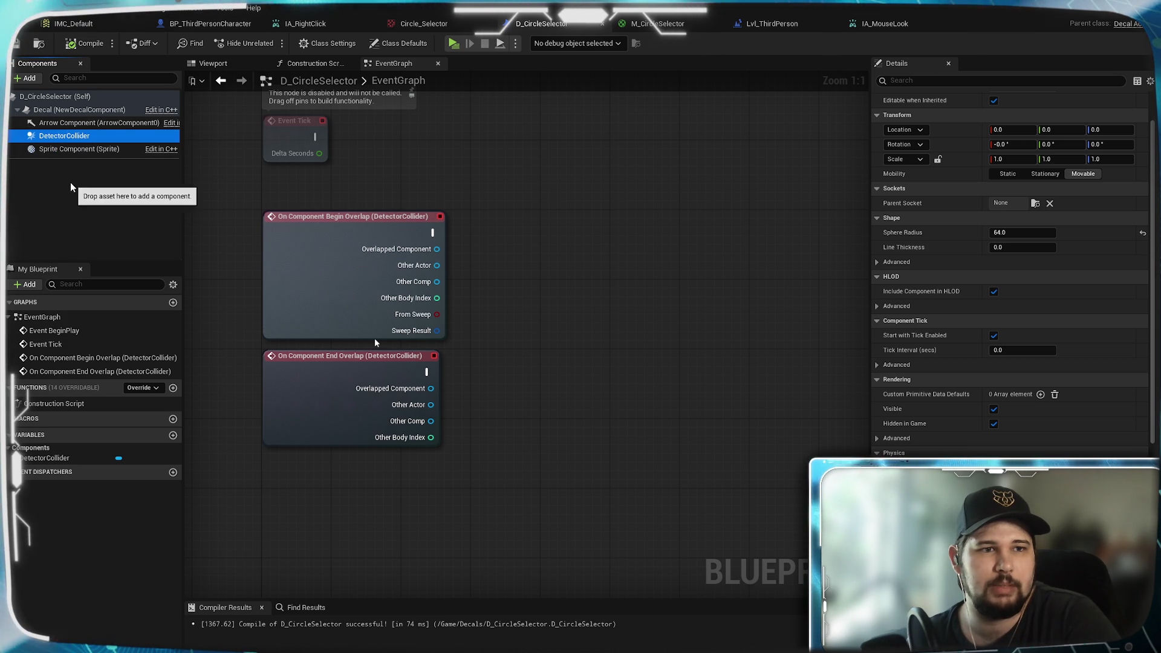
{"action": "left_click", "coordinate": [54, 110]}
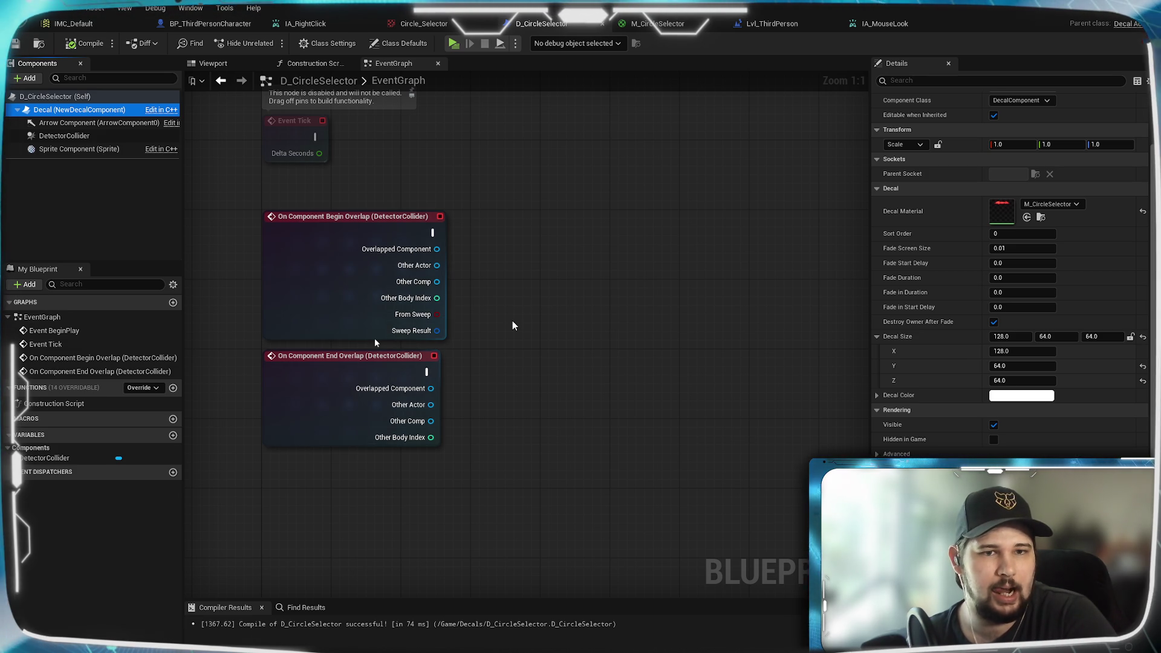
{"action": "mouse_move", "coordinate": [586, 285]}
{"action": "left_mouse_down"}
{"action": "mouse_move", "coordinate": [458, 310]}
{"action": "mouse_move", "coordinate": [475, 216]}
{"action": "left_mouse_up"}
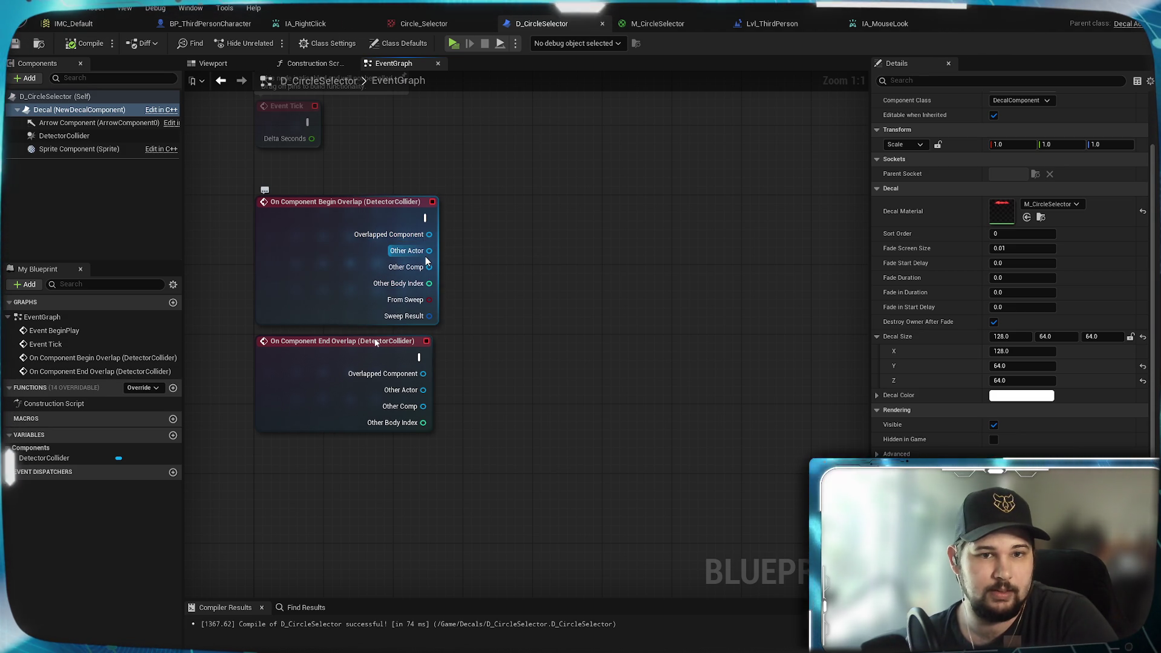
Step: Add a Get Actor Location node from Begin Overlap's Other Actor
{"action": "type", "text": "get locat"}
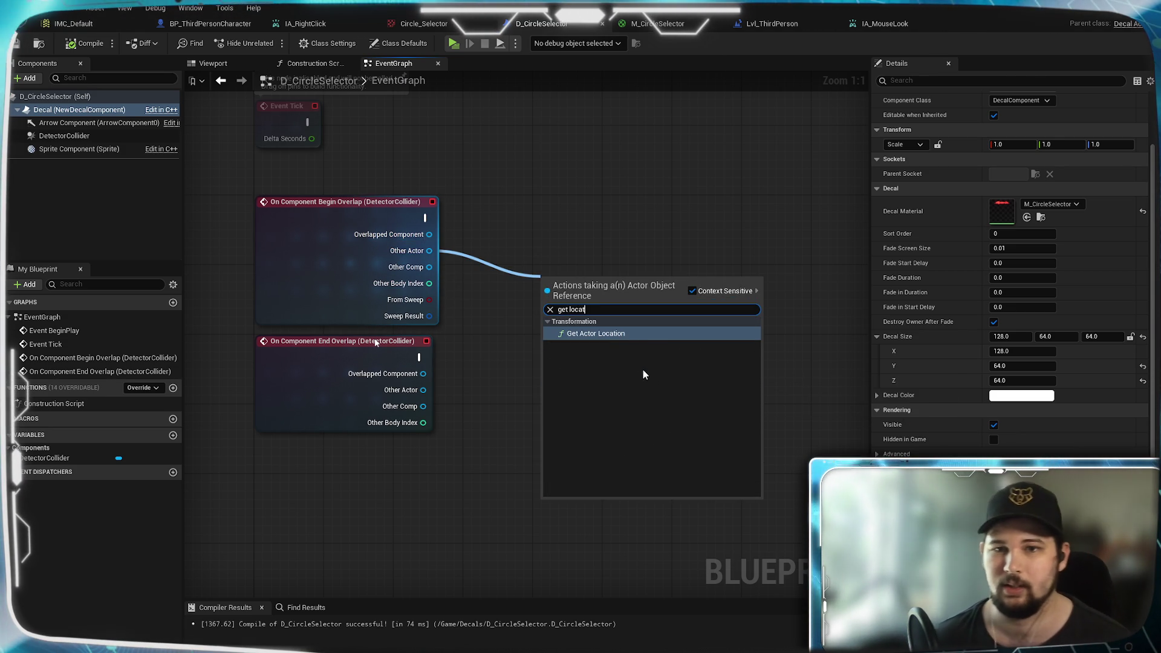
{"action": "left_click", "coordinate": [623, 334]}
{"action": "left_click_drag", "start_coordinate": [606, 315], "coordinate": [546, 333]}
{"action": "left_click", "coordinate": [494, 246]}
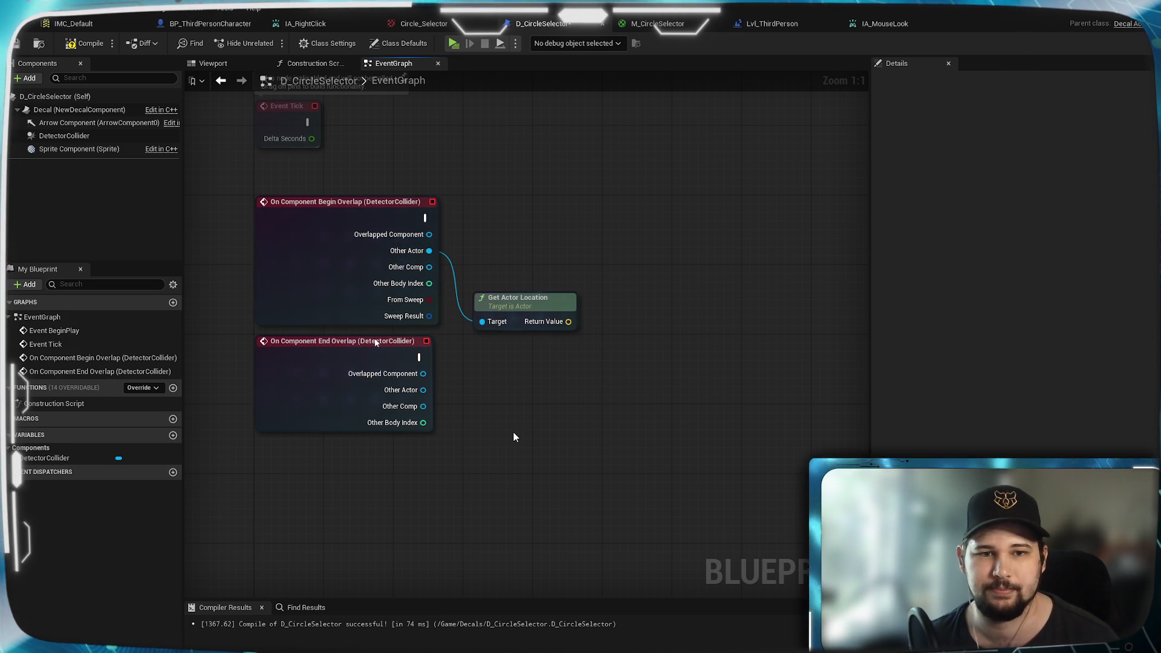
{"action": "left_click_drag", "start_coordinate": [532, 314], "coordinate": [549, 280]}
{"action": "left_click", "coordinate": [602, 371]}
Step: Add Set World Location for the Decal, fed by Begin Overlap and the actor location
{"action": "right_click", "coordinate": [601, 371]}
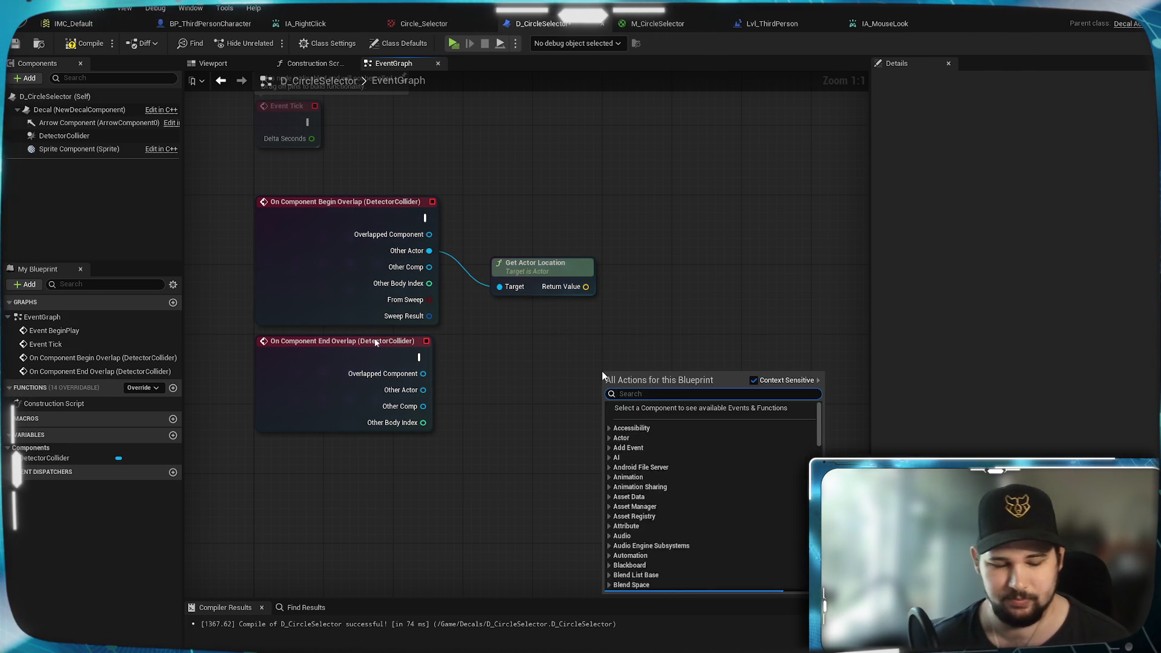
{"action": "type", "text": "set locat"}
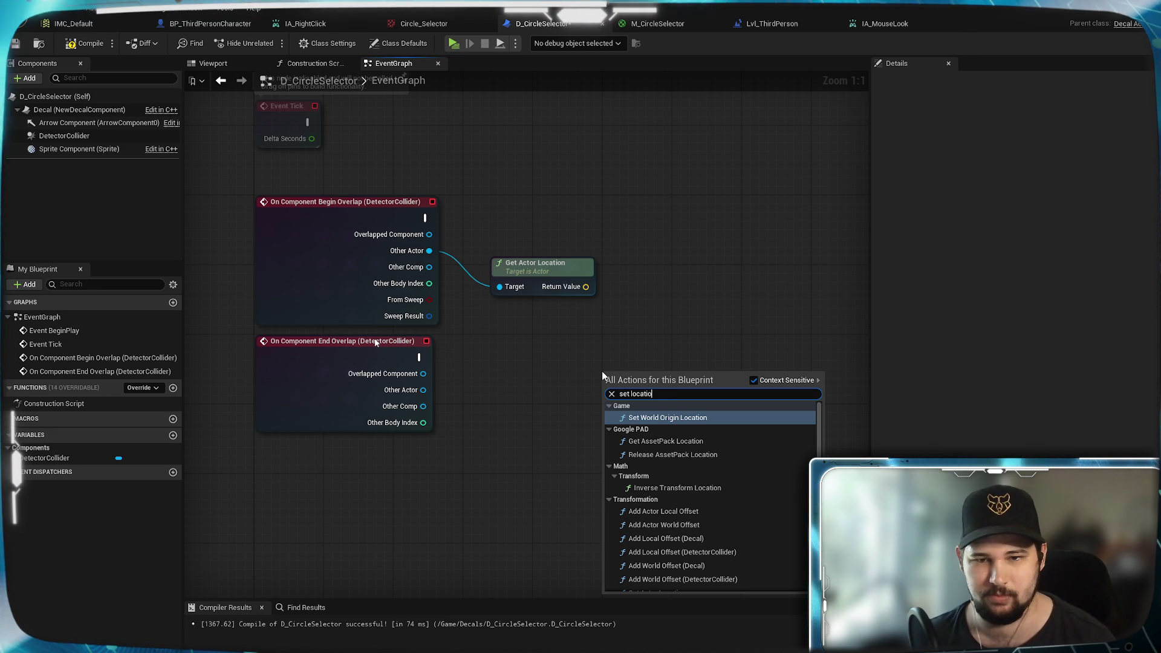
{"action": "type", "text": "ion"}
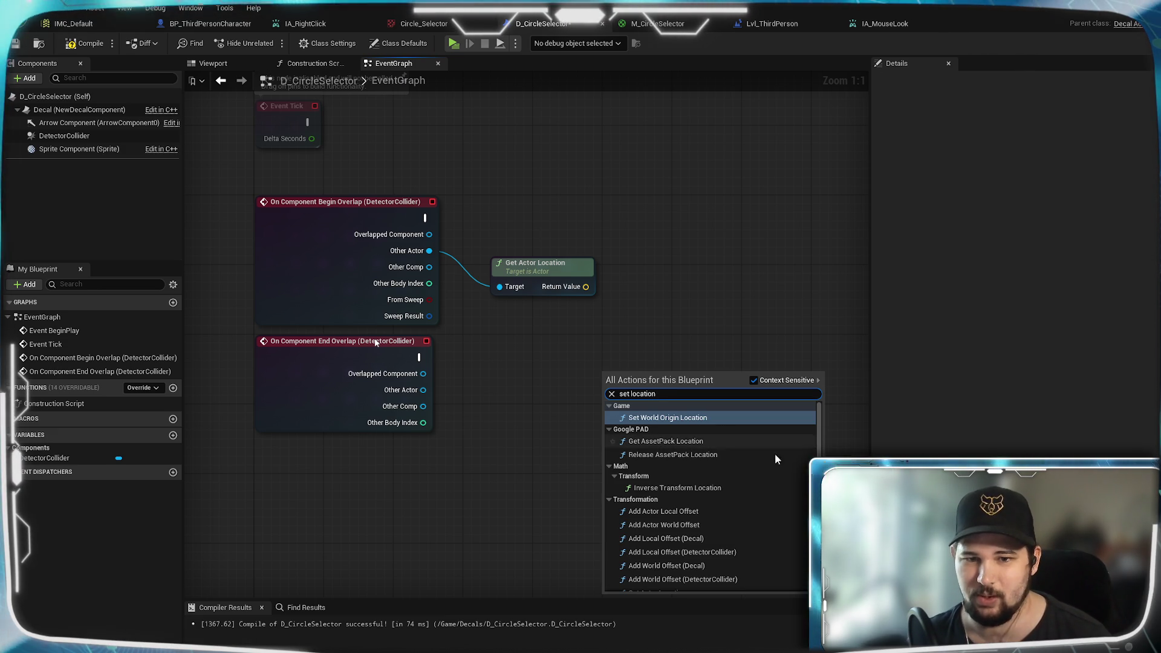
{"action": "scroll", "coordinate": [764, 484], "scroll_direction": "down", "scroll_amount": 2}
{"action": "scroll", "coordinate": [764, 484], "scroll_direction": "down", "scroll_amount": 5}
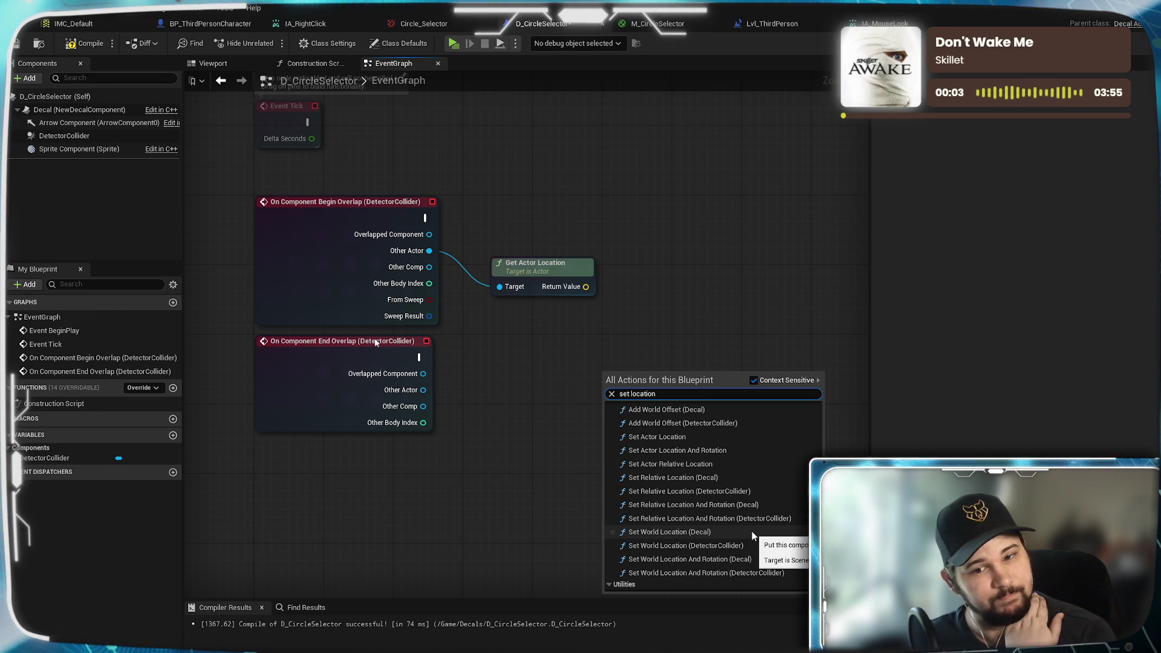
{"action": "left_click", "coordinate": [752, 531]}
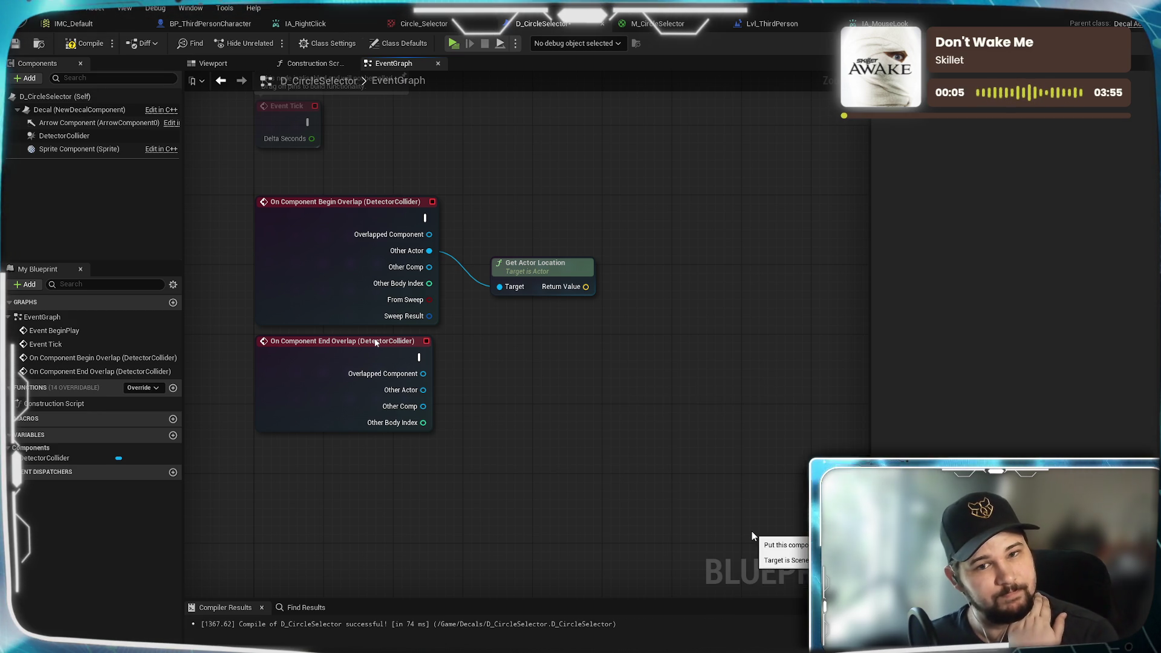
{"action": "mouse_move", "coordinate": [647, 366]}
{"action": "left_mouse_down"}
{"action": "mouse_move", "coordinate": [693, 158]}
{"action": "mouse_move", "coordinate": [693, 183]}
{"action": "left_mouse_up"}
{"action": "left_click", "coordinate": [577, 195]}
{"action": "mouse_move", "coordinate": [427, 218]}
{"action": "left_mouse_down"}
{"action": "mouse_move", "coordinate": [666, 203]}
{"action": "mouse_move", "coordinate": [648, 218]}
{"action": "left_mouse_up"}
{"action": "left_click_drag", "start_coordinate": [587, 287], "coordinate": [648, 256]}
Step: Compile and save D_CircleSelector, then start a test play
{"action": "left_click", "coordinate": [91, 44]}
{"action": "left_click", "coordinate": [18, 51]}
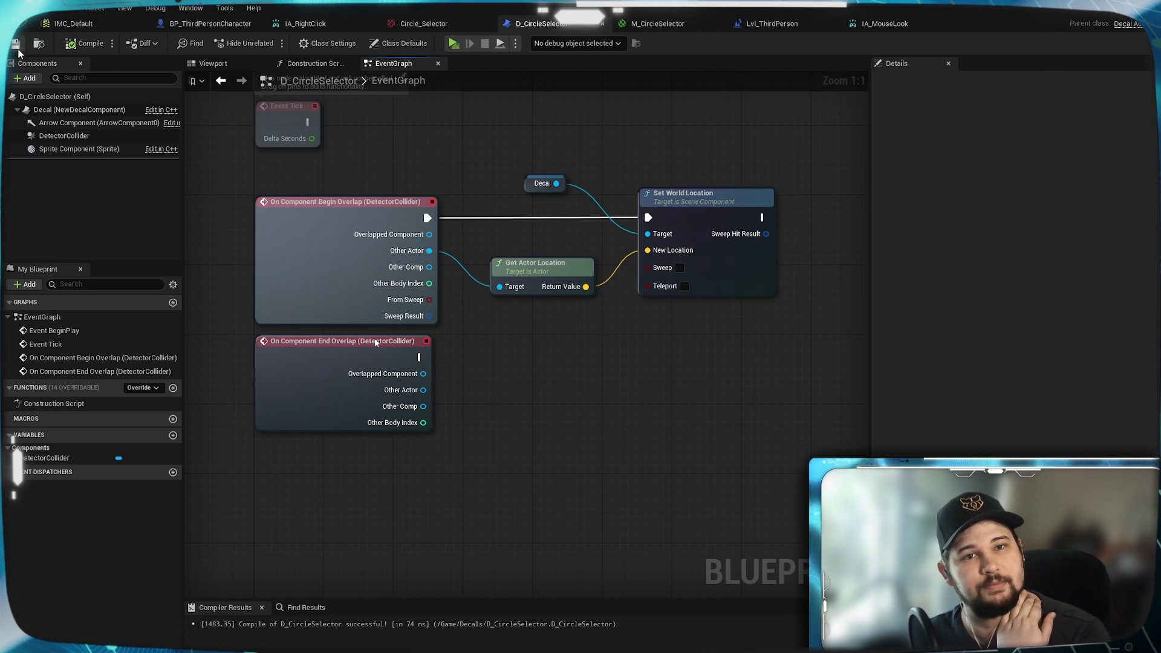
{"action": "left_click", "coordinate": [456, 44]}
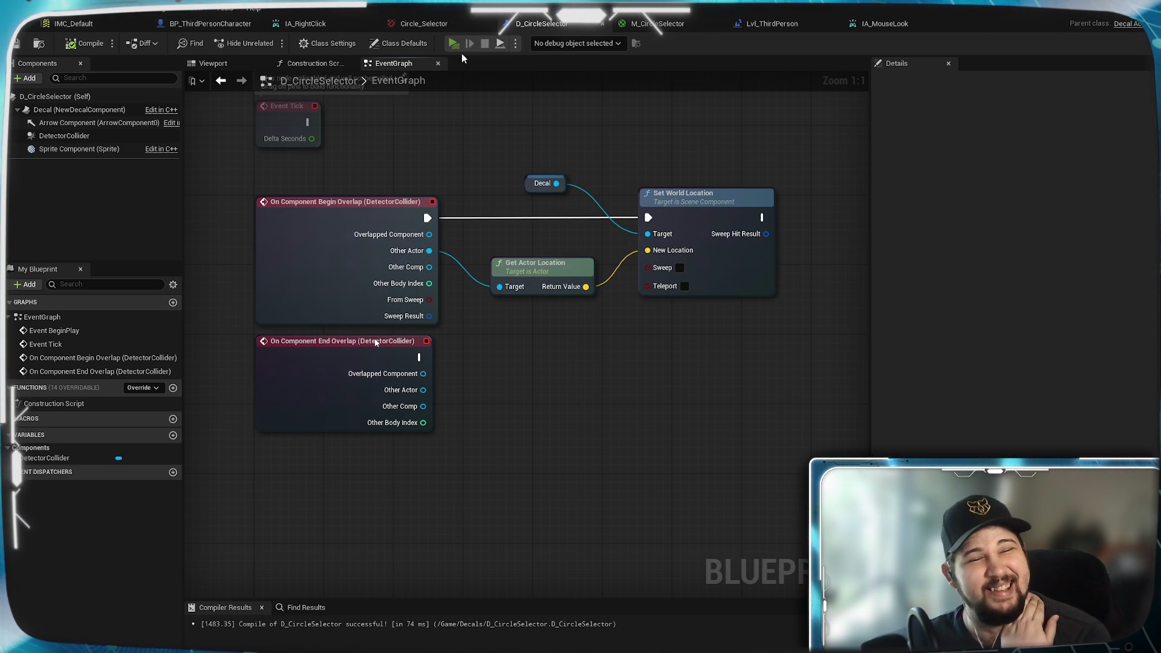
{"action": "key", "text": "w"}
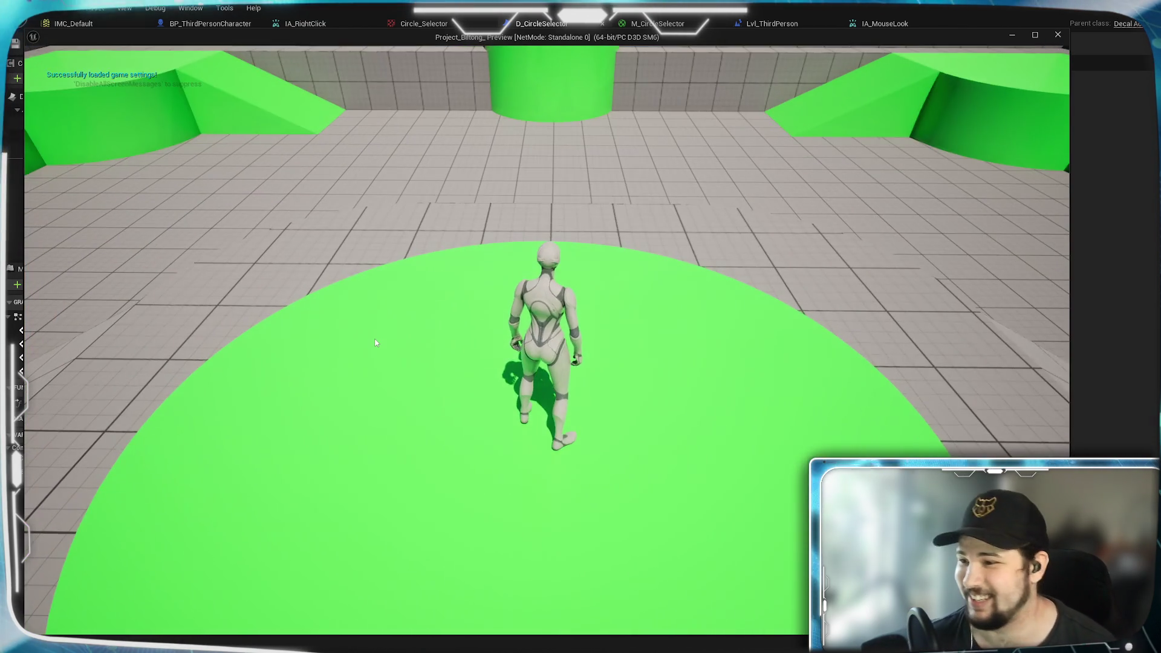
{"action": "key", "text": "d"}
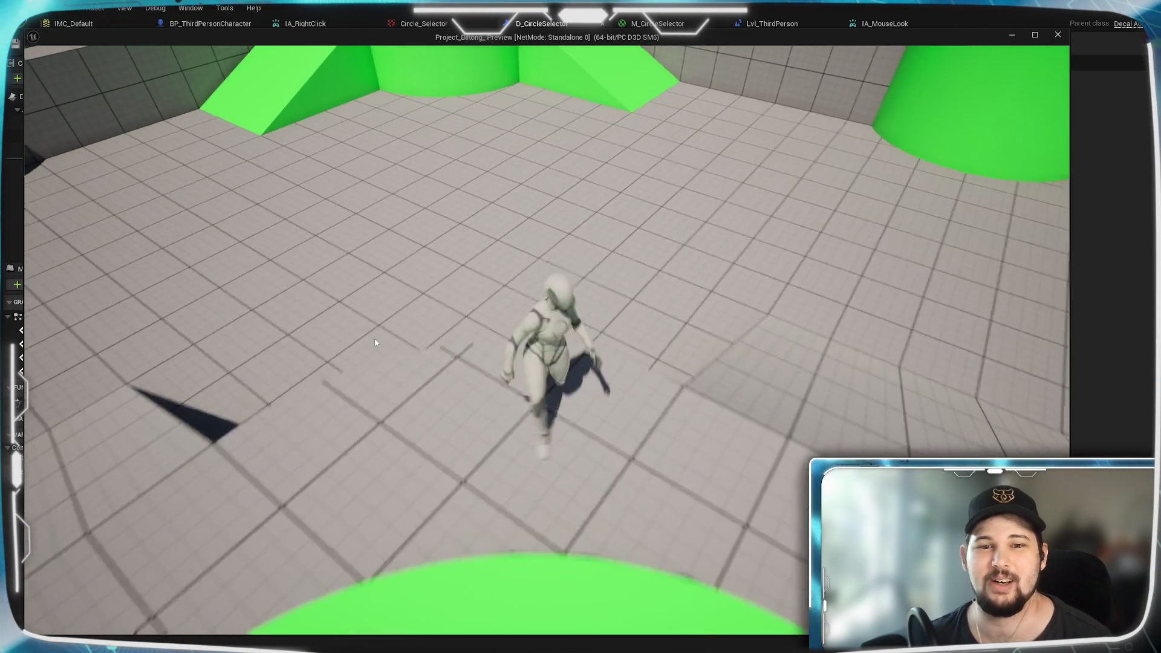
{"action": "key", "text": "s"}
{"action": "key", "text": "a"}
{"action": "key", "text": "d"}
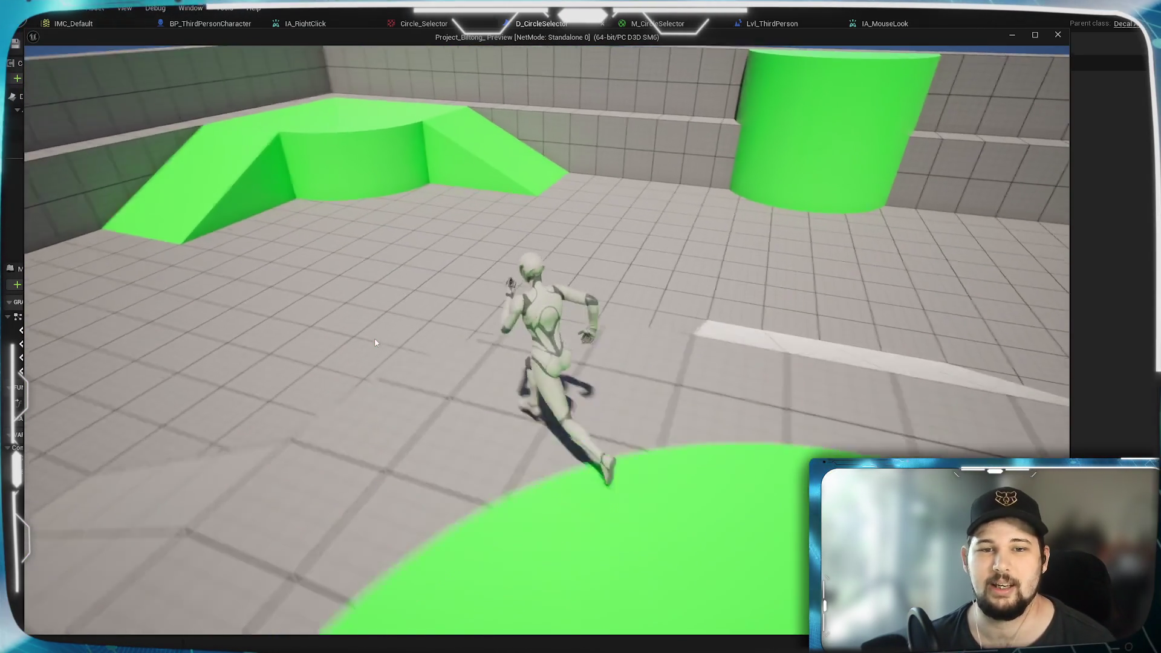
{"action": "scroll", "coordinate": [484, 175], "scroll_direction": "down", "scroll_amount": 10}
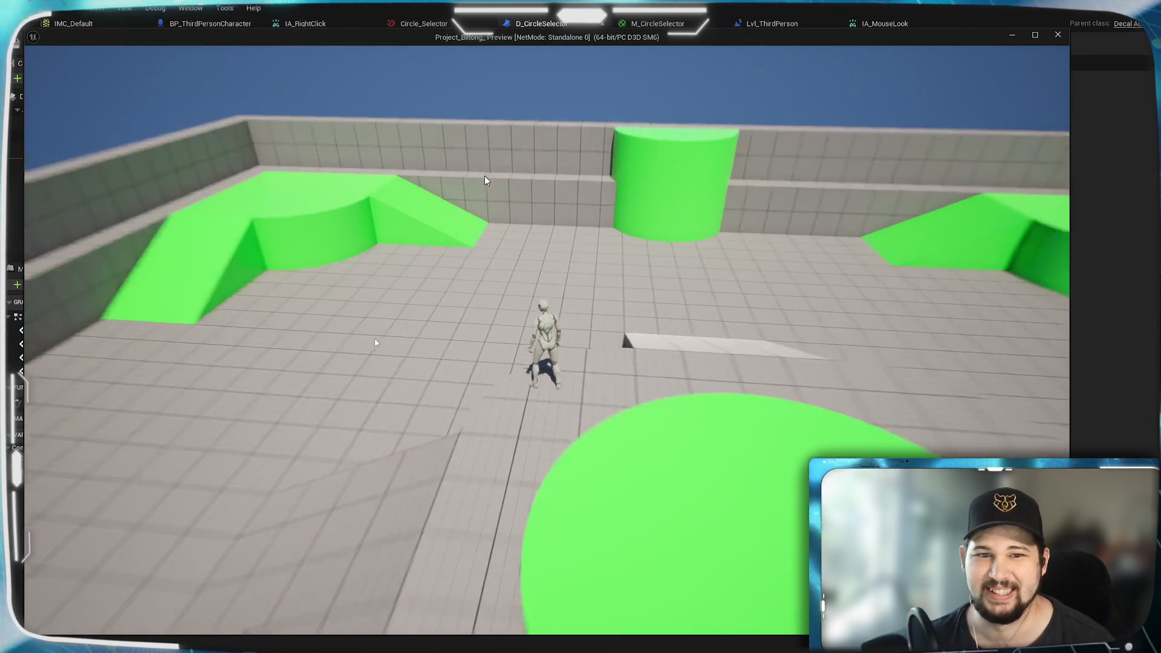
{"action": "key", "text": "a"}
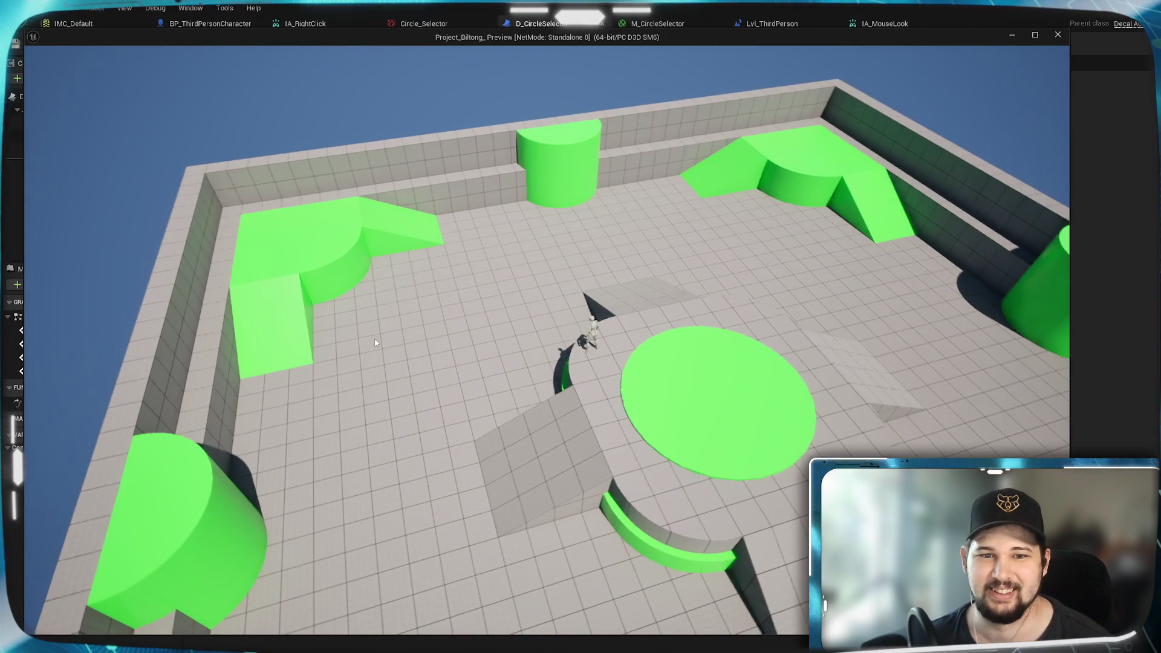
{"action": "key", "text": "a"}
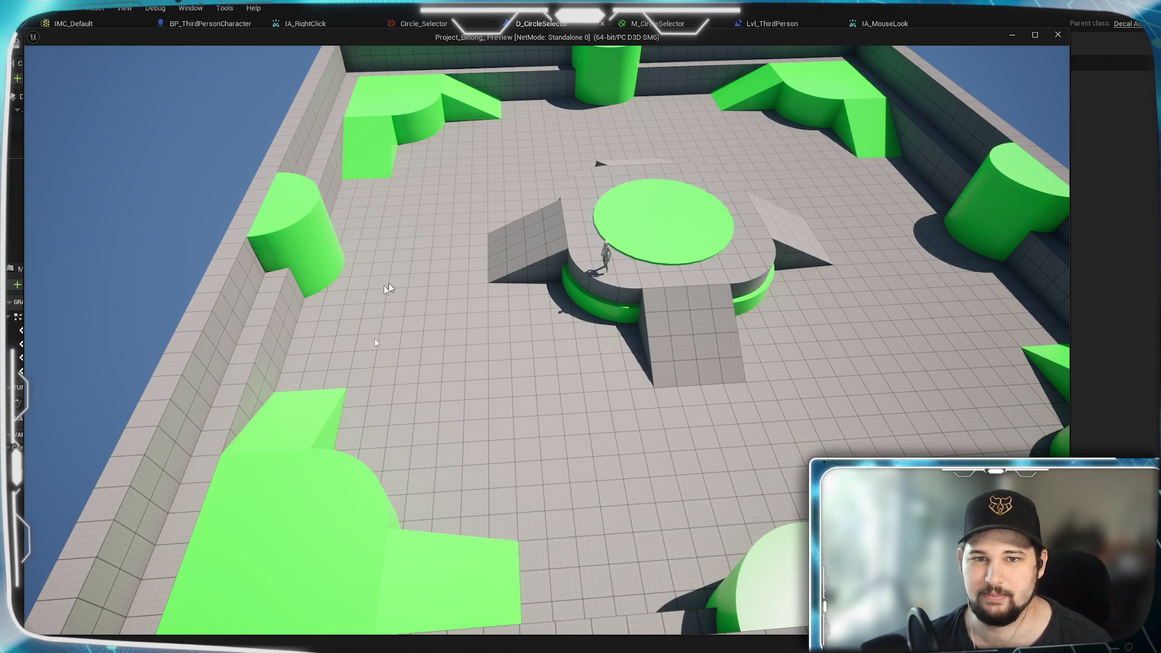
{"action": "key", "text": "a"}
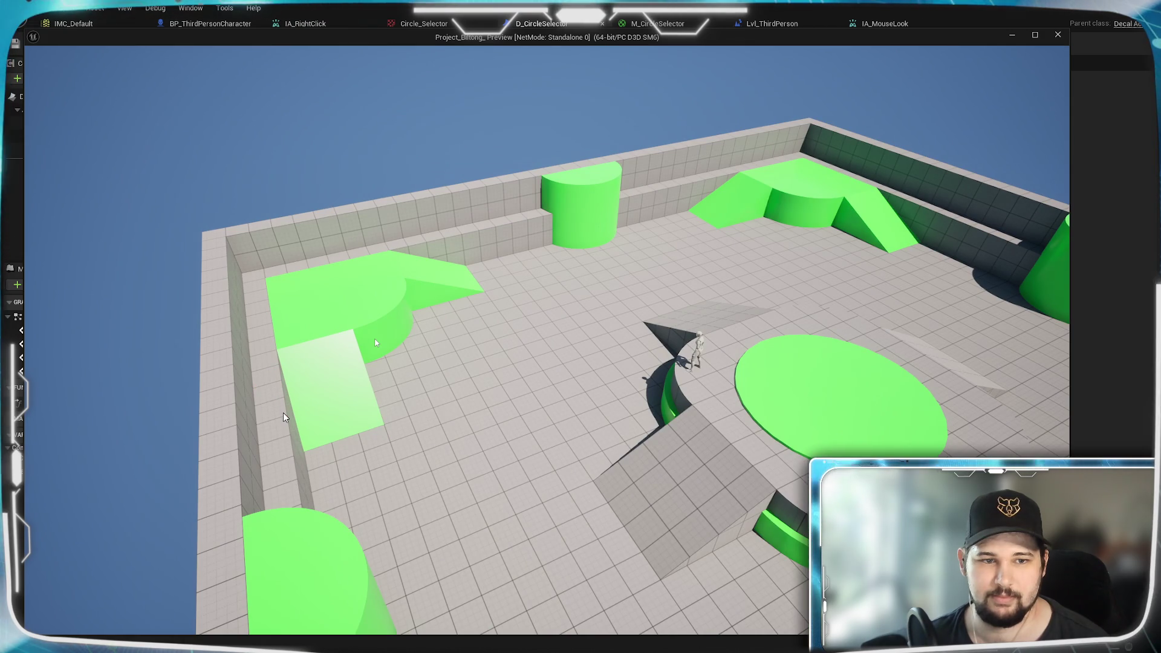
{"action": "key", "text": "Escape"}
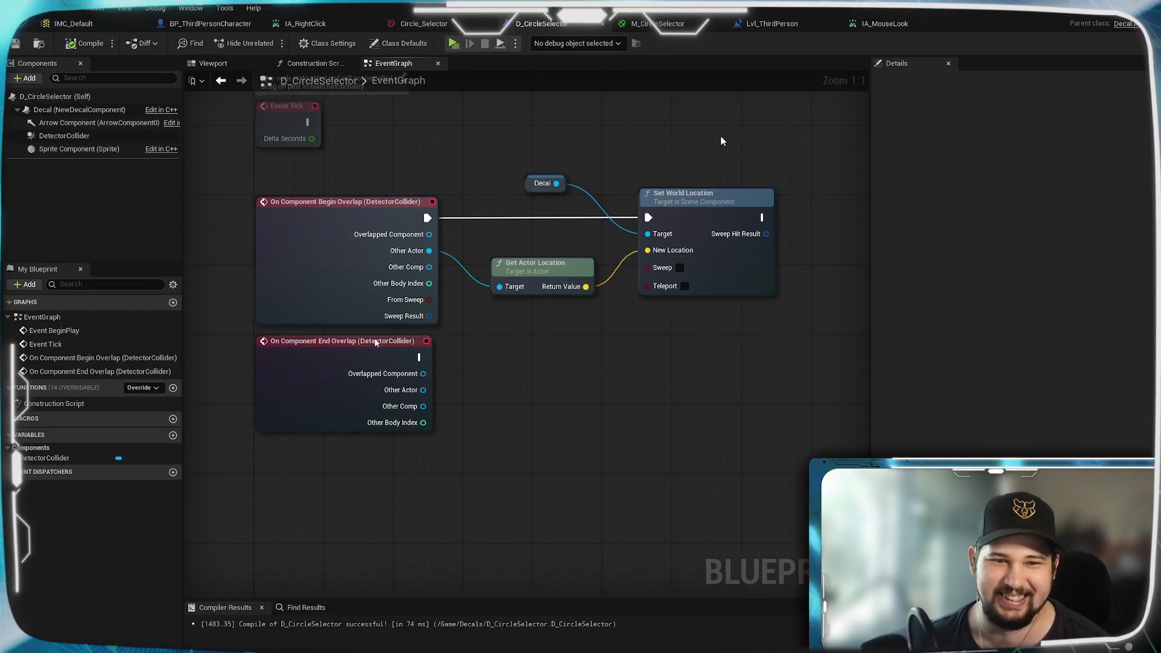
{"action": "left_click", "coordinate": [64, 136]}
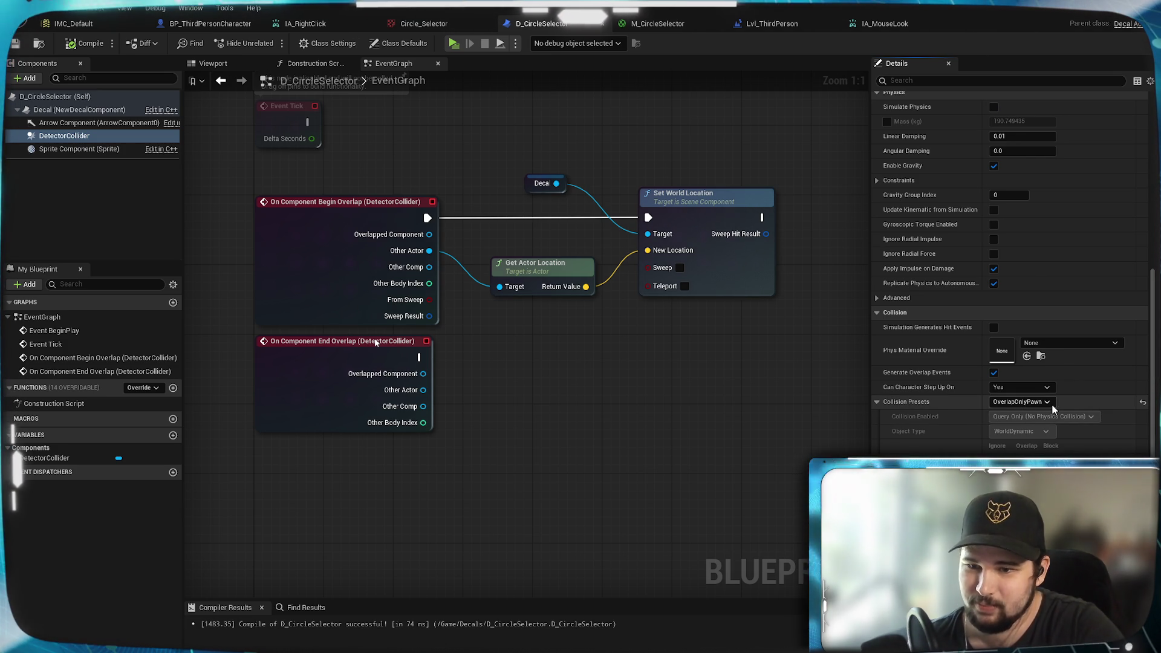
Step: Change DetectorCollider's Collision Presets to Pawn and start another test play
{"action": "left_click", "coordinate": [1020, 402]}
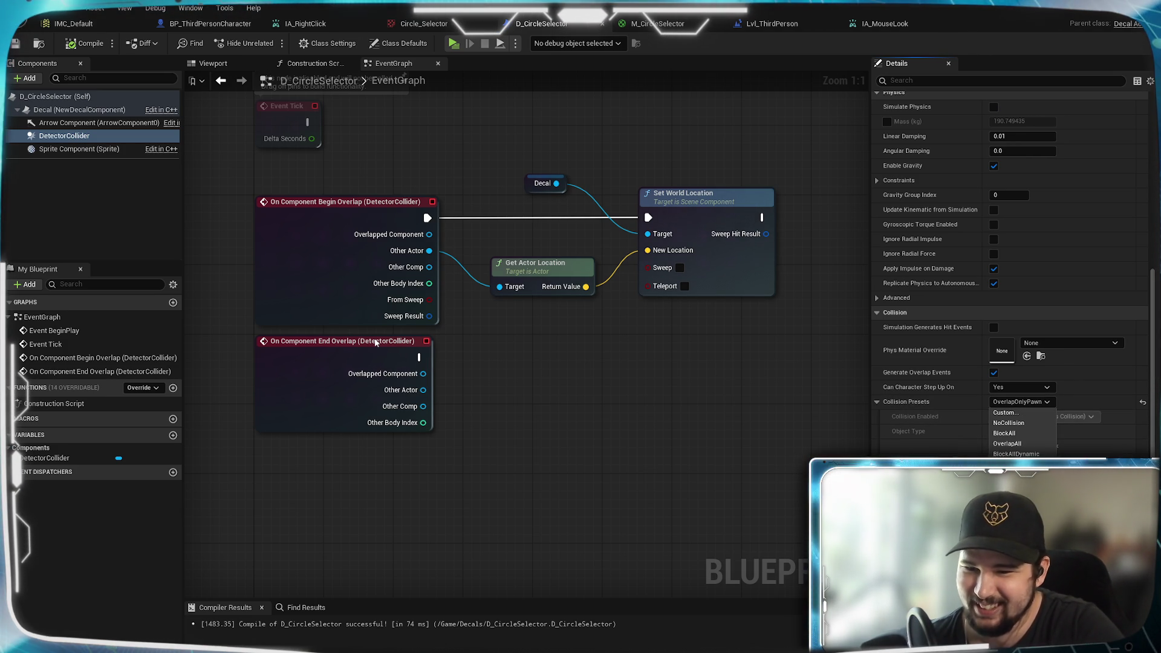
{"action": "left_click", "coordinate": [1009, 494]}
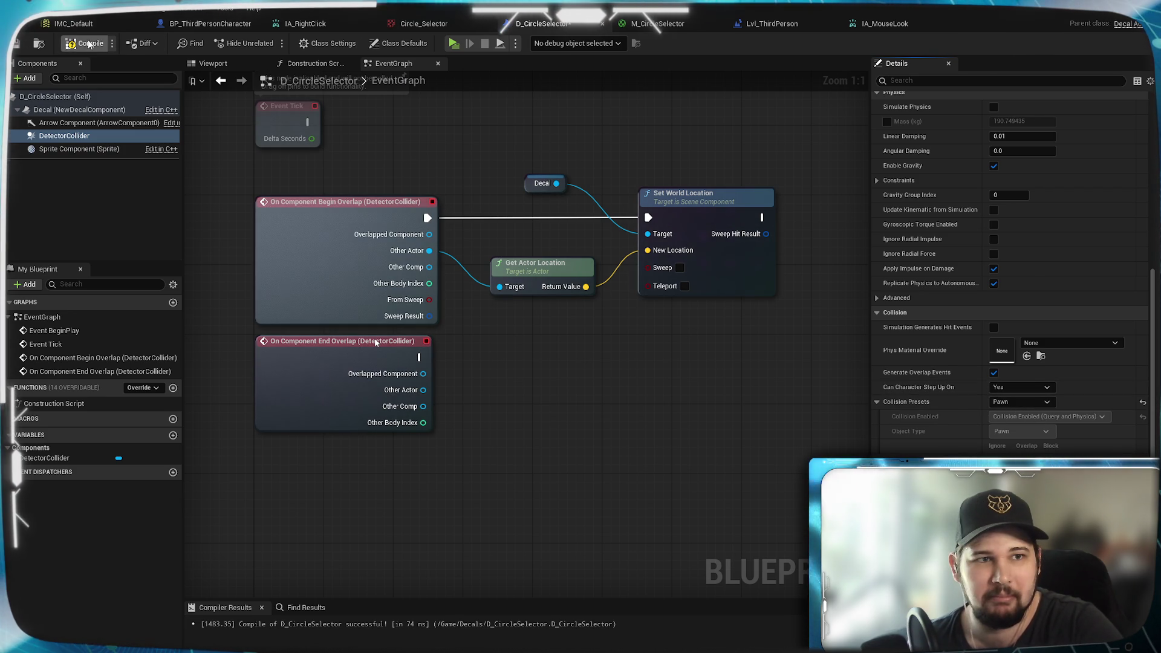
{"action": "key", "text": "alt+p"}
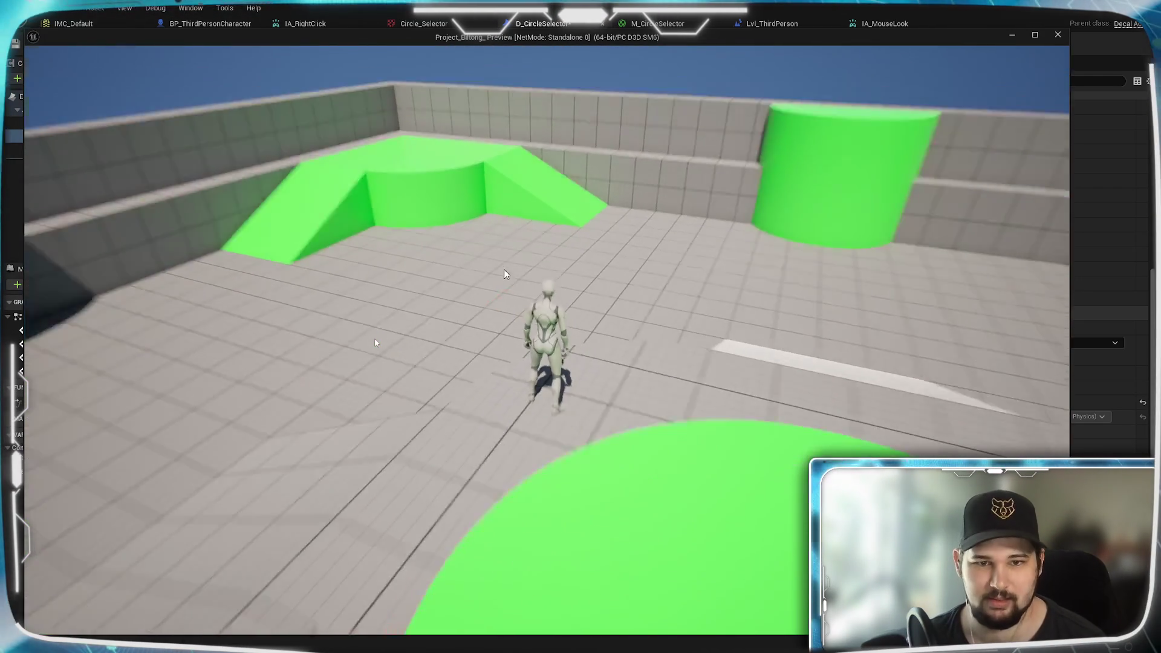
{"action": "right_click", "coordinate": [506, 270]}
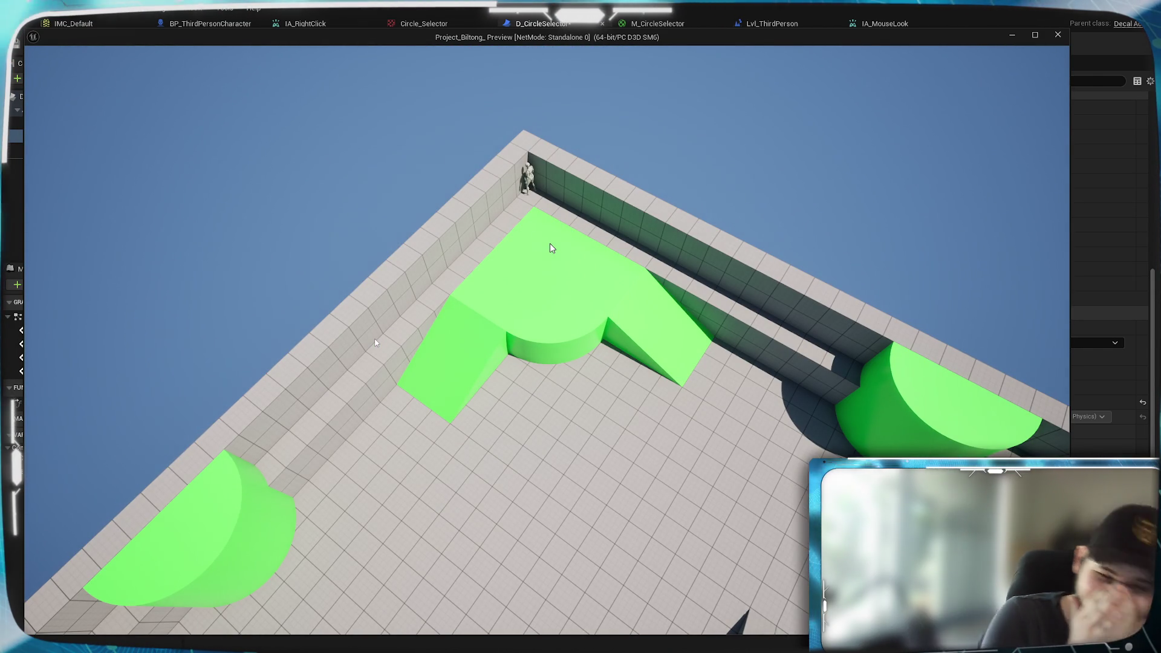
{"action": "right_click", "coordinate": [550, 254]}
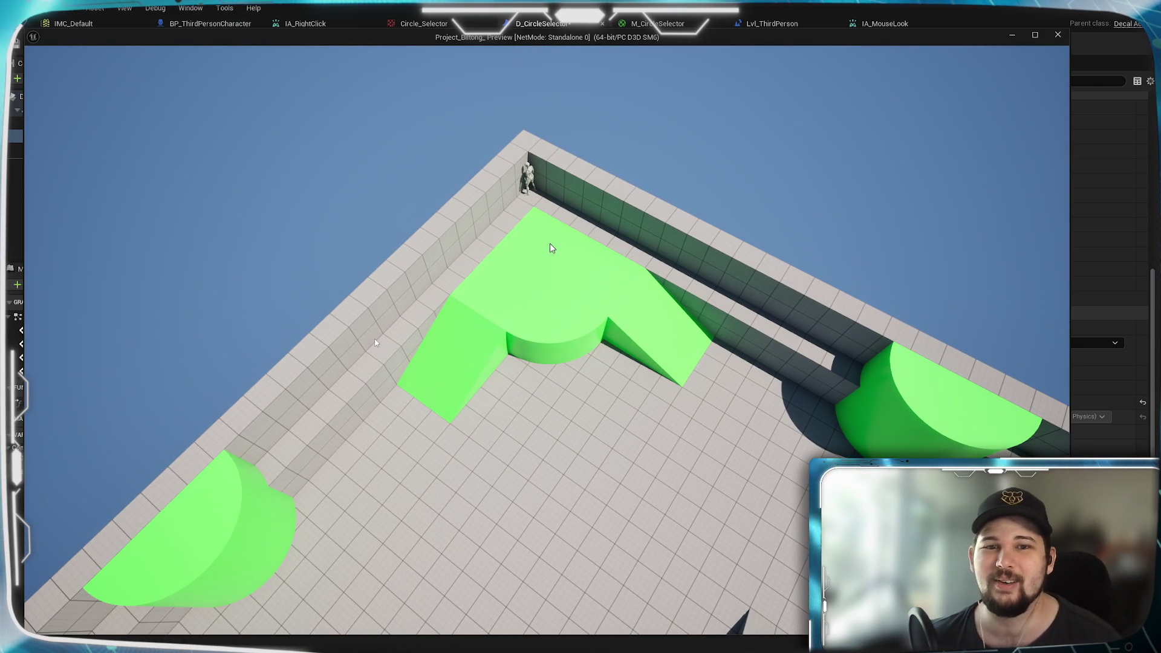
{"action": "scroll", "coordinate": [532, 190], "scroll_direction": "up", "scroll_amount": 5}
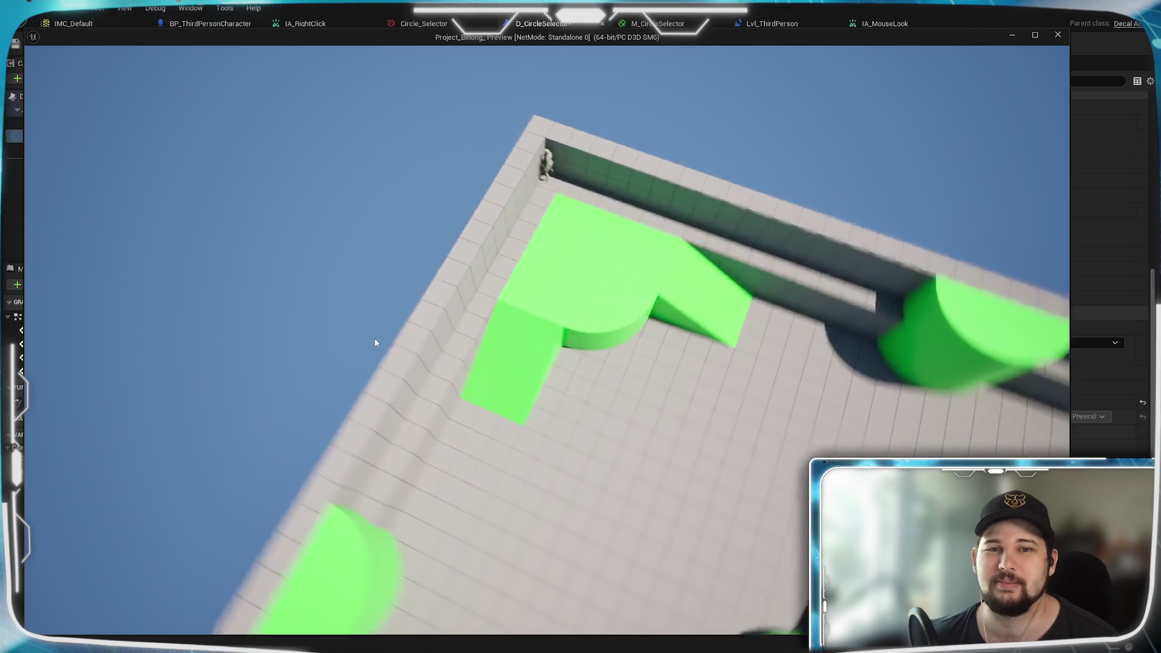
{"action": "scroll", "coordinate": [629, 139], "scroll_direction": "down", "scroll_amount": 5}
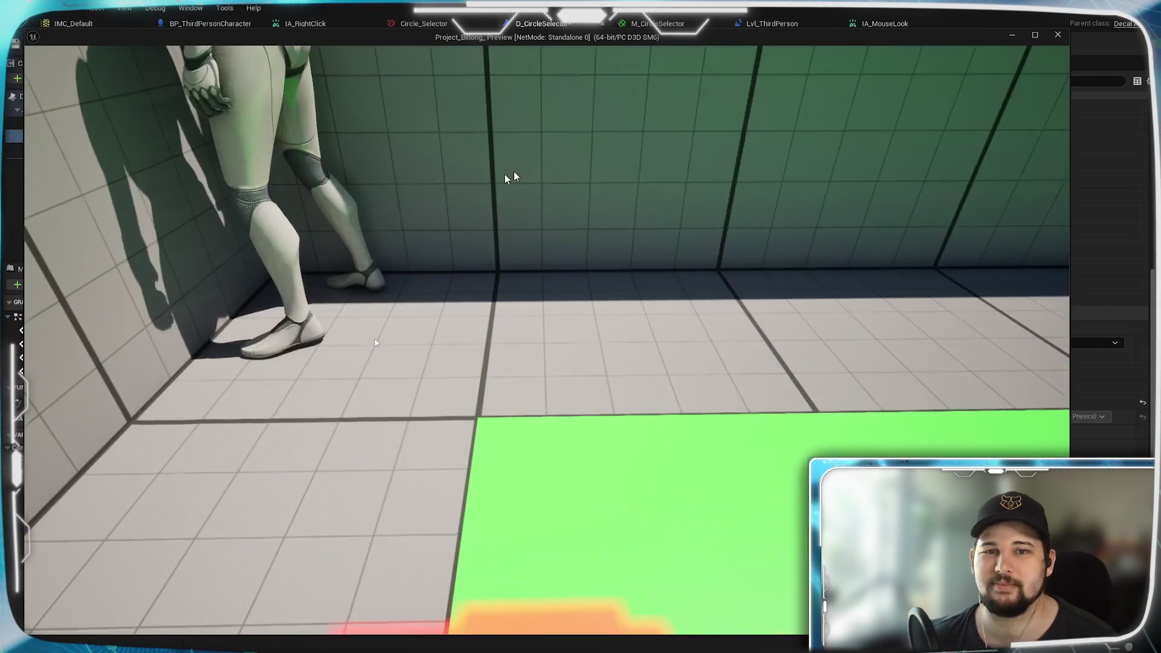
{"action": "scroll", "coordinate": [555, 401], "scroll_direction": "up", "scroll_amount": 5}
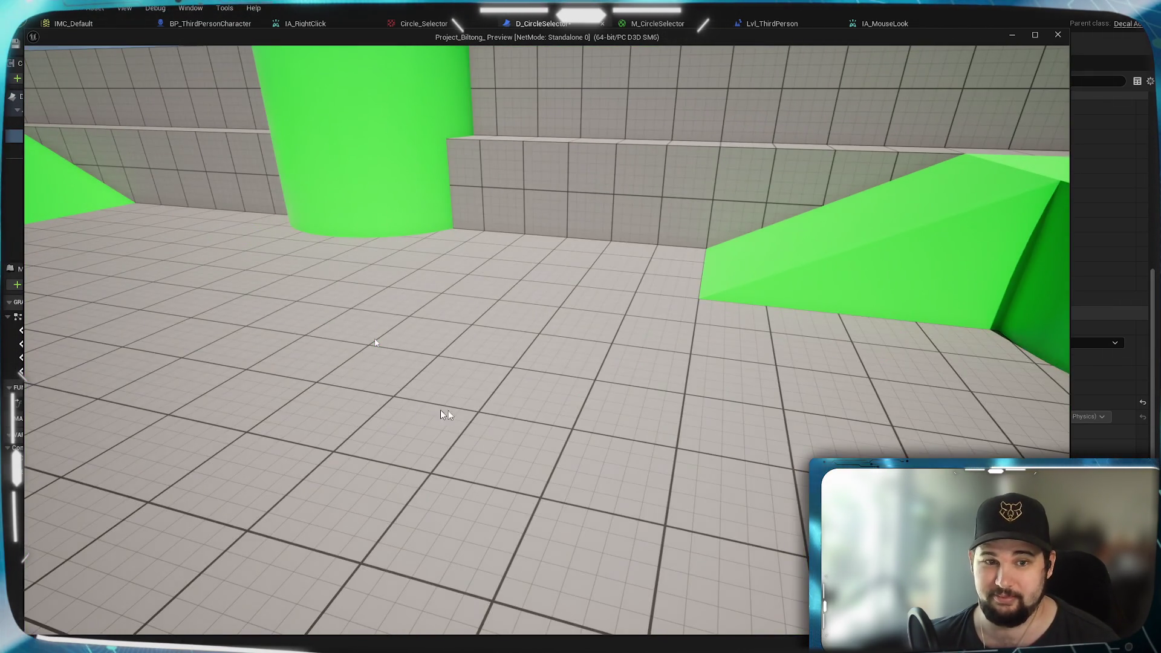
{"action": "scroll", "coordinate": [440, 415], "scroll_direction": "down", "scroll_amount": 5}
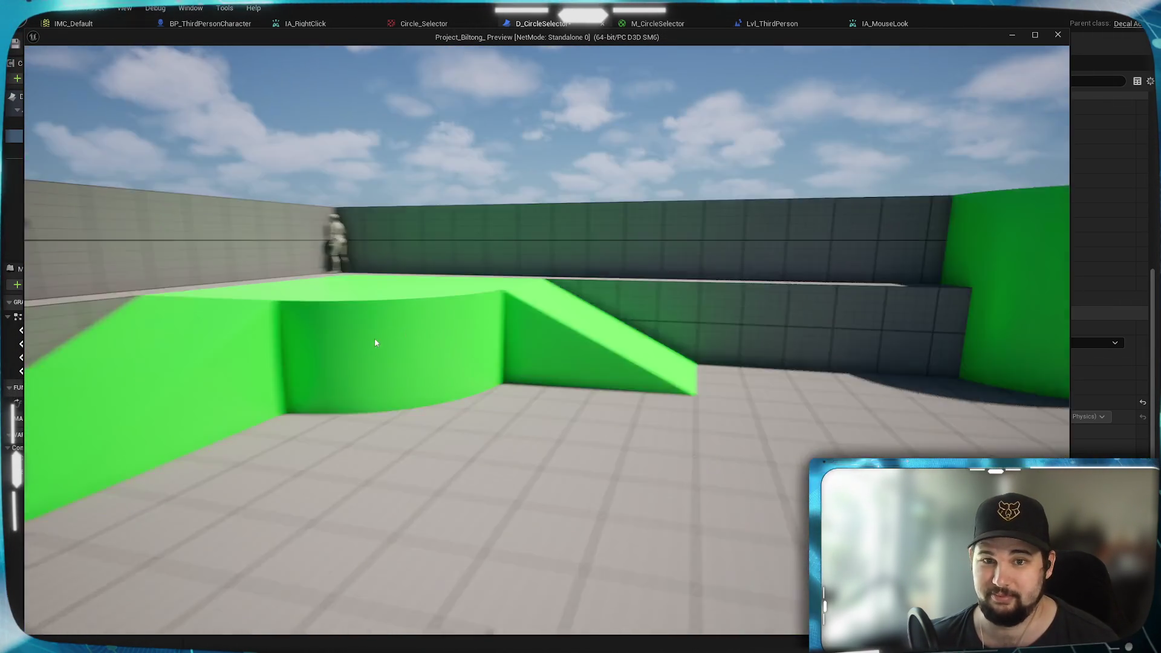
{"action": "key", "text": "Escape"}
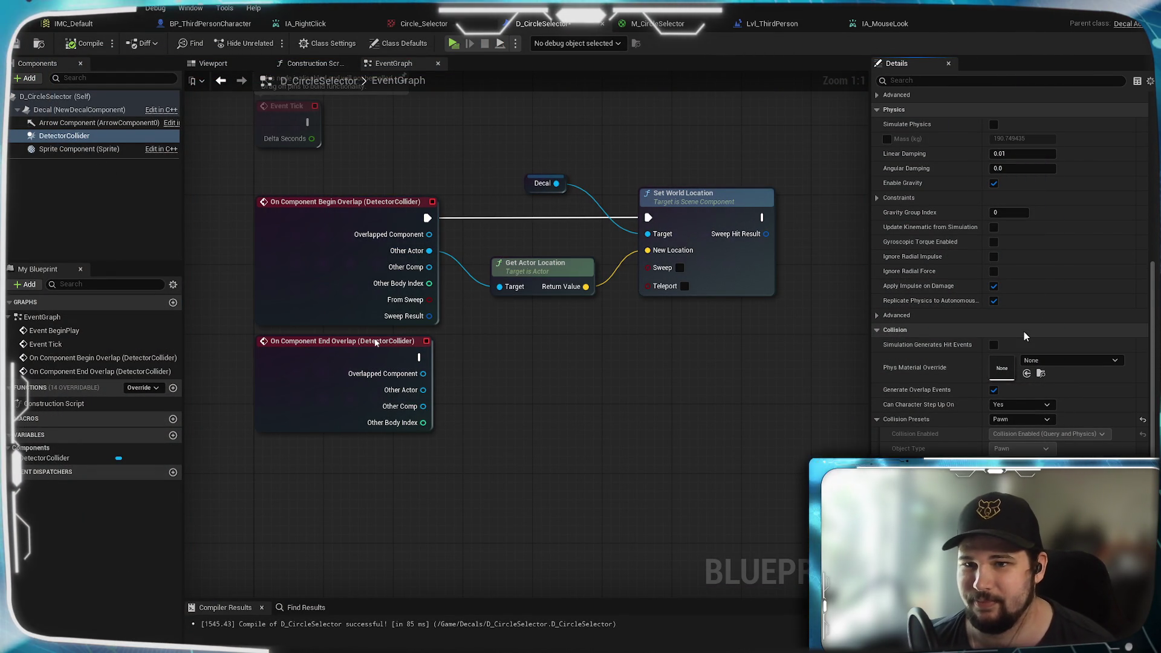
Step: Uncheck Enable Gravity on the DetectorCollider
{"action": "scroll", "coordinate": [1029, 316], "scroll_direction": "up", "scroll_amount": 3}
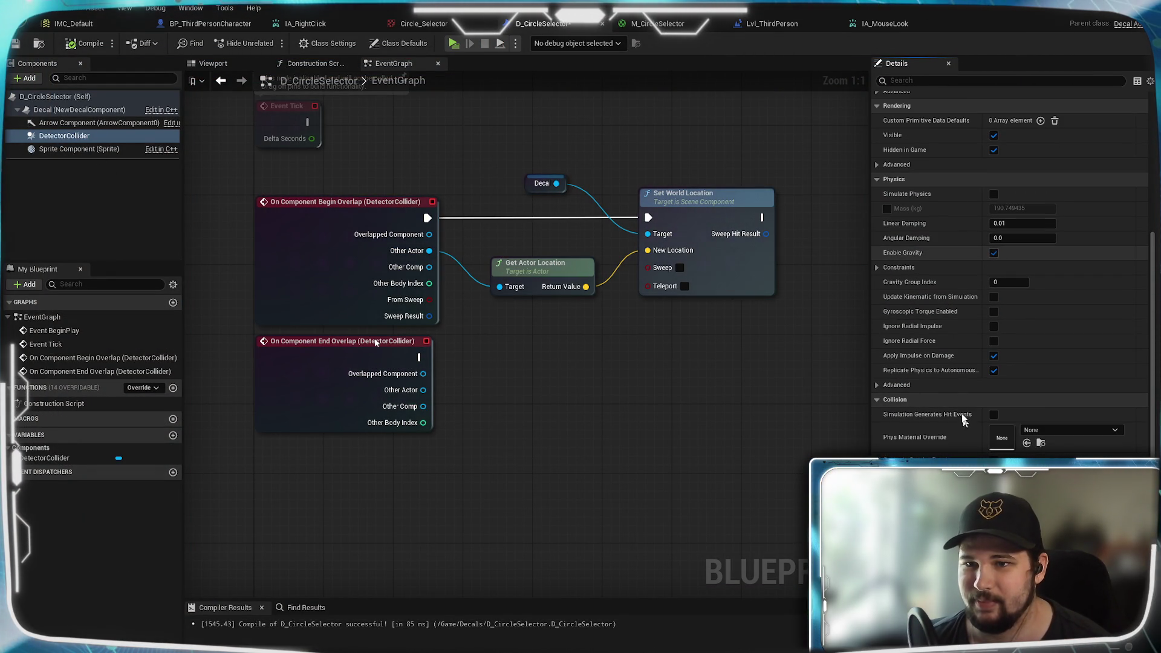
{"action": "left_click", "coordinate": [993, 253]}
{"action": "scroll", "coordinate": [967, 269], "scroll_direction": "up", "scroll_amount": 1}
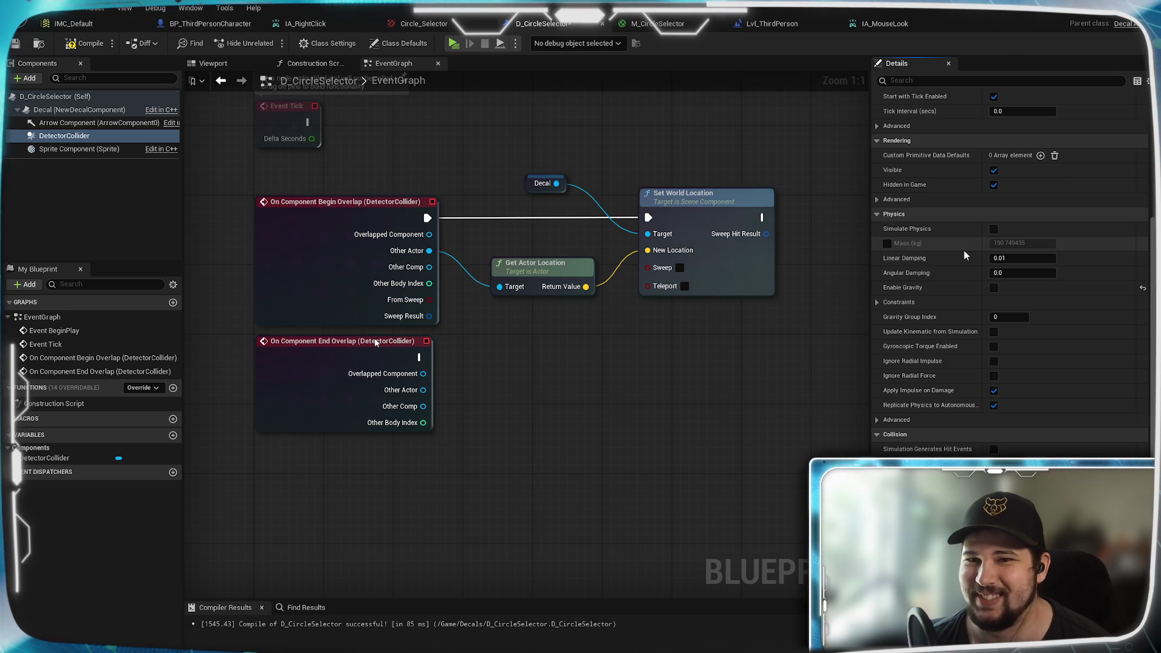
{"action": "scroll", "coordinate": [963, 243], "scroll_direction": "up", "scroll_amount": 2}
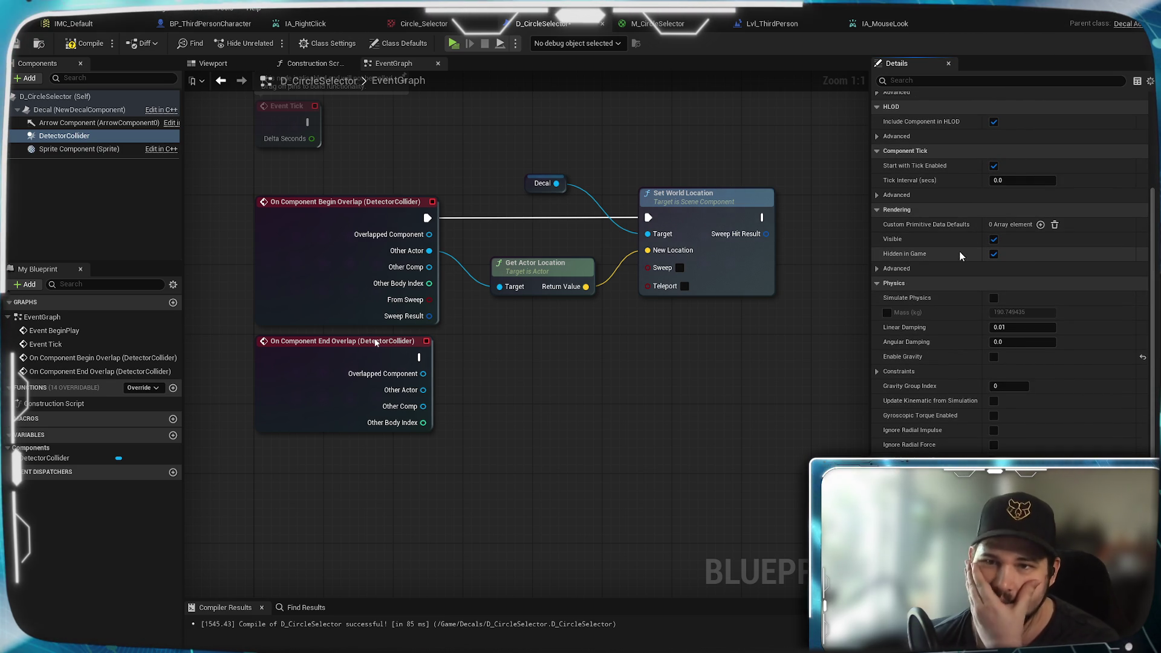
{"action": "scroll", "coordinate": [960, 255], "scroll_direction": "down", "scroll_amount": 4}
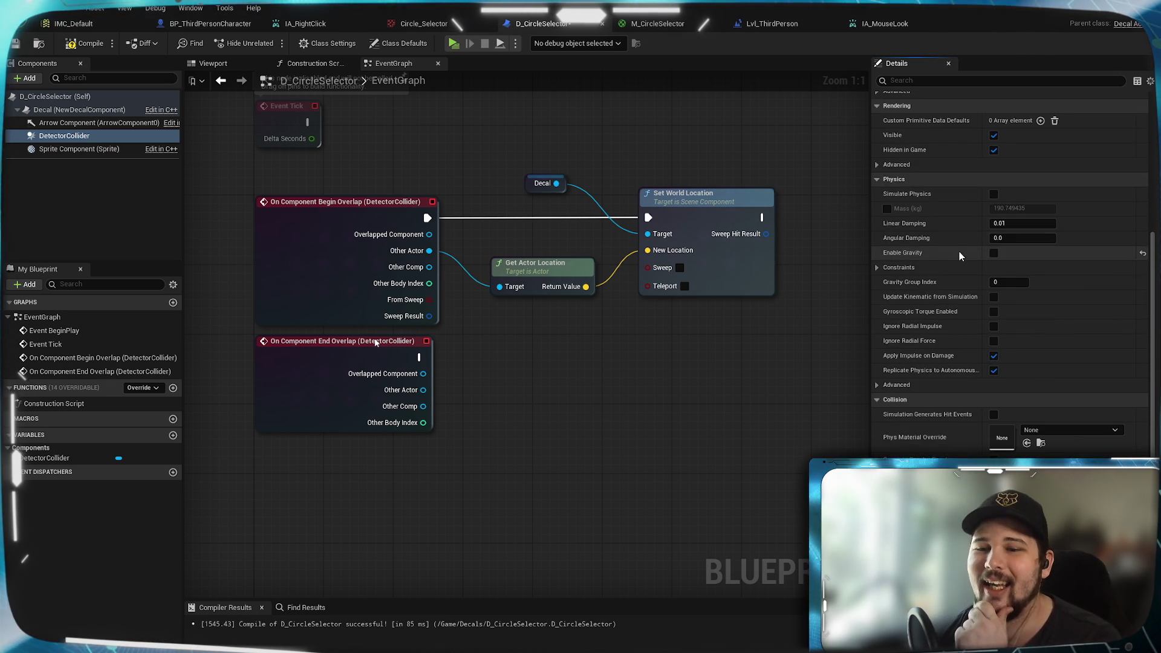
{"action": "scroll", "coordinate": [1027, 354], "scroll_direction": "down", "scroll_amount": 1}
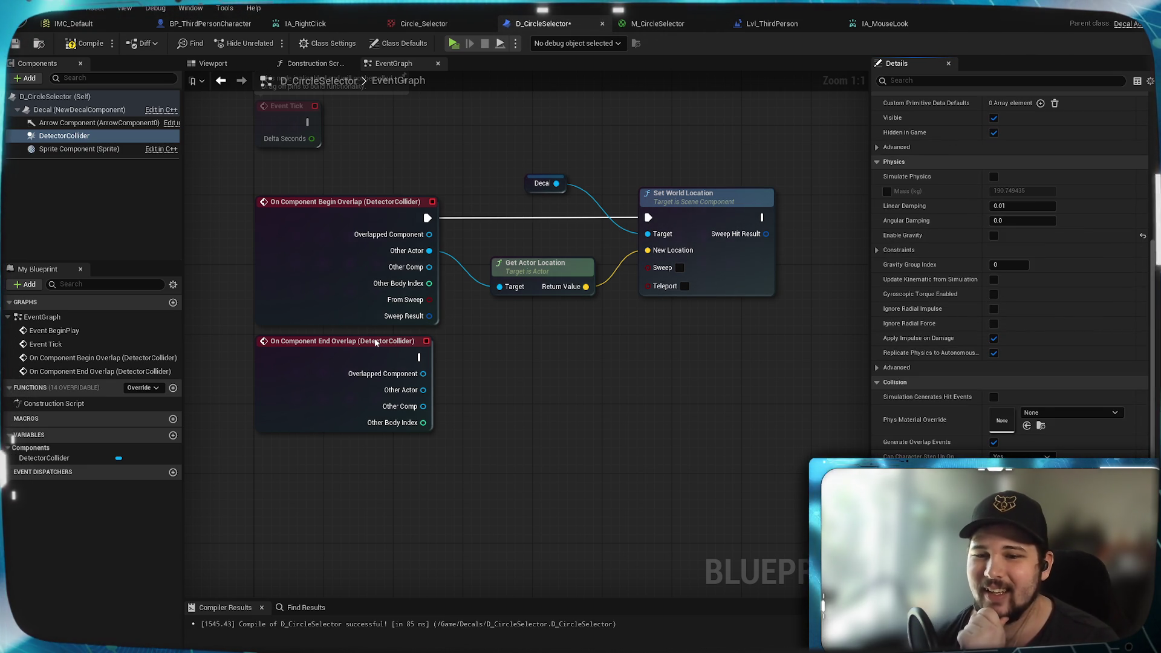
Step: Set Can Character Step Up On to No and recompile D_CircleSelector
{"action": "left_click", "coordinate": [1022, 457]}
{"action": "left_click", "coordinate": [1016, 477]}
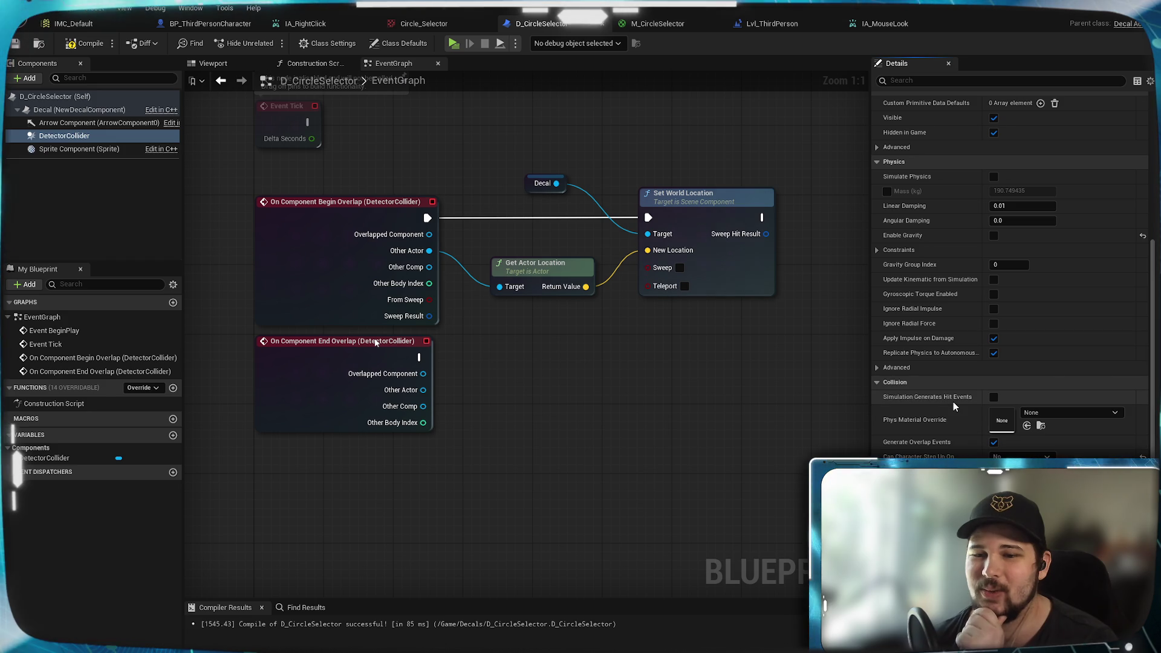
{"action": "scroll", "coordinate": [954, 401], "scroll_direction": "down", "scroll_amount": 4}
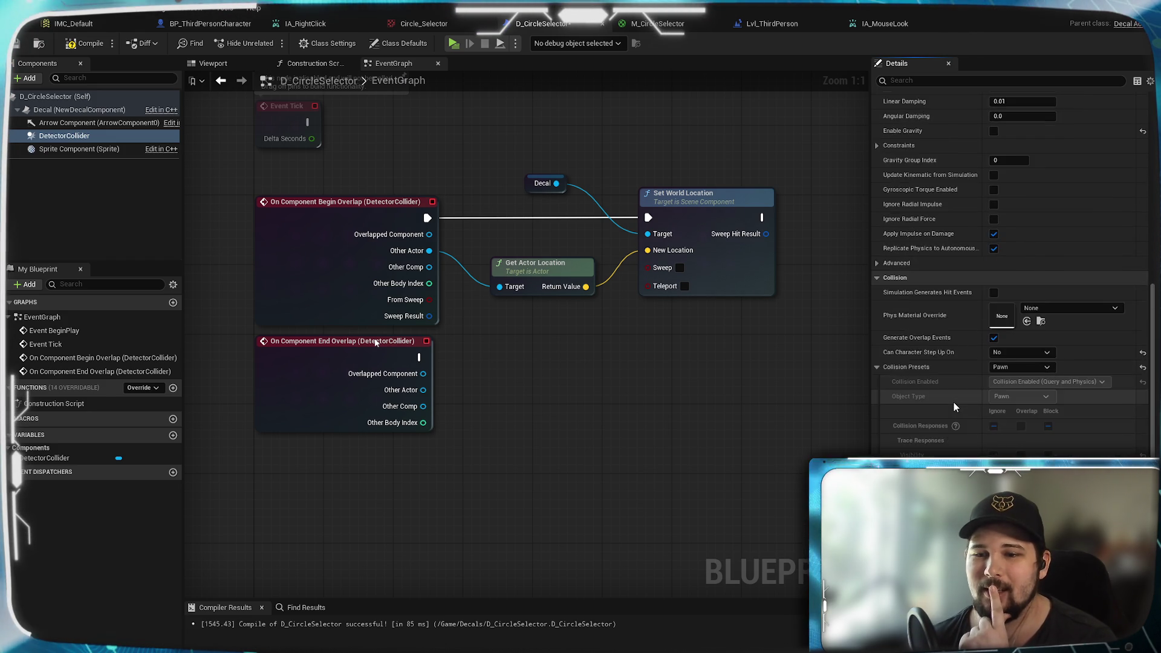
{"action": "scroll", "coordinate": [954, 404], "scroll_direction": "down", "scroll_amount": 3}
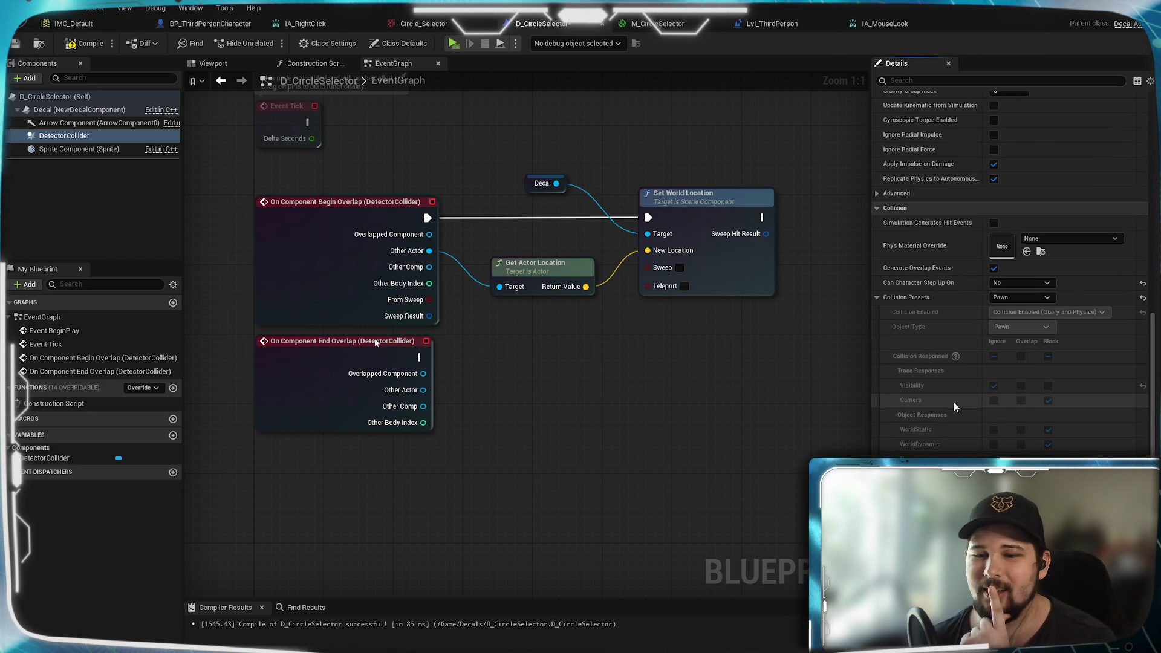
{"action": "scroll", "coordinate": [953, 401], "scroll_direction": "down", "scroll_amount": 3}
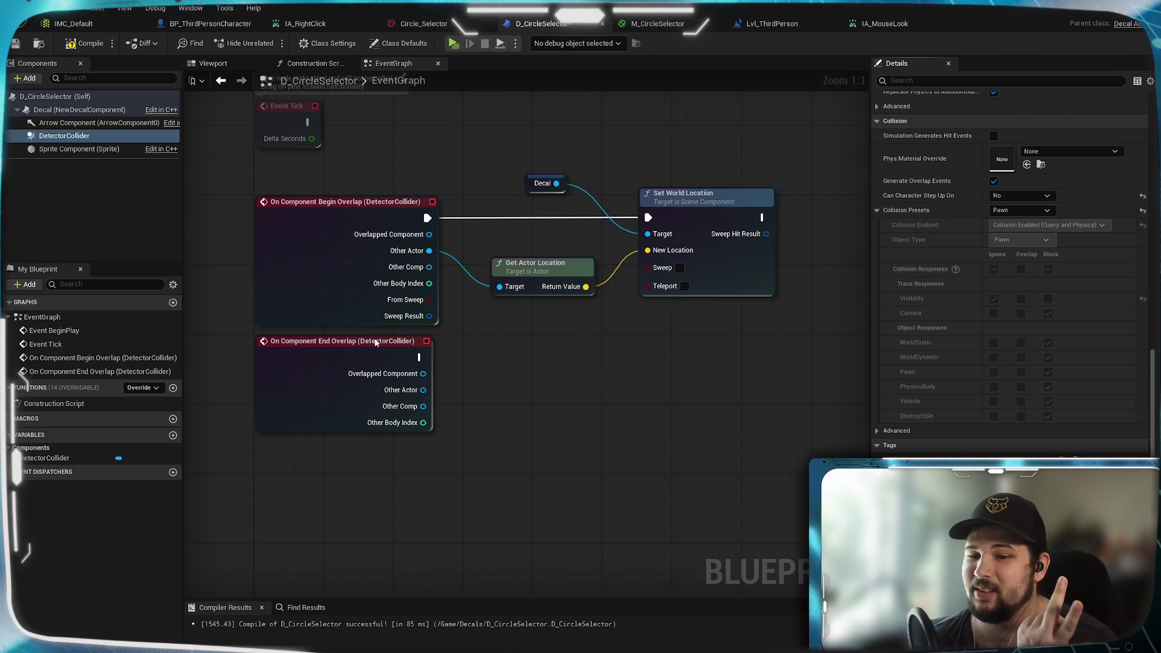
{"action": "left_click", "coordinate": [85, 43]}
{"action": "left_click", "coordinate": [452, 44]}
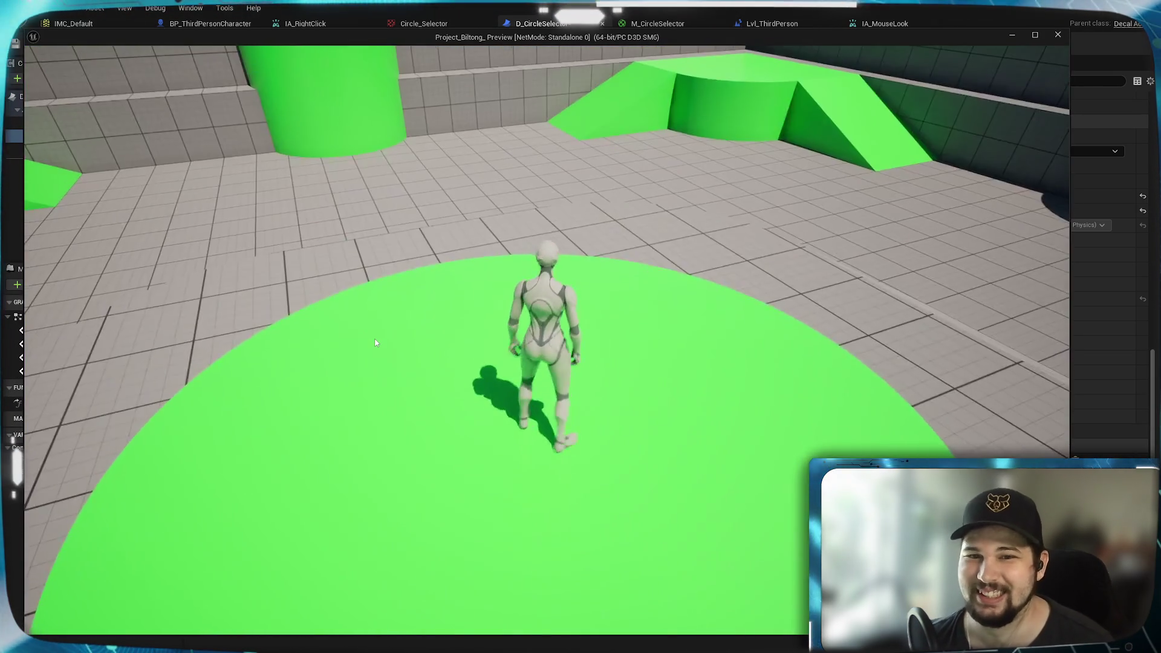
{"action": "key", "text": "w"}
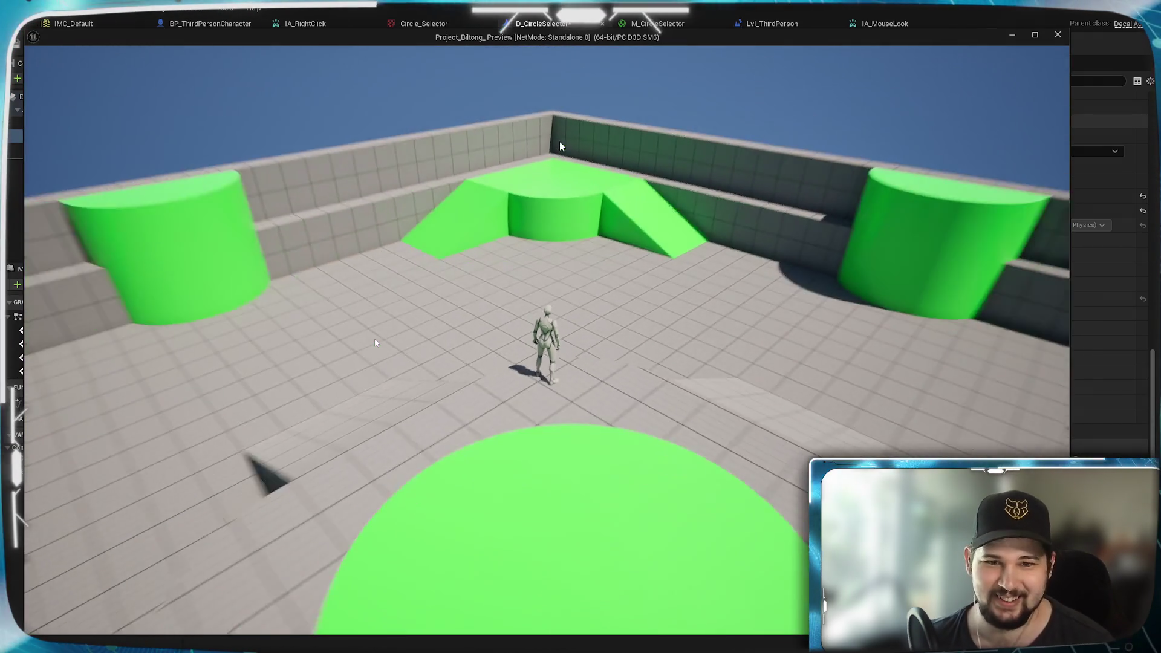
{"action": "scroll", "coordinate": [560, 146], "scroll_direction": "down", "scroll_amount": 3}
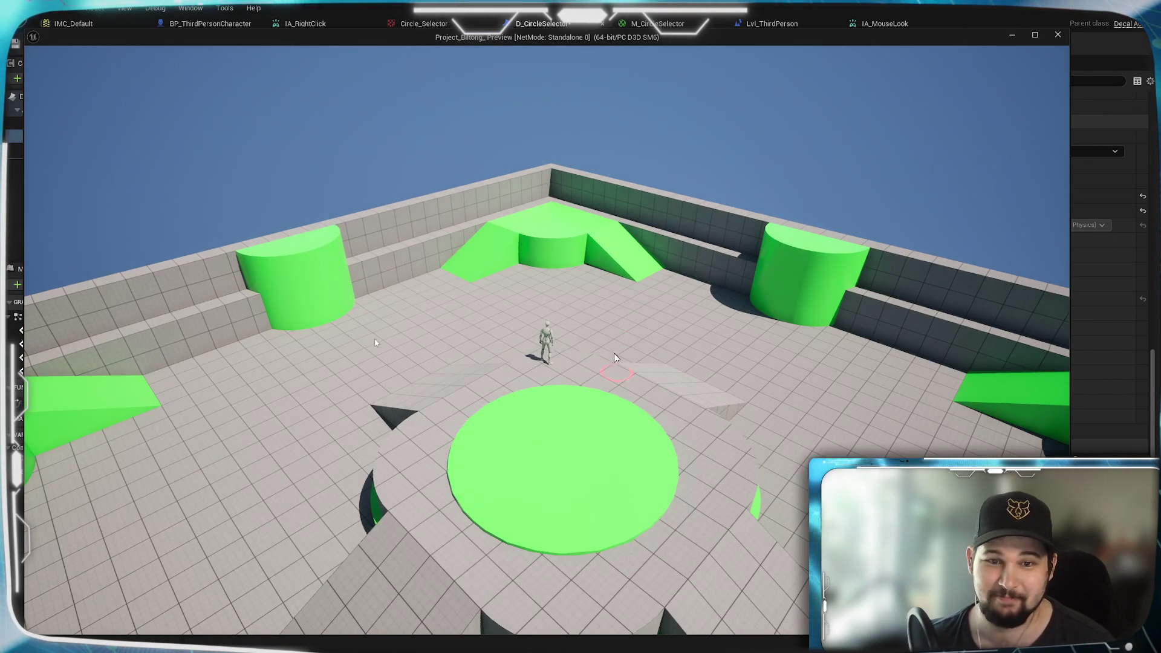
{"action": "scroll", "coordinate": [618, 356], "scroll_direction": "up", "scroll_amount": 5}
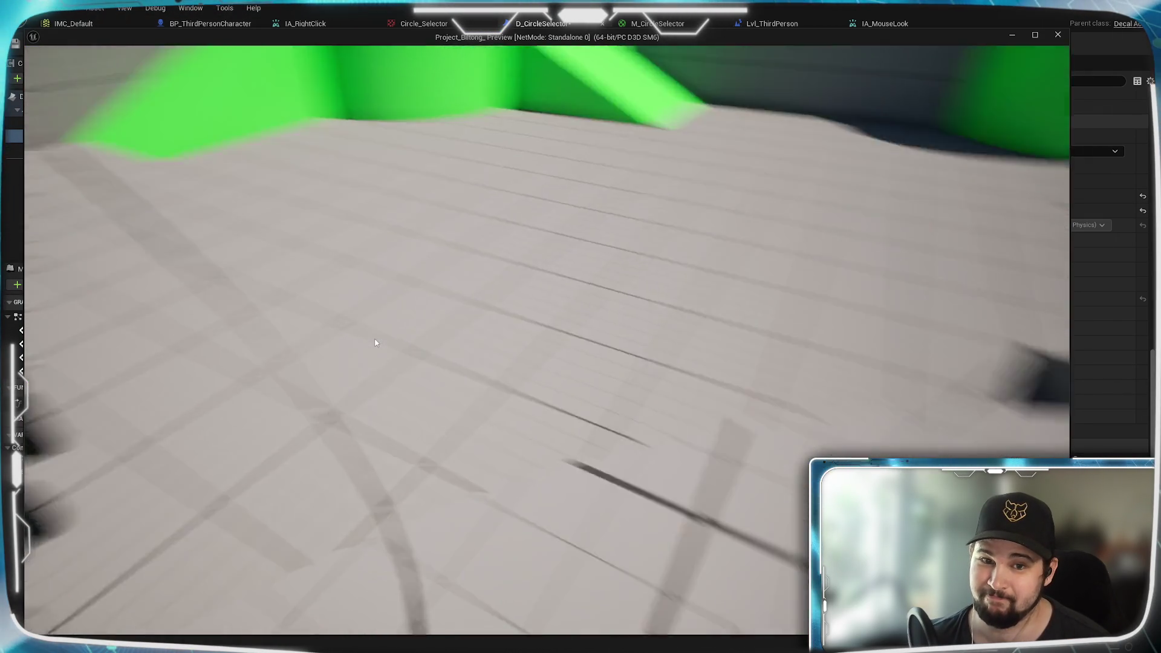
{"action": "scroll", "coordinate": [375, 343], "scroll_direction": "down", "scroll_amount": 5}
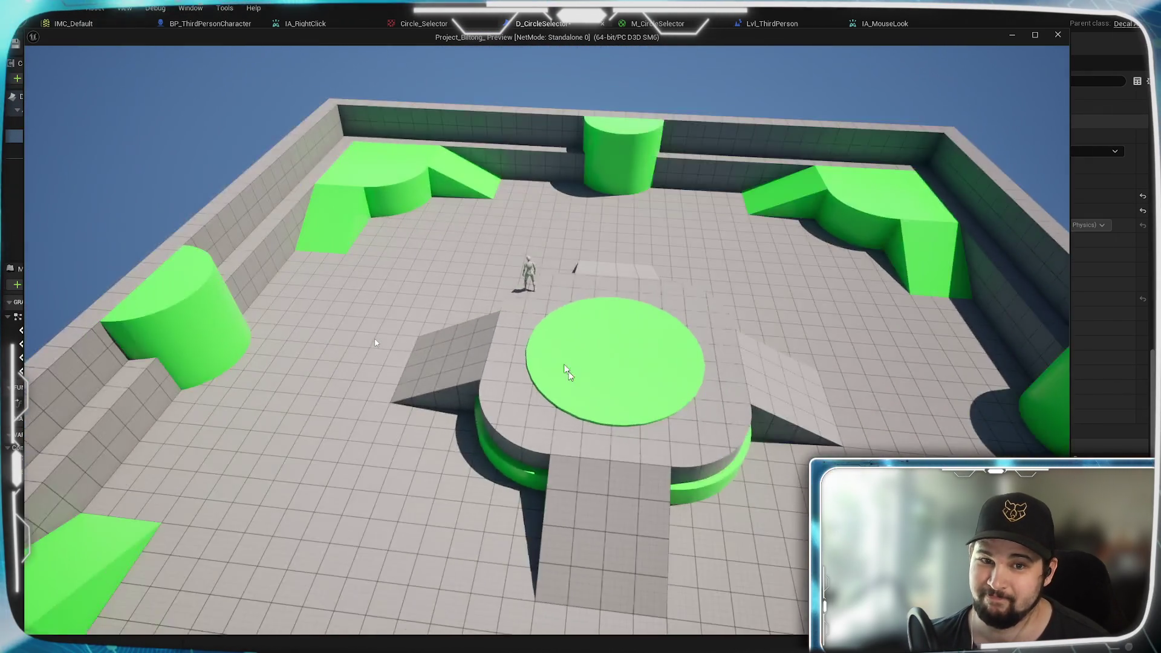
{"action": "scroll", "coordinate": [538, 314], "scroll_direction": "up", "scroll_amount": 5}
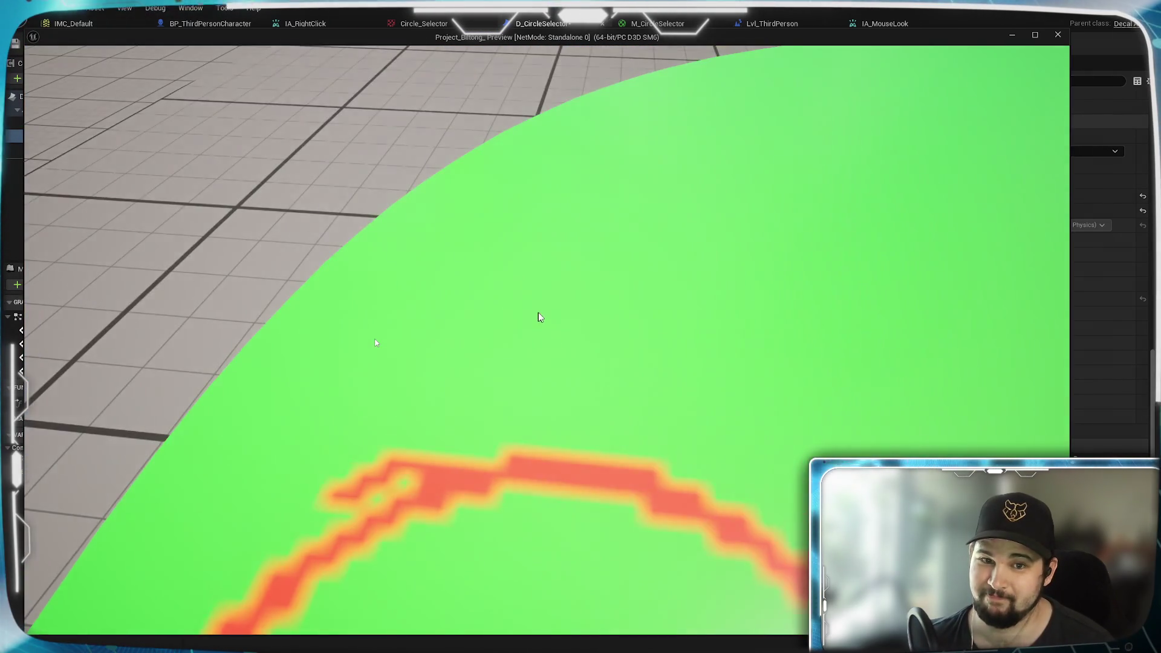
{"action": "scroll", "coordinate": [375, 343], "scroll_direction": "down", "scroll_amount": 5}
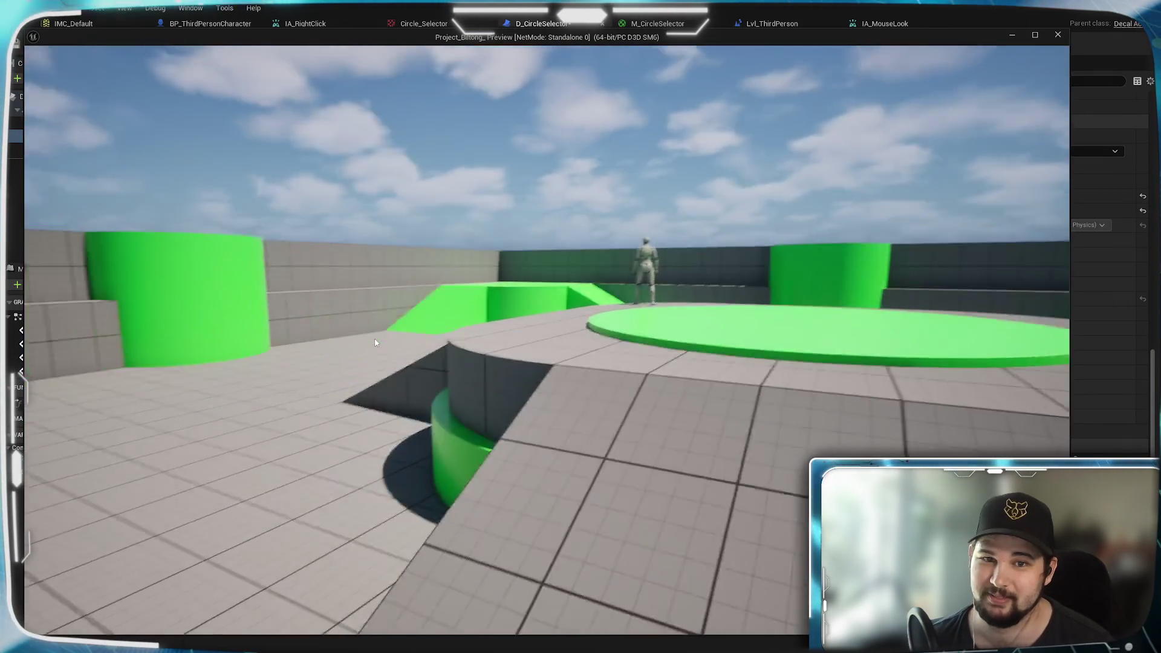
{"action": "scroll", "coordinate": [375, 343], "scroll_direction": "up", "scroll_amount": 5}
{"action": "scroll", "coordinate": [375, 343], "scroll_direction": "down", "scroll_amount": 2}
{"action": "scroll", "coordinate": [375, 343], "scroll_direction": "up", "scroll_amount": 5}
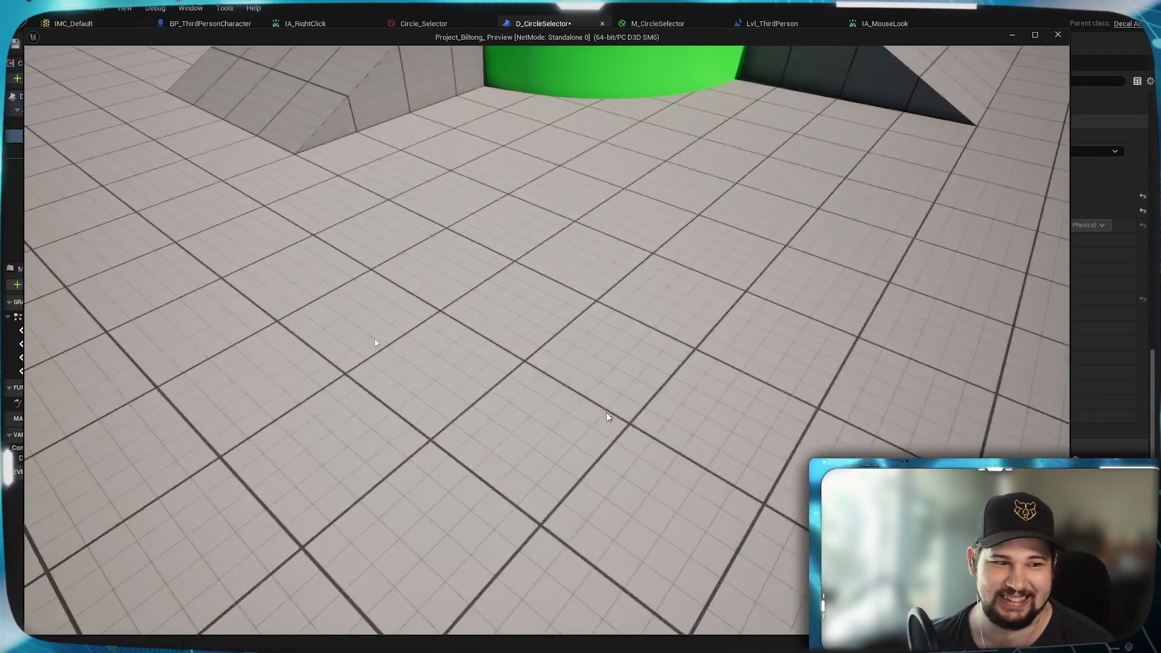
{"action": "scroll", "coordinate": [608, 417], "scroll_direction": "down", "scroll_amount": 4}
{"action": "scroll", "coordinate": [599, 369], "scroll_direction": "up", "scroll_amount": 3}
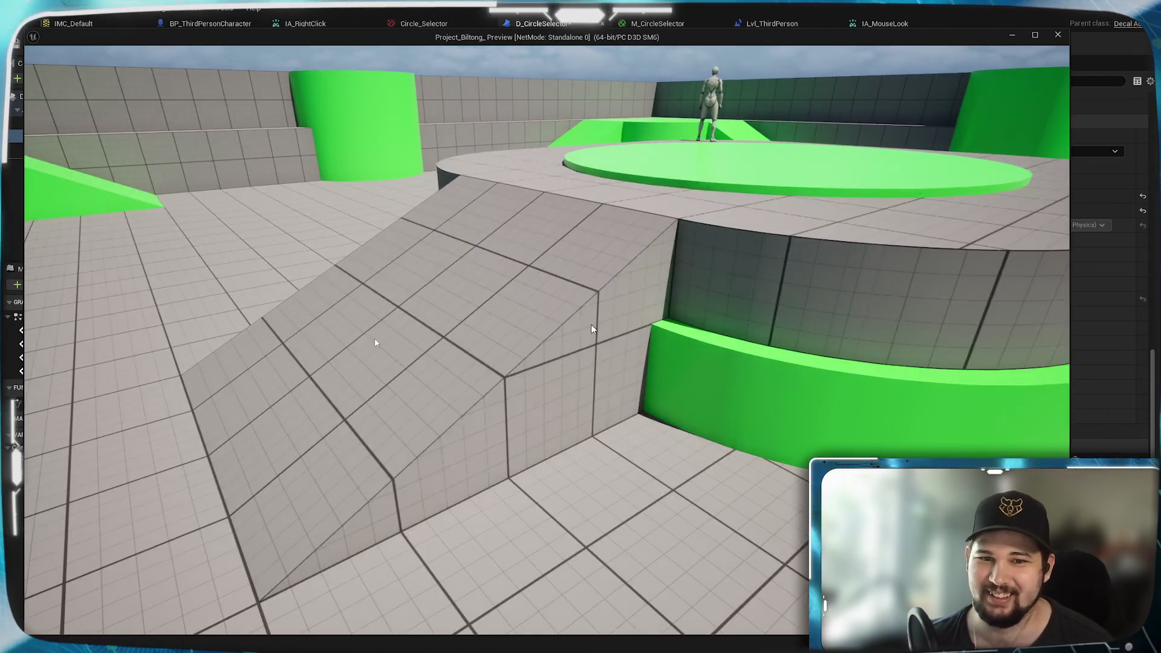
{"action": "key", "text": "Escape"}
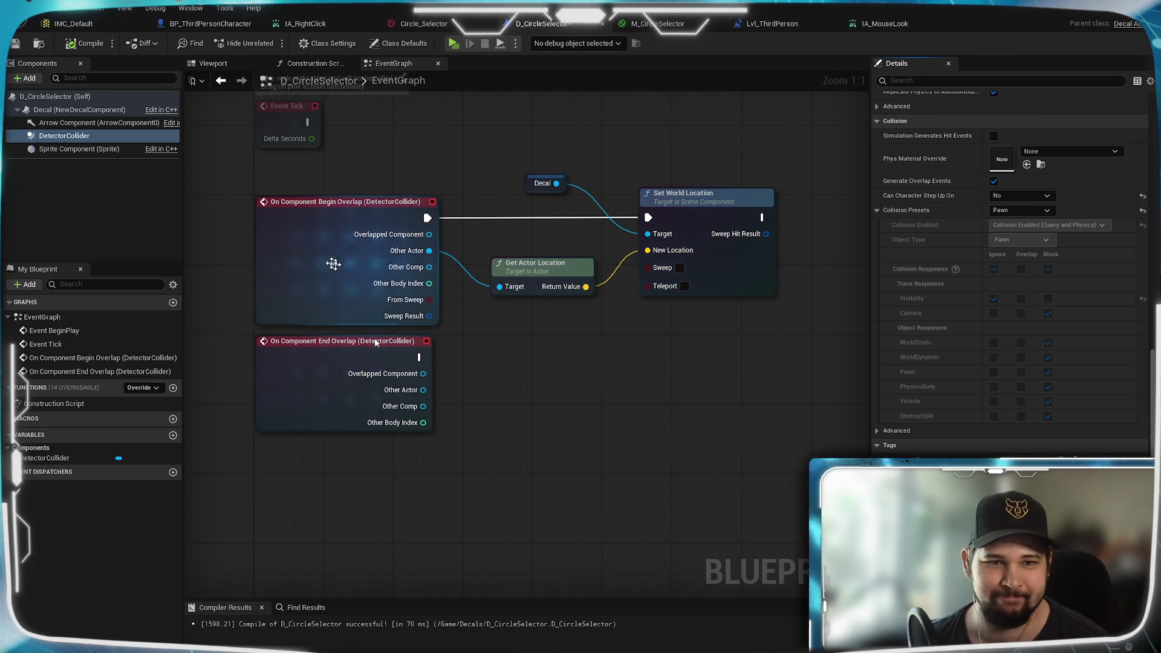
Step: Uncheck Dynamic Obstacle under DetectorCollider's Navigation settings
{"action": "scroll", "coordinate": [938, 241], "scroll_direction": "down", "scroll_amount": 2}
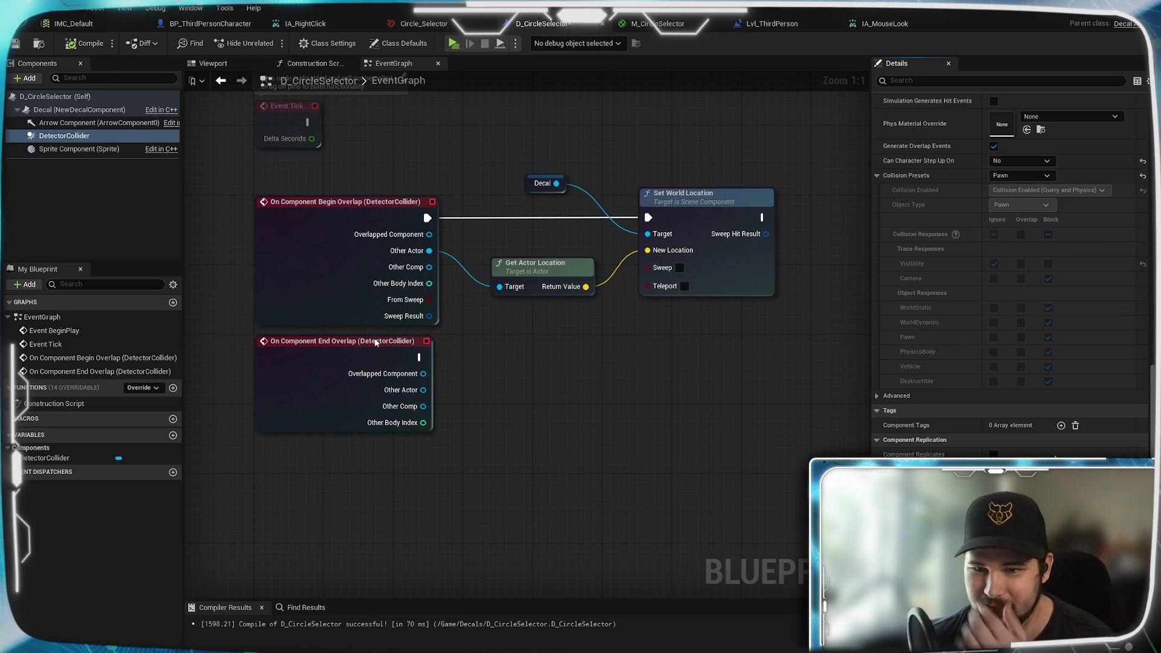
{"action": "scroll", "coordinate": [1073, 442], "scroll_direction": "down", "scroll_amount": 6}
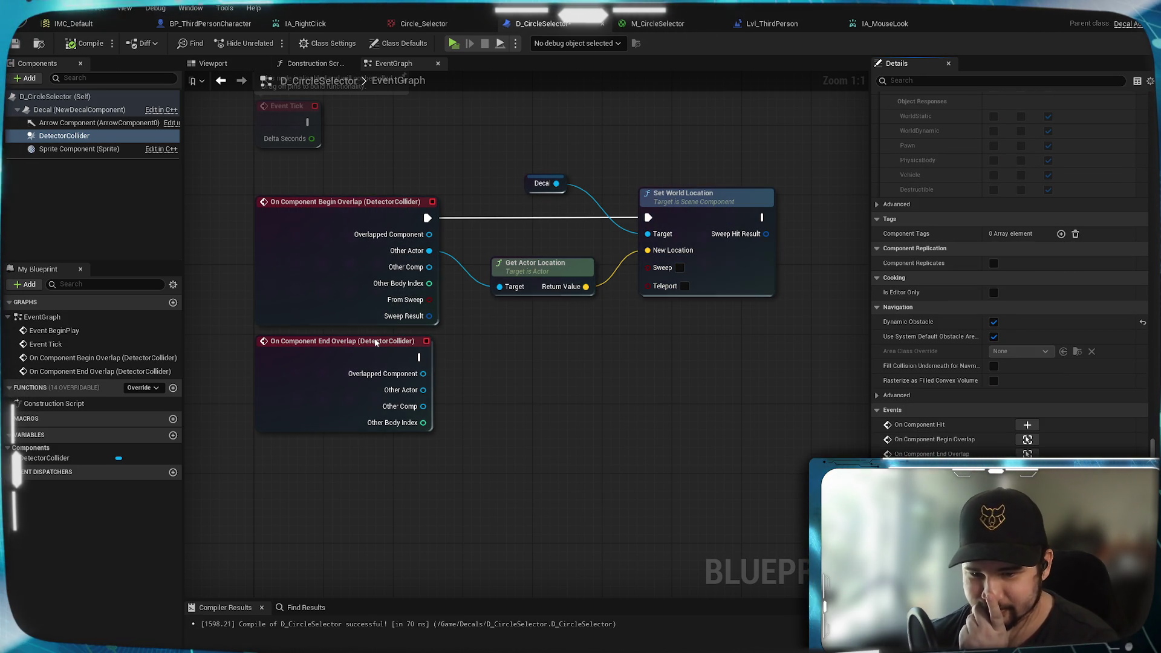
{"action": "scroll", "coordinate": [1073, 446], "scroll_direction": "up", "scroll_amount": 1}
{"action": "scroll", "coordinate": [1028, 363], "scroll_direction": "up", "scroll_amount": 6}
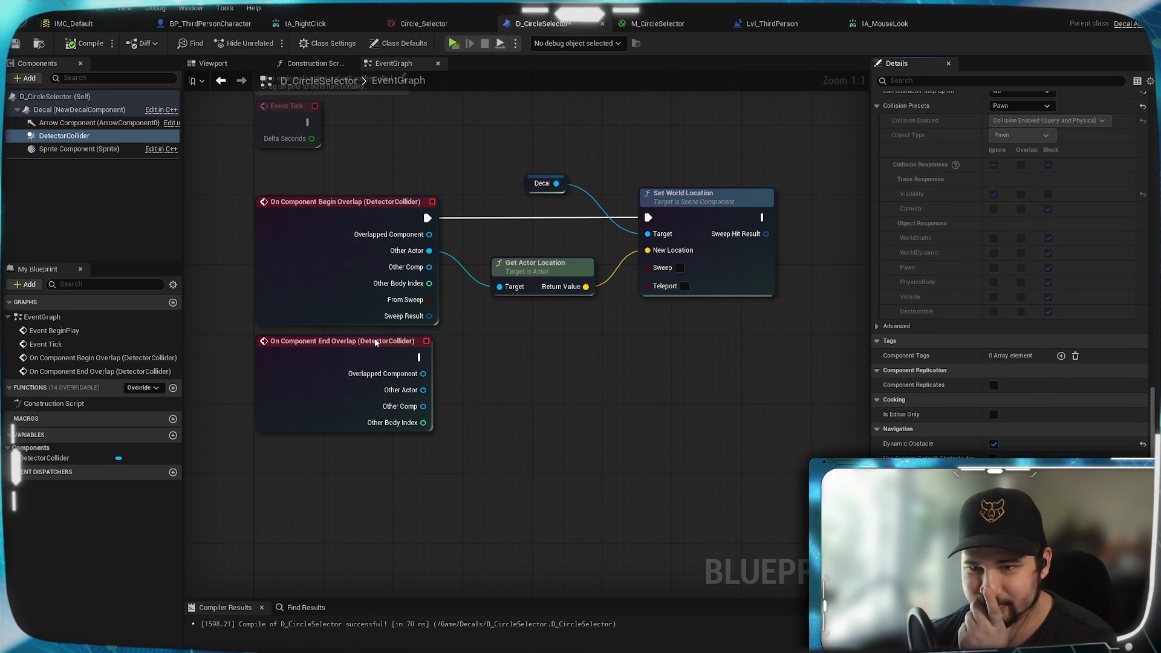
{"action": "left_click", "coordinate": [994, 444]}
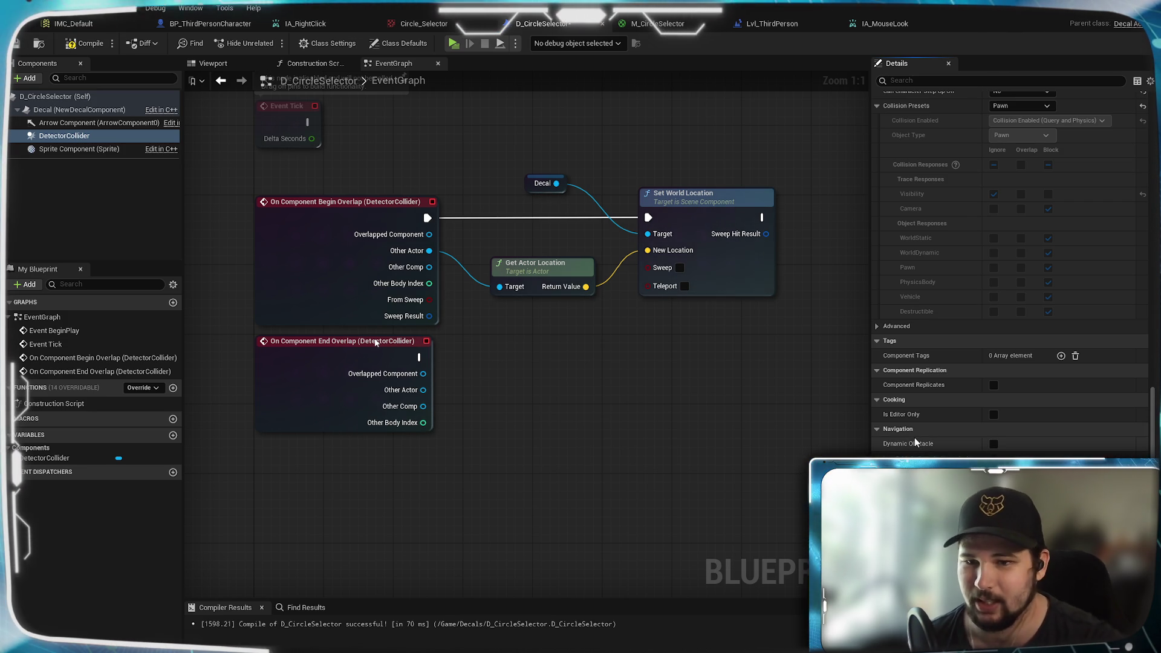
{"action": "scroll", "coordinate": [898, 388], "scroll_direction": "up", "scroll_amount": 4}
{"action": "scroll", "coordinate": [898, 384], "scroll_direction": "up", "scroll_amount": 4}
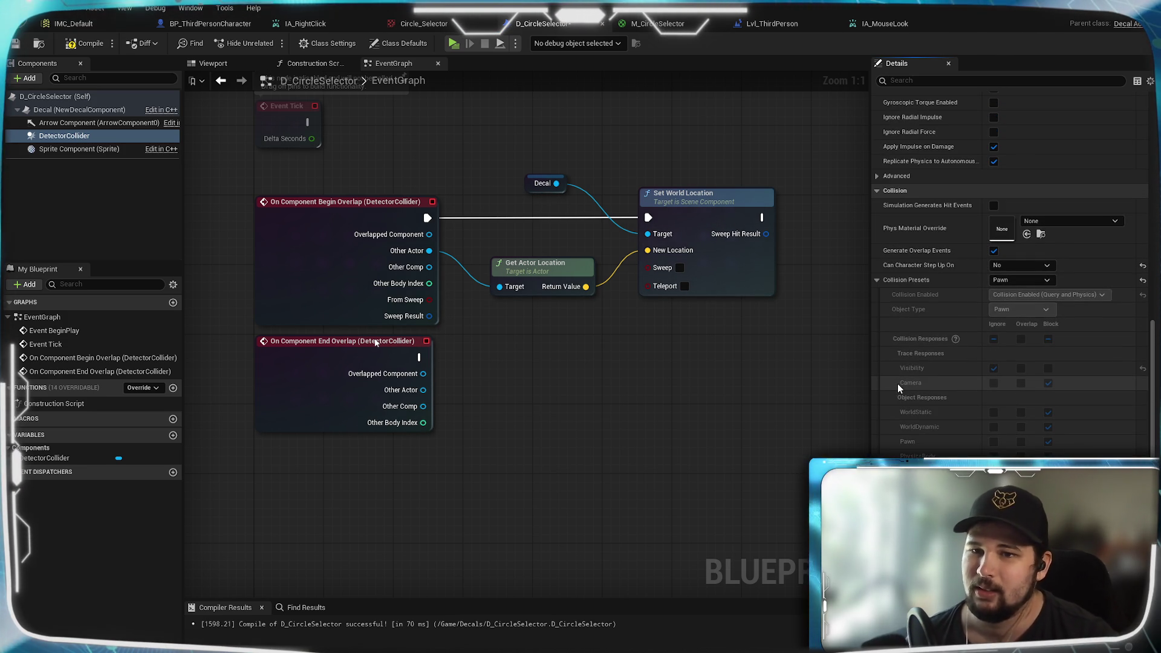
{"action": "scroll", "coordinate": [898, 384], "scroll_direction": "up", "scroll_amount": 4}
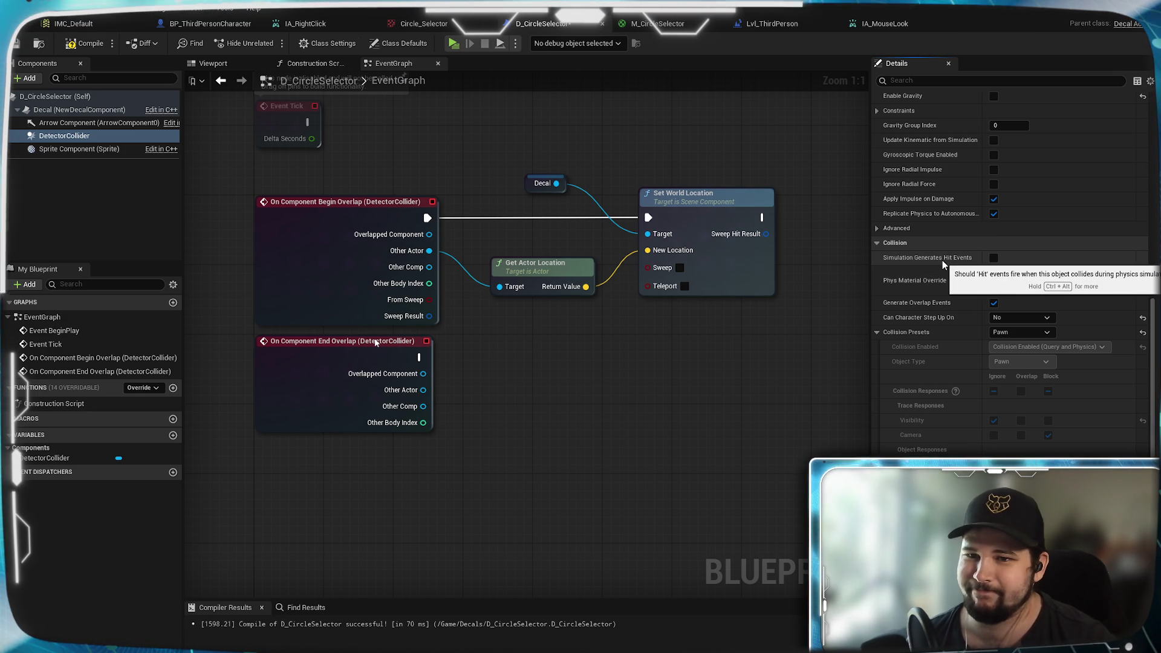
Step: Switch the collider to a Custom preset, Query Only (No Physics Collision), object type Pawn
{"action": "left_click", "coordinate": [1017, 332]}
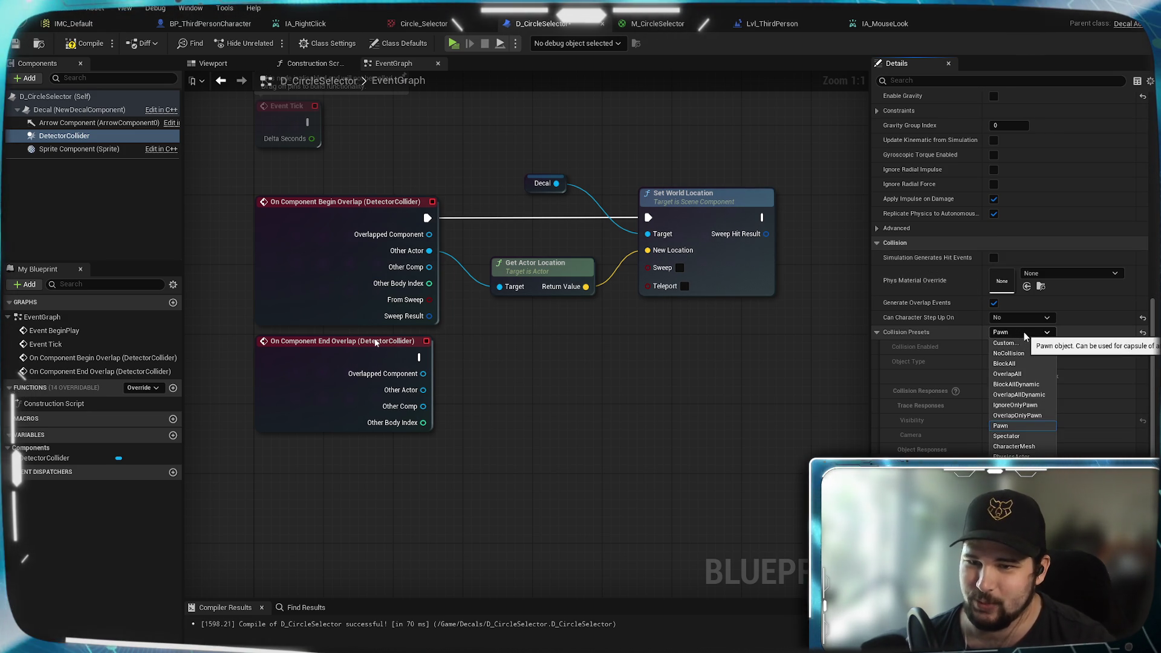
{"action": "left_click", "coordinate": [1024, 342]}
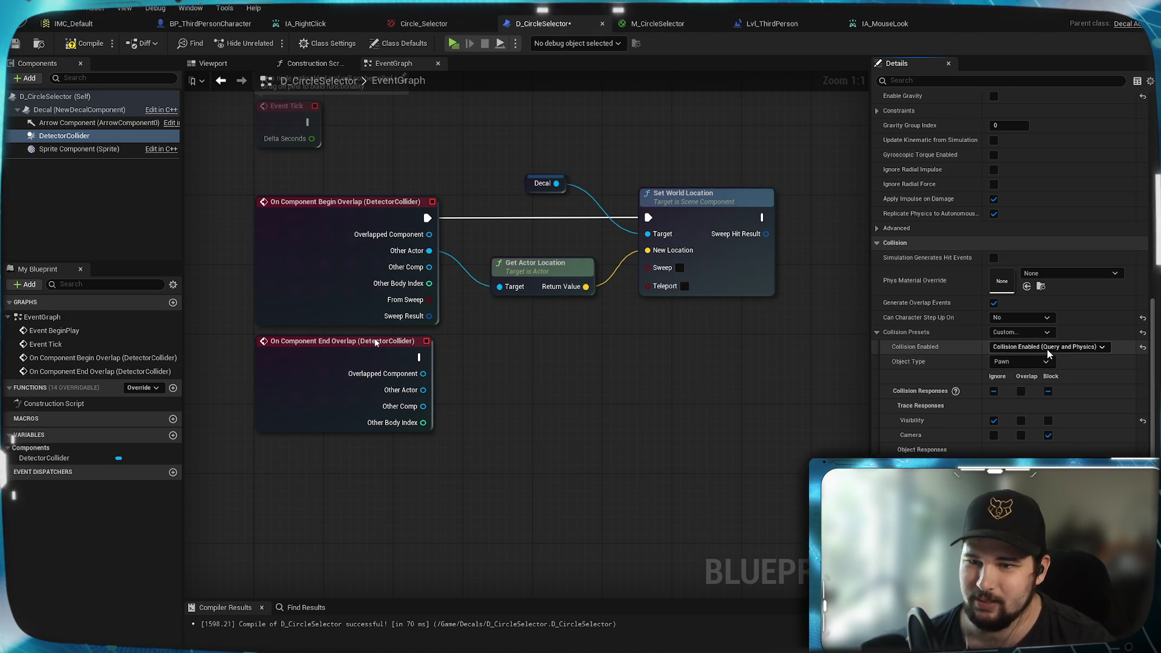
{"action": "left_click", "coordinate": [1054, 350]}
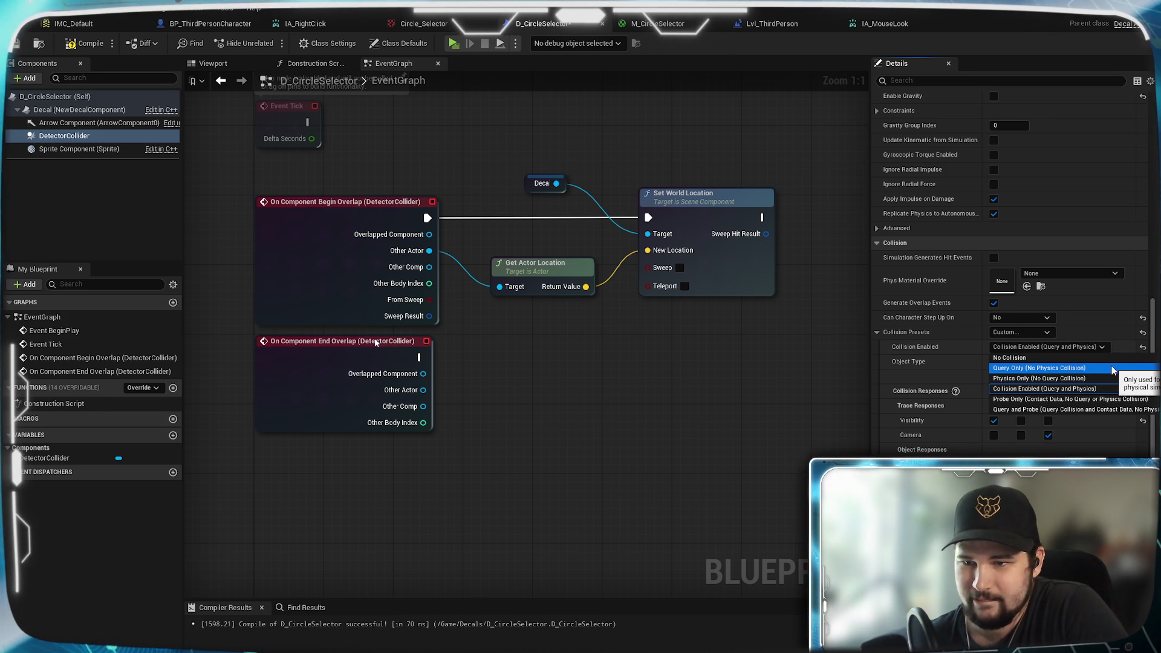
{"action": "left_click", "coordinate": [1112, 368]}
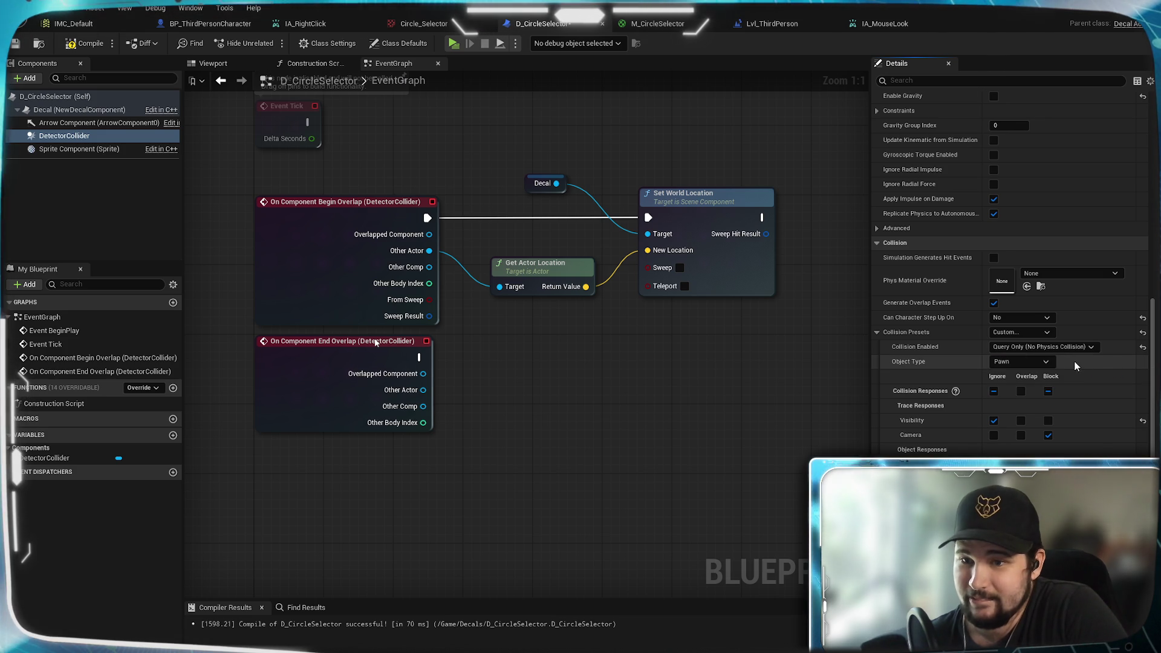
{"action": "left_click", "coordinate": [1047, 362]}
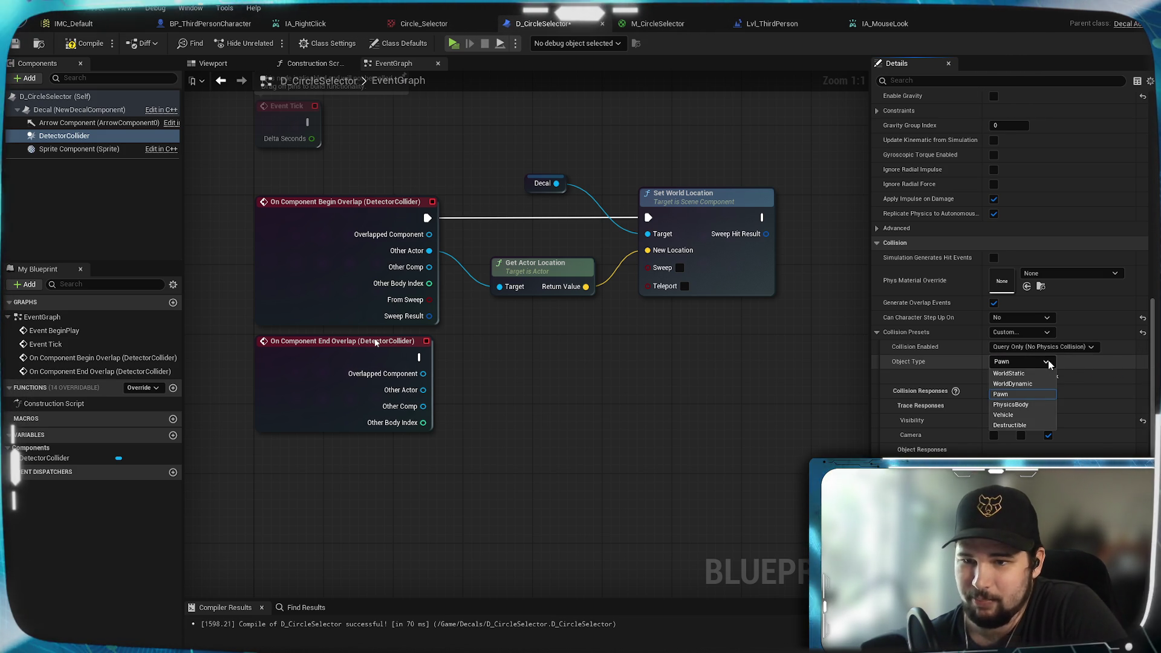
{"action": "left_click", "coordinate": [1006, 394]}
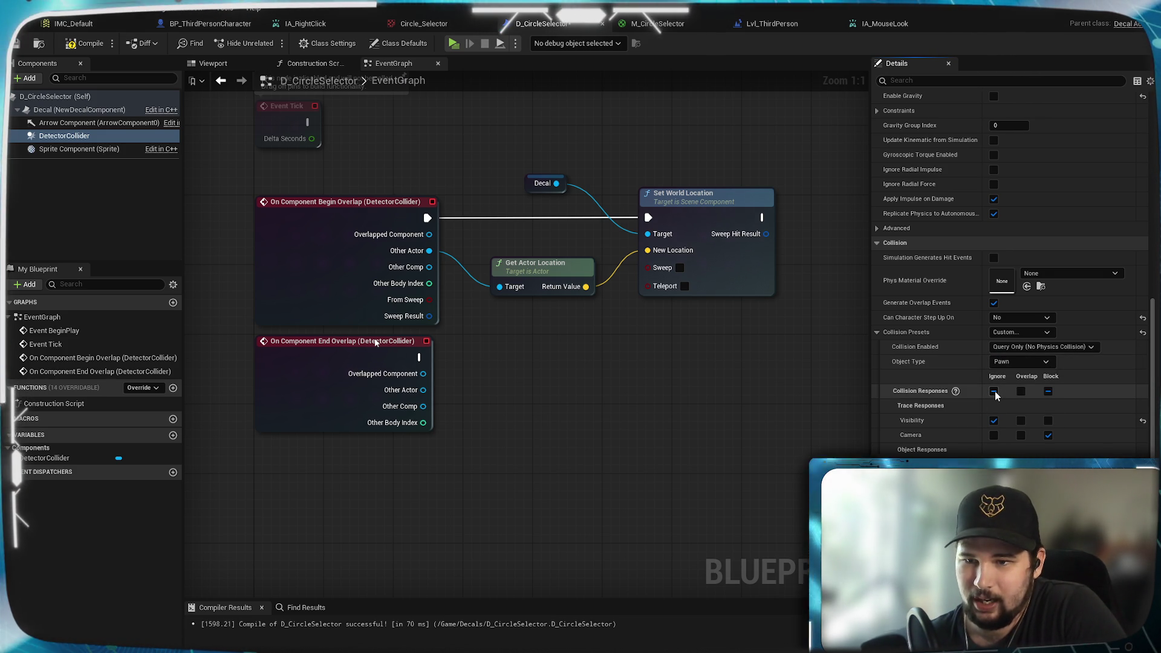
Step: Try setting all collision responses to Overlap
{"action": "left_click", "coordinate": [1021, 392]}
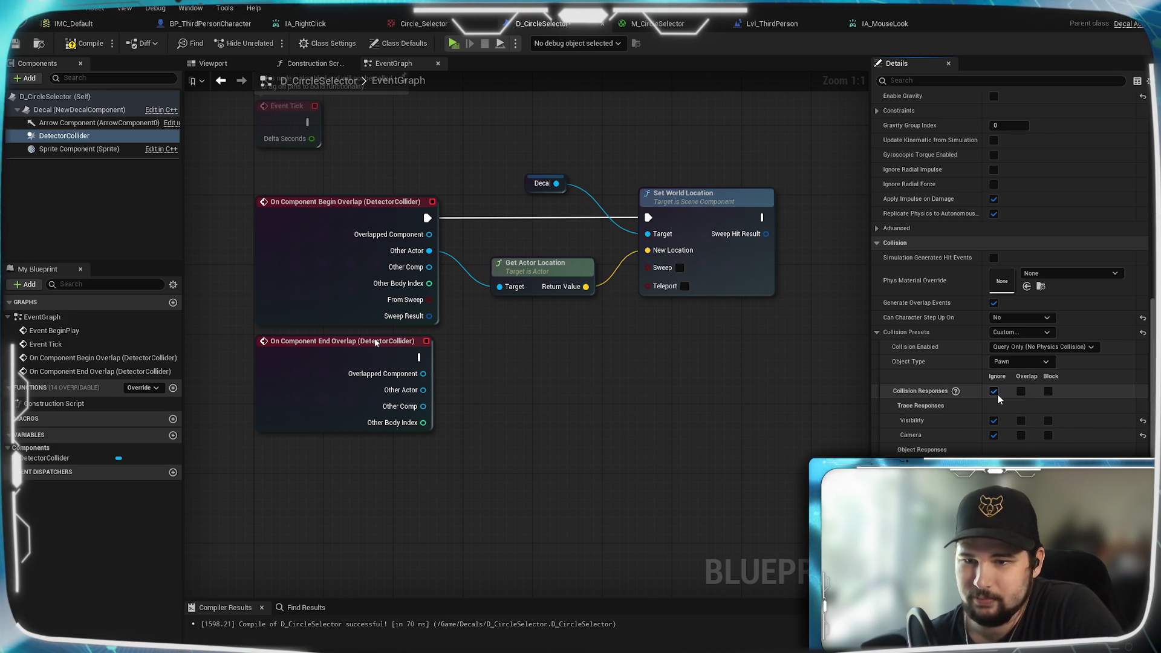
{"action": "right_click", "coordinate": [1048, 384]}
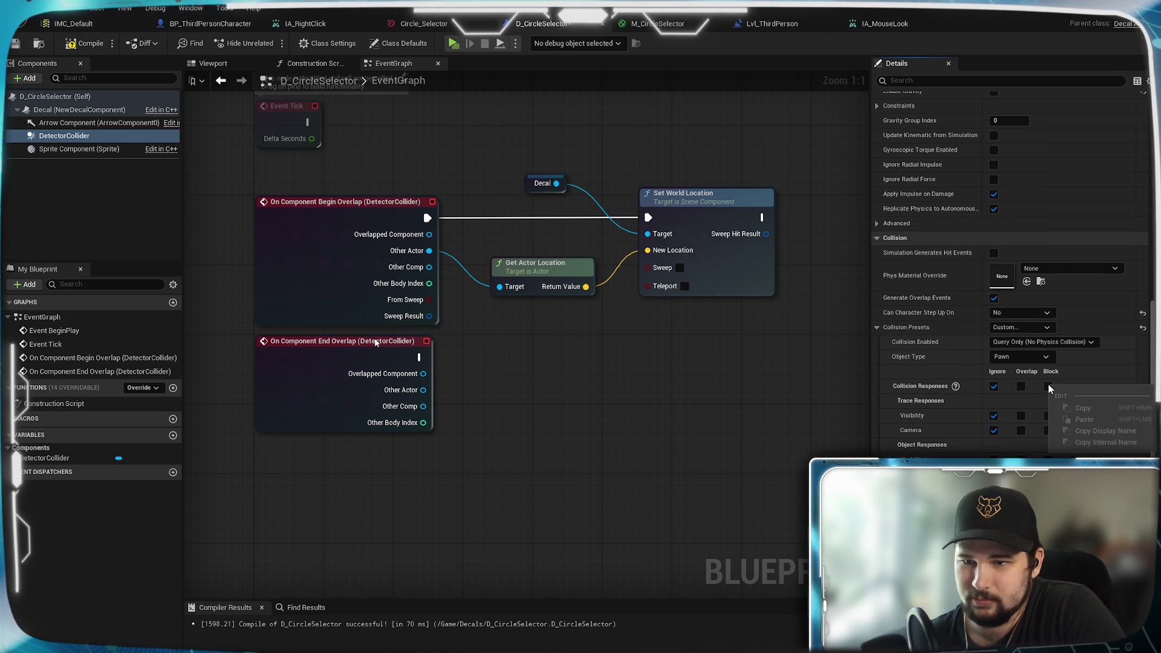
{"action": "left_click", "coordinate": [993, 392]}
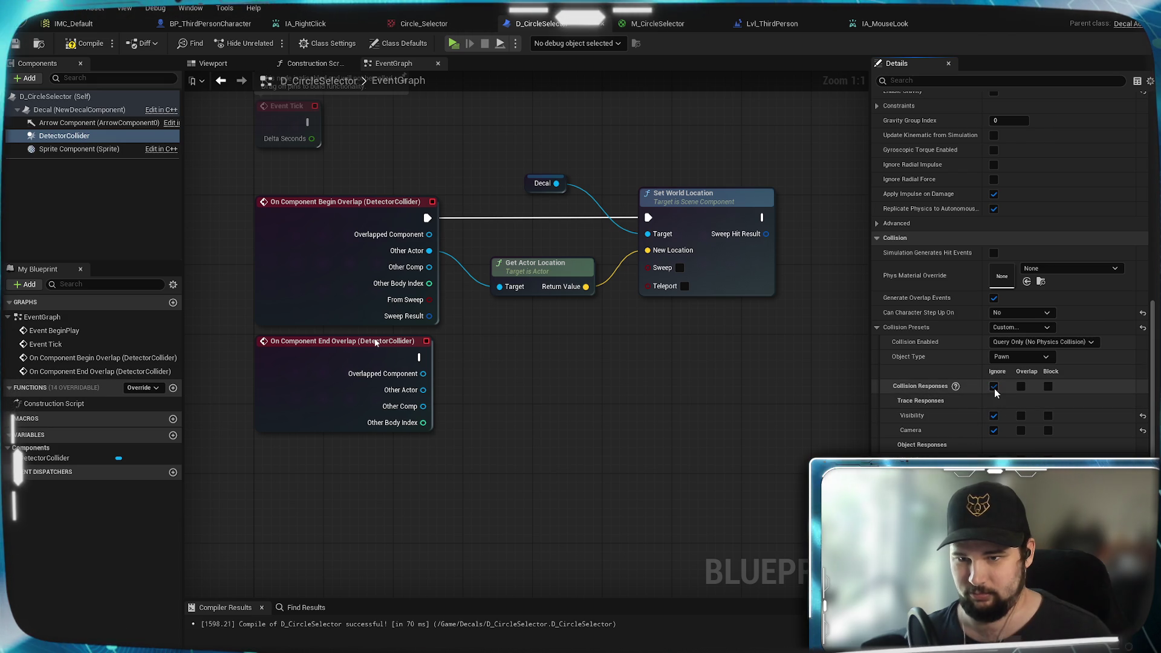
{"action": "right_click", "coordinate": [1049, 390]}
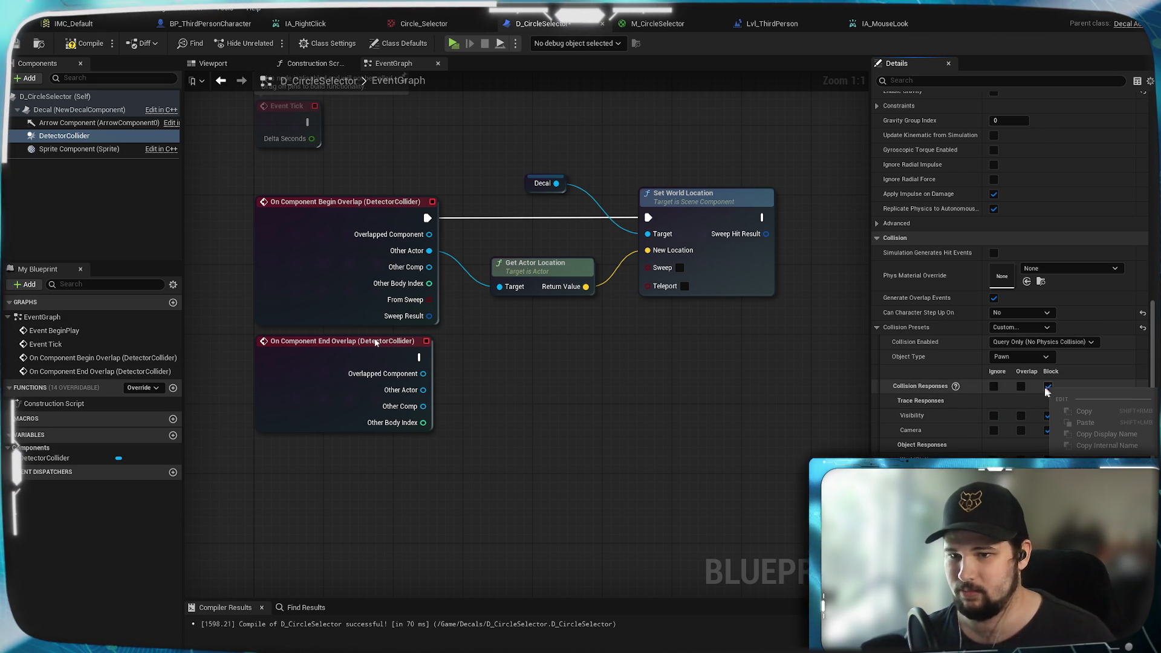
{"action": "left_click", "coordinate": [1021, 387]}
{"action": "left_click", "coordinate": [1007, 358]}
Step: Try object type WorldStatic, revert to Pawn, and set all responses to Block
{"action": "left_click", "coordinate": [1007, 389]}
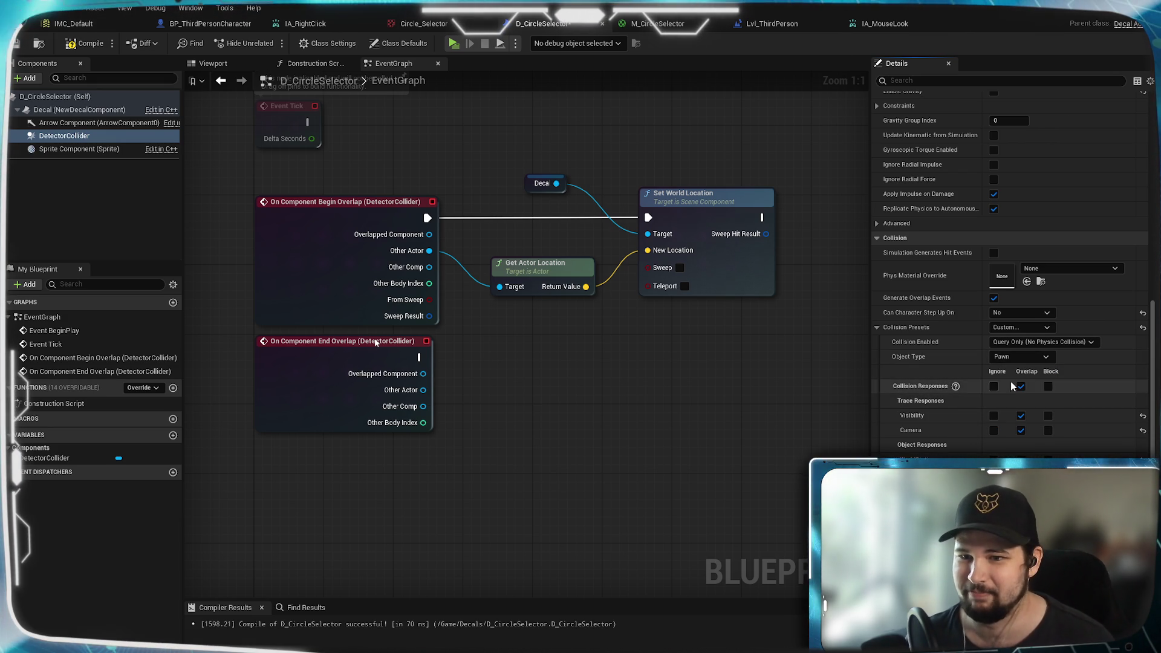
{"action": "left_click", "coordinate": [1020, 357]}
{"action": "left_click", "coordinate": [1004, 389]}
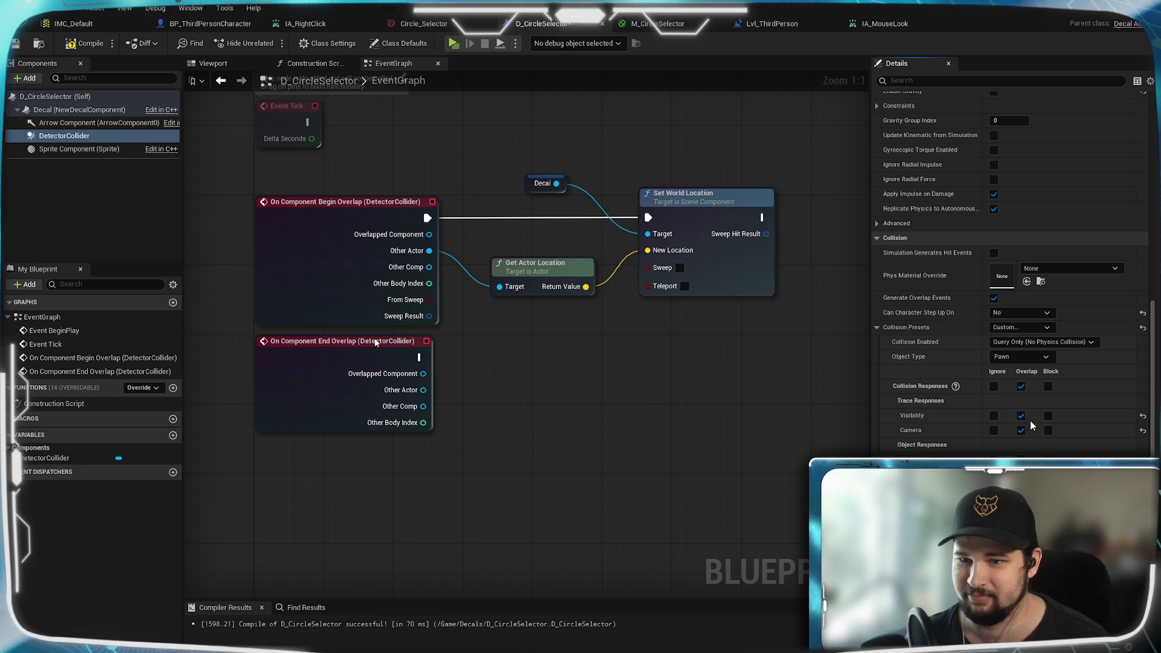
{"action": "left_click", "coordinate": [1018, 358]}
{"action": "left_click", "coordinate": [1014, 383]}
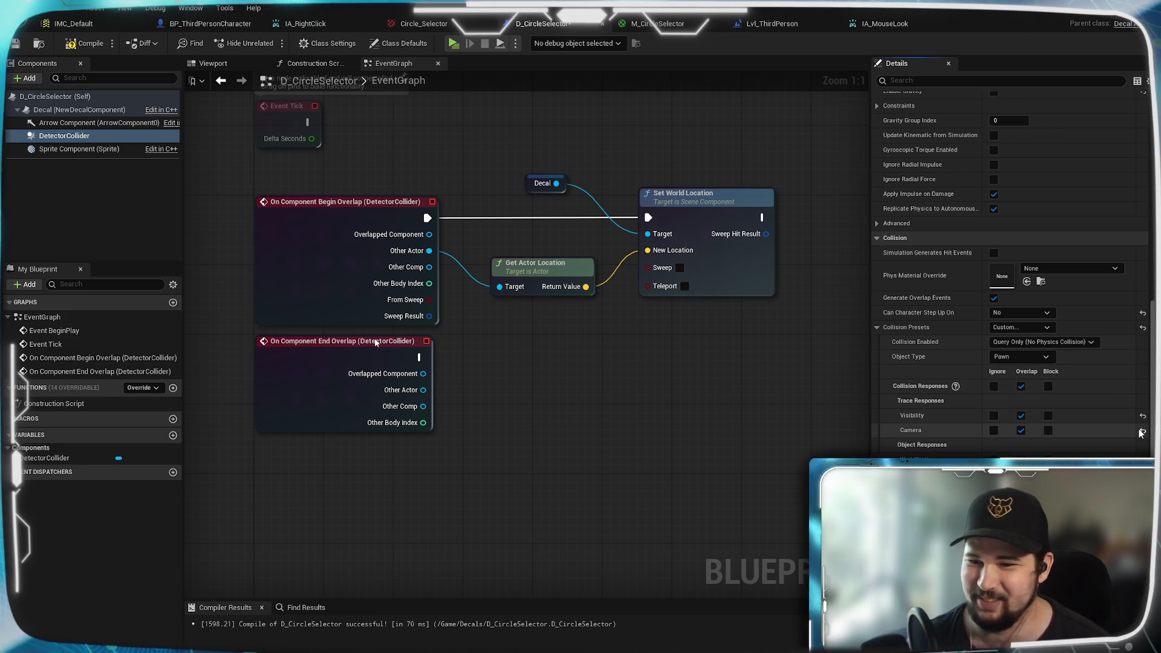
{"action": "left_click", "coordinate": [1048, 416]}
{"action": "left_click", "coordinate": [1049, 431]}
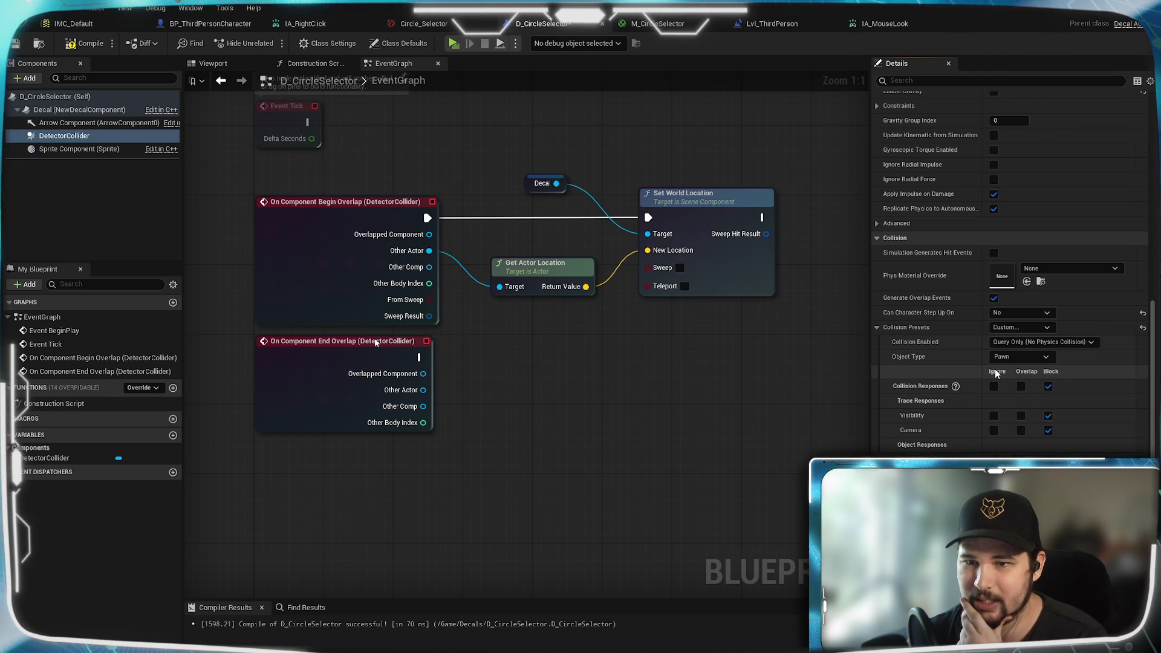
Step: Set all responses to Ignore, some object responses to Overlap, and compile
{"action": "left_click", "coordinate": [995, 387]}
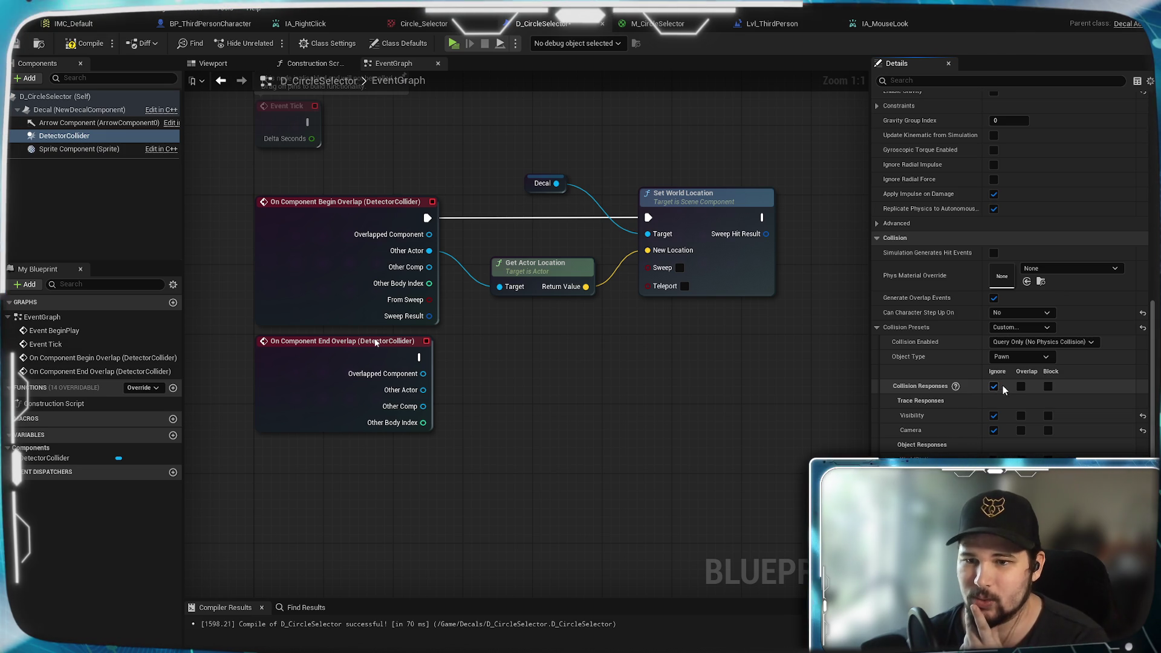
{"action": "left_click", "coordinate": [1021, 489]}
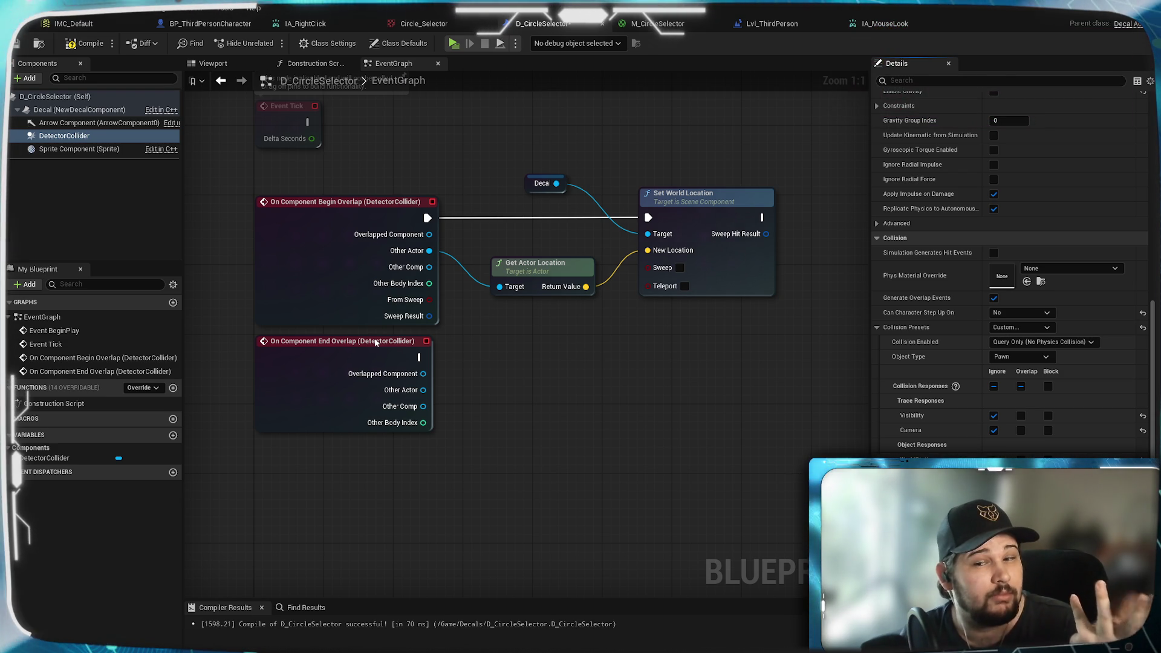
{"action": "left_click", "coordinate": [81, 45]}
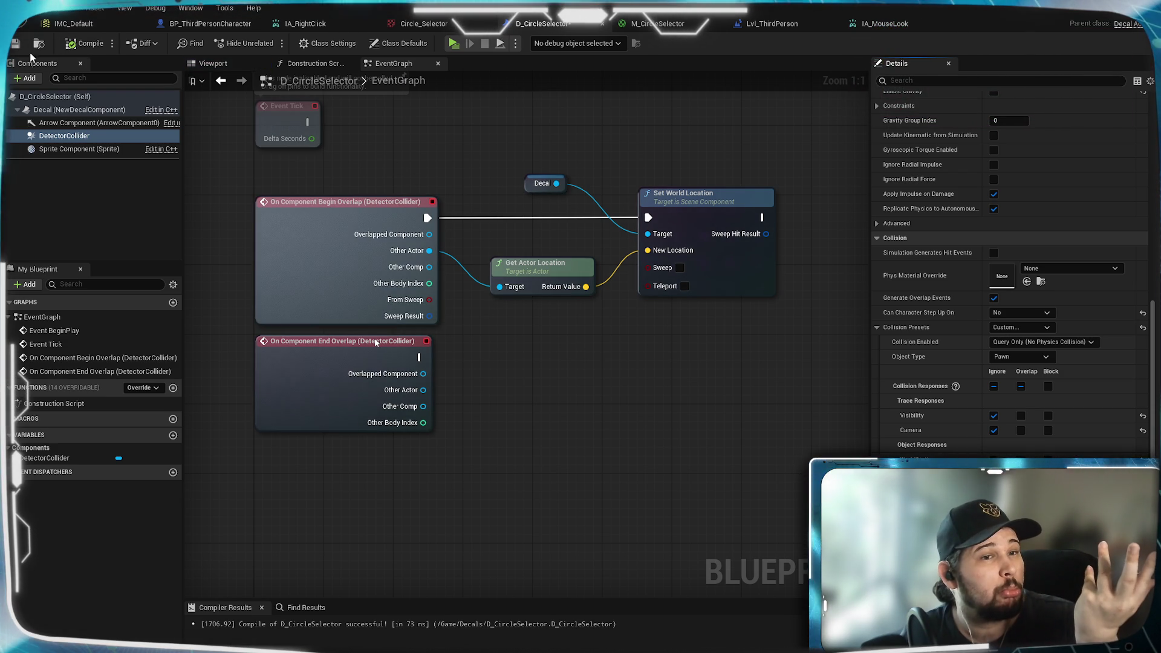
{"action": "left_click", "coordinate": [451, 47]}
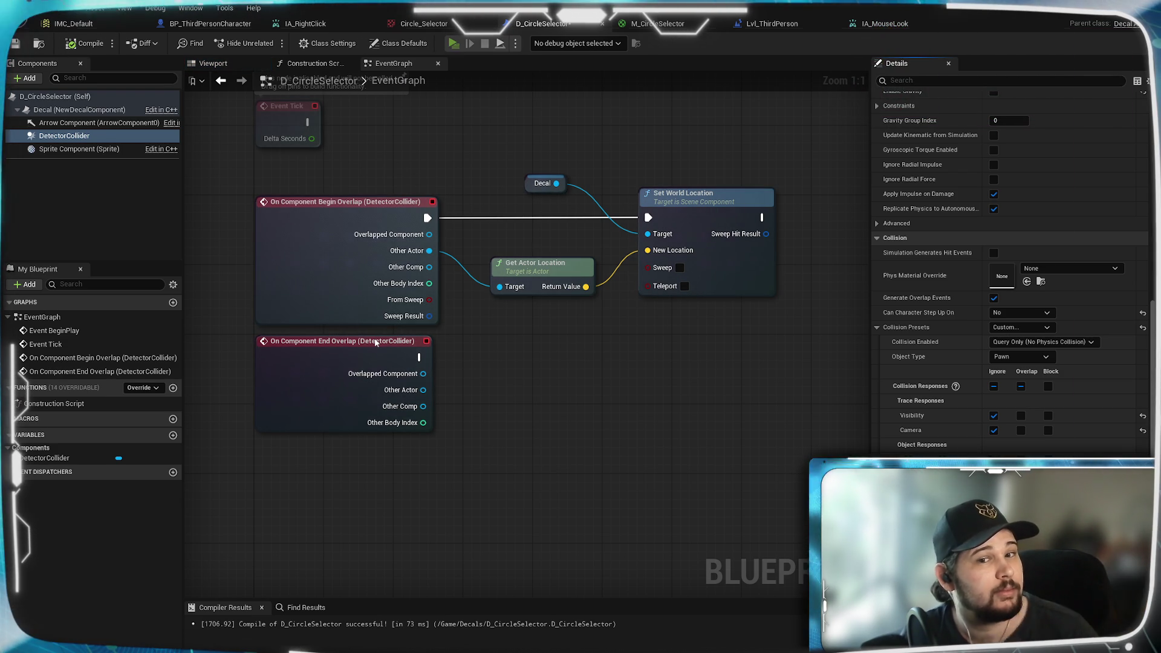
{"action": "key", "text": "d"}
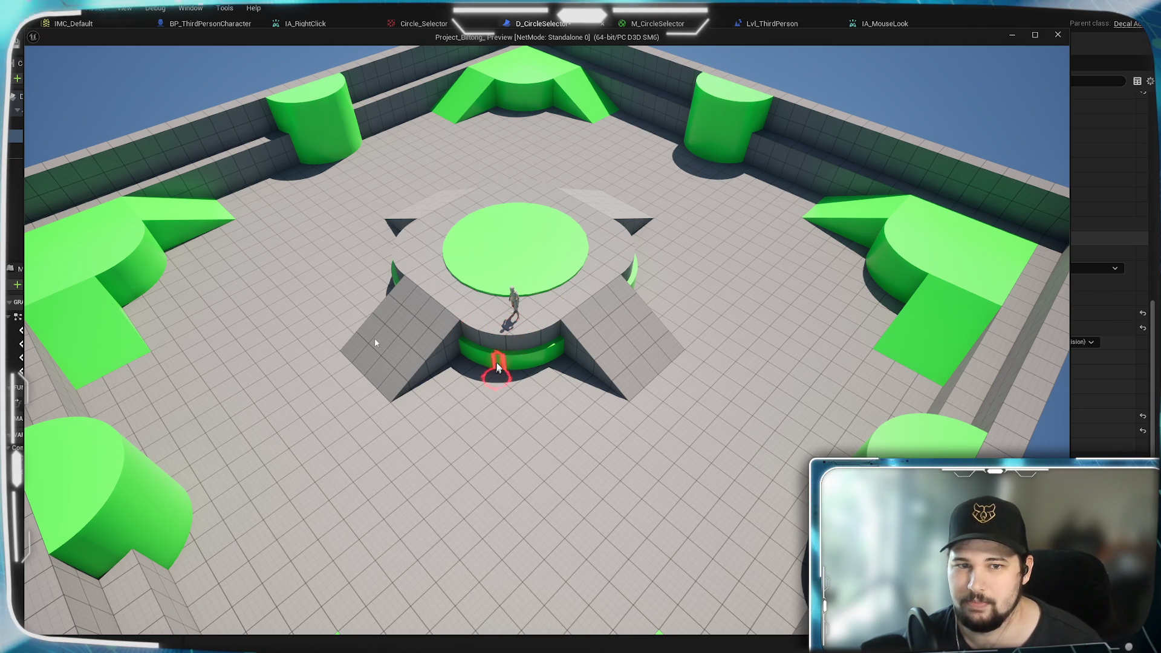
{"action": "scroll", "coordinate": [482, 310], "scroll_direction": "up", "scroll_amount": 2}
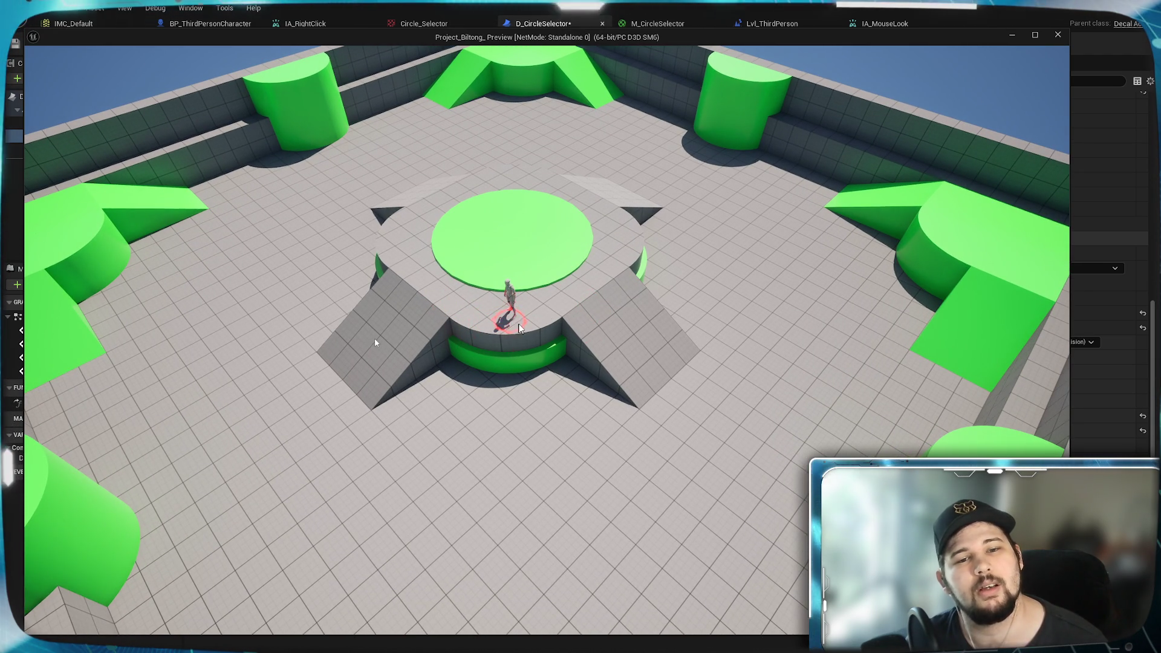
{"action": "key", "text": "q"}
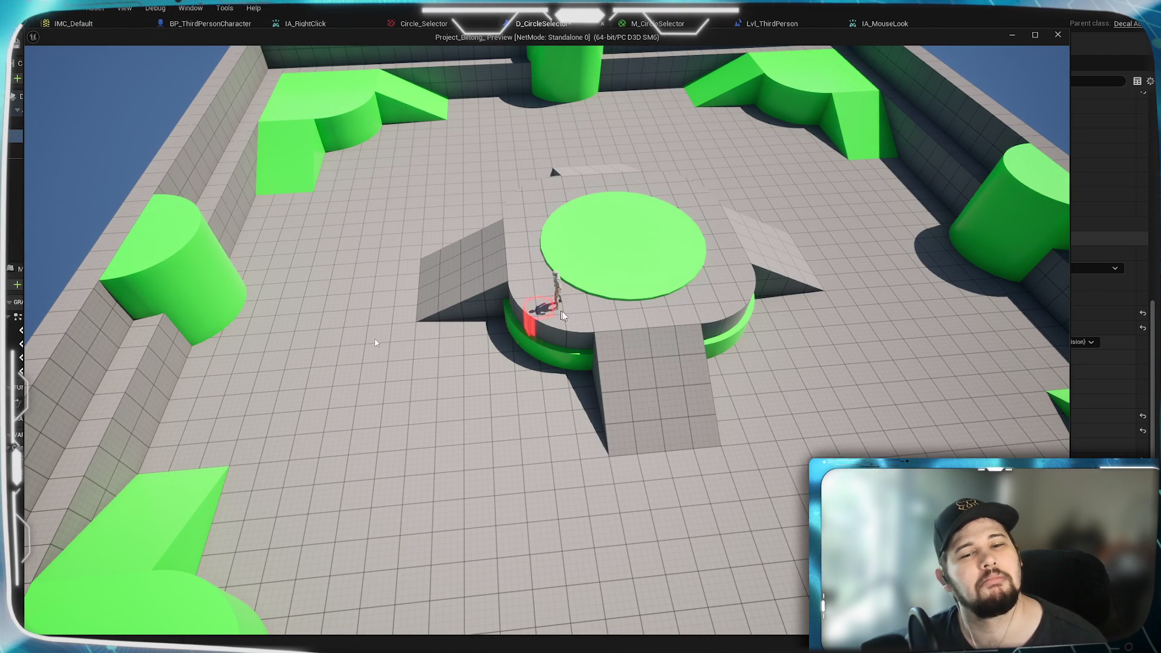
{"action": "key", "text": "Escape"}
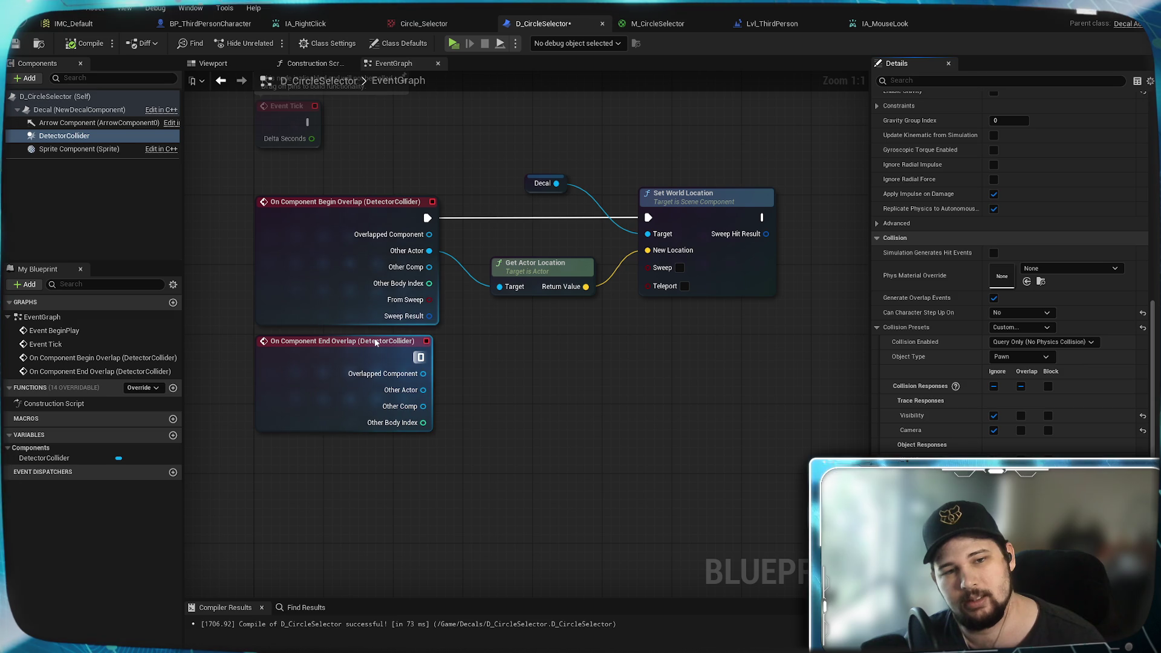
Step: Create a new Boolean blueprint variable named SnappedLocation
{"action": "left_click_drag", "start_coordinate": [467, 231], "coordinate": [511, 328]}
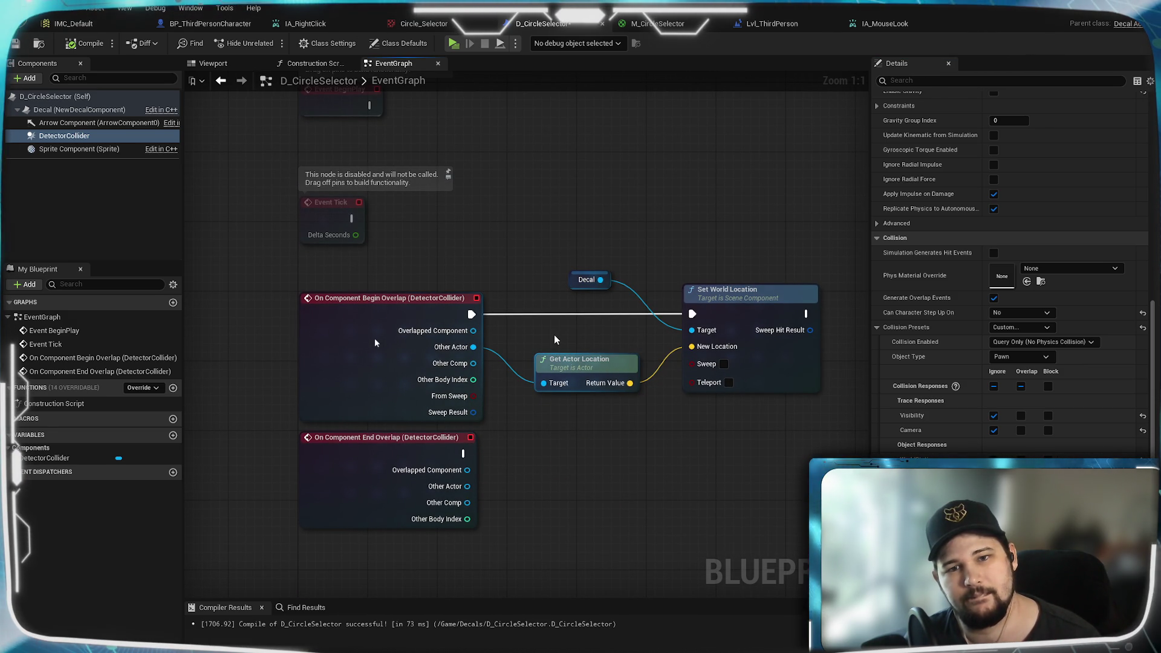
{"action": "key", "text": "Home"}
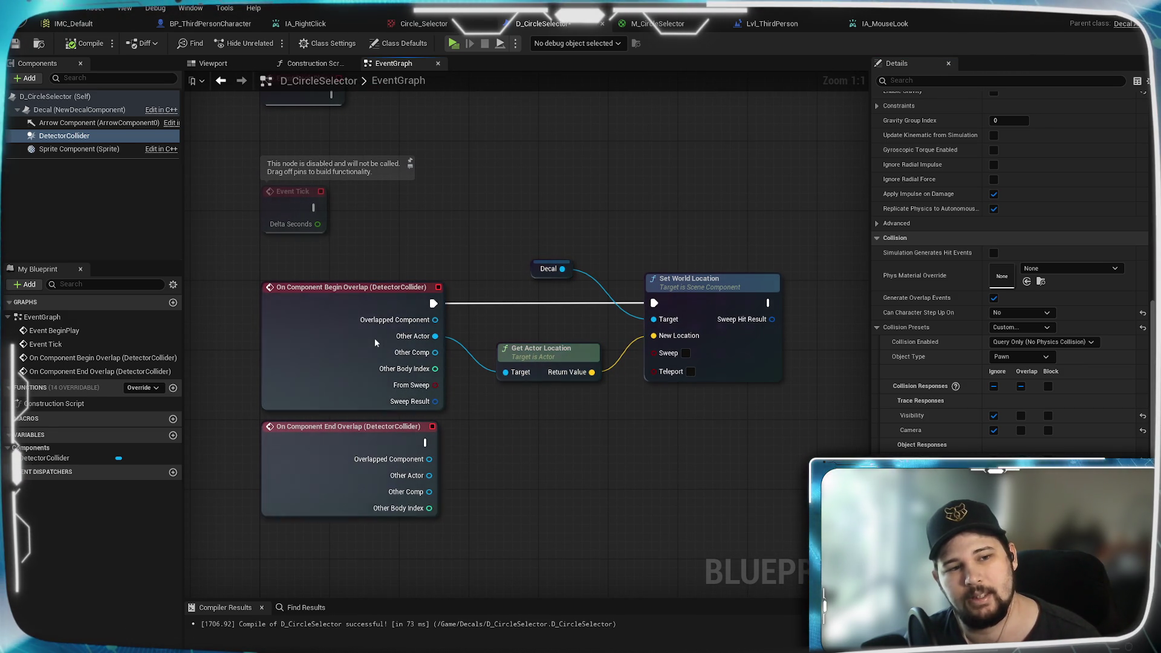
{"action": "left_click", "coordinate": [173, 435]}
{"action": "type", "text": "SnappedLocation"}
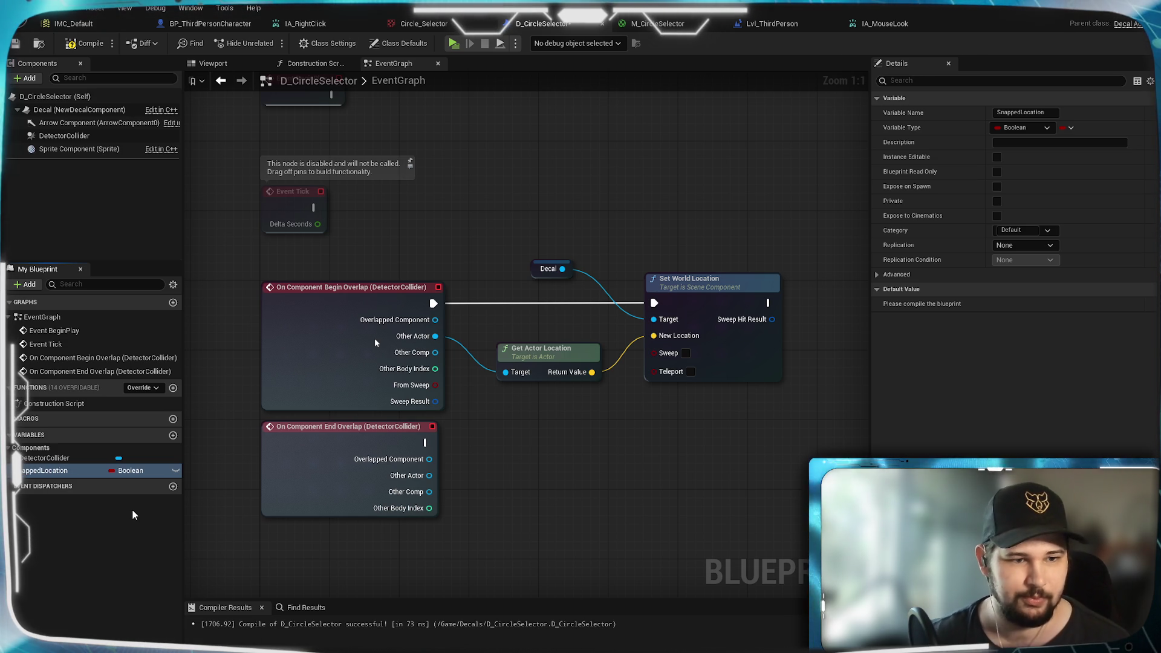
Step: Make SnappedLocation a Vector and detach Begin Overlap from Set World Location
{"action": "left_click", "coordinate": [129, 474]}
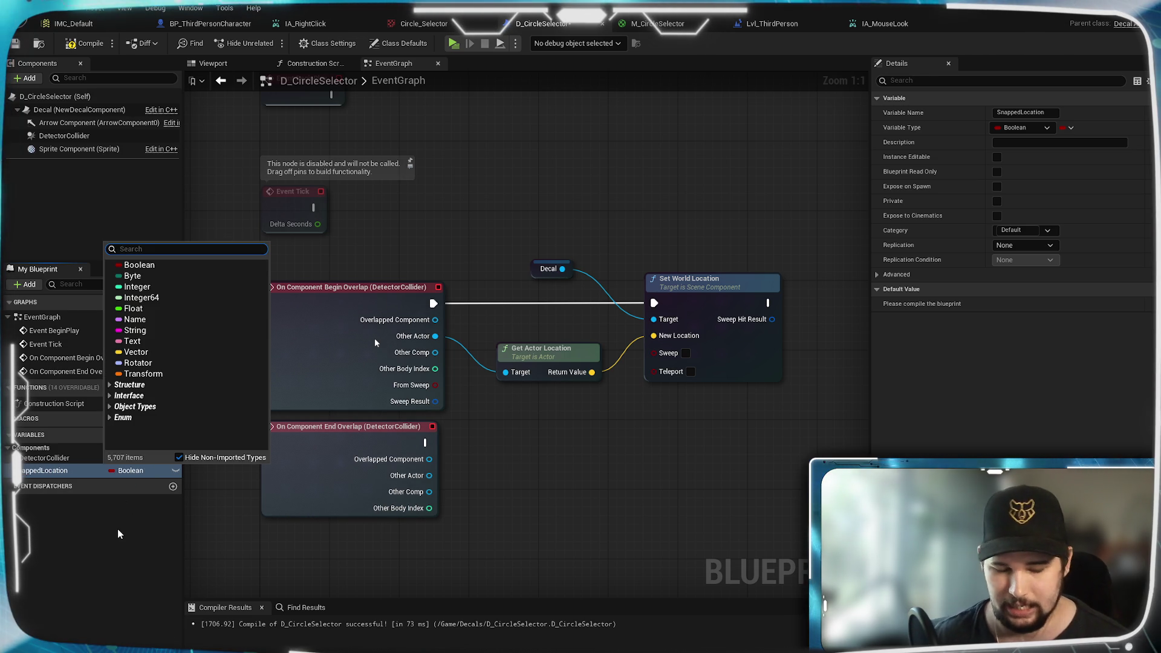
{"action": "type", "text": "Vector"}
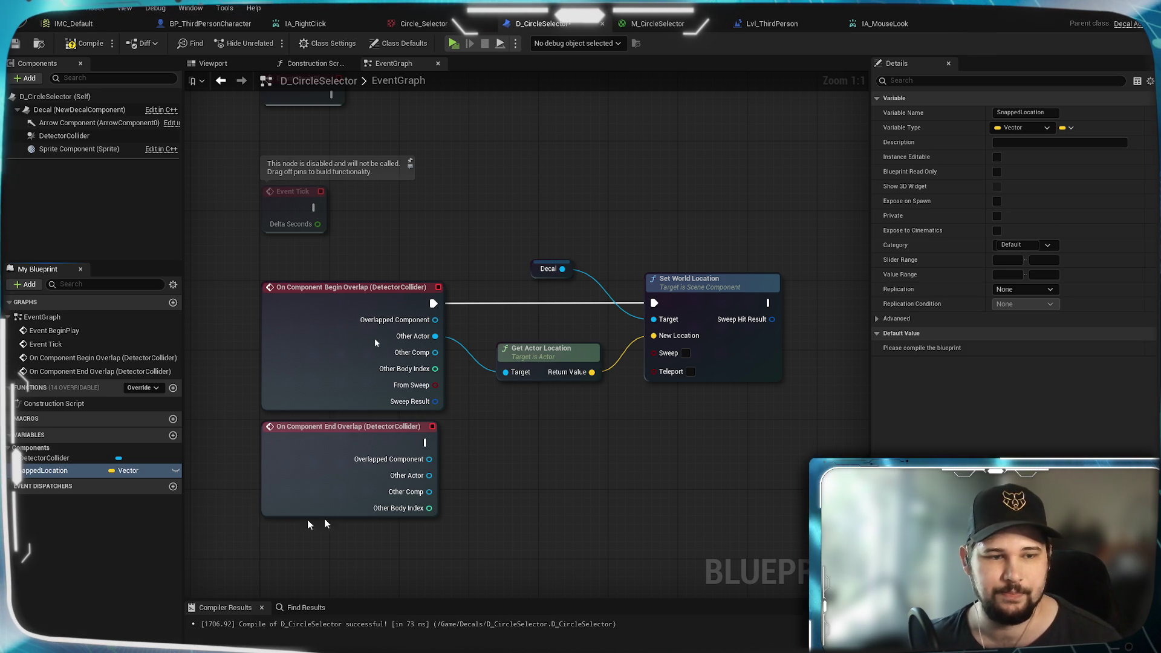
{"action": "left_click_drag", "start_coordinate": [644, 438], "coordinate": [529, 448]}
{"action": "left_click_drag", "start_coordinate": [446, 367], "coordinate": [429, 375]}
{"action": "mouse_move", "coordinate": [599, 304]}
{"action": "left_mouse_down"}
{"action": "mouse_move", "coordinate": [677, 260]}
{"action": "mouse_move", "coordinate": [661, 173]}
{"action": "left_mouse_up"}
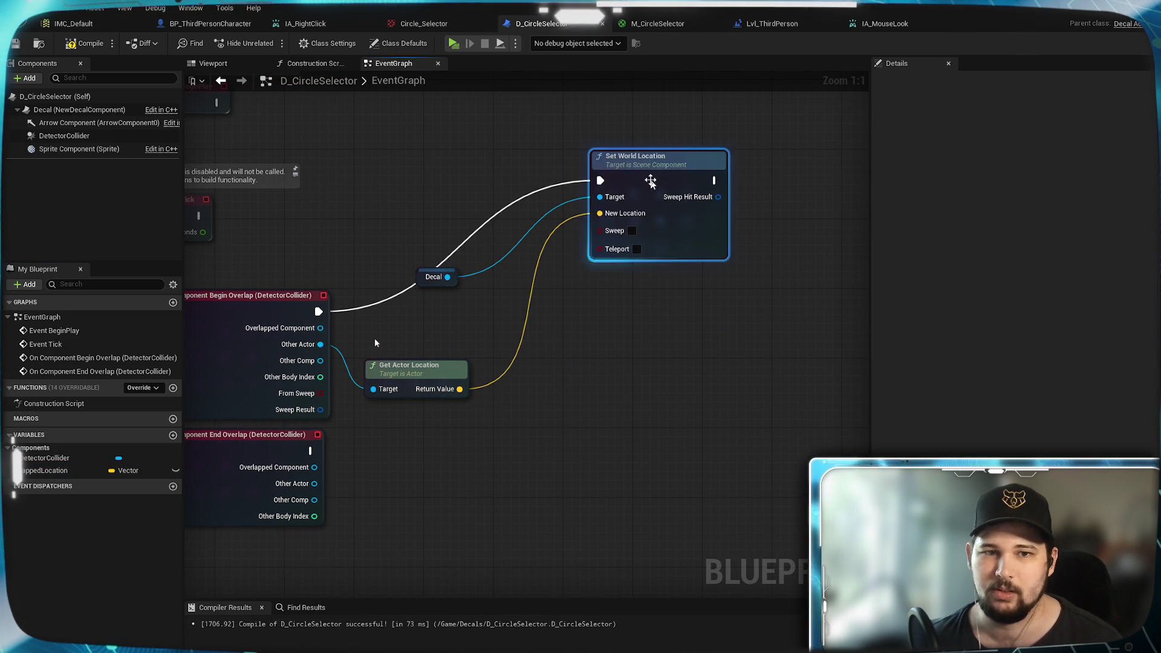
{"action": "left_click_drag", "start_coordinate": [318, 311], "coordinate": [576, 339]}
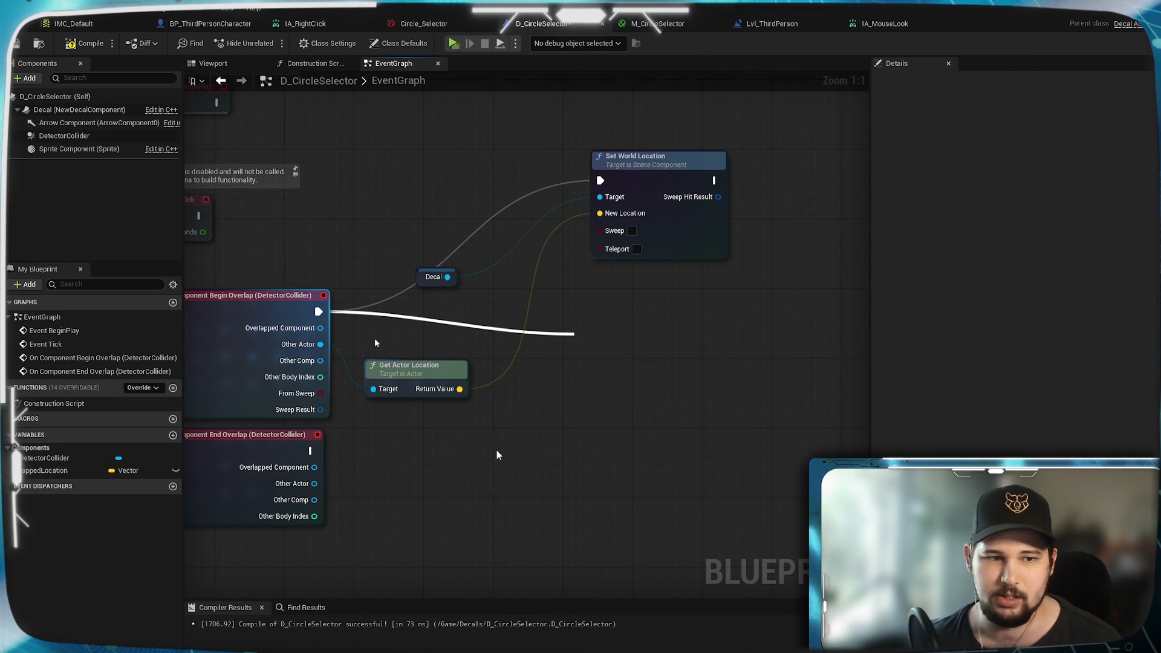
Step: Add SET SnappedLocation after Begin Overlap, fed by Get Actor Location, and add another variable
{"action": "mouse_move", "coordinate": [115, 471]}
{"action": "left_mouse_down"}
{"action": "mouse_move", "coordinate": [577, 365]}
{"action": "mouse_move", "coordinate": [538, 349]}
{"action": "left_mouse_up"}
{"action": "left_click", "coordinate": [570, 351]}
{"action": "left_click_drag", "start_coordinate": [319, 311], "coordinate": [550, 320]}
{"action": "mouse_move", "coordinate": [459, 389]}
{"action": "left_mouse_down"}
{"action": "mouse_move", "coordinate": [602, 344]}
{"action": "mouse_move", "coordinate": [556, 342]}
{"action": "mouse_move", "coordinate": [553, 313]}
{"action": "left_mouse_up"}
{"action": "left_click", "coordinate": [554, 402]}
{"action": "left_click", "coordinate": [343, 272]}
{"action": "mouse_move", "coordinate": [344, 272]}
{"action": "left_mouse_down"}
{"action": "mouse_move", "coordinate": [518, 351]}
{"action": "mouse_move", "coordinate": [439, 344]}
{"action": "left_mouse_up"}
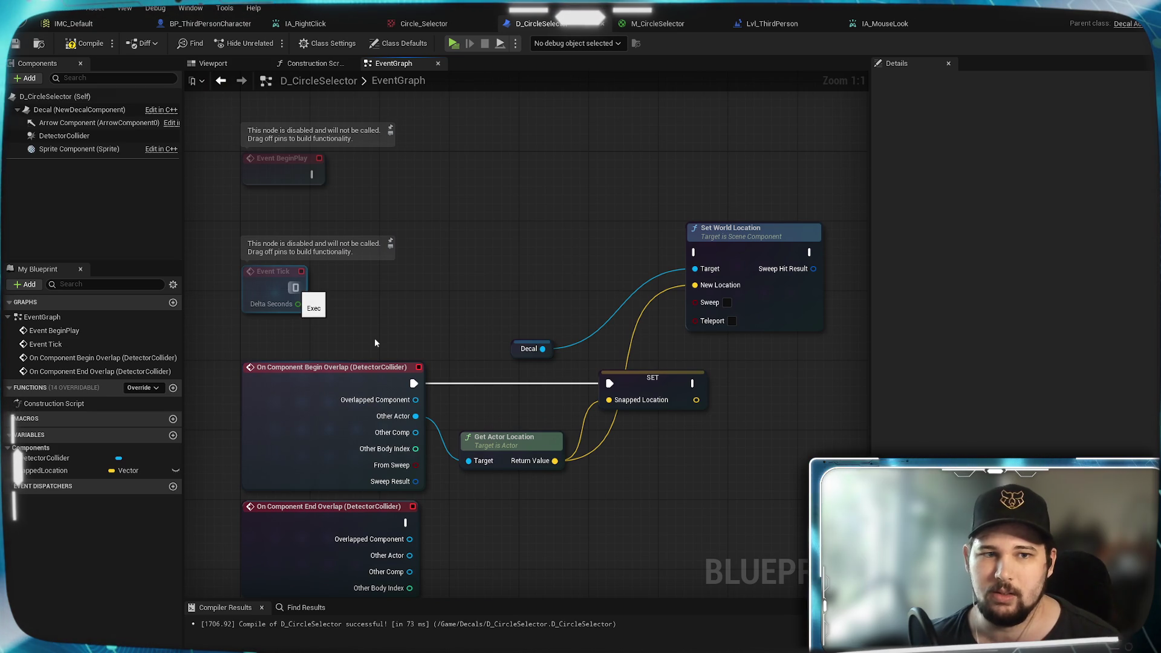
{"action": "mouse_move", "coordinate": [400, 303]}
{"action": "left_mouse_down"}
{"action": "mouse_move", "coordinate": [421, 224]}
{"action": "mouse_move", "coordinate": [440, 377]}
{"action": "mouse_move", "coordinate": [627, 426]}
{"action": "mouse_move", "coordinate": [645, 415]}
{"action": "mouse_move", "coordinate": [576, 397]}
{"action": "left_mouse_up"}
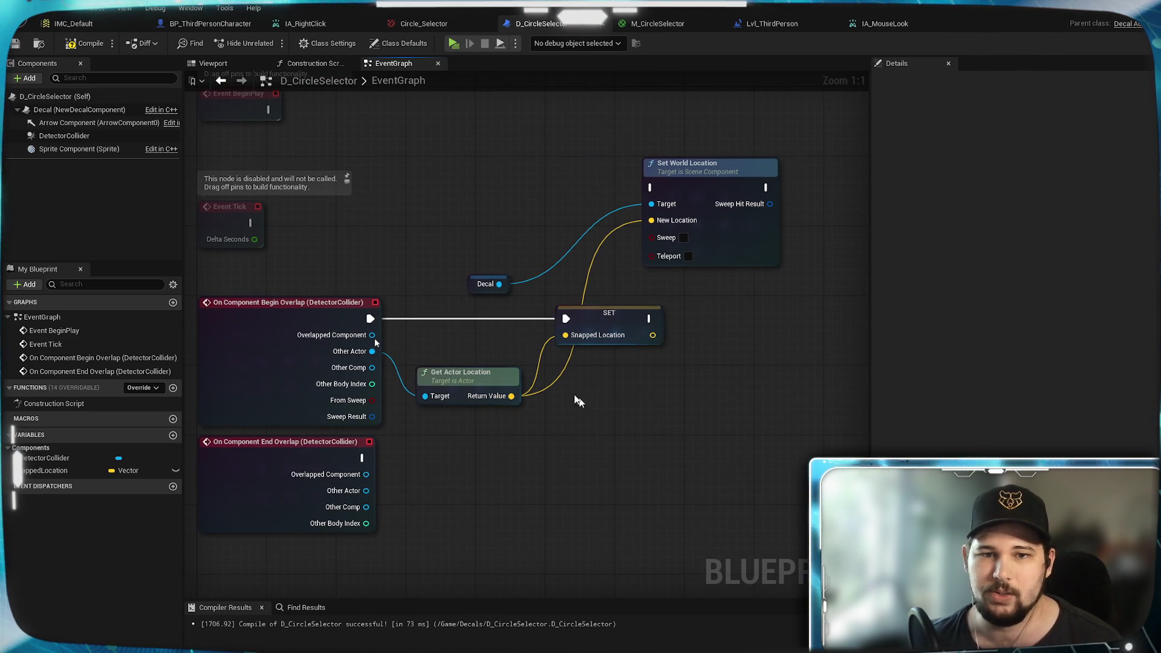
{"action": "left_click", "coordinate": [174, 436]}
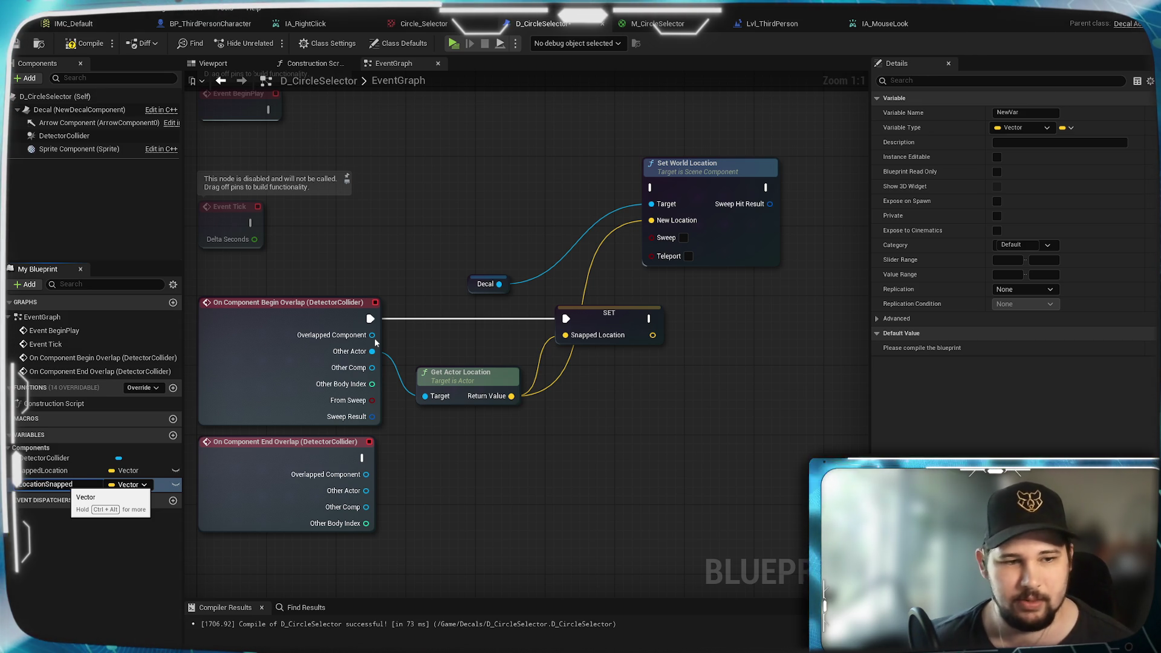
Step: Make LocationSnapped a Boolean and set it true after storing SnappedLocation
{"action": "key", "text": "Return"}
{"action": "left_click", "coordinate": [129, 484]}
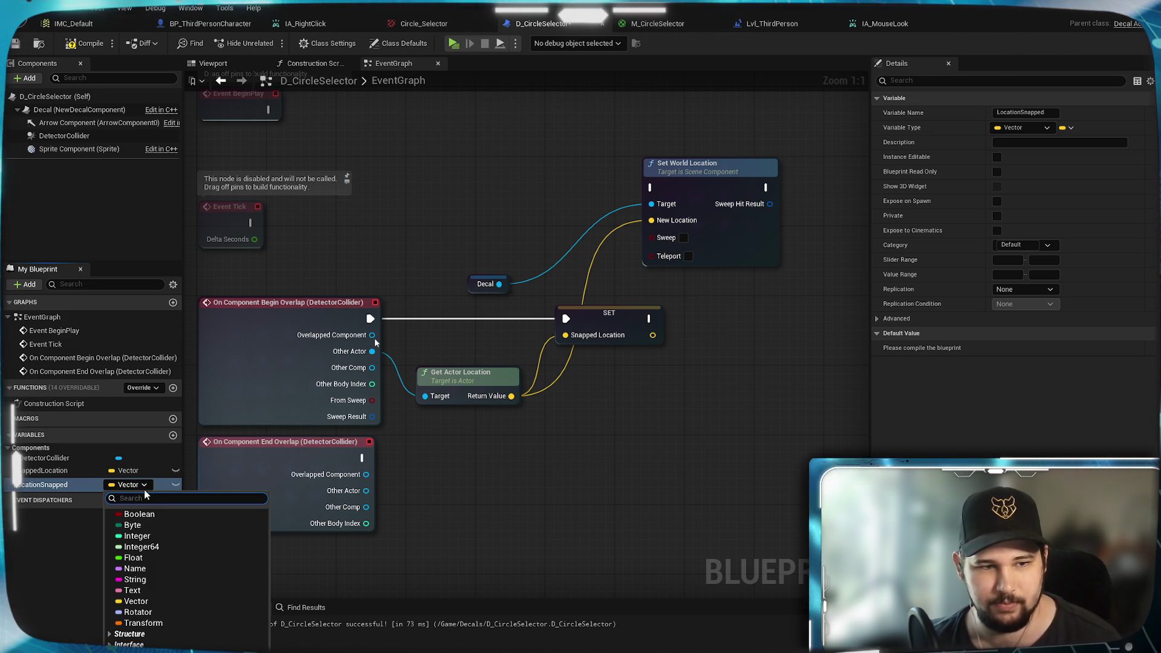
{"action": "left_click", "coordinate": [129, 515]}
{"action": "mouse_move", "coordinate": [71, 484]}
{"action": "left_mouse_down"}
{"action": "mouse_move", "coordinate": [587, 375]}
{"action": "mouse_move", "coordinate": [731, 320]}
{"action": "left_mouse_up"}
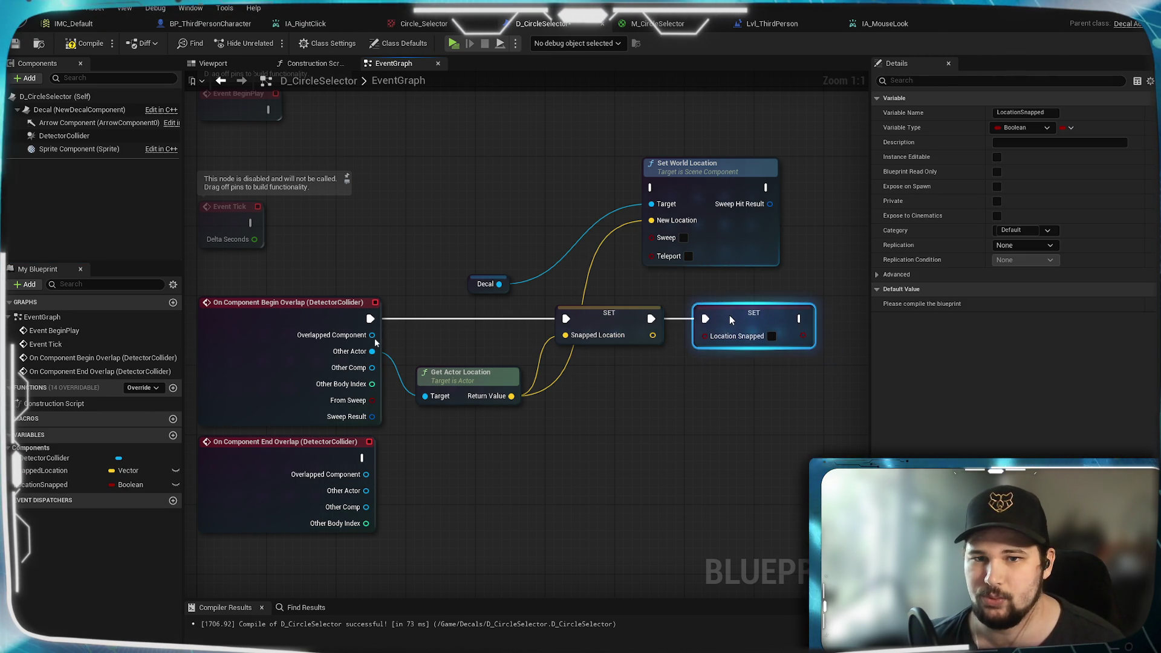
{"action": "left_click", "coordinate": [764, 336]}
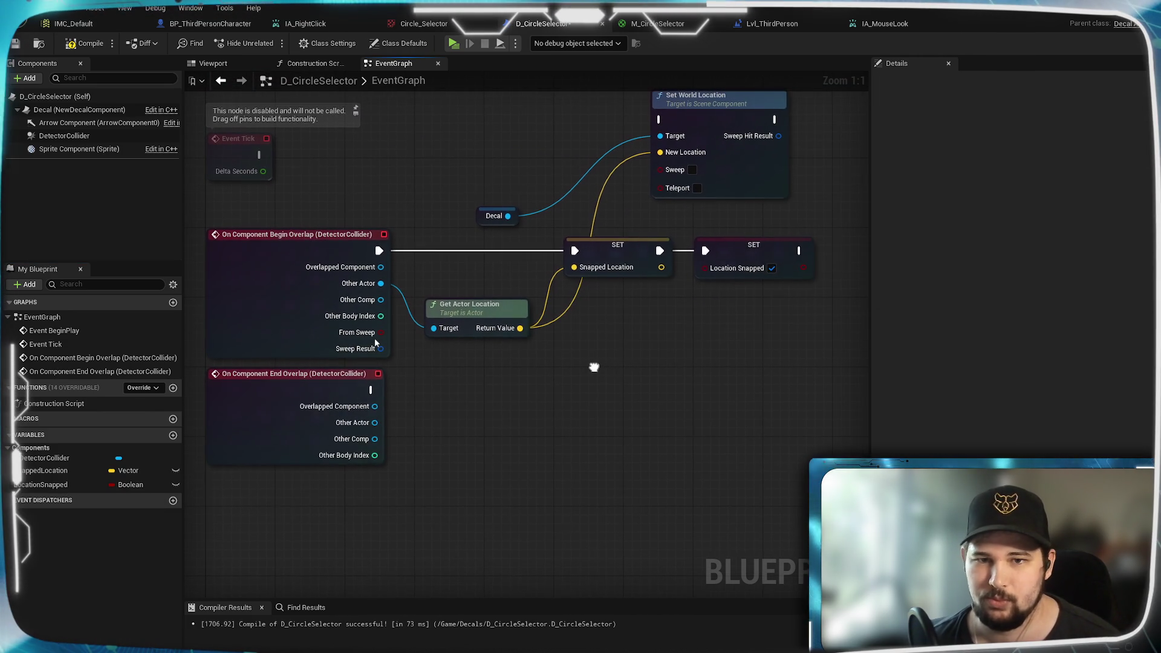
Step: Copy the LocationSnapped setter onto End Overlap with its value set to false
{"action": "left_click", "coordinate": [727, 280]}
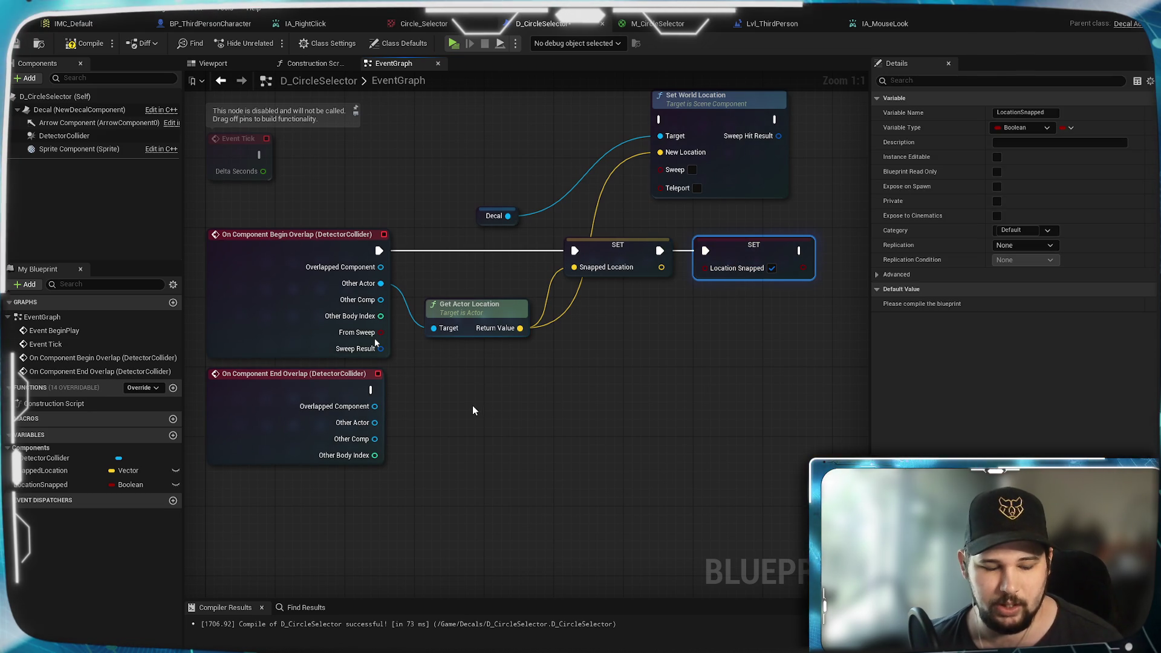
{"action": "key", "text": "ctrl+c"}
{"action": "key", "text": "ctrl+v"}
{"action": "mouse_move", "coordinate": [484, 424]}
{"action": "left_mouse_down"}
{"action": "mouse_move", "coordinate": [496, 384]}
{"action": "mouse_move", "coordinate": [445, 384]}
{"action": "left_mouse_up"}
{"action": "mouse_move", "coordinate": [371, 390]}
{"action": "left_mouse_down"}
{"action": "mouse_move", "coordinate": [441, 408]}
{"action": "mouse_move", "coordinate": [444, 390]}
{"action": "left_mouse_up"}
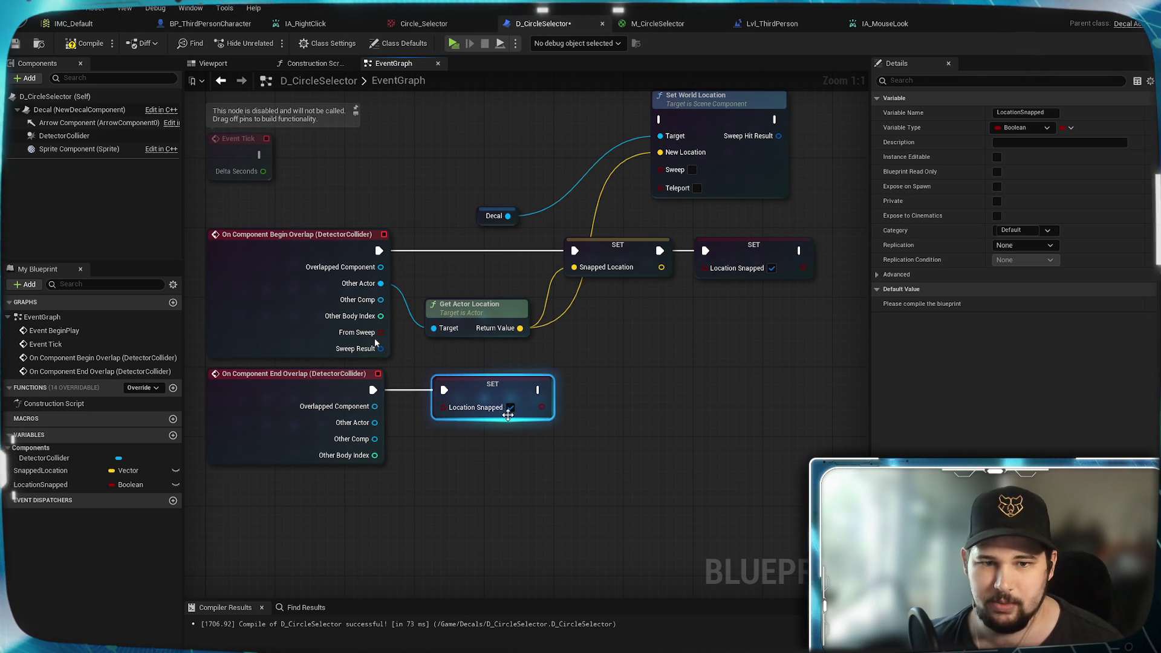
{"action": "left_click", "coordinate": [511, 409]}
{"action": "left_click", "coordinate": [339, 182]}
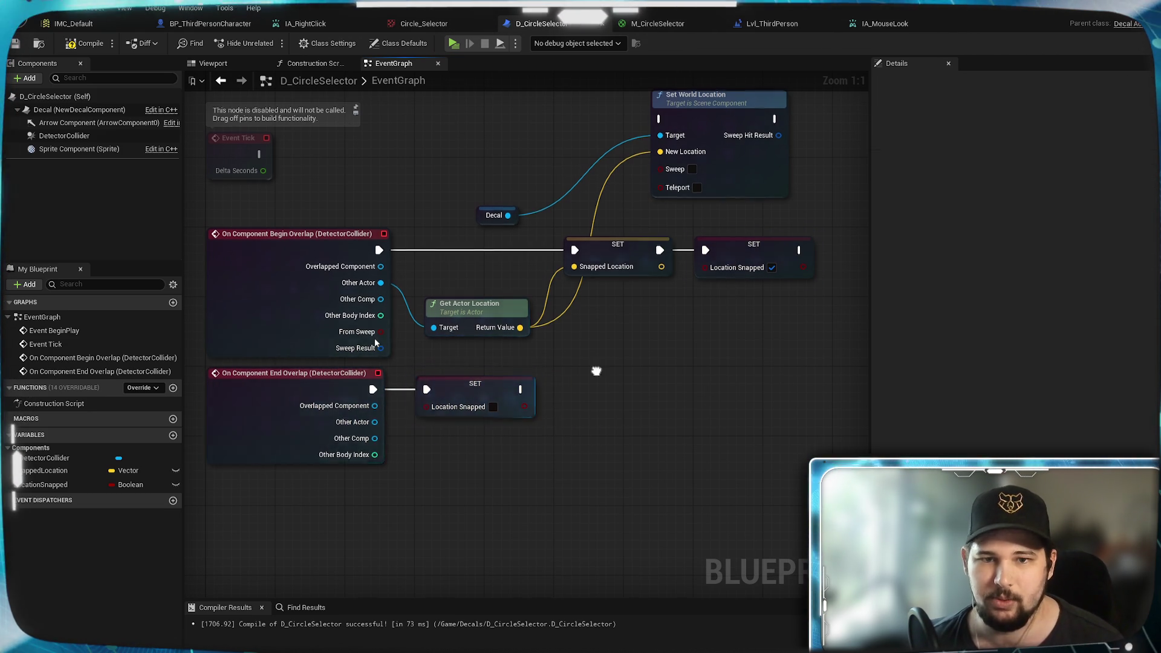
Step: Wire Event Tick into a Branch driven by a Location Snapped getter
{"action": "left_click_drag", "start_coordinate": [270, 155], "coordinate": [276, 281]}
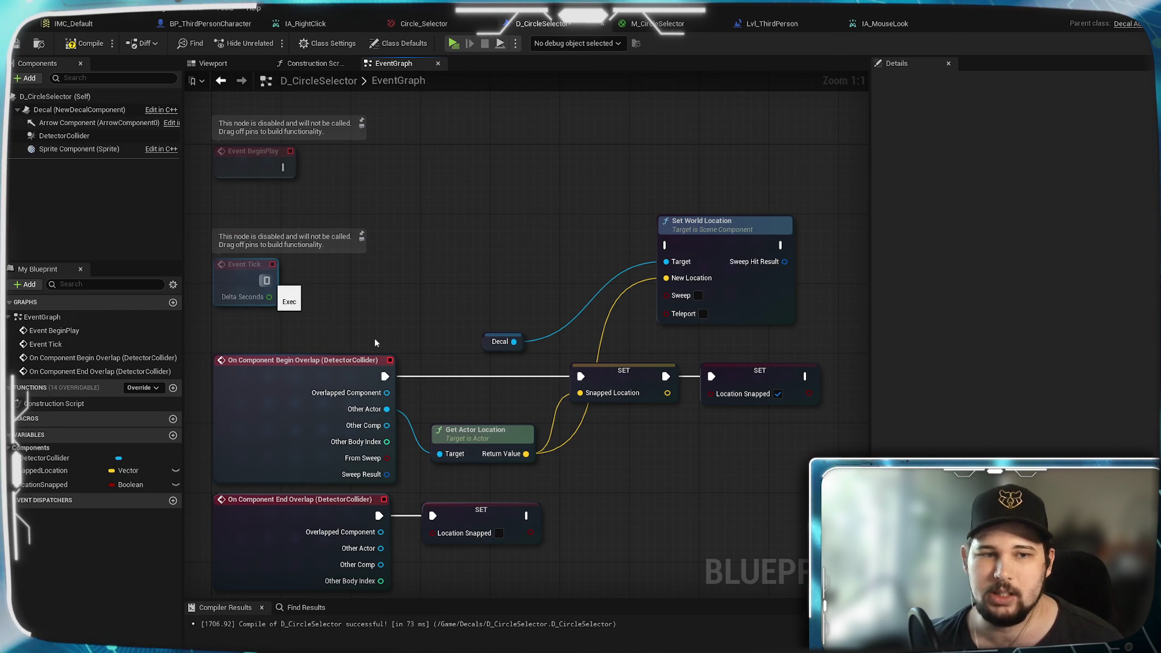
{"action": "left_click", "coordinate": [42, 484]}
{"action": "mouse_move", "coordinate": [42, 485]}
{"action": "left_mouse_down"}
{"action": "mouse_move", "coordinate": [286, 318]}
{"action": "mouse_move", "coordinate": [352, 329]}
{"action": "mouse_move", "coordinate": [408, 275]}
{"action": "mouse_move", "coordinate": [288, 328]}
{"action": "mouse_move", "coordinate": [333, 306]}
{"action": "mouse_move", "coordinate": [378, 253]}
{"action": "left_mouse_up"}
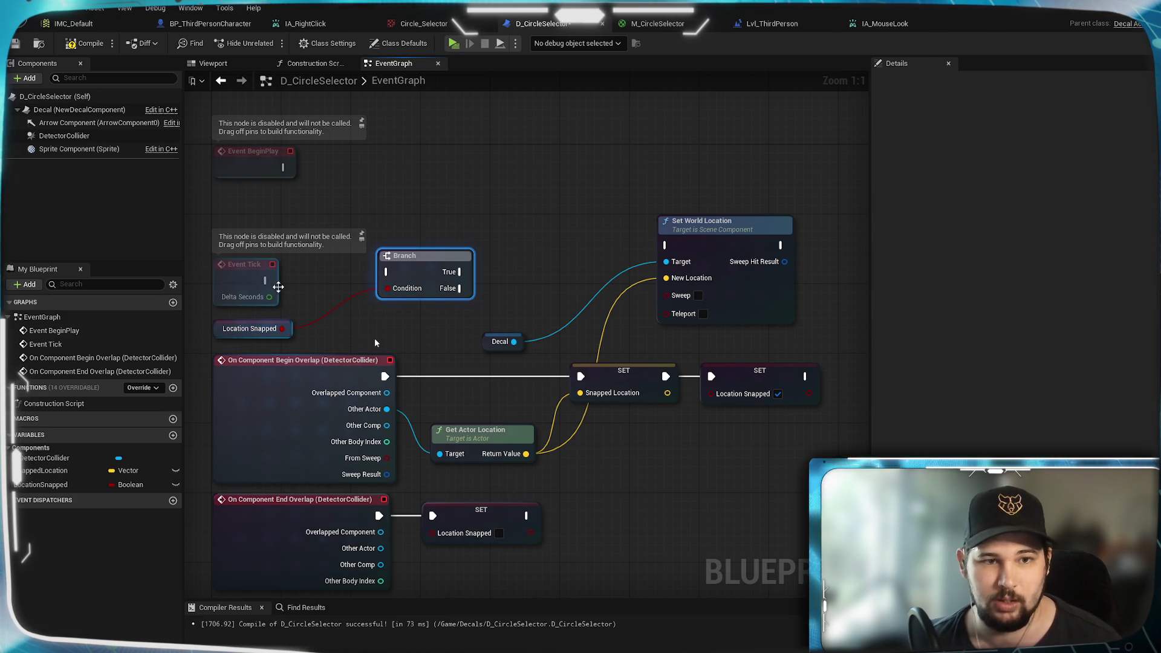
{"action": "left_click_drag", "start_coordinate": [265, 281], "coordinate": [283, 285]}
{"action": "left_click_drag", "start_coordinate": [388, 275], "coordinate": [666, 245]}
{"action": "left_click", "coordinate": [445, 211]}
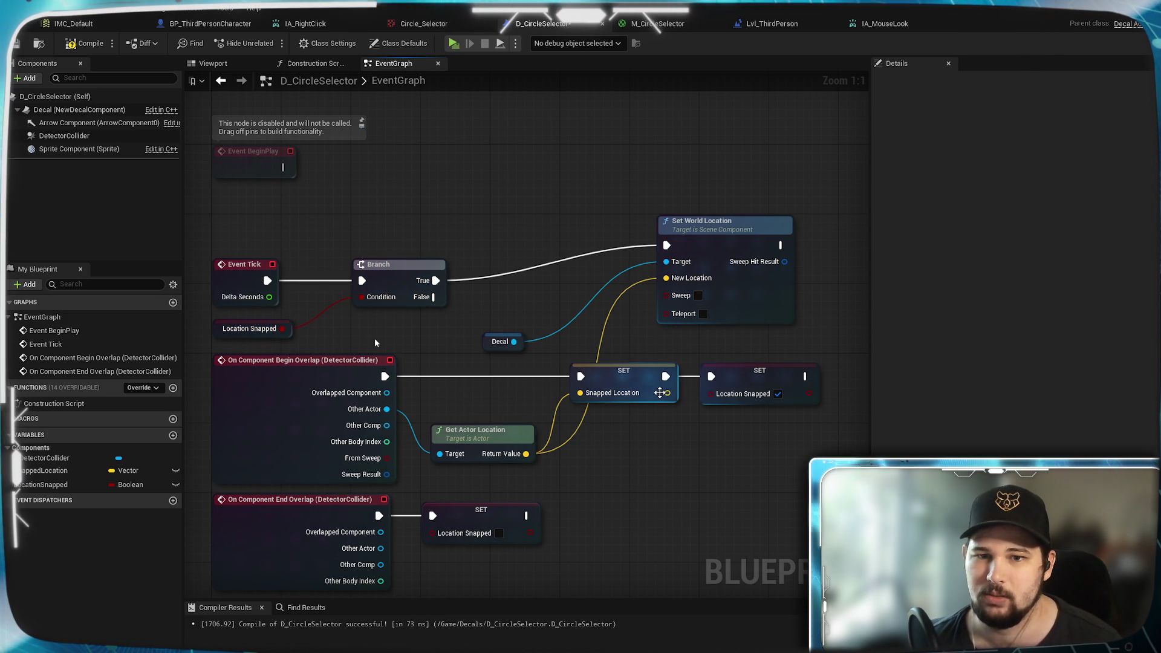
Step: Feed Snapped Location into Set World Location on the Branch's True path, then save the blueprint
{"action": "left_click", "coordinate": [45, 471]}
{"action": "mouse_move", "coordinate": [45, 471]}
{"action": "left_mouse_down"}
{"action": "mouse_move", "coordinate": [389, 332]}
{"action": "mouse_move", "coordinate": [362, 309]}
{"action": "mouse_move", "coordinate": [359, 318]}
{"action": "mouse_move", "coordinate": [505, 311]}
{"action": "mouse_move", "coordinate": [666, 278]}
{"action": "left_mouse_up"}
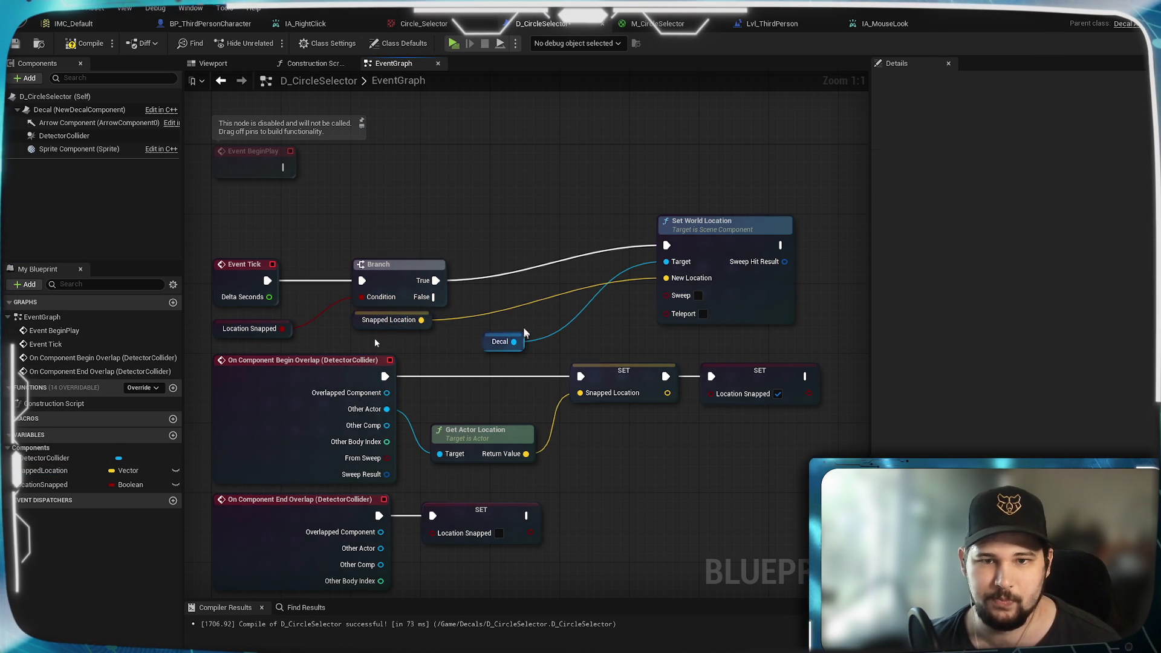
{"action": "left_click_drag", "start_coordinate": [737, 248], "coordinate": [635, 275]}
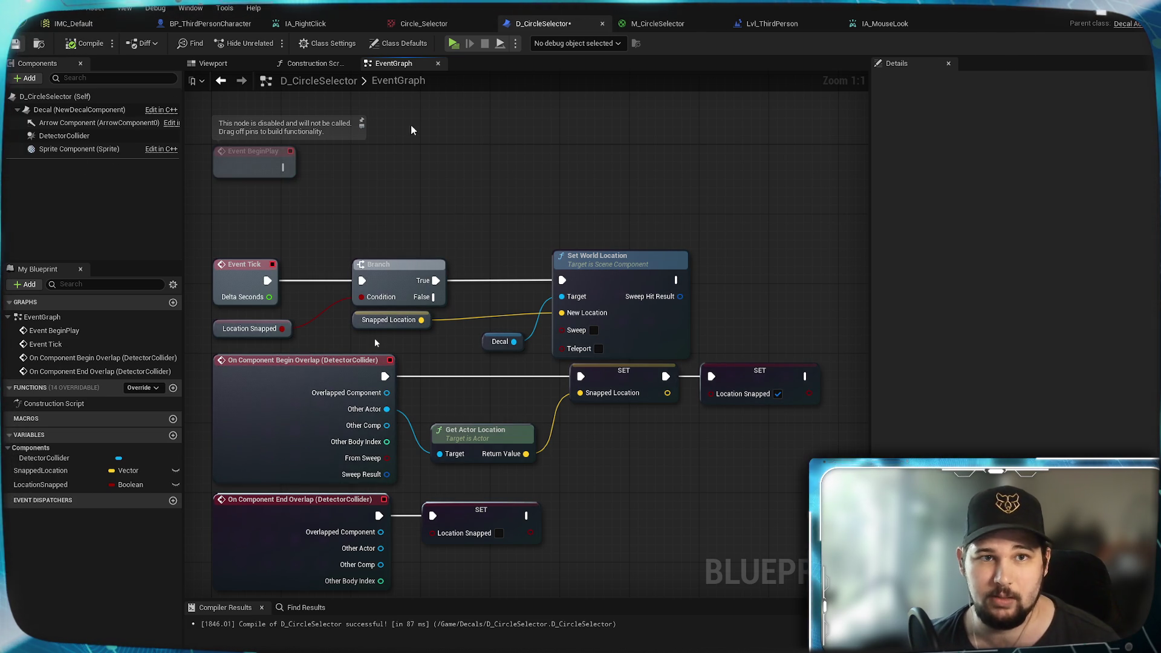
{"action": "key", "text": "ctrl+s"}
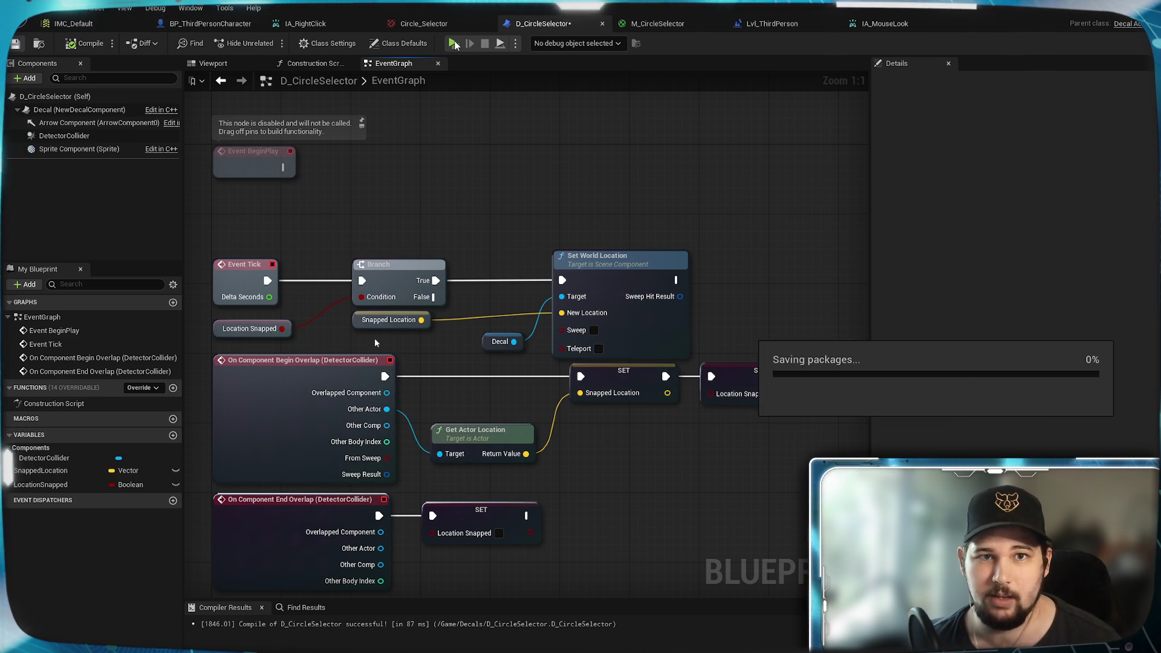
Step: Playtest the level, orbiting the camera around the arena to watch the decal snap
{"action": "left_click", "coordinate": [455, 45]}
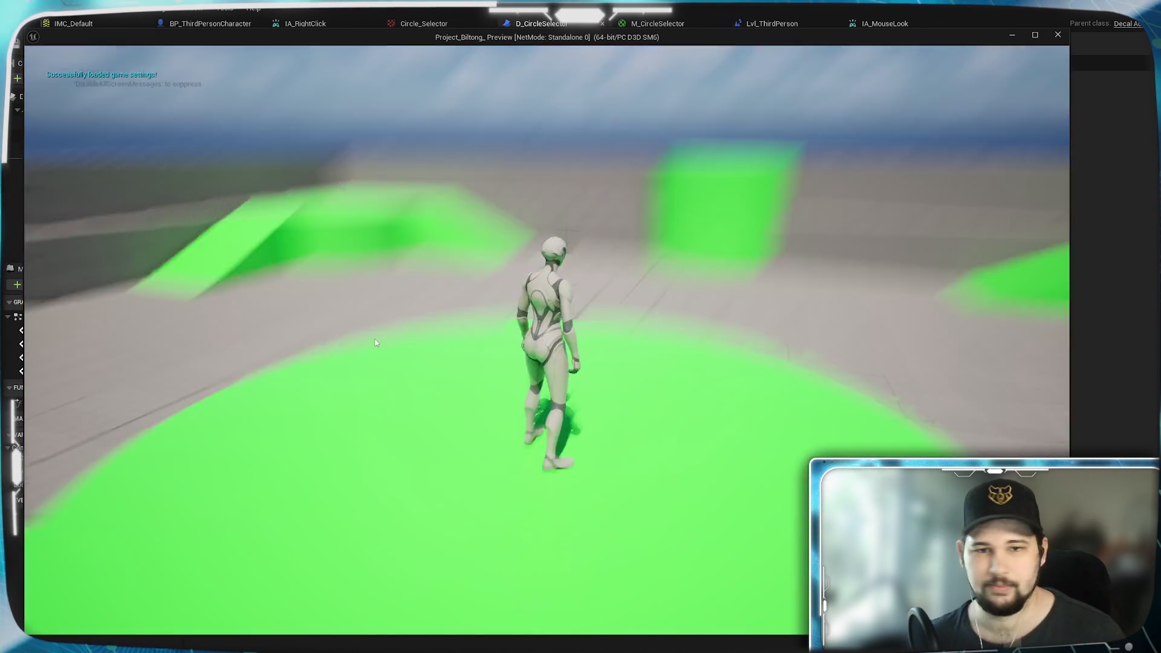
{"action": "scroll", "coordinate": [375, 343], "scroll_direction": "down", "scroll_amount": 10}
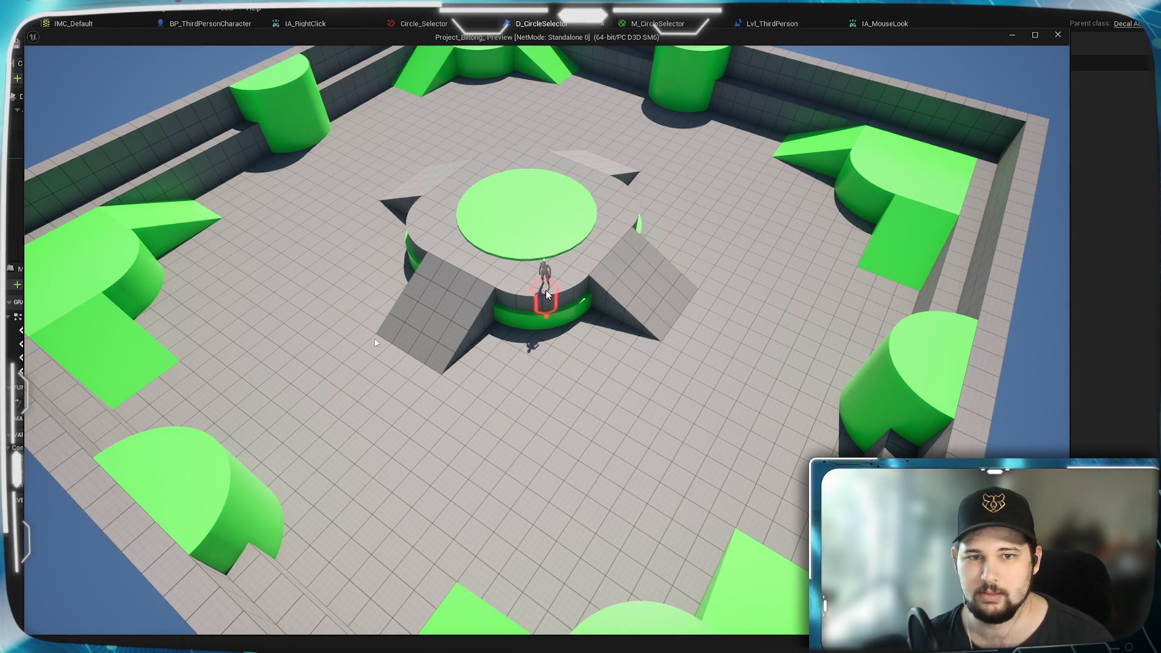
{"action": "left_click_drag", "start_coordinate": [607, 280], "coordinate": [535, 314]}
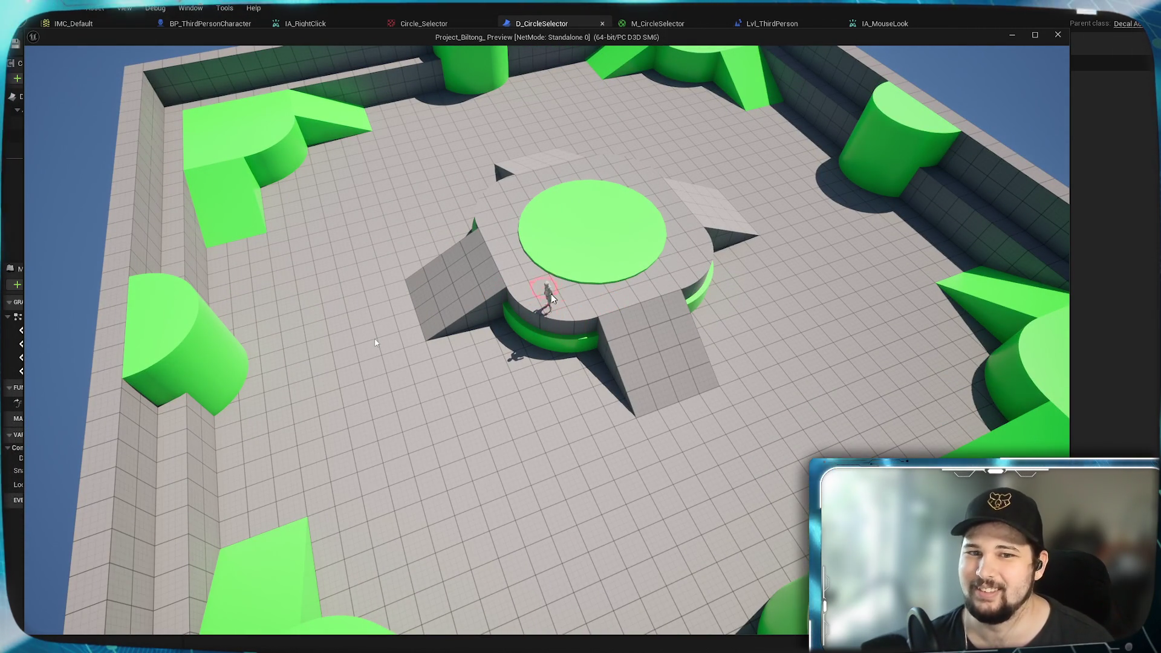
{"action": "scroll", "coordinate": [535, 313], "scroll_direction": "up", "scroll_amount": 5}
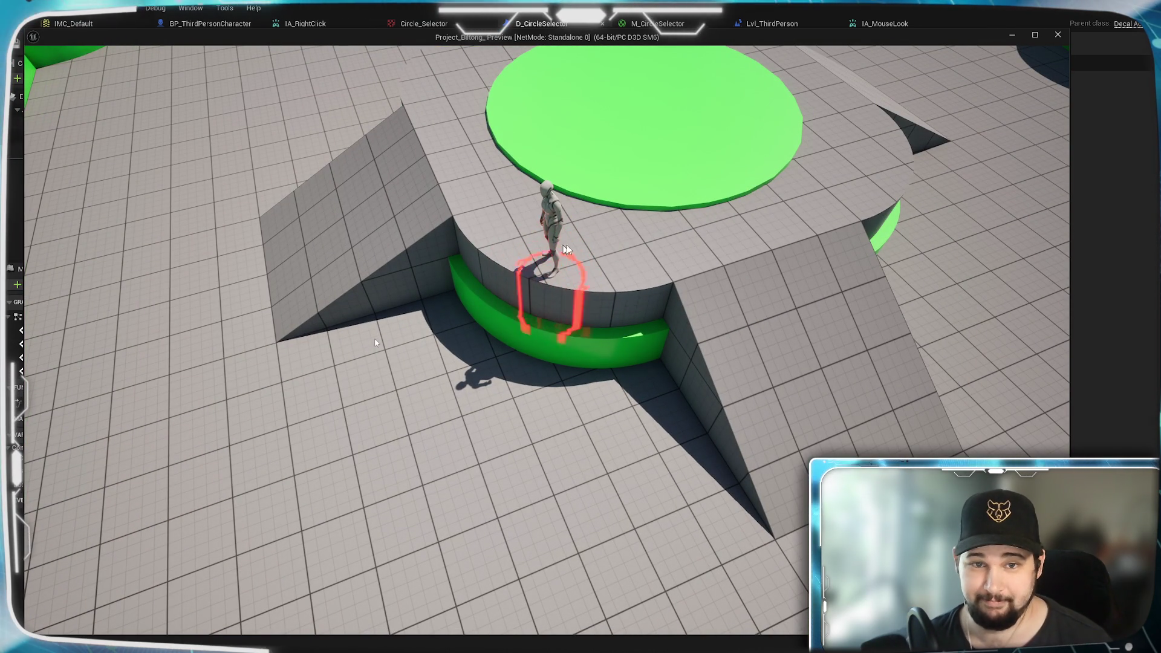
{"action": "scroll", "coordinate": [562, 291], "scroll_direction": "down", "scroll_amount": 5}
{"action": "key", "text": "Escape"}
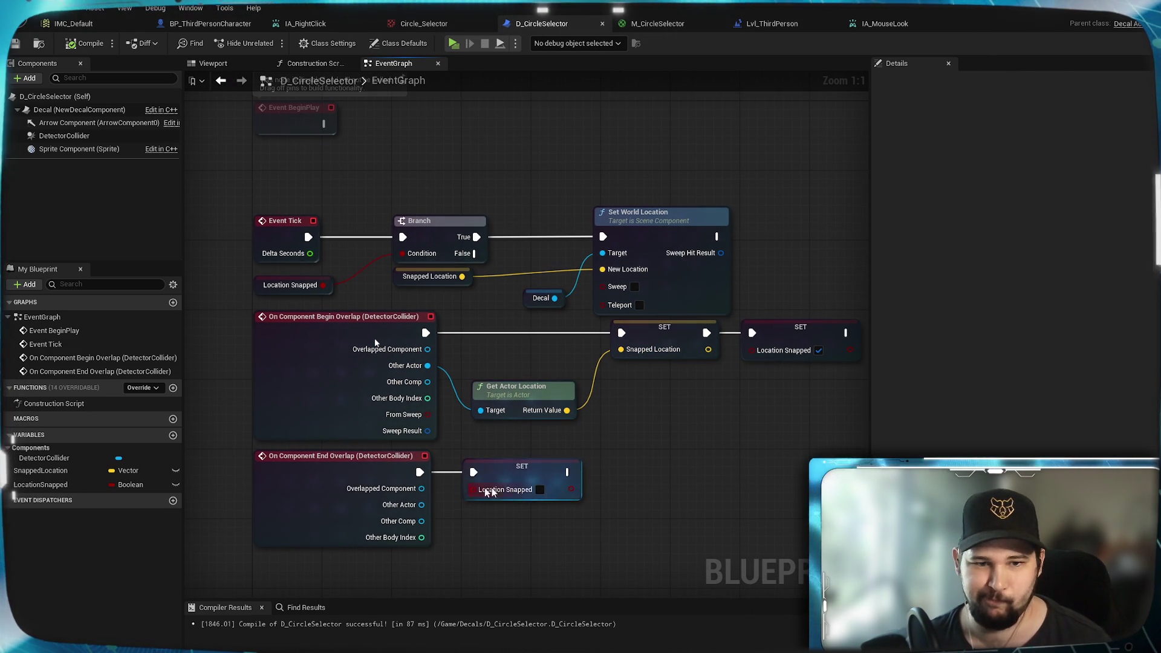
Step: Disconnect End Overlap from the Location Snapped reset and select the Begin Overlap event
{"action": "key", "text": "ctrl+z"}
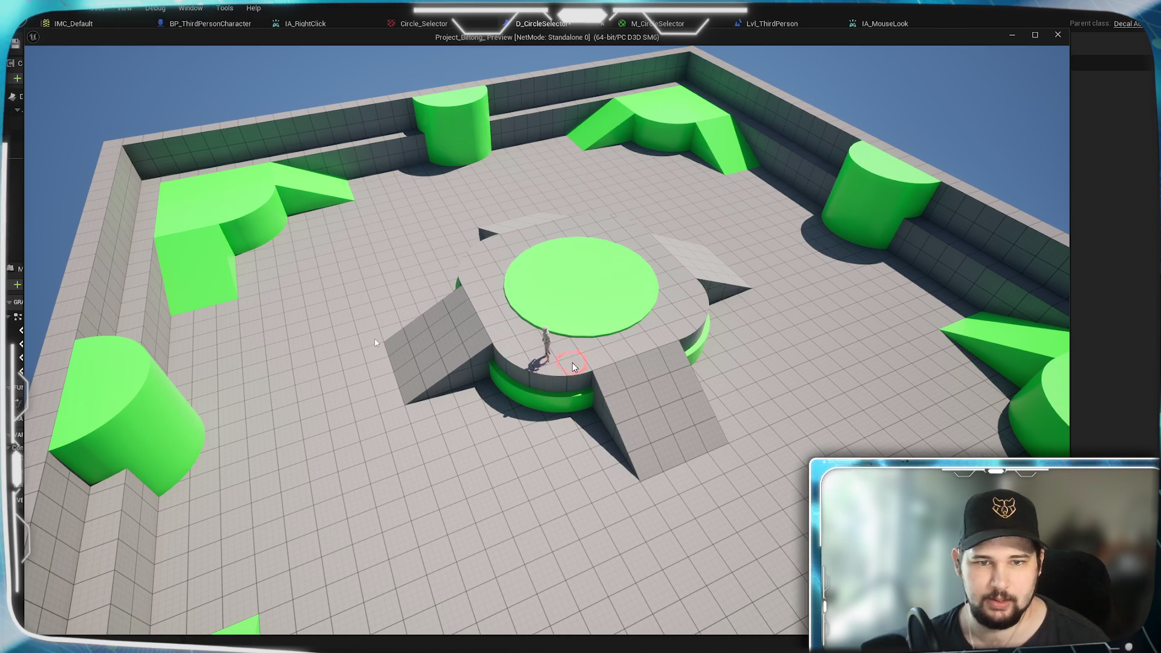
{"action": "key", "text": "Escape"}
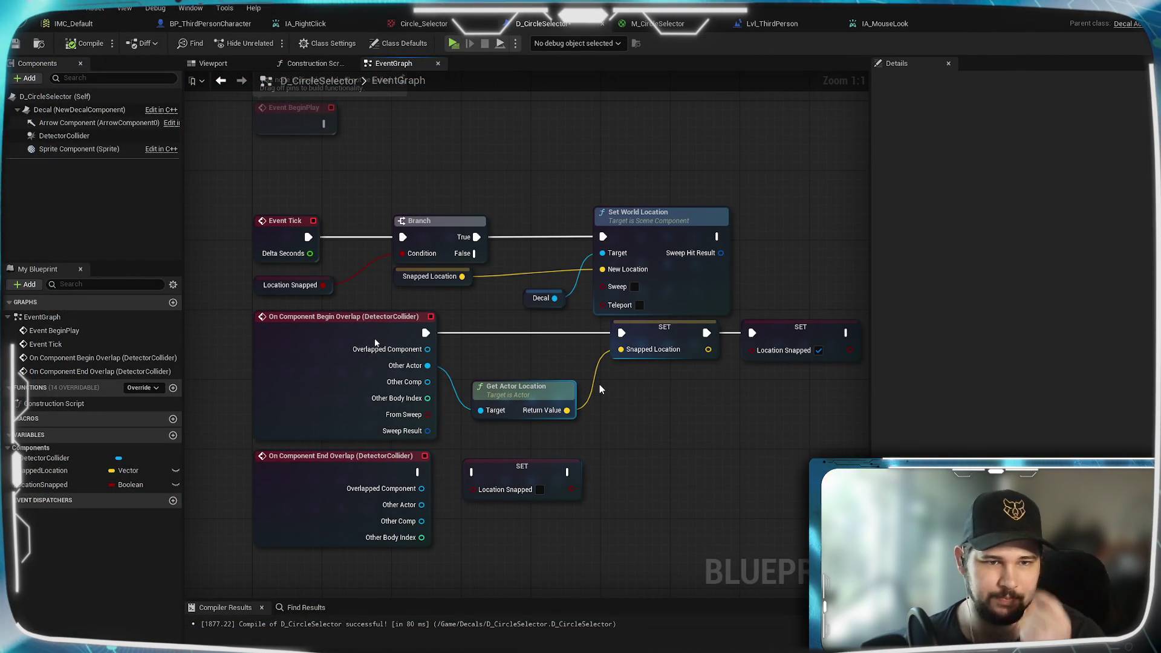
{"action": "left_click", "coordinate": [375, 343]}
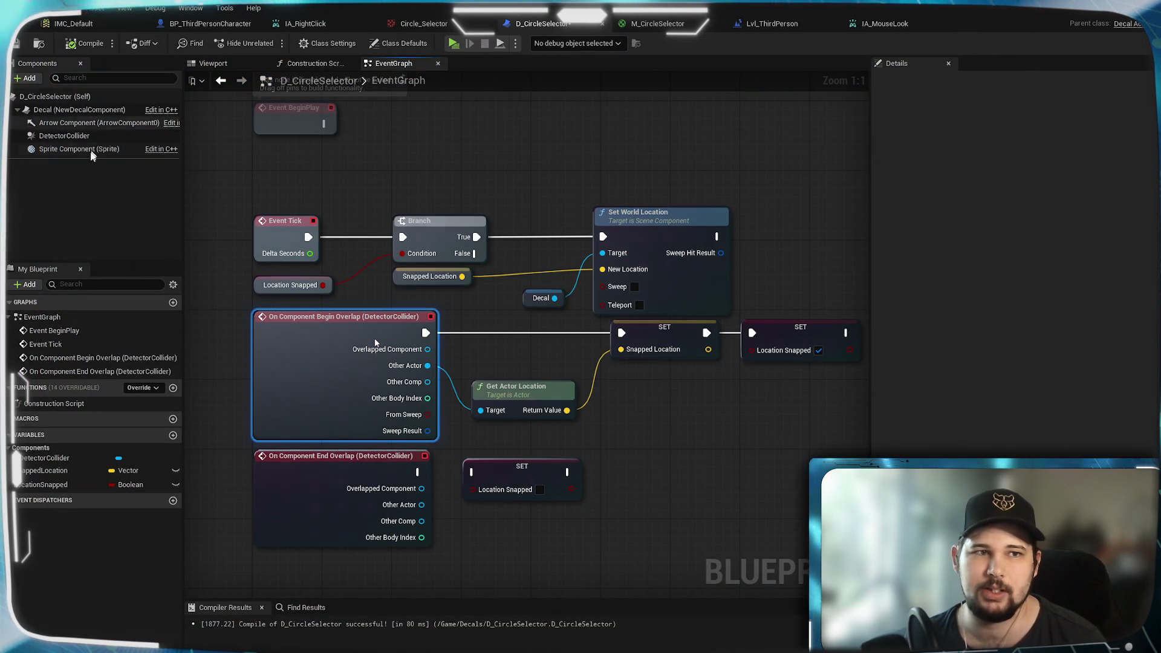
Step: Show DetectorCollider's properties, then pull a wire from Begin Overlap's Overlapped Component output
{"action": "left_click", "coordinate": [112, 136]}
{"action": "scroll", "coordinate": [1023, 213], "scroll_direction": "down", "scroll_amount": 10}
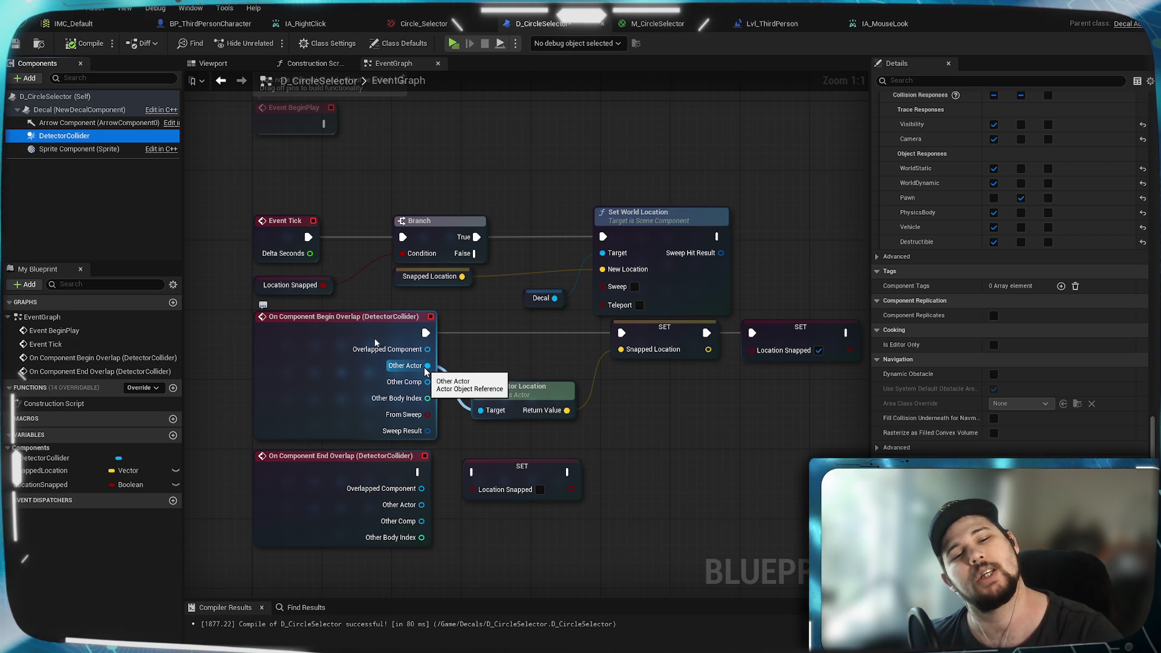
{"action": "mouse_move", "coordinate": [427, 350]}
{"action": "left_mouse_down"}
{"action": "mouse_move", "coordinate": [520, 372]}
{"action": "mouse_move", "coordinate": [701, 468]}
{"action": "mouse_move", "coordinate": [626, 426]}
{"action": "left_mouse_up"}
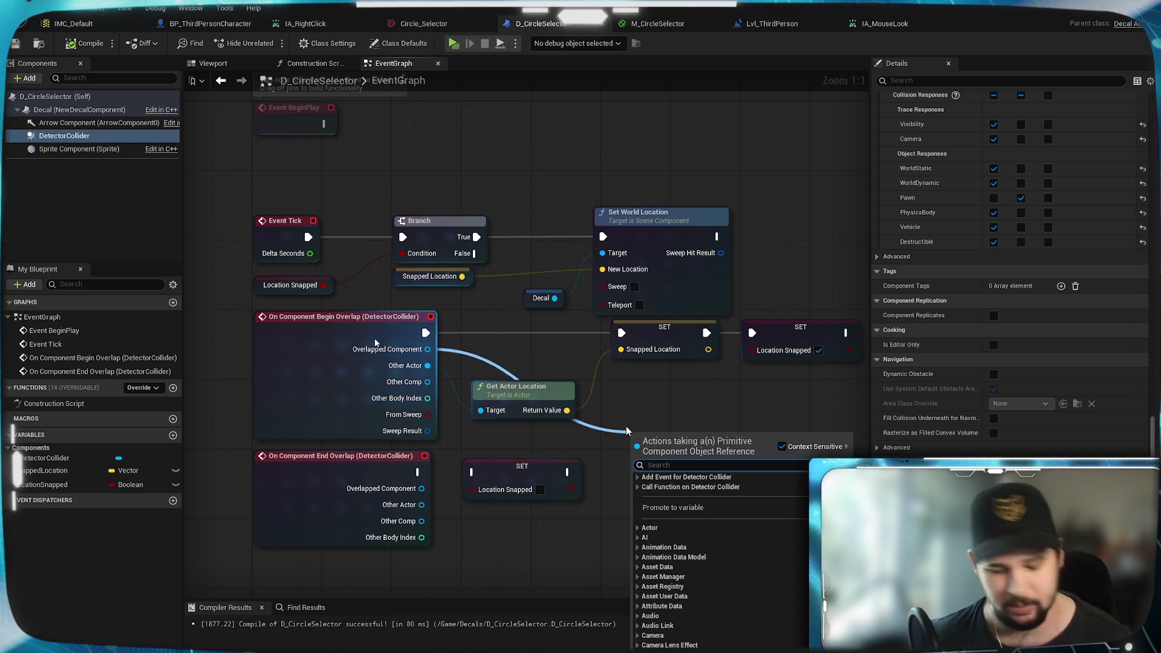
{"action": "type", "text": "get"}
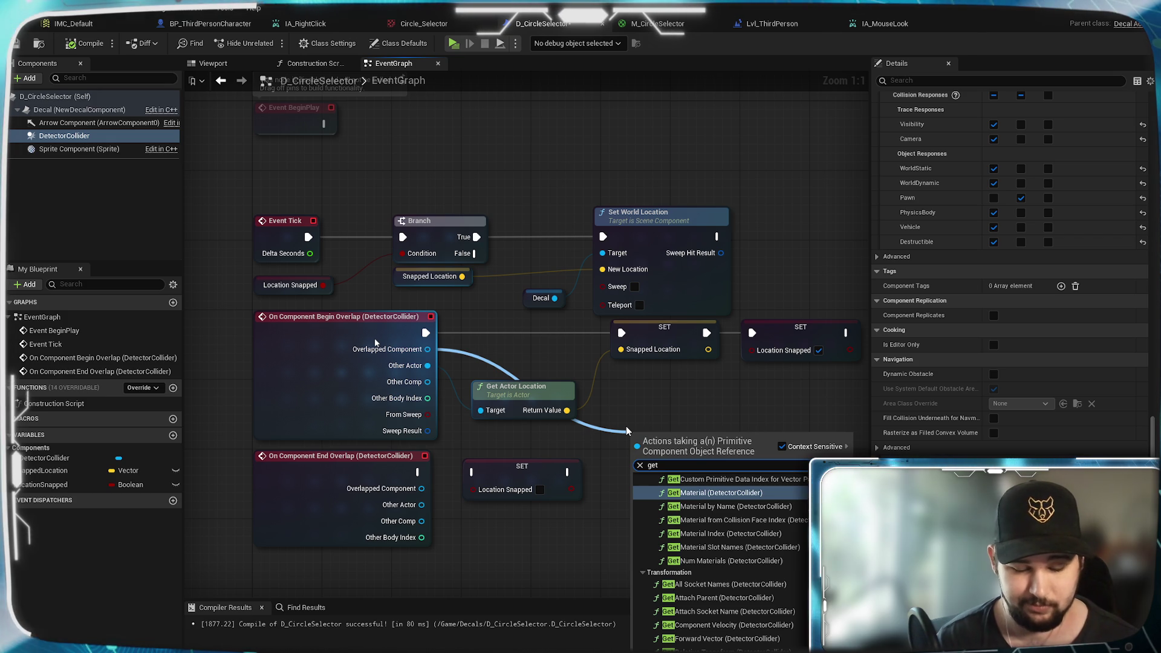
{"action": "type", "text": " location"}
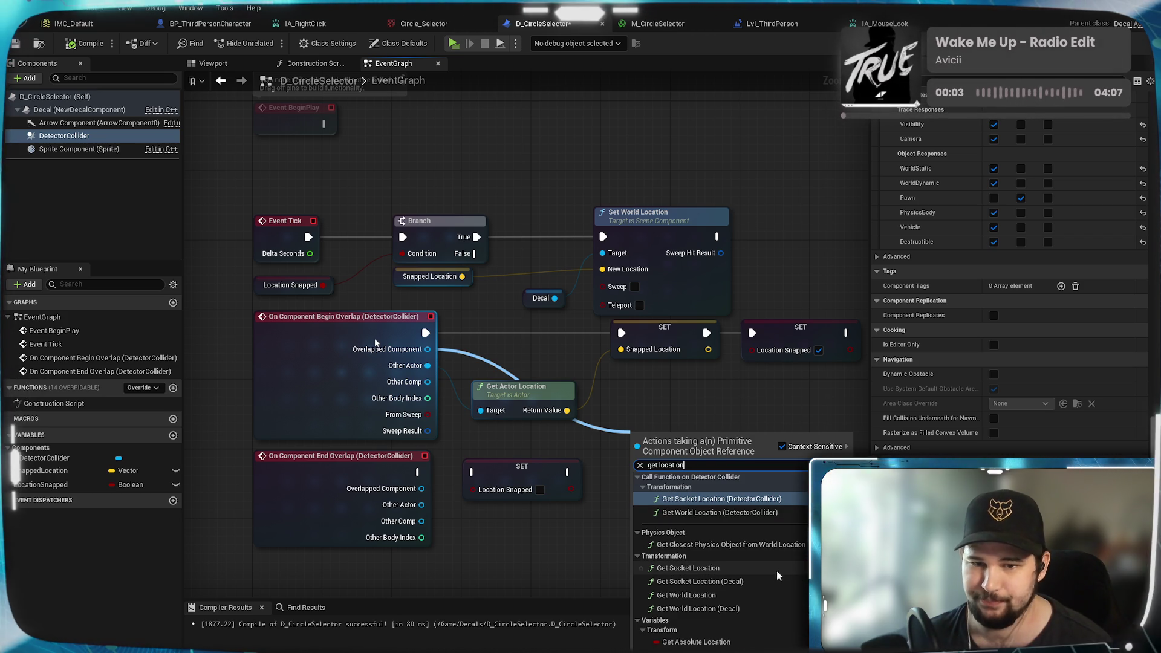
{"action": "scroll", "coordinate": [751, 557], "scroll_direction": "down", "scroll_amount": 1}
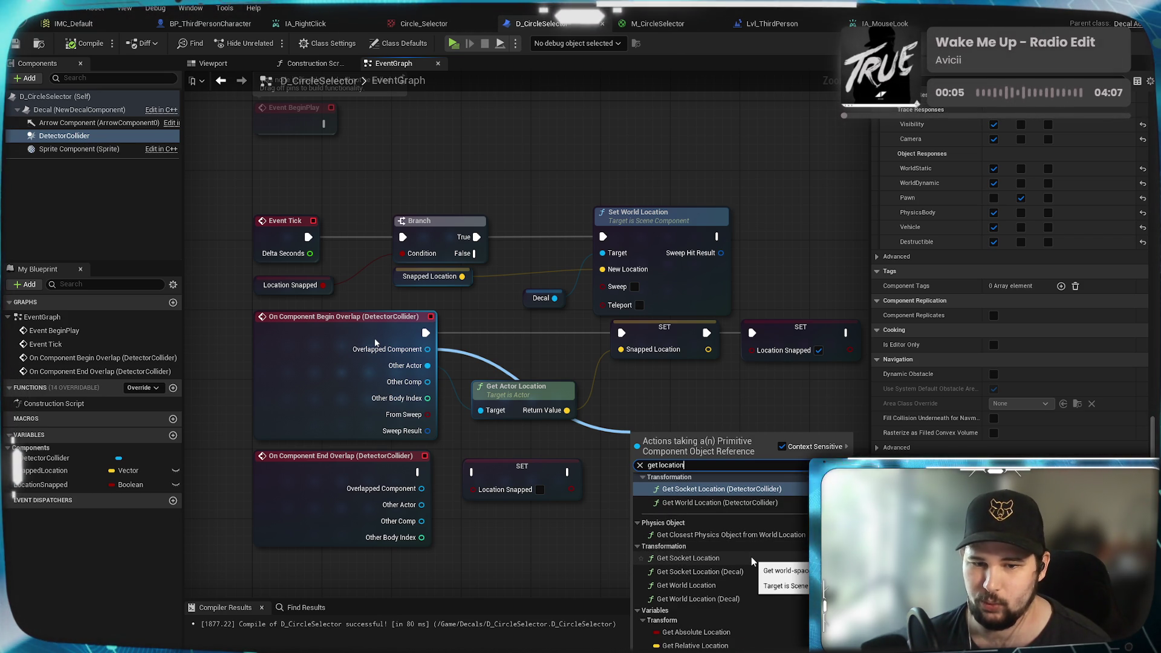
{"action": "left_click", "coordinate": [702, 633]}
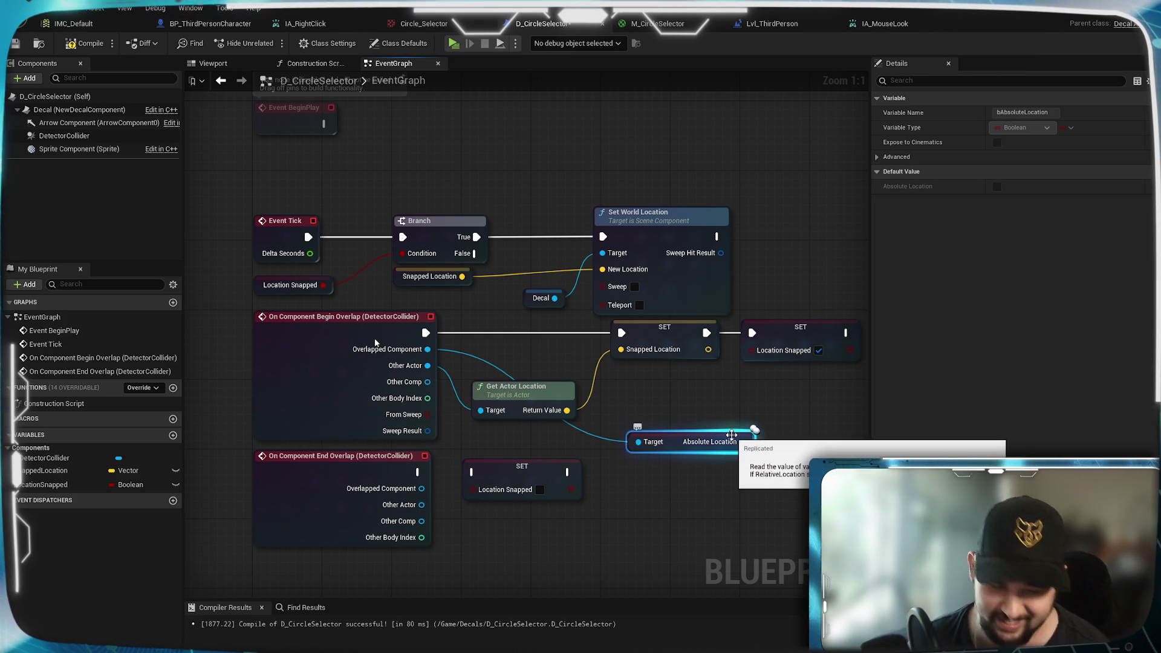
{"action": "key", "text": "Delete"}
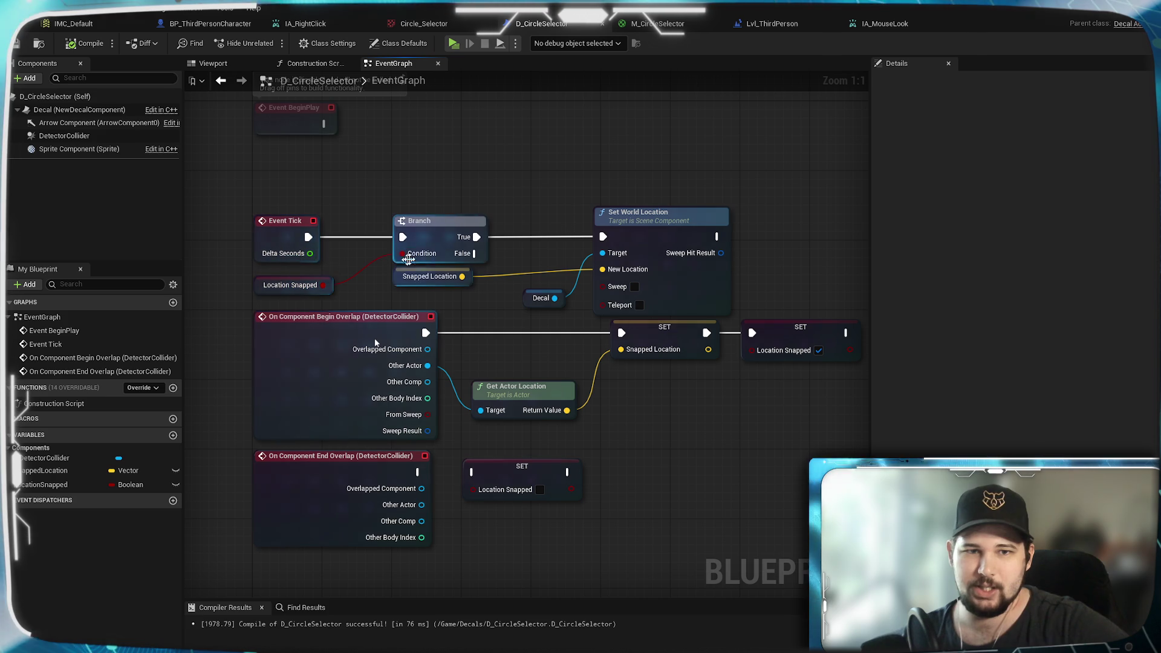
Step: Align Get Actor Location, the Snapped Location setter and Set World Location, then select DetectorCollider
{"action": "mouse_move", "coordinate": [370, 237]}
{"action": "left_mouse_down"}
{"action": "mouse_move", "coordinate": [394, 431]}
{"action": "mouse_move", "coordinate": [407, 211]}
{"action": "mouse_move", "coordinate": [398, 279]}
{"action": "mouse_move", "coordinate": [464, 237]}
{"action": "left_mouse_up"}
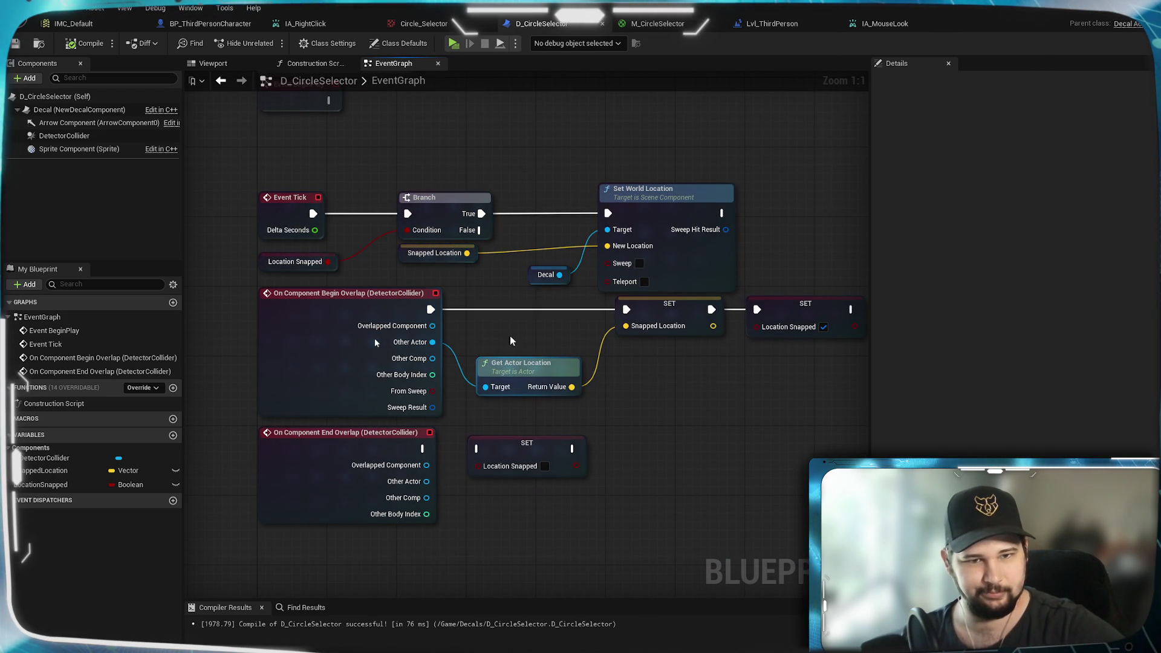
{"action": "left_click_drag", "start_coordinate": [659, 404], "coordinate": [641, 413]}
{"action": "left_click_drag", "start_coordinate": [514, 380], "coordinate": [505, 380]}
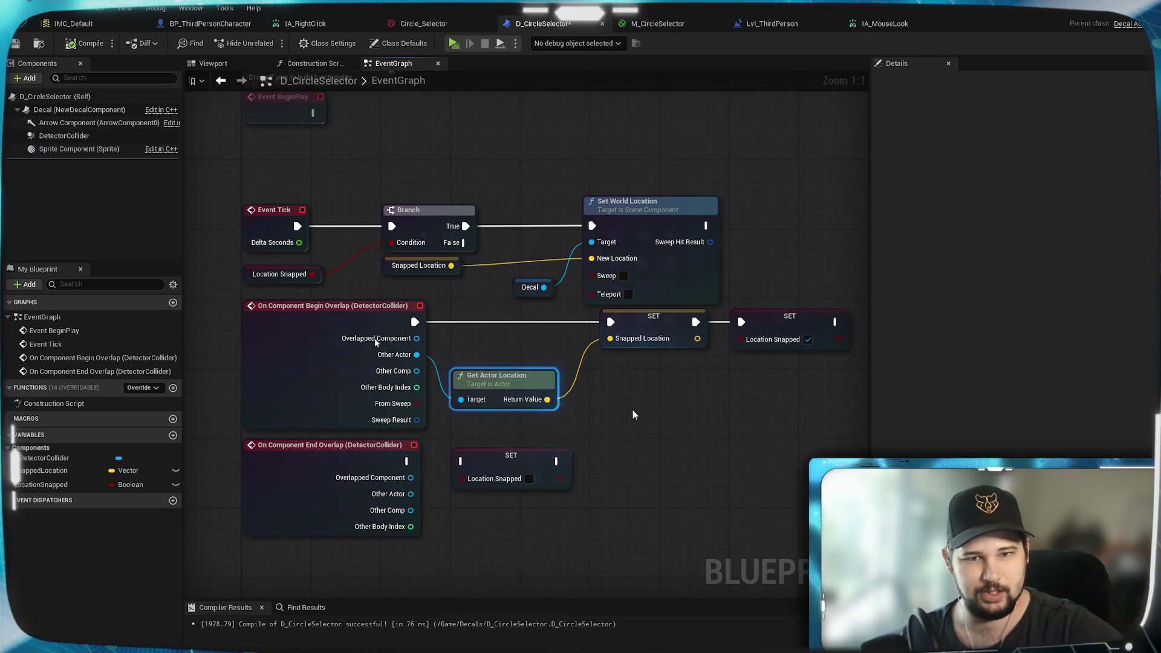
{"action": "left_click", "coordinate": [630, 322]}
{"action": "left_click_drag", "start_coordinate": [625, 324], "coordinate": [615, 325]}
{"action": "left_click_drag", "start_coordinate": [649, 208], "coordinate": [657, 208]}
{"action": "left_click", "coordinate": [744, 245]}
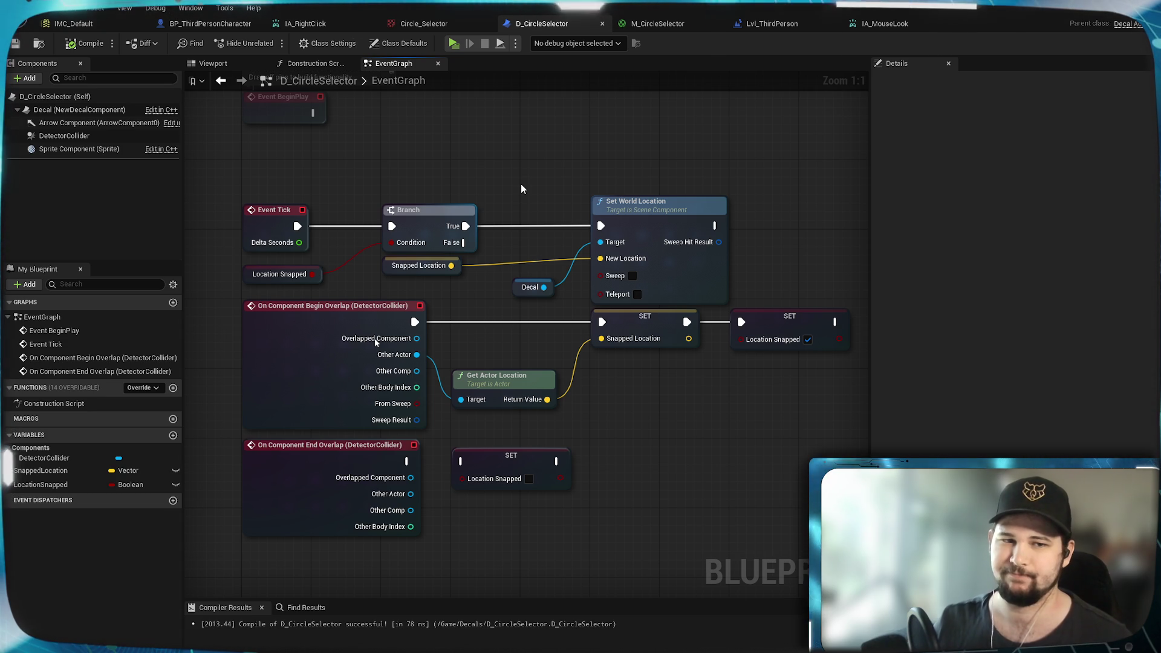
{"action": "left_click", "coordinate": [64, 135]}
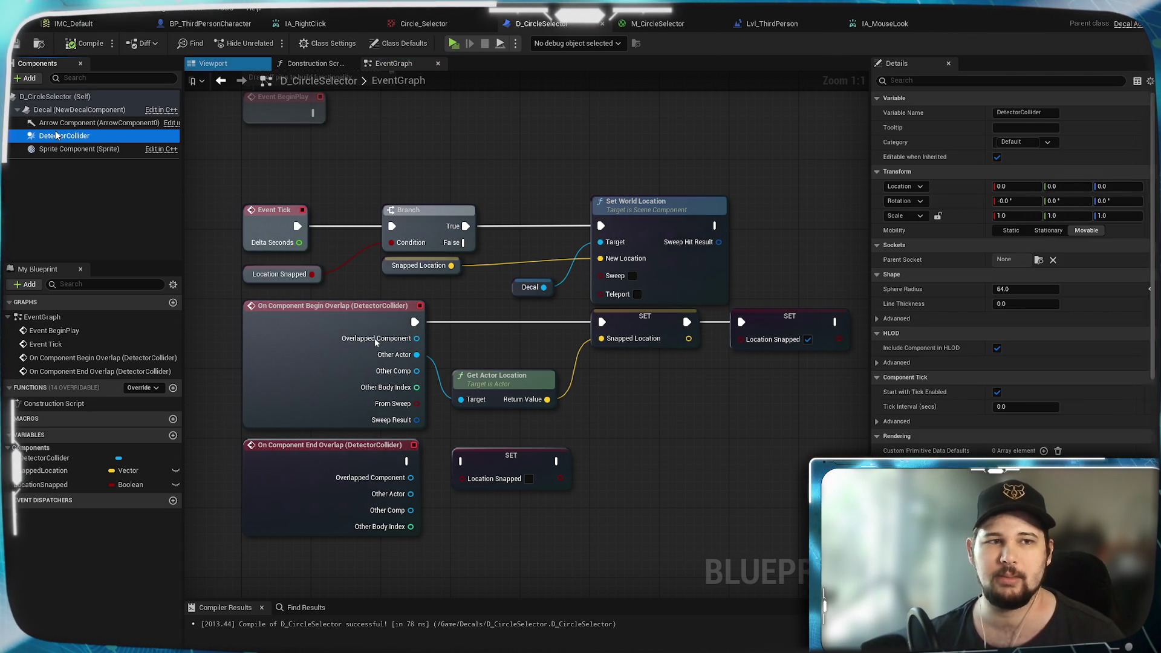
Step: Enable Simulation Generates Hit Events on DetectorCollider and compile the circle selector blueprint
{"action": "scroll", "coordinate": [947, 442], "scroll_direction": "down", "scroll_amount": 10}
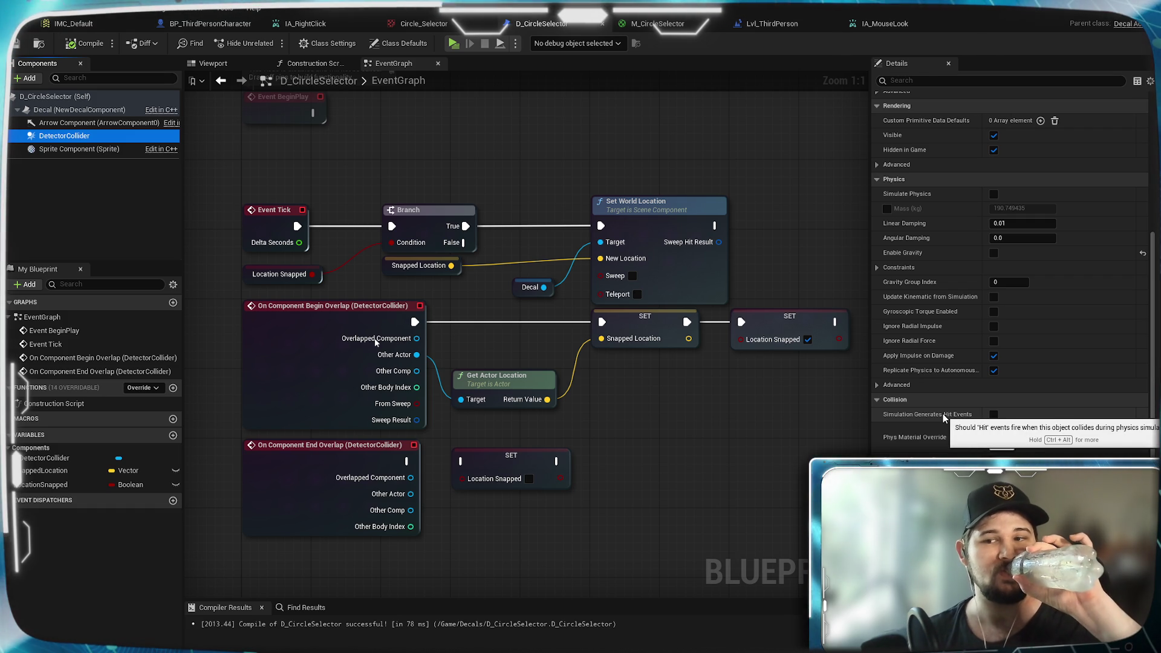
{"action": "left_click", "coordinate": [995, 416]}
{"action": "scroll", "coordinate": [944, 444], "scroll_direction": "down", "scroll_amount": 5}
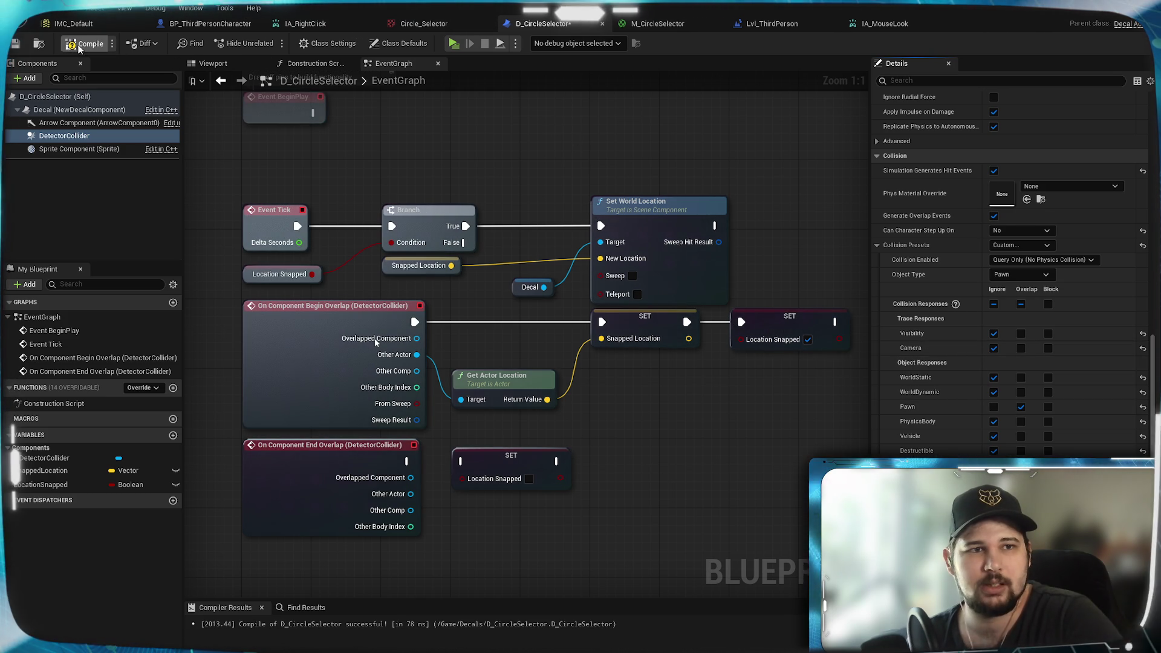
{"action": "left_click", "coordinate": [22, 46]}
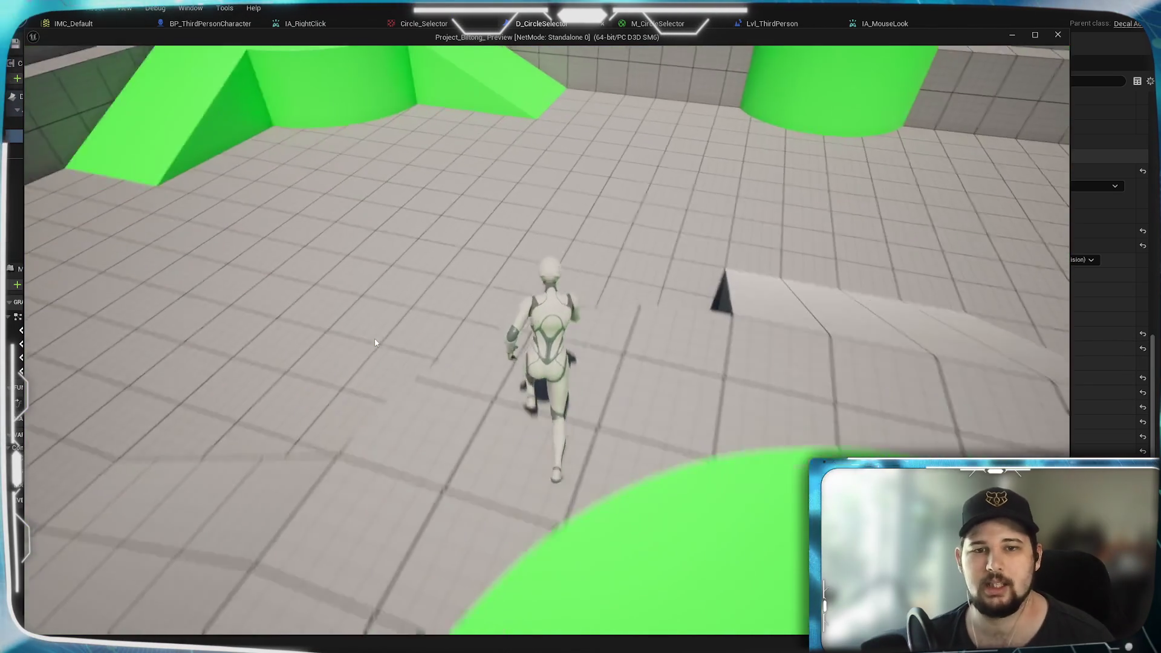
Step: Right-click the arena floor to place the selector decal, orbit the camera, then stop playing
{"action": "right_click", "coordinate": [427, 292]}
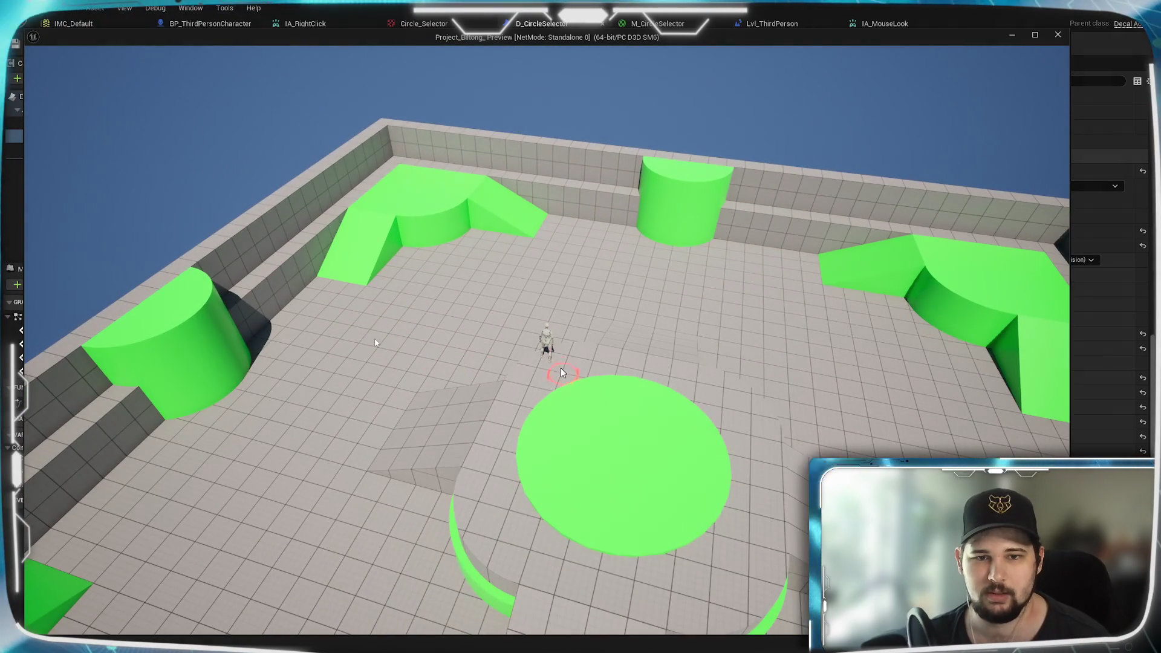
{"action": "scroll", "coordinate": [566, 386], "scroll_direction": "down", "scroll_amount": 3}
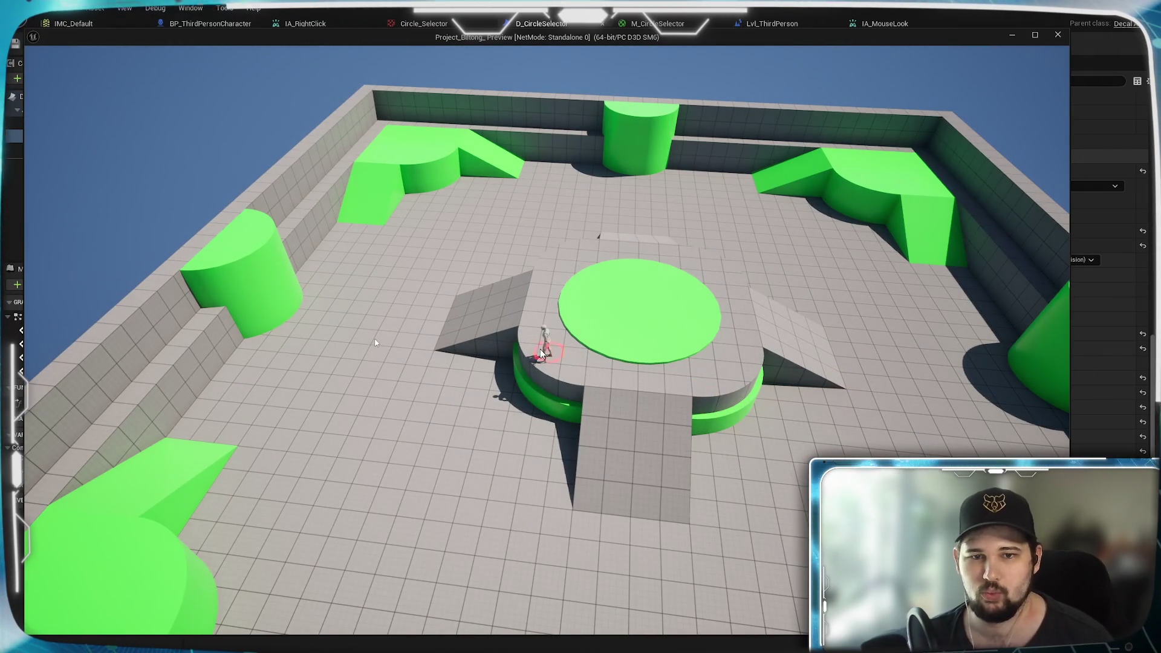
{"action": "mouse_move", "coordinate": [557, 364]}
{"action": "left_mouse_down"}
{"action": "mouse_move", "coordinate": [690, 383]}
{"action": "mouse_move", "coordinate": [590, 330]}
{"action": "left_mouse_up"}
{"action": "key", "text": "Escape"}
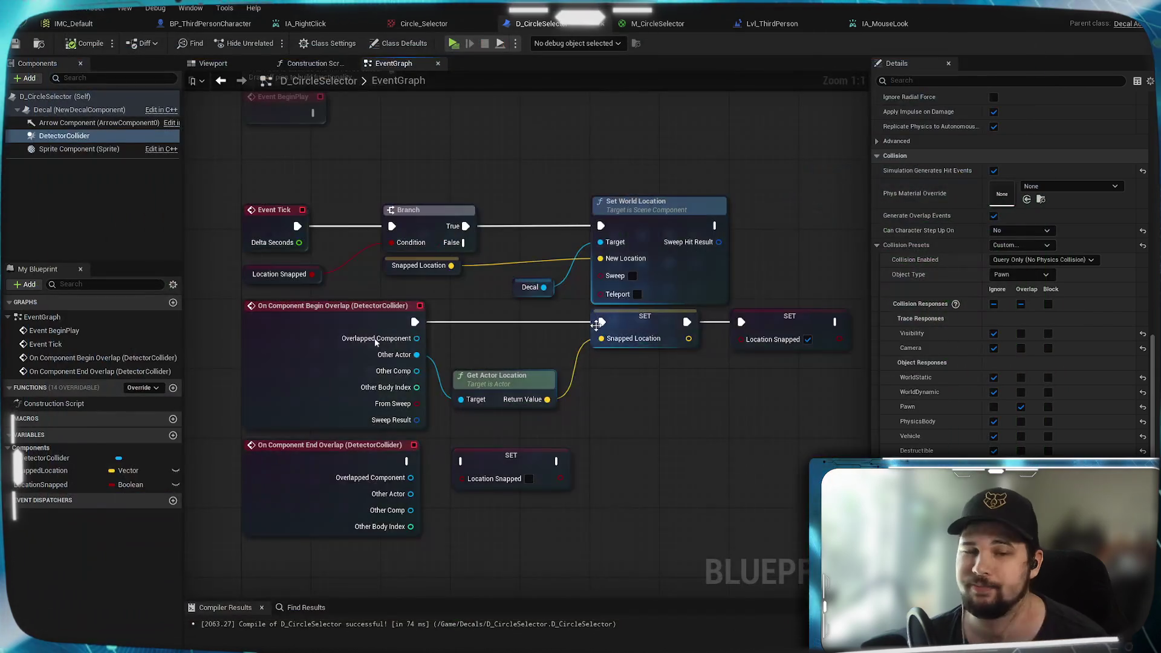
Step: Add DetectorCollider's On Component Hit event, wiring Other Actor to Get Actor Location and exec to SET Snapped Location
{"action": "scroll", "coordinate": [671, 315], "scroll_direction": "up", "scroll_amount": 2}
{"action": "left_click_drag", "start_coordinate": [675, 317], "coordinate": [661, 358]}
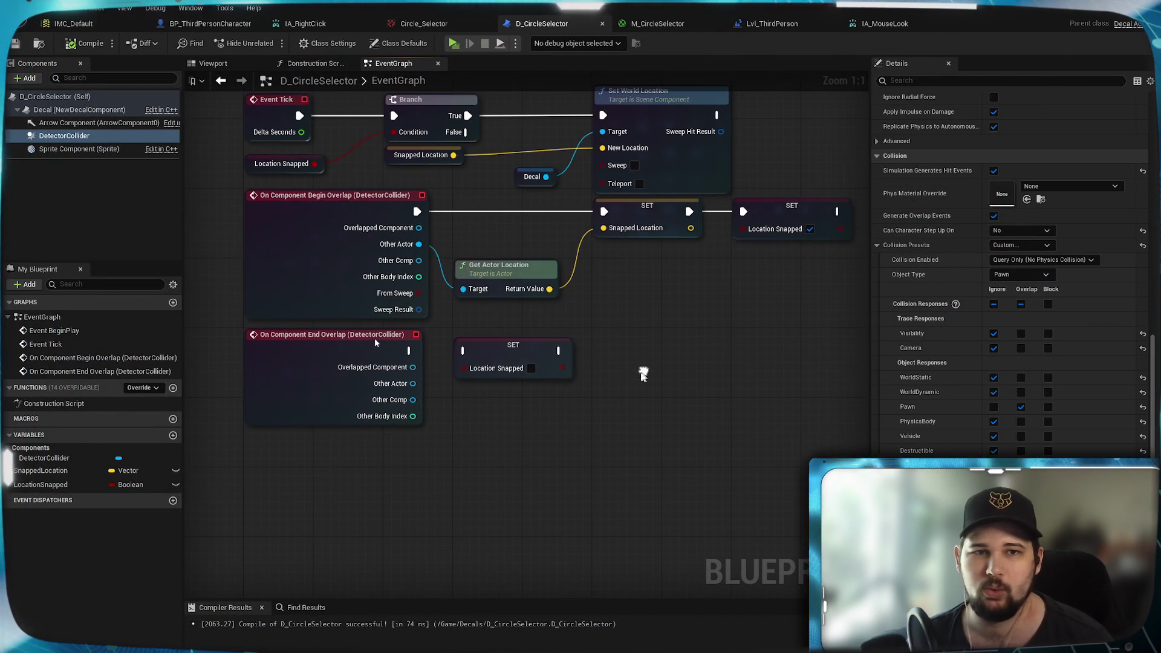
{"action": "scroll", "coordinate": [998, 430], "scroll_direction": "down", "scroll_amount": 5}
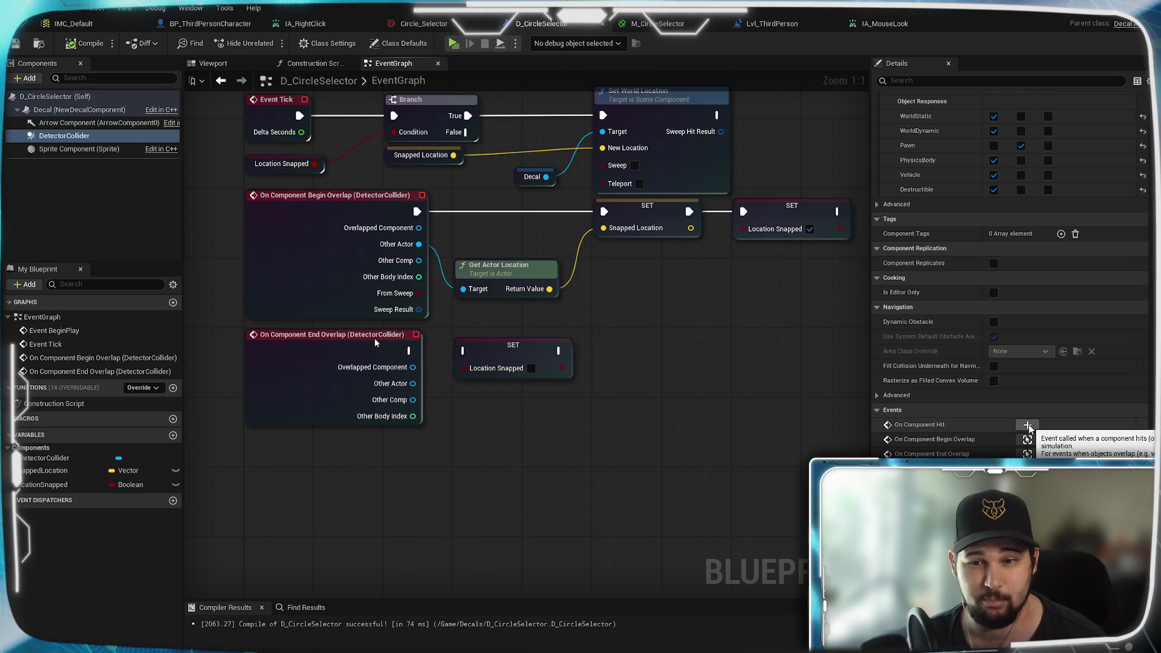
{"action": "left_click", "coordinate": [1029, 424]}
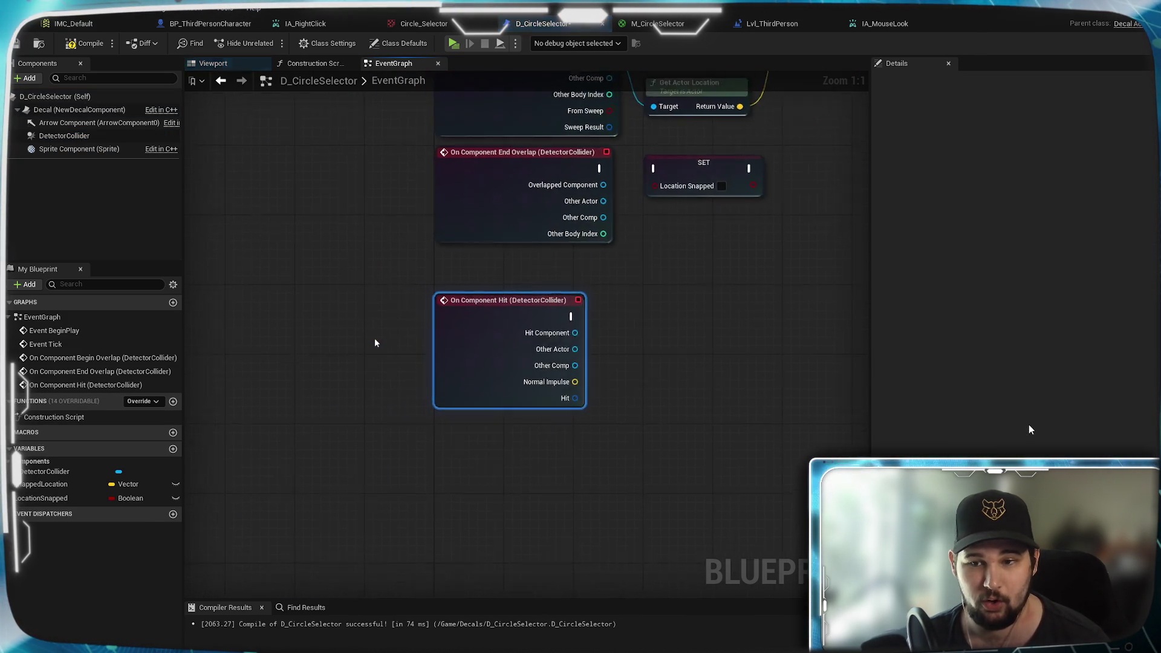
{"action": "mouse_move", "coordinate": [646, 303]}
{"action": "left_mouse_down"}
{"action": "mouse_move", "coordinate": [421, 378]}
{"action": "mouse_move", "coordinate": [421, 436]}
{"action": "mouse_move", "coordinate": [387, 509]}
{"action": "mouse_move", "coordinate": [465, 424]}
{"action": "left_mouse_up"}
{"action": "left_click_drag", "start_coordinate": [395, 471], "coordinate": [484, 225]}
{"action": "left_click_drag", "start_coordinate": [391, 440], "coordinate": [616, 153]}
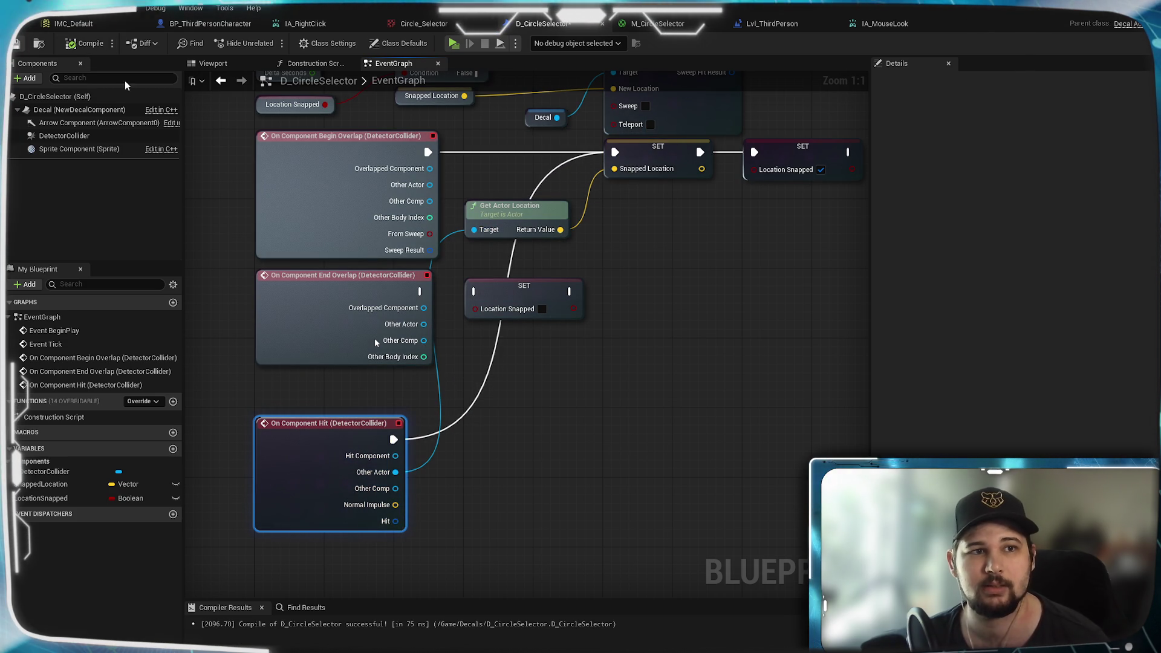
Step: Play the level and orbit the camera around the central platform to test the hit-driven decal
{"action": "left_click", "coordinate": [453, 43]}
{"action": "scroll", "coordinate": [375, 343], "scroll_direction": "down", "scroll_amount": 5}
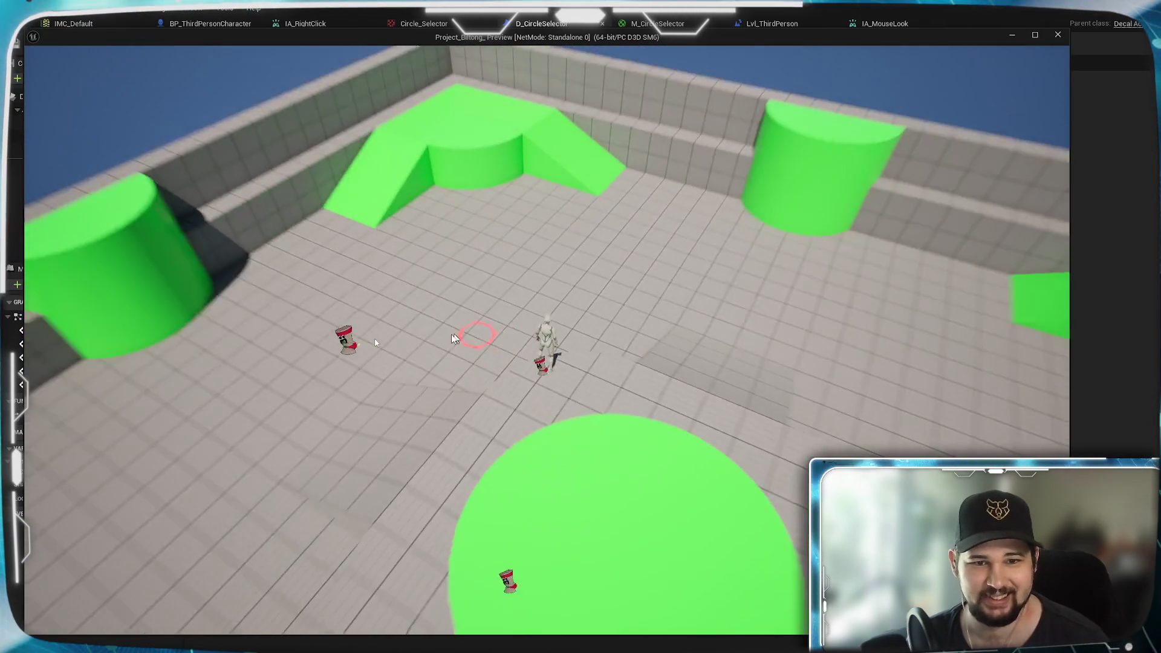
{"action": "scroll", "coordinate": [460, 337], "scroll_direction": "down", "scroll_amount": 3}
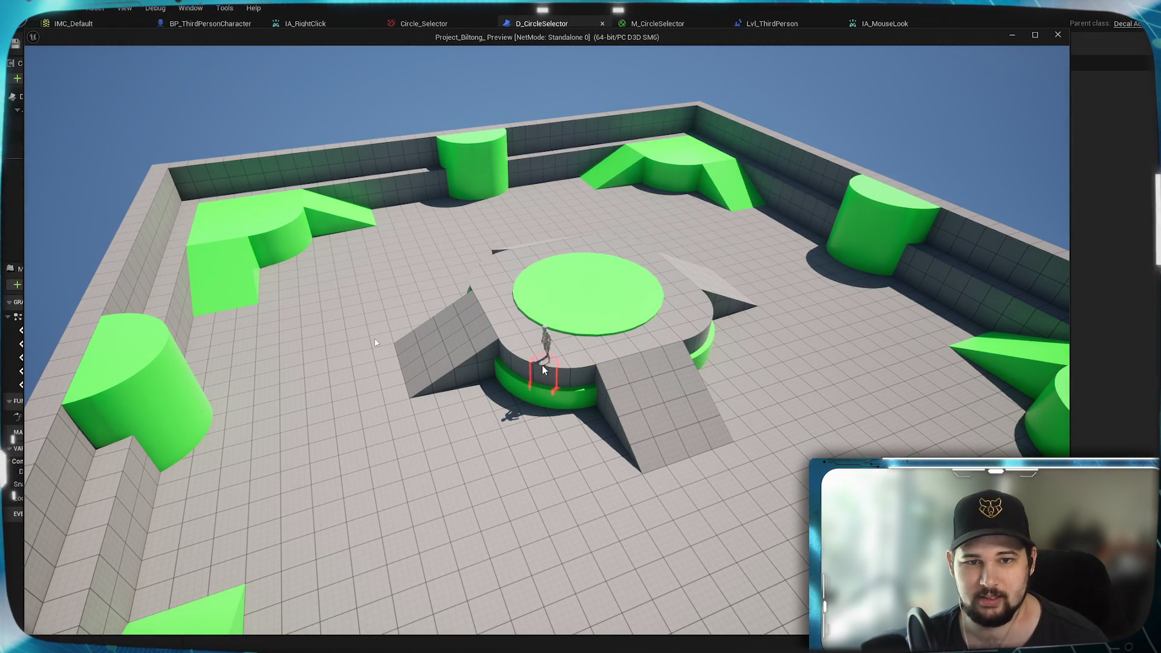
{"action": "scroll", "coordinate": [529, 386], "scroll_direction": "up", "scroll_amount": 5}
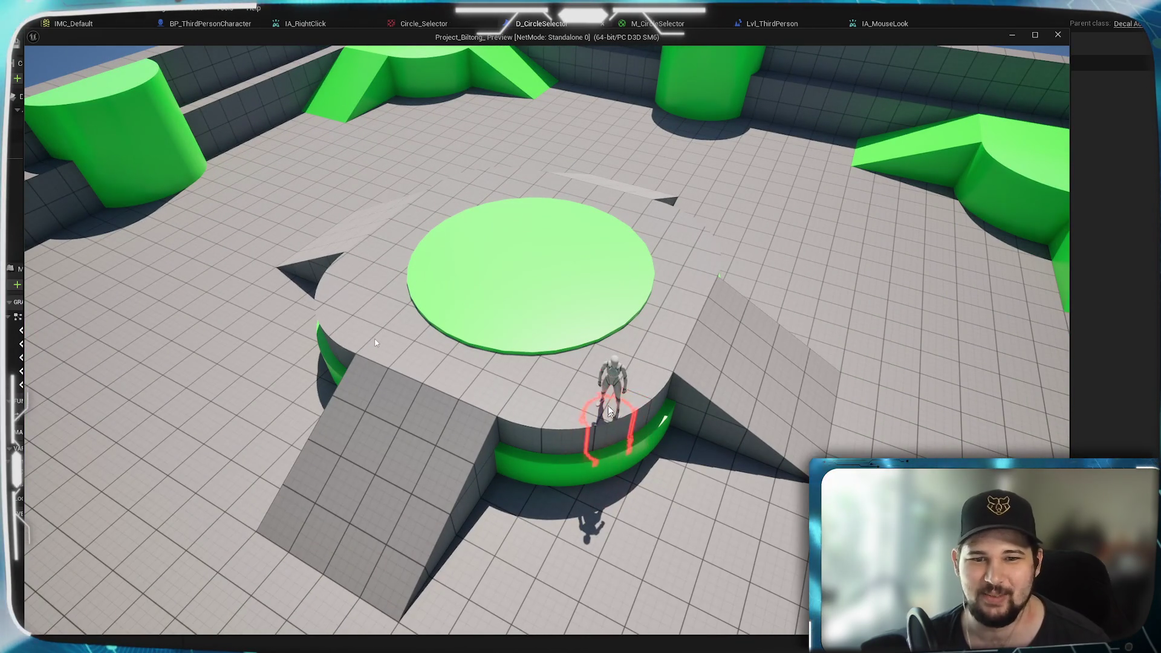
{"action": "left_click_drag", "start_coordinate": [611, 412], "coordinate": [448, 398]}
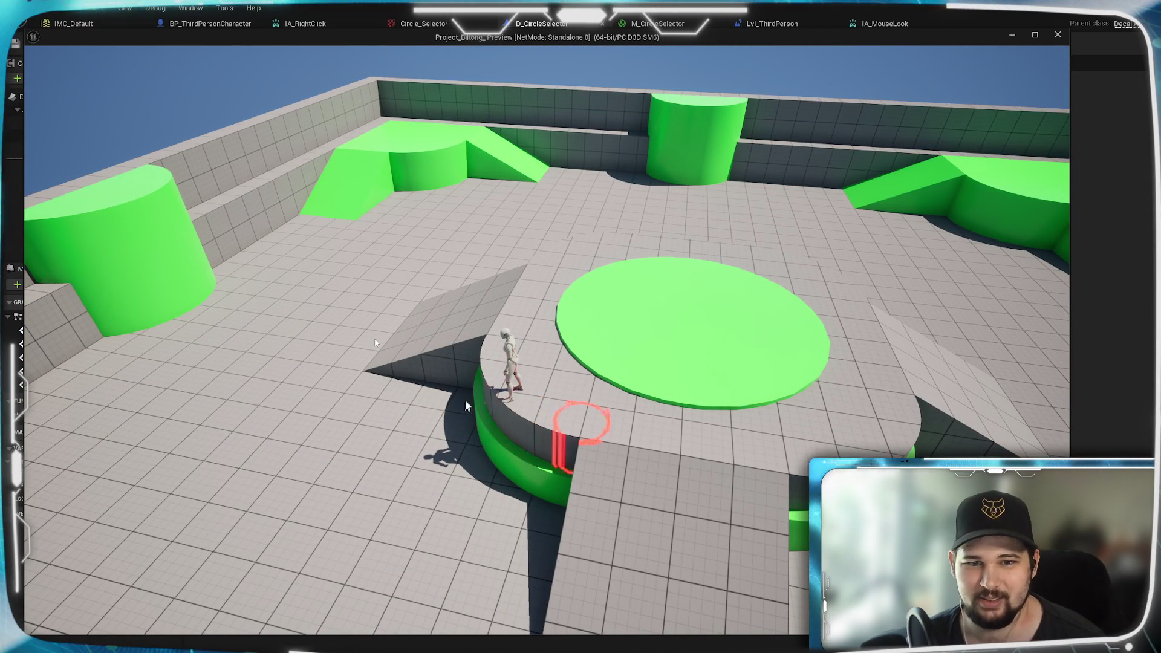
{"action": "key", "text": "Escape"}
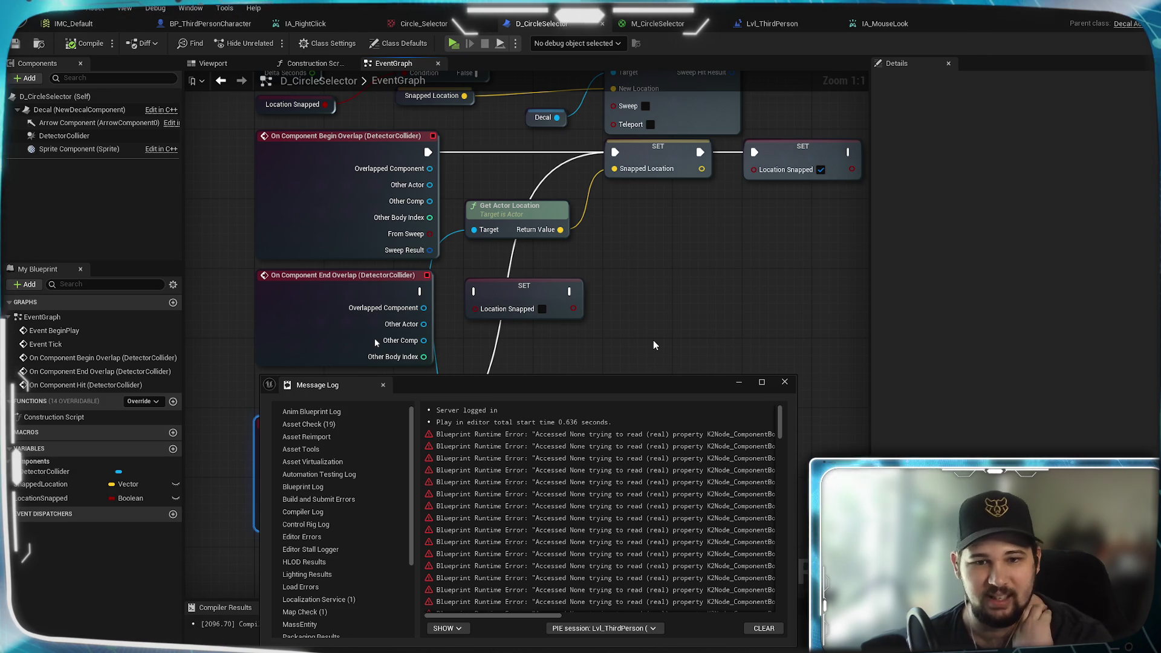
Step: Review the Accessed None errors, close the log, and feed Begin Overlap's Other Actor into Get Actor Location
{"action": "left_click_drag", "start_coordinate": [554, 618], "coordinate": [668, 615]}
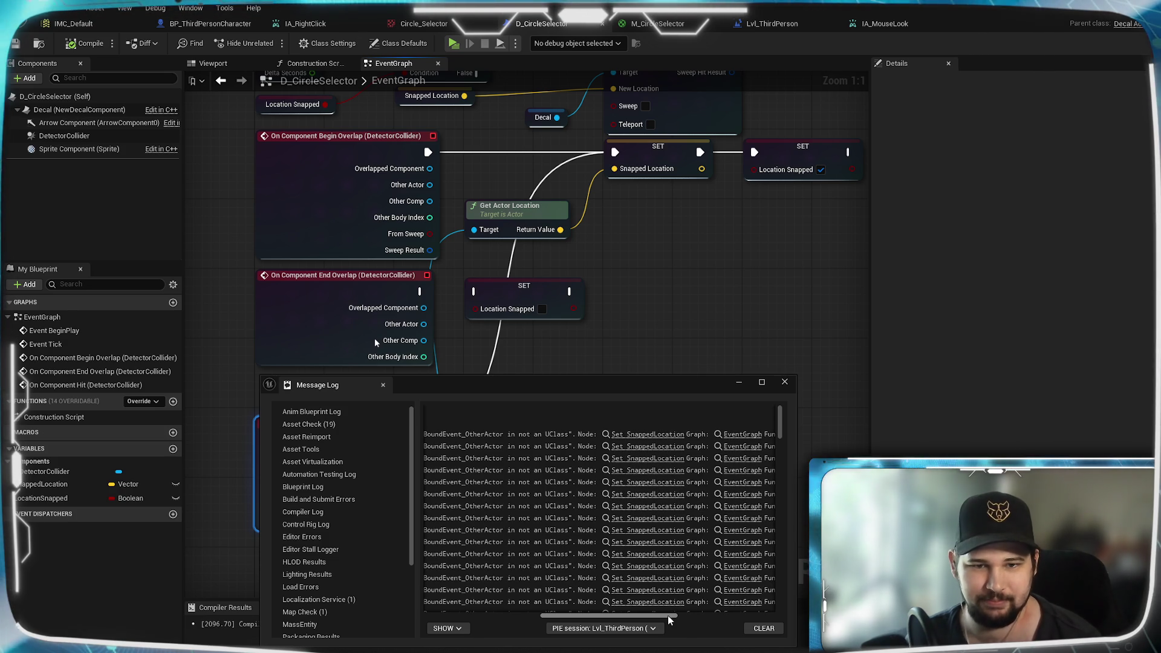
{"action": "mouse_move", "coordinate": [667, 615]}
{"action": "left_mouse_down"}
{"action": "mouse_move", "coordinate": [785, 619]}
{"action": "mouse_move", "coordinate": [387, 593]}
{"action": "left_mouse_up"}
{"action": "scroll", "coordinate": [640, 575], "scroll_direction": "down", "scroll_amount": 5}
{"action": "scroll", "coordinate": [640, 574], "scroll_direction": "right", "scroll_amount": 5}
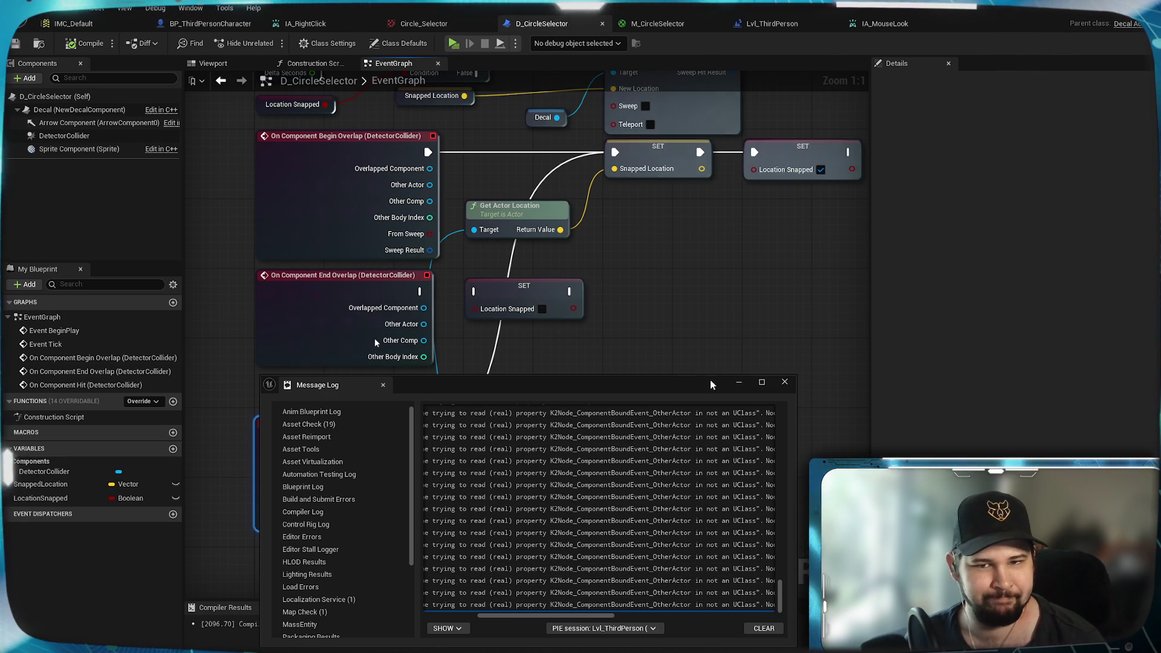
{"action": "left_click", "coordinate": [739, 383]}
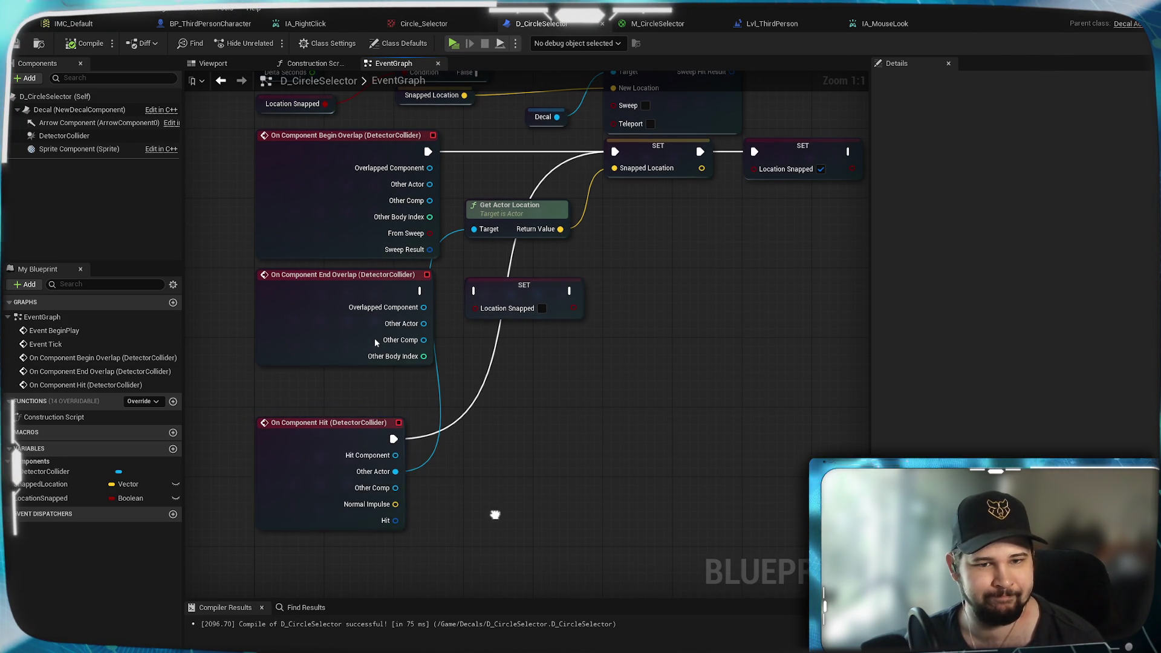
{"action": "left_click_drag", "start_coordinate": [430, 182], "coordinate": [475, 227]}
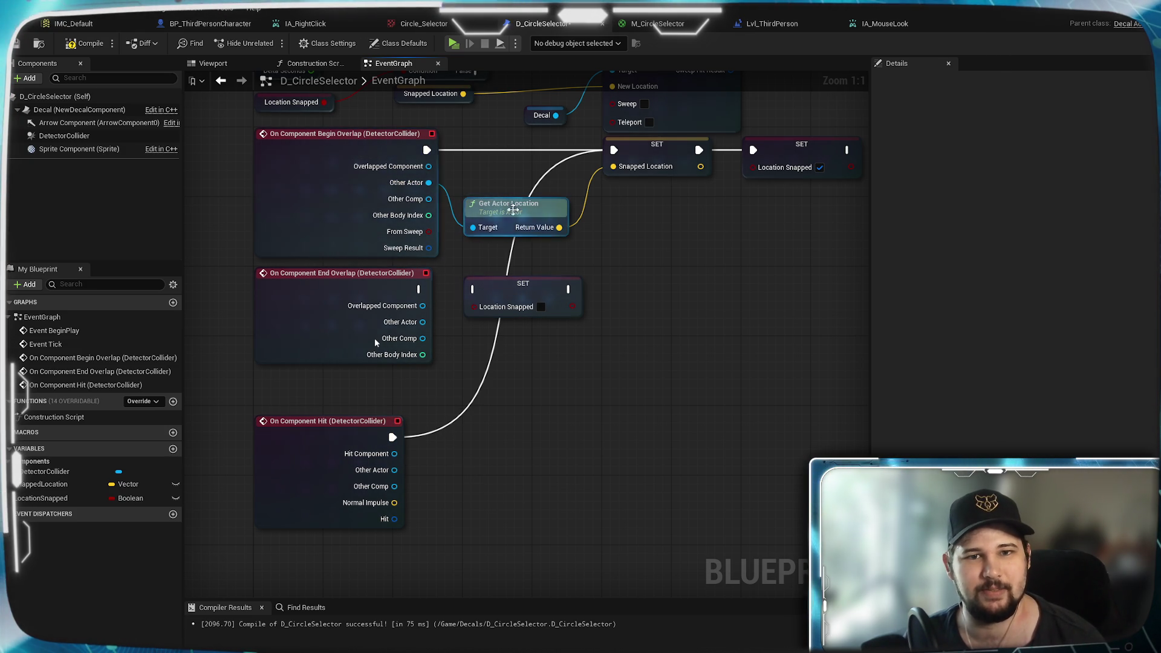
Step: Detach Begin Overlap and rewire the Hit event's exec and Other Actor into the snapping nodes
{"action": "left_click_drag", "start_coordinate": [521, 205], "coordinate": [521, 200]}
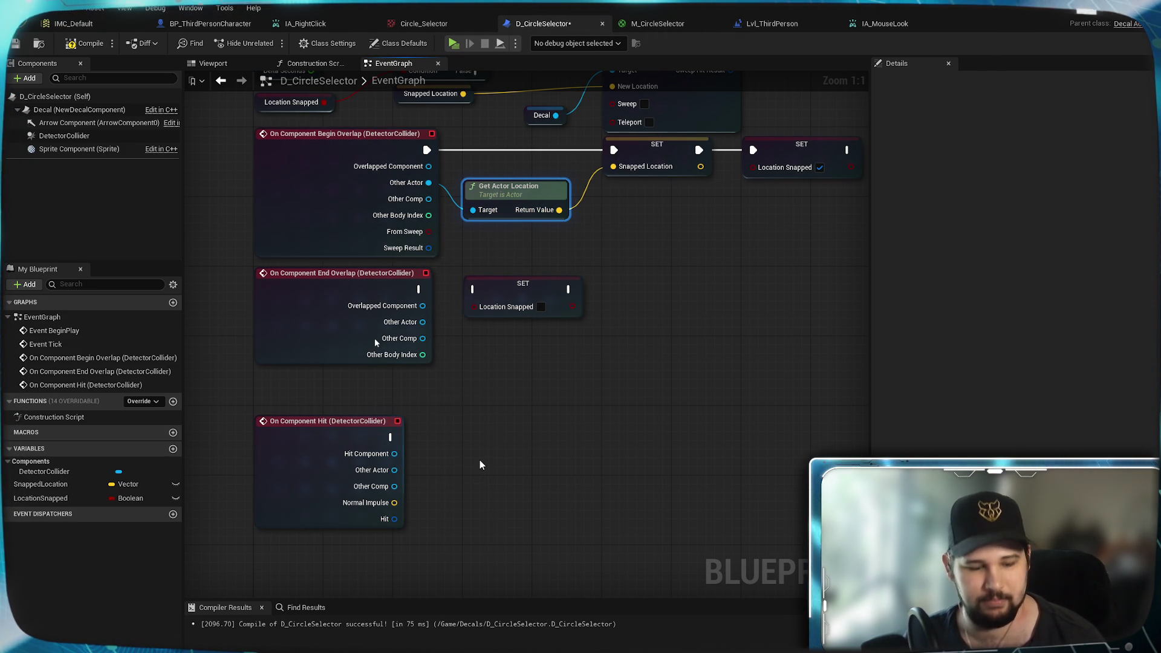
{"action": "left_click", "coordinate": [550, 455]}
{"action": "left_click_drag", "start_coordinate": [534, 206], "coordinate": [534, 294]}
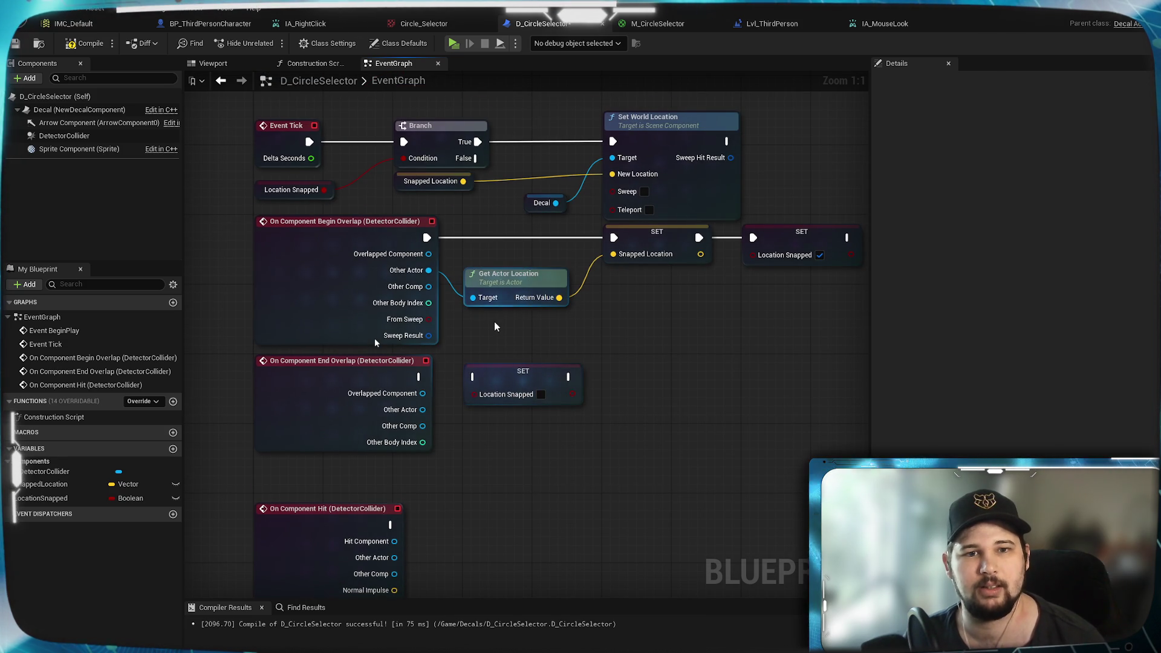
{"action": "left_click", "coordinate": [426, 237], "text": "alt"}
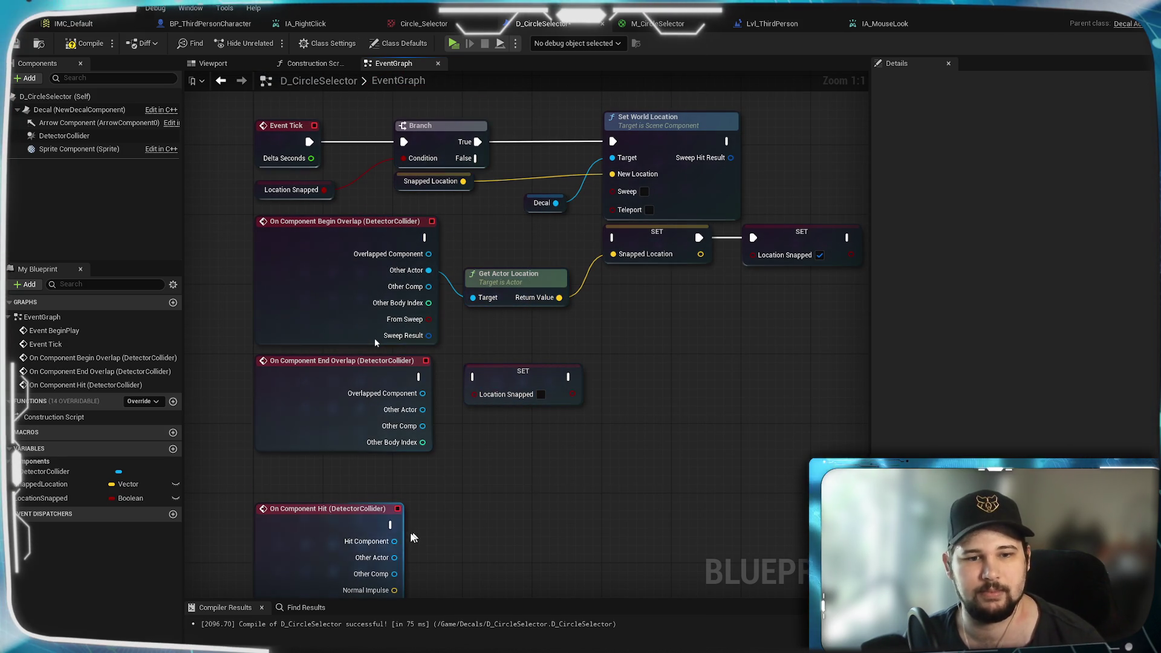
{"action": "left_click_drag", "start_coordinate": [391, 524], "coordinate": [614, 238]}
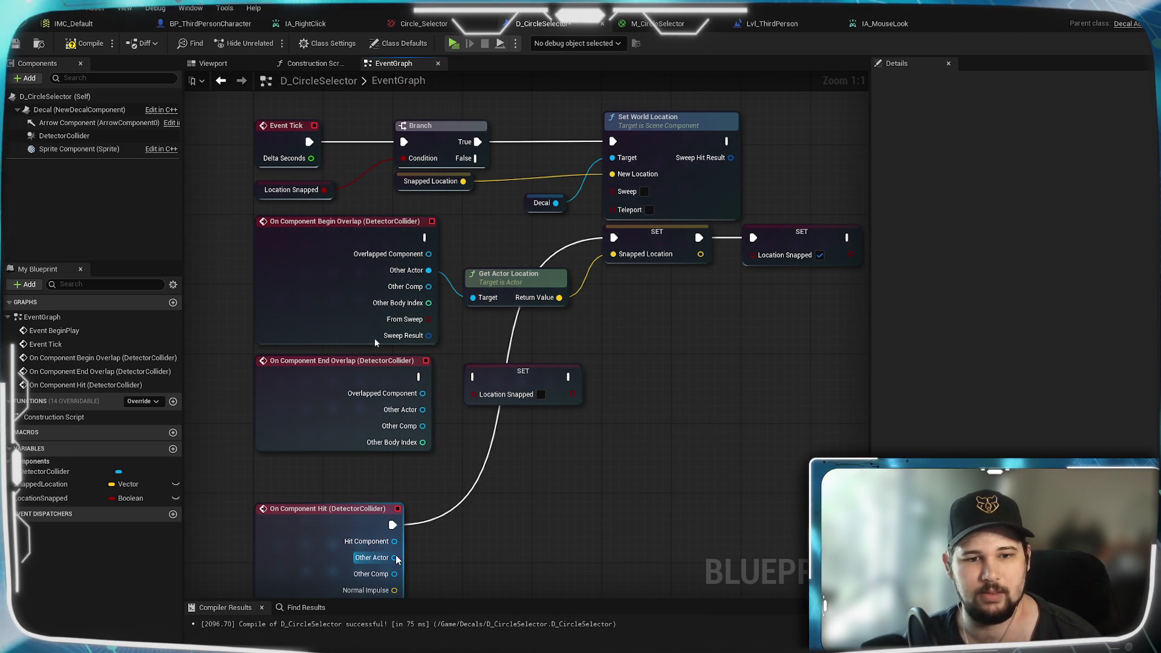
{"action": "left_click_drag", "start_coordinate": [476, 355], "coordinate": [473, 297]}
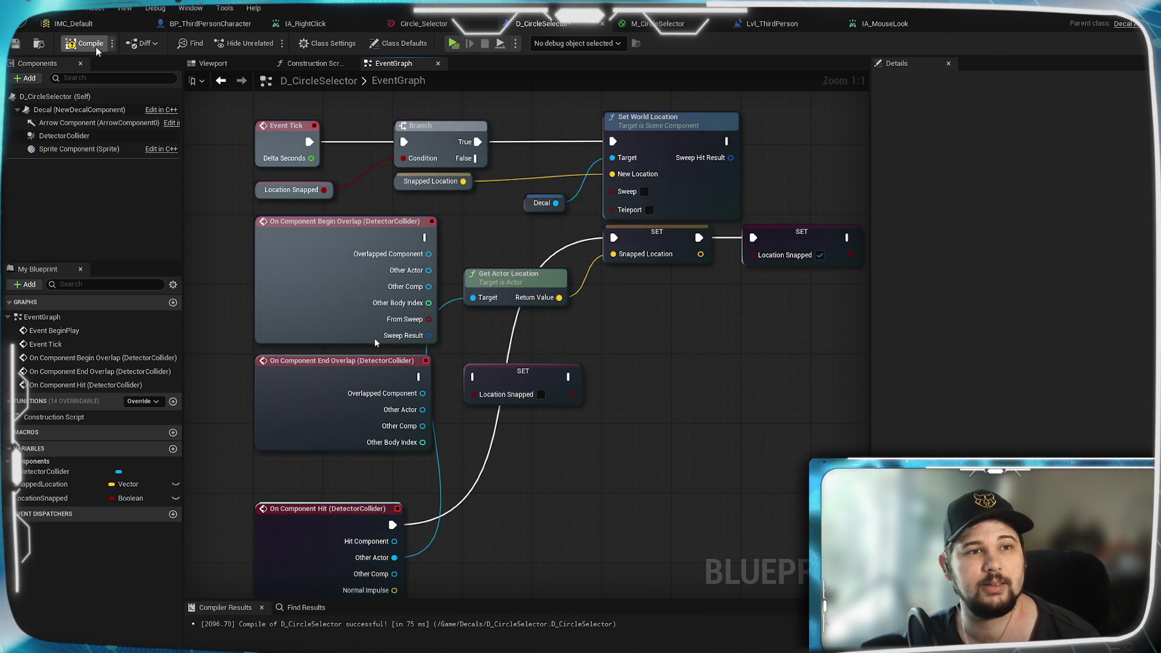
Step: Playtest the level, walking the character around the arena, then end the session
{"action": "left_click", "coordinate": [453, 43]}
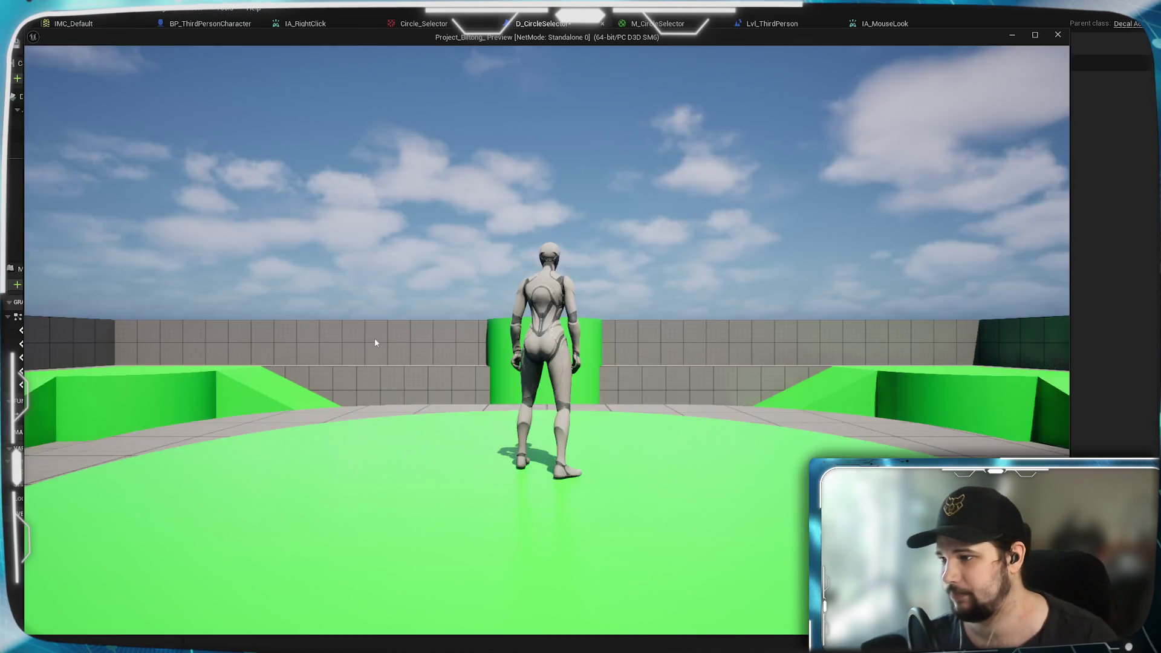
{"action": "key", "text": "w"}
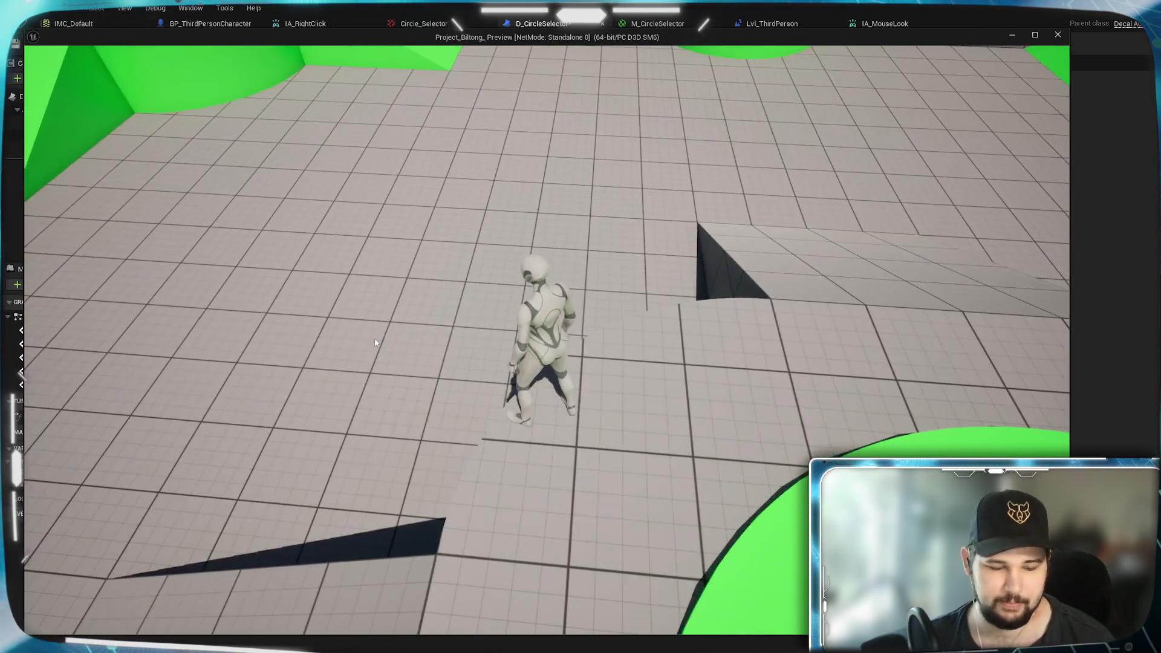
{"action": "scroll", "coordinate": [476, 225], "scroll_direction": "down", "scroll_amount": 5}
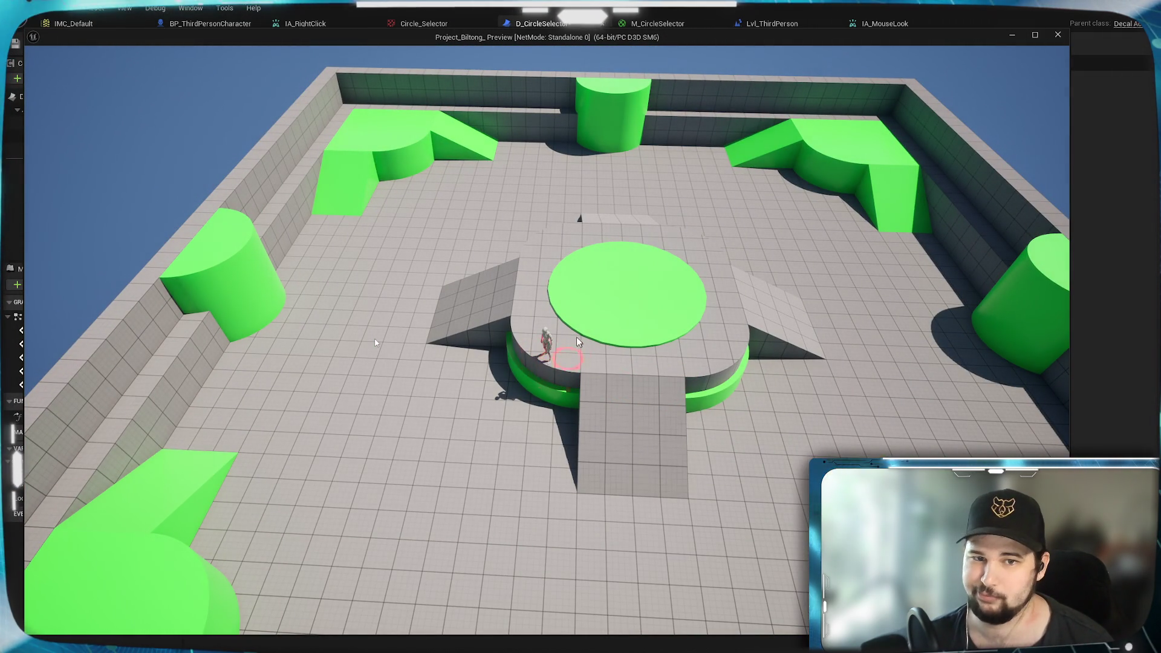
{"action": "key", "text": "Escape"}
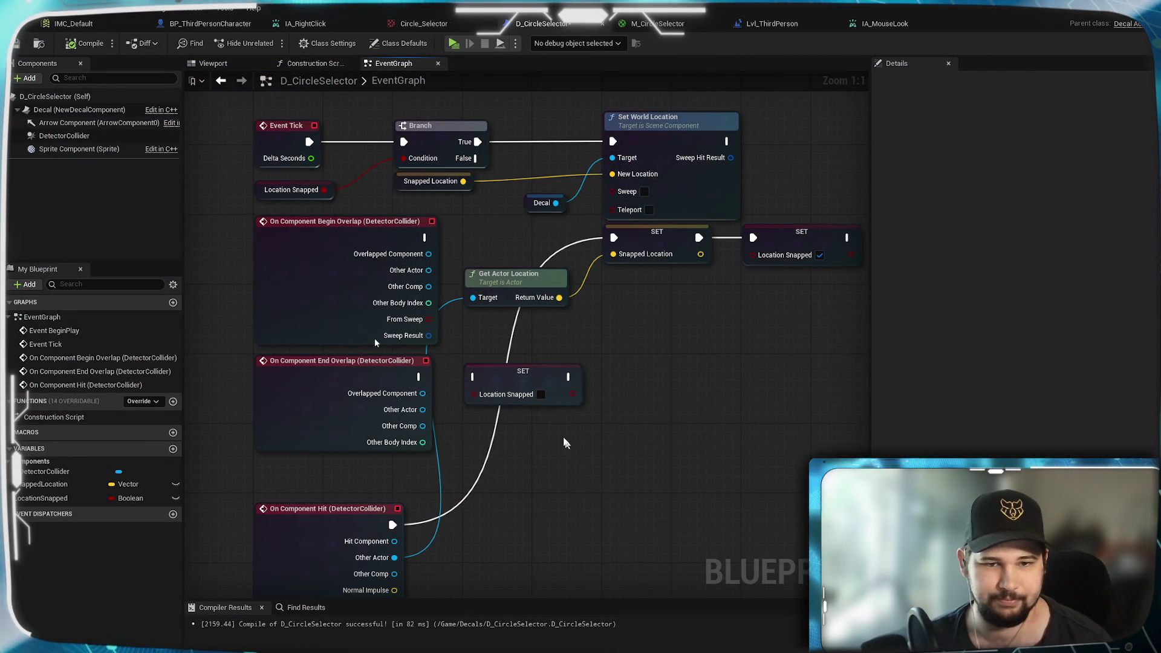
Step: Rewire from the hit event to Begin Overlap: its Other Actor feeds Get Actor Location and it runs SET Snapped Location
{"action": "left_click_drag", "start_coordinate": [426, 492], "coordinate": [536, 435]}
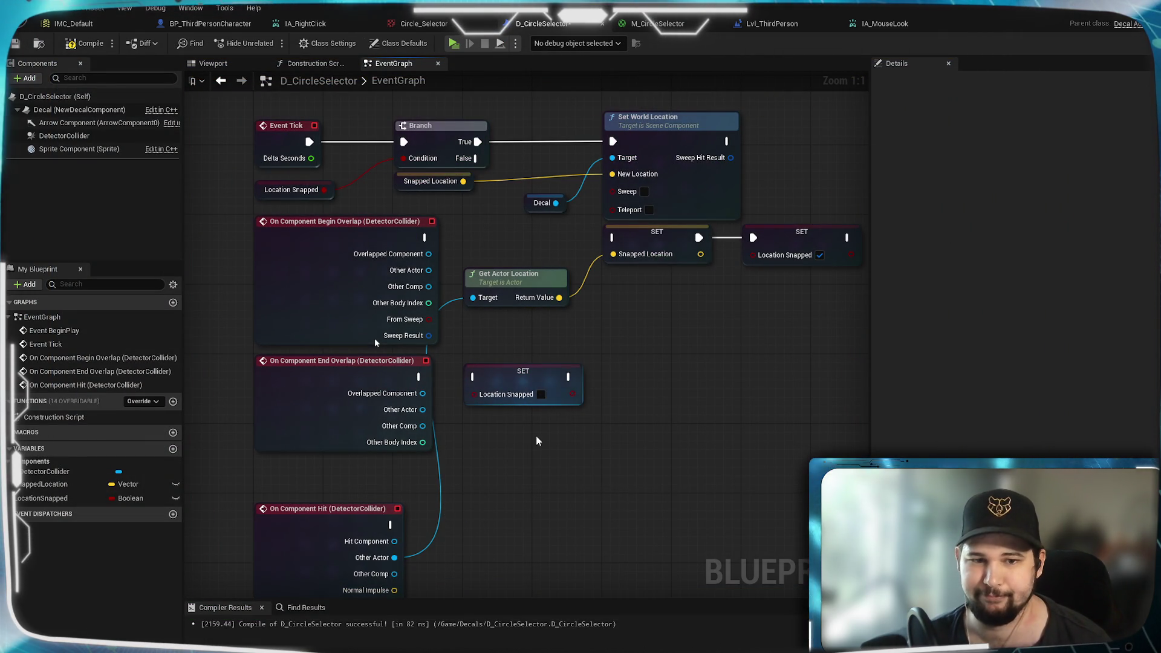
{"action": "left_click_drag", "start_coordinate": [433, 505], "coordinate": [431, 507]}
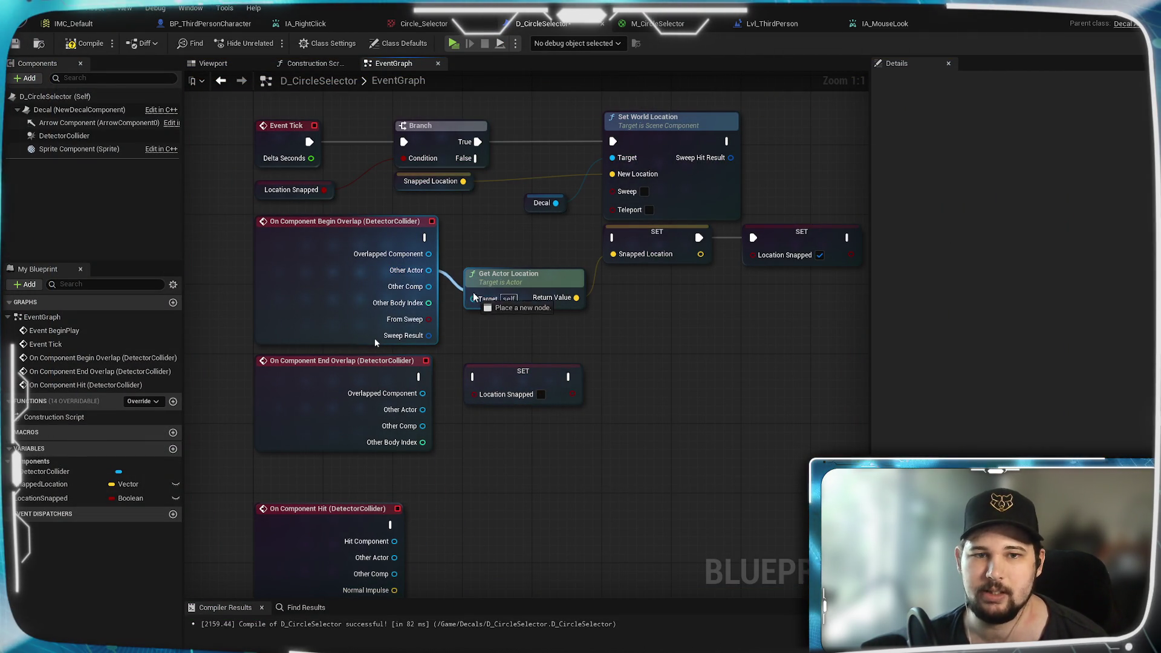
{"action": "left_click_drag", "start_coordinate": [471, 296], "coordinate": [473, 297]}
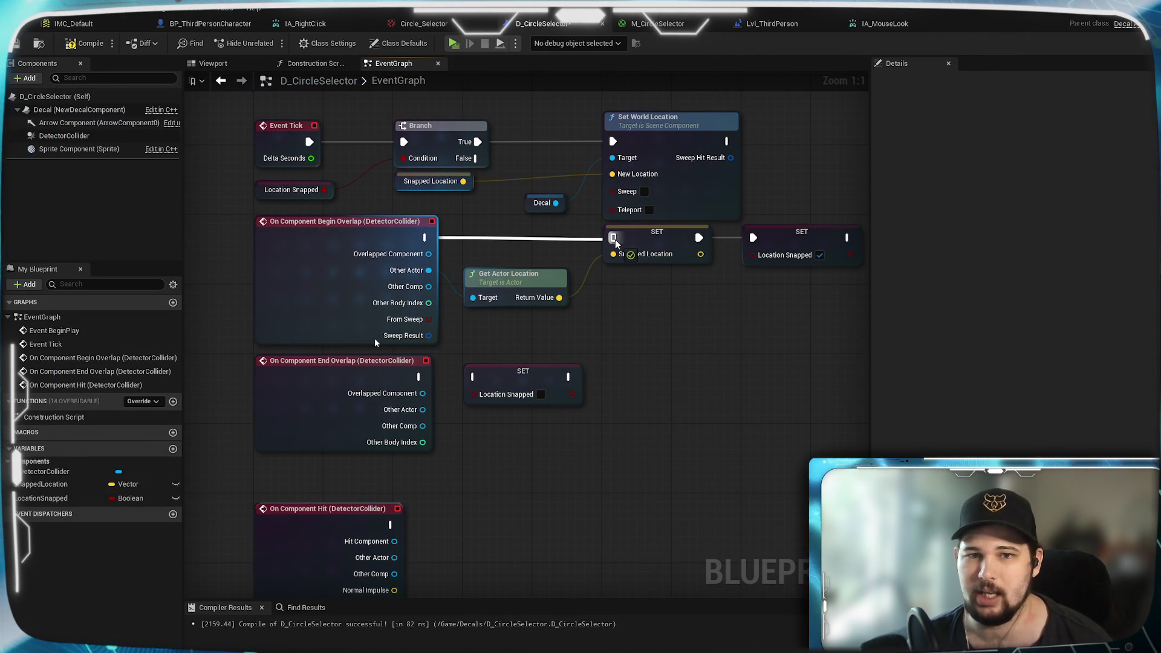
{"action": "left_click_drag", "start_coordinate": [615, 241], "coordinate": [615, 239]}
{"action": "mouse_move", "coordinate": [686, 333]}
{"action": "left_mouse_down"}
{"action": "mouse_move", "coordinate": [535, 350]}
{"action": "mouse_move", "coordinate": [593, 336]}
{"action": "left_mouse_up"}
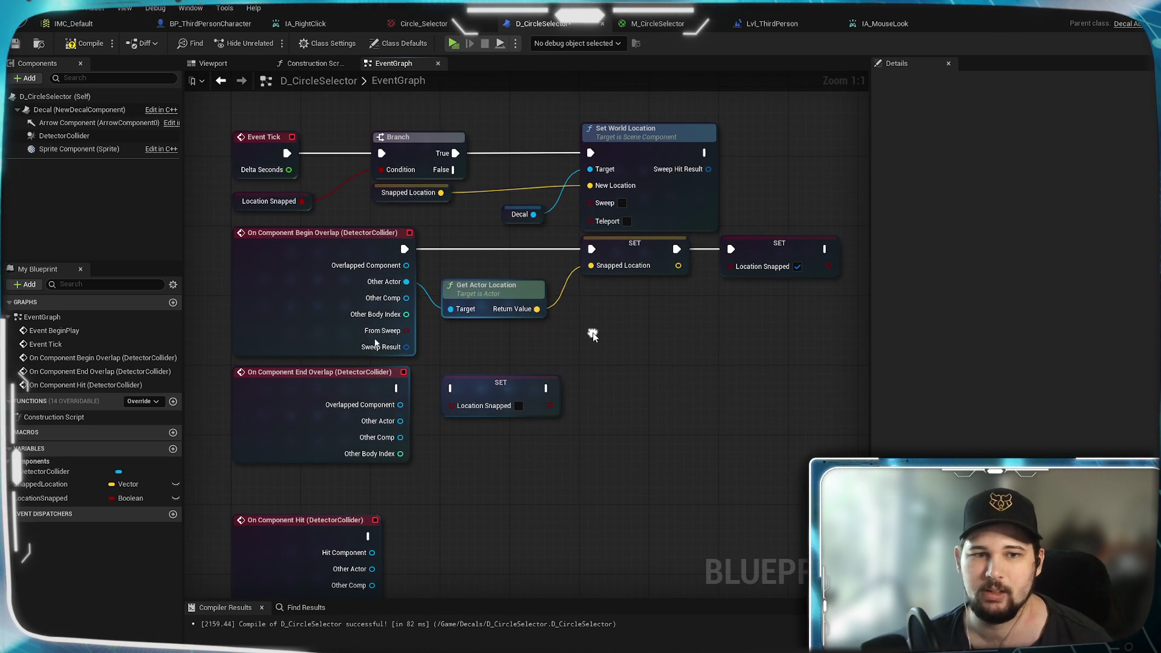
Step: Select DetectorCollider, scroll its Details to Collision, and expand the Object Type choices
{"action": "left_click", "coordinate": [67, 135]}
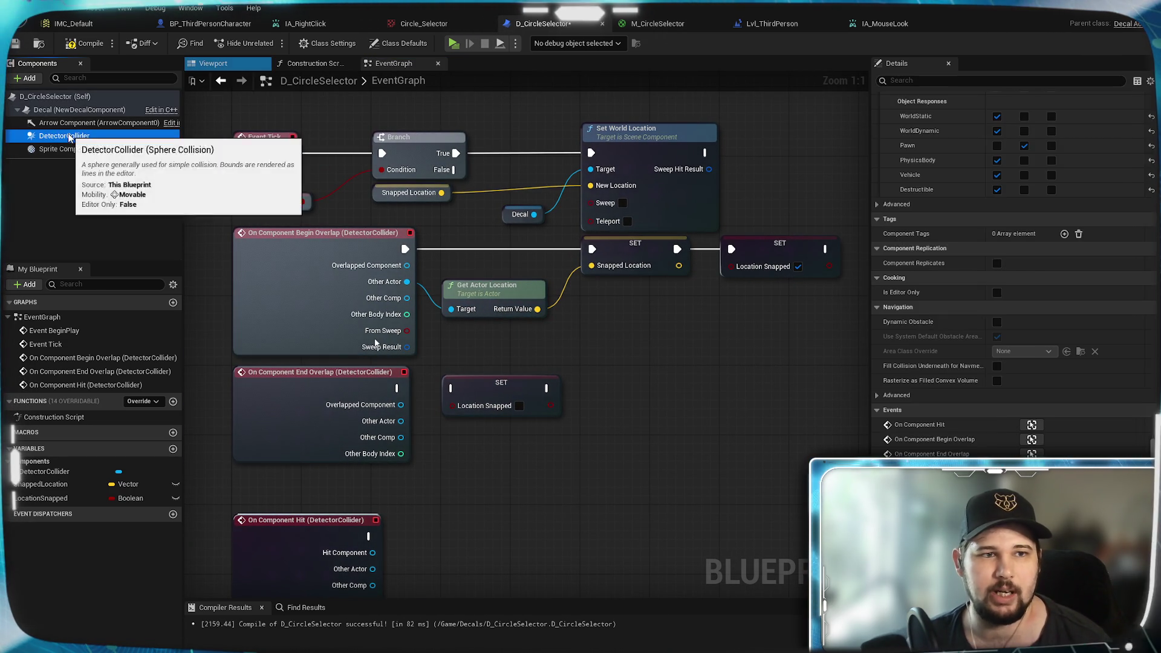
{"action": "scroll", "coordinate": [1000, 387], "scroll_direction": "up", "scroll_amount": 10}
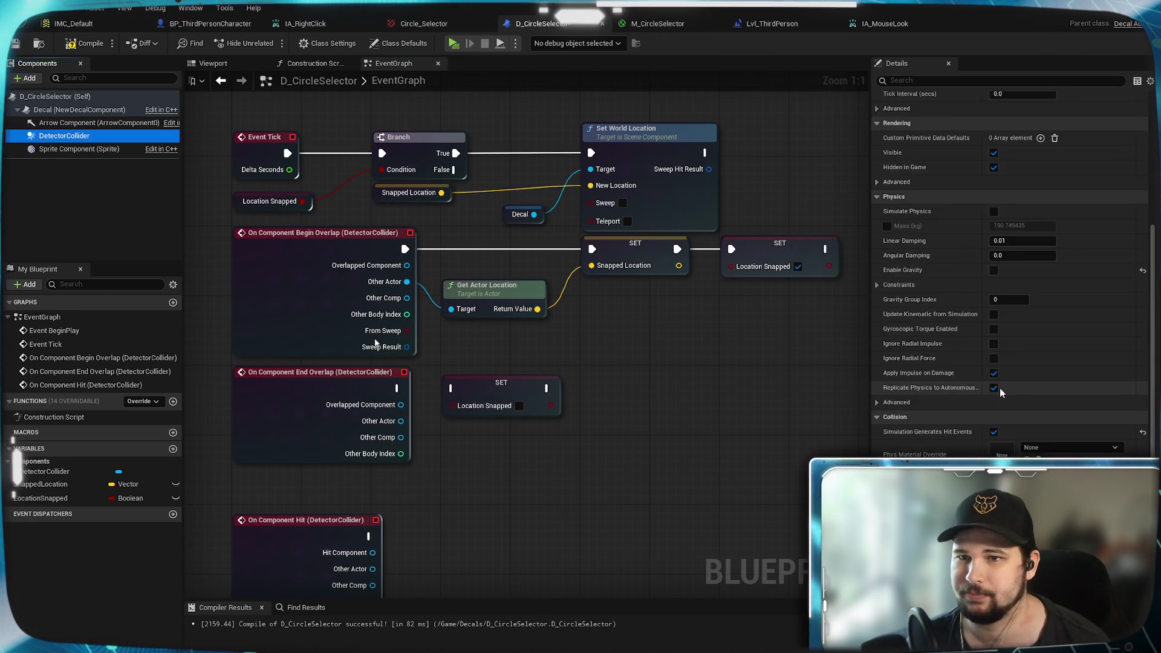
{"action": "scroll", "coordinate": [1000, 387], "scroll_direction": "up", "scroll_amount": 5}
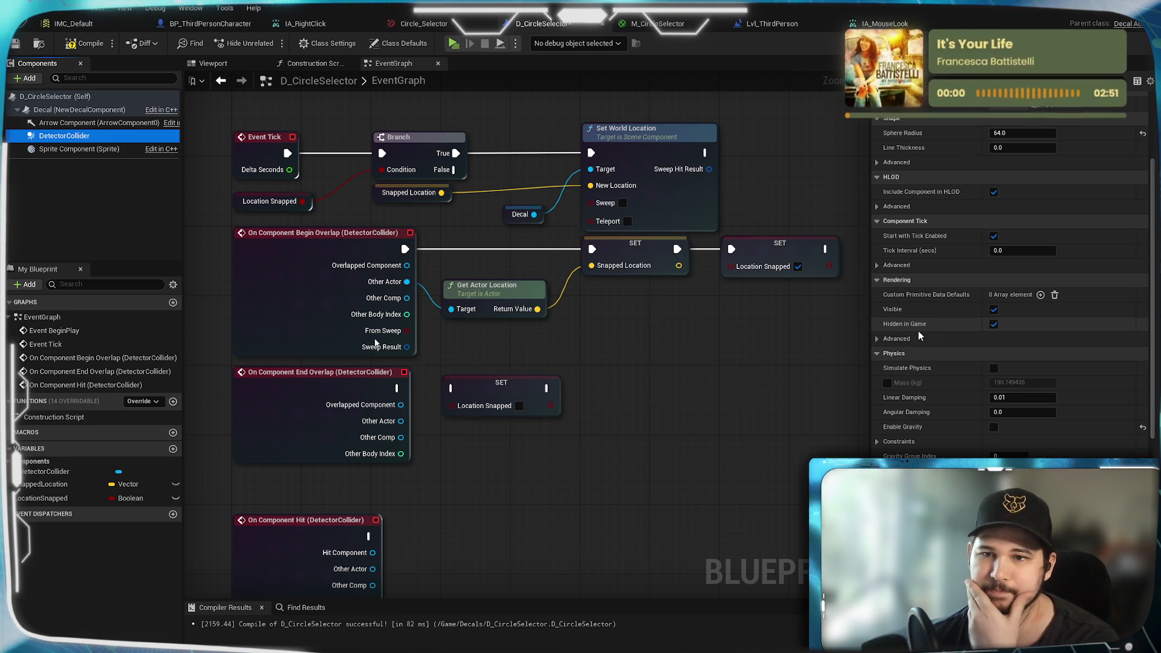
{"action": "left_click", "coordinate": [877, 339]}
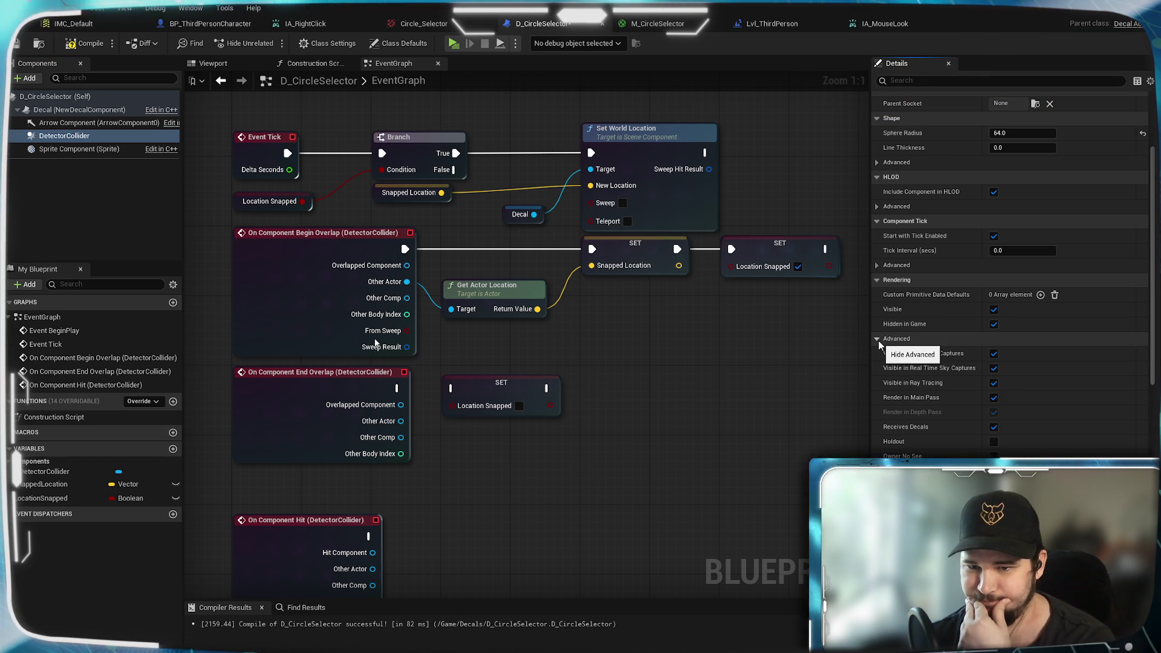
{"action": "left_click", "coordinate": [878, 339]}
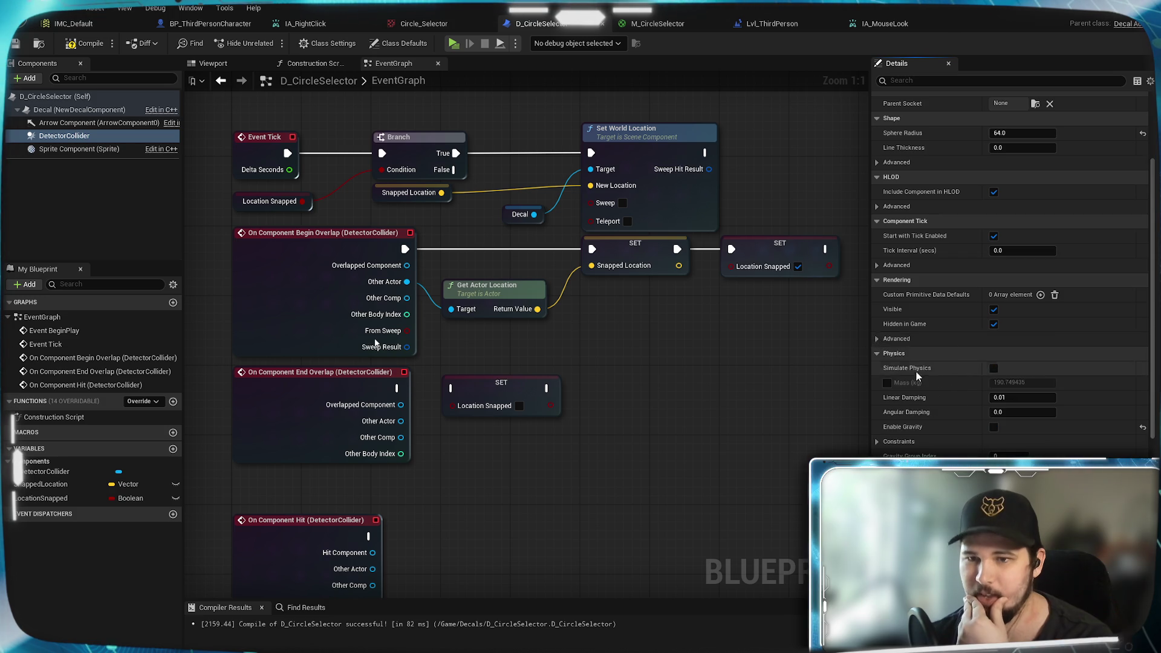
{"action": "scroll", "coordinate": [911, 361], "scroll_direction": "up", "scroll_amount": 3}
{"action": "scroll", "coordinate": [917, 375], "scroll_direction": "down", "scroll_amount": 3}
{"action": "scroll", "coordinate": [917, 375], "scroll_direction": "down", "scroll_amount": 10}
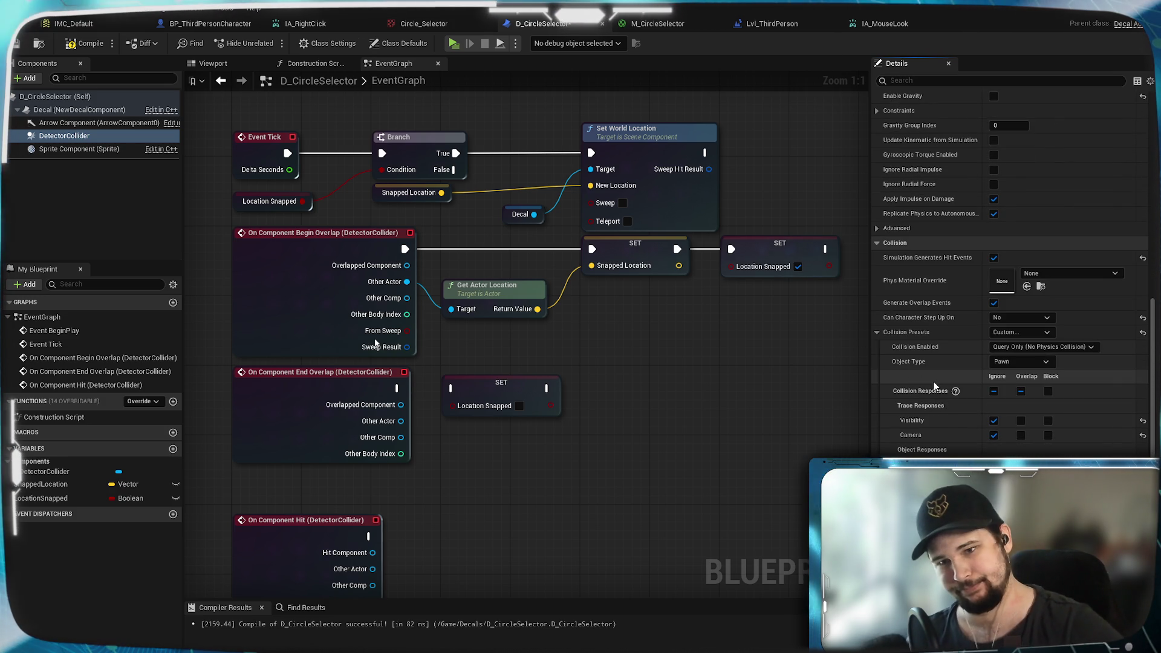
{"action": "left_click", "coordinate": [1007, 365]}
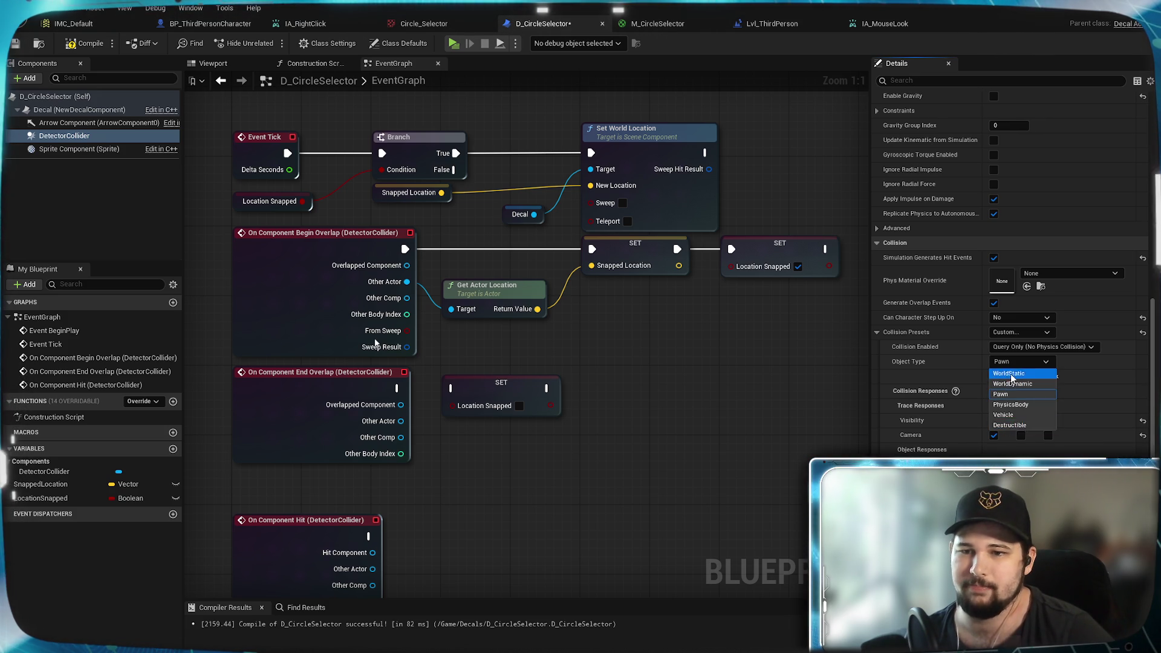
Step: Confirm WorldStatic as the collider's object type, compile D_CircleSelector, and start a play test
{"action": "key", "text": "Escape"}
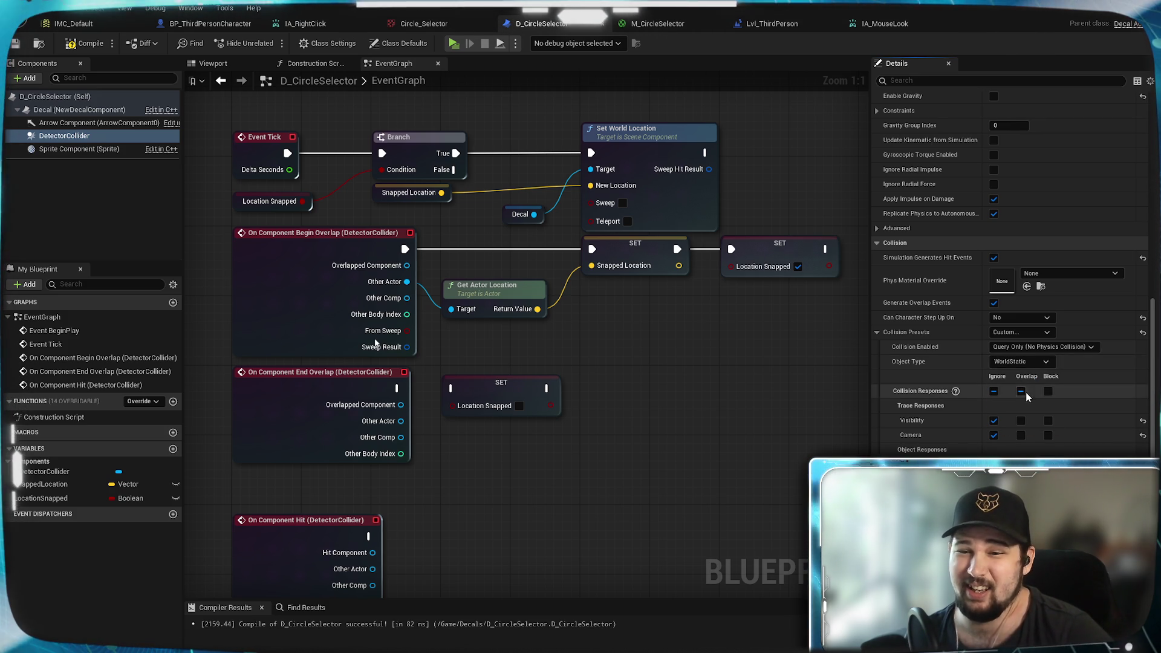
{"action": "left_click", "coordinate": [80, 44]}
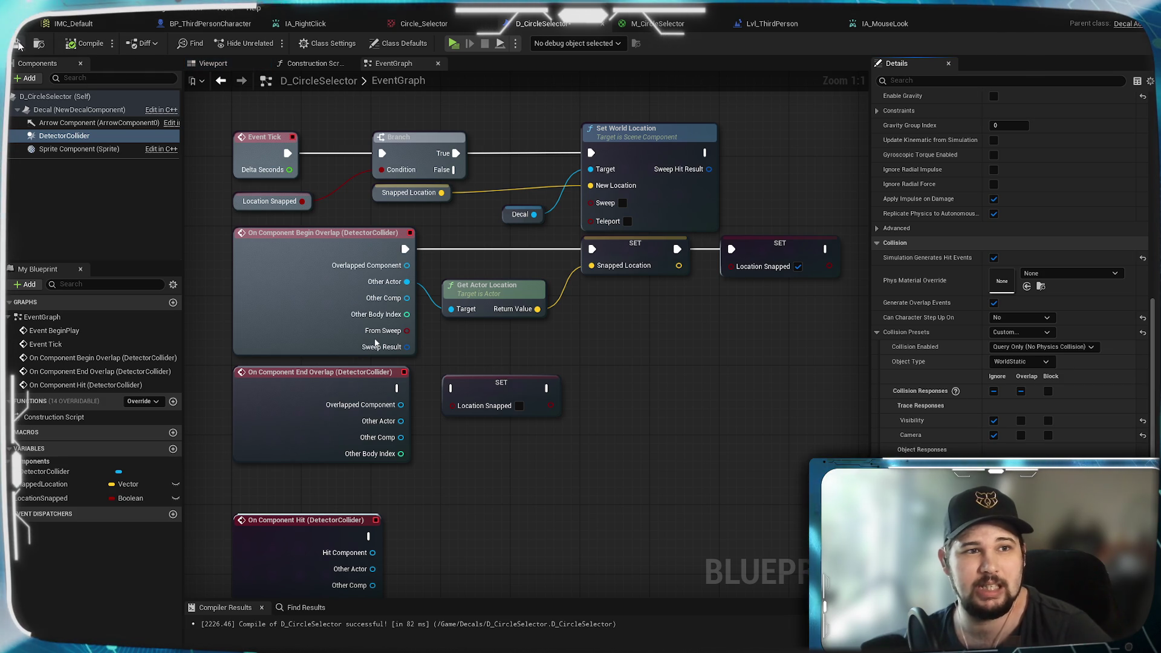
{"action": "left_click", "coordinate": [453, 43]}
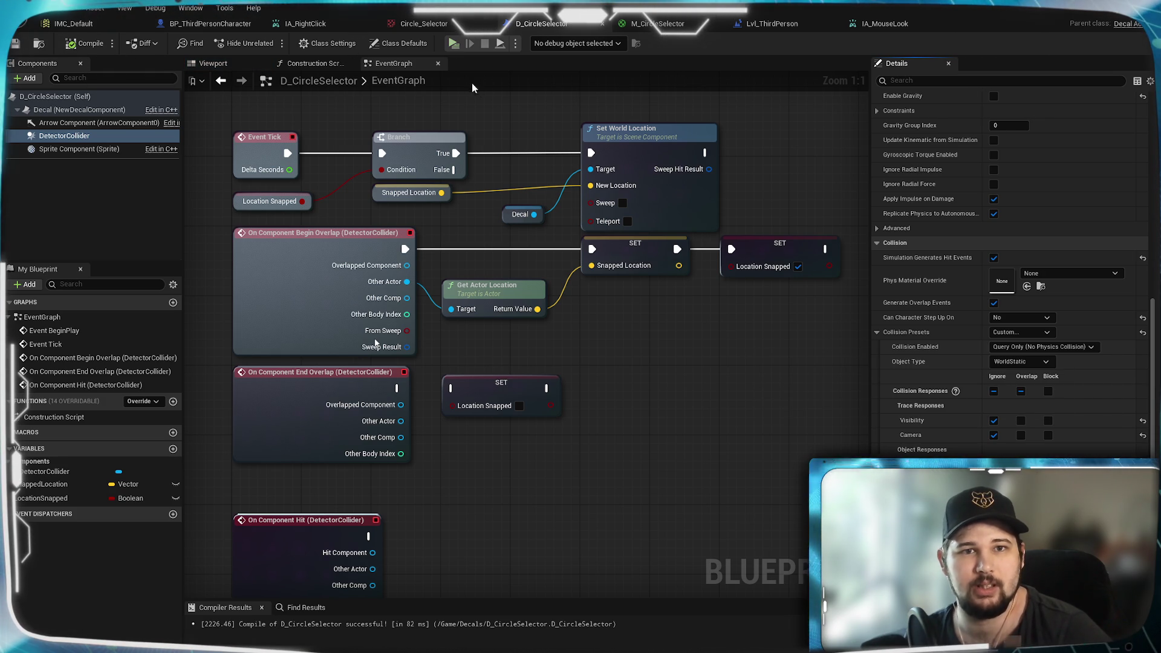
Step: Walk and zoom around in the test game, stop it, then wire End Overlap to SET Location Snapped
{"action": "key", "text": "w"}
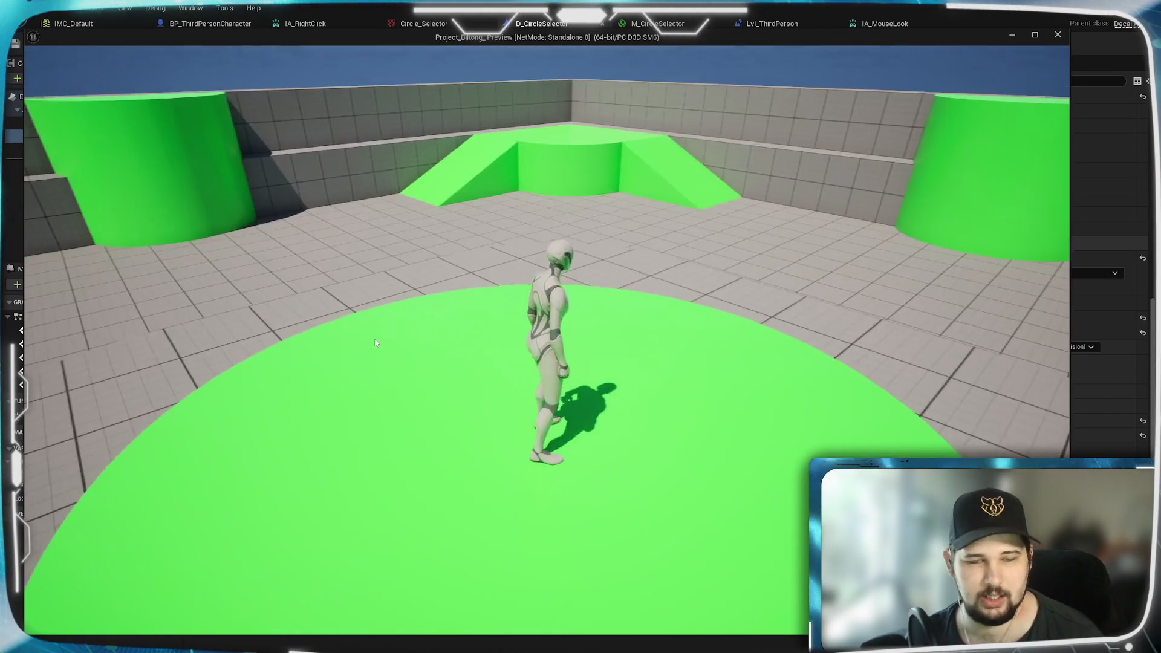
{"action": "scroll", "coordinate": [375, 343], "scroll_direction": "down", "scroll_amount": 10}
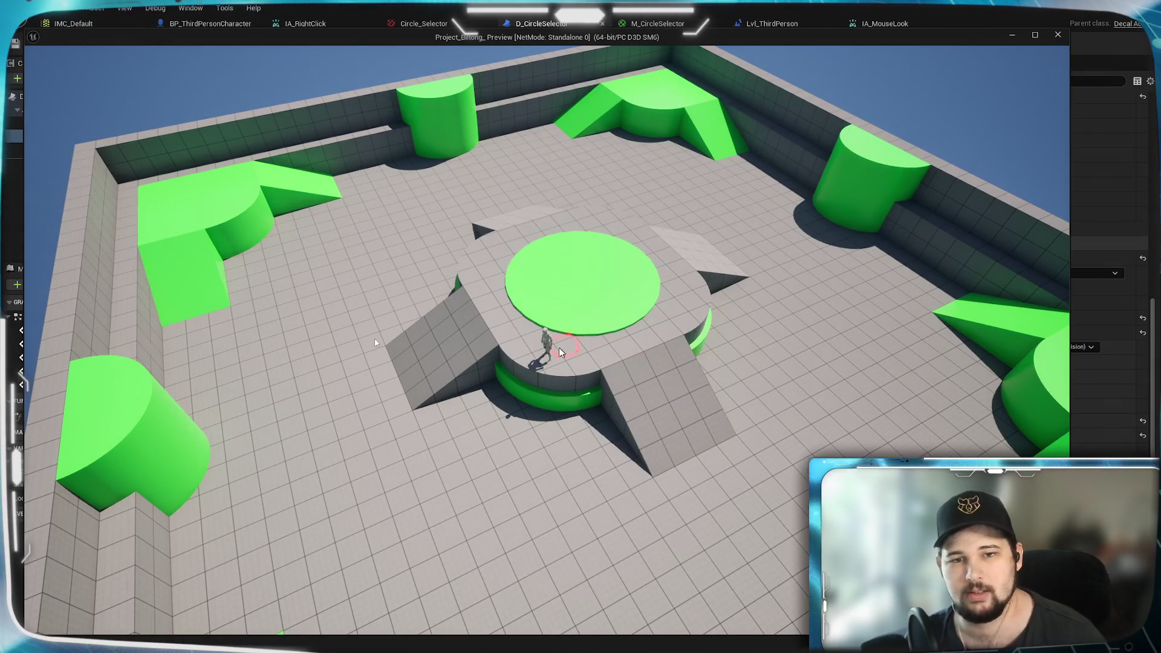
{"action": "scroll", "coordinate": [375, 343], "scroll_direction": "up", "scroll_amount": 10}
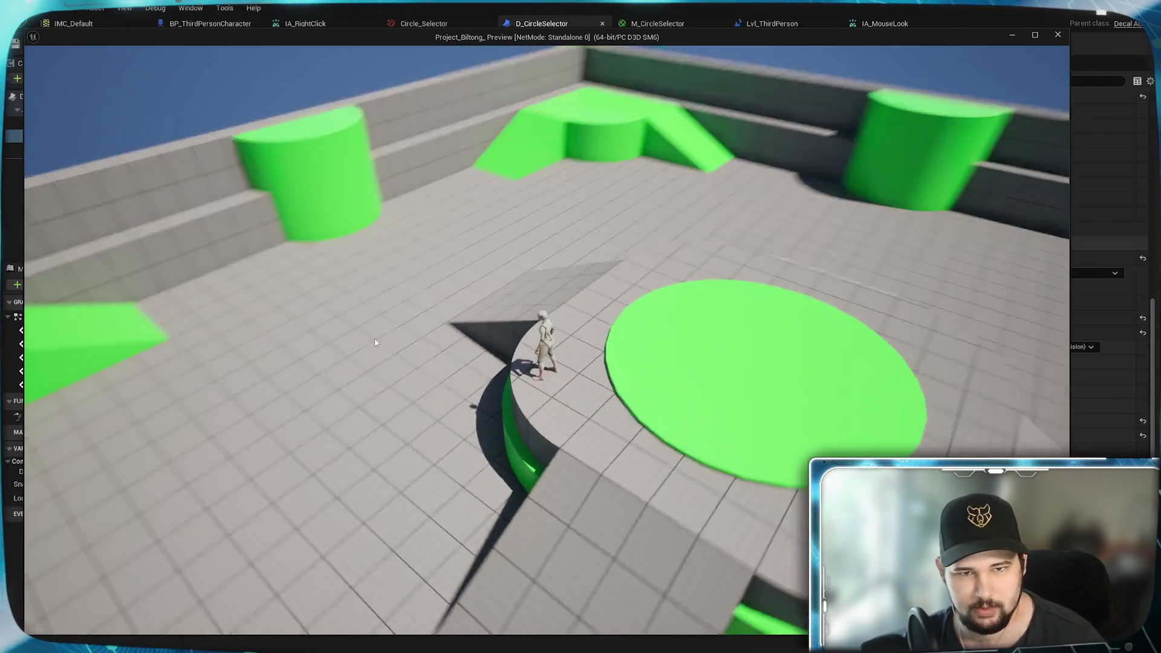
{"action": "scroll", "coordinate": [375, 343], "scroll_direction": "down", "scroll_amount": 10}
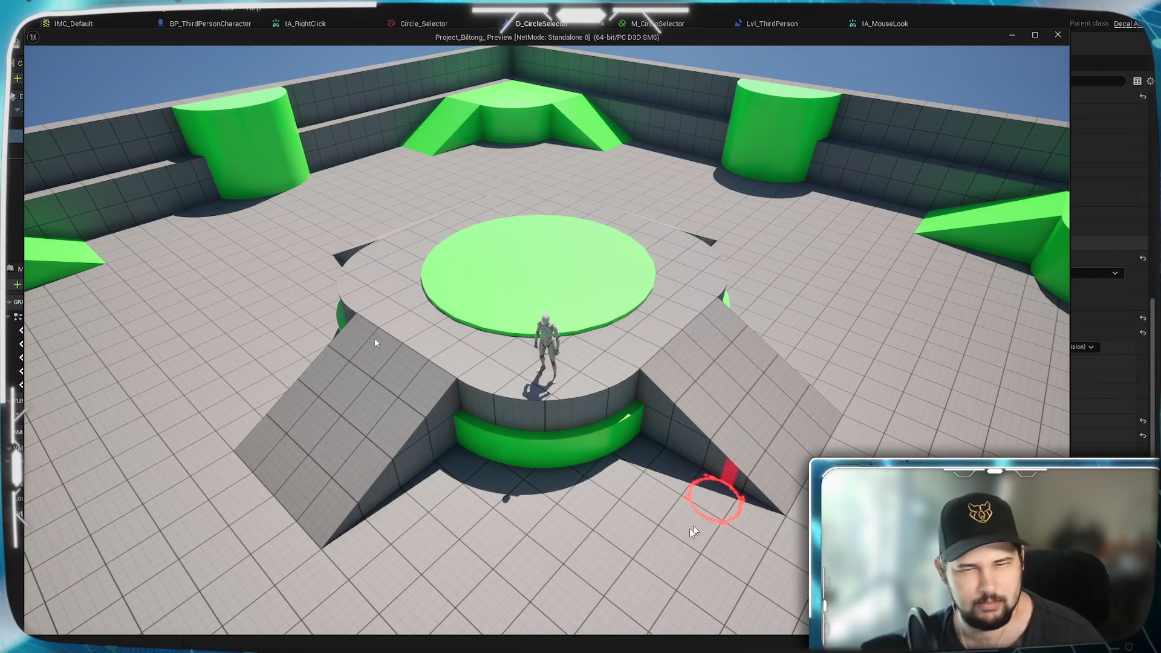
{"action": "key", "text": "Escape"}
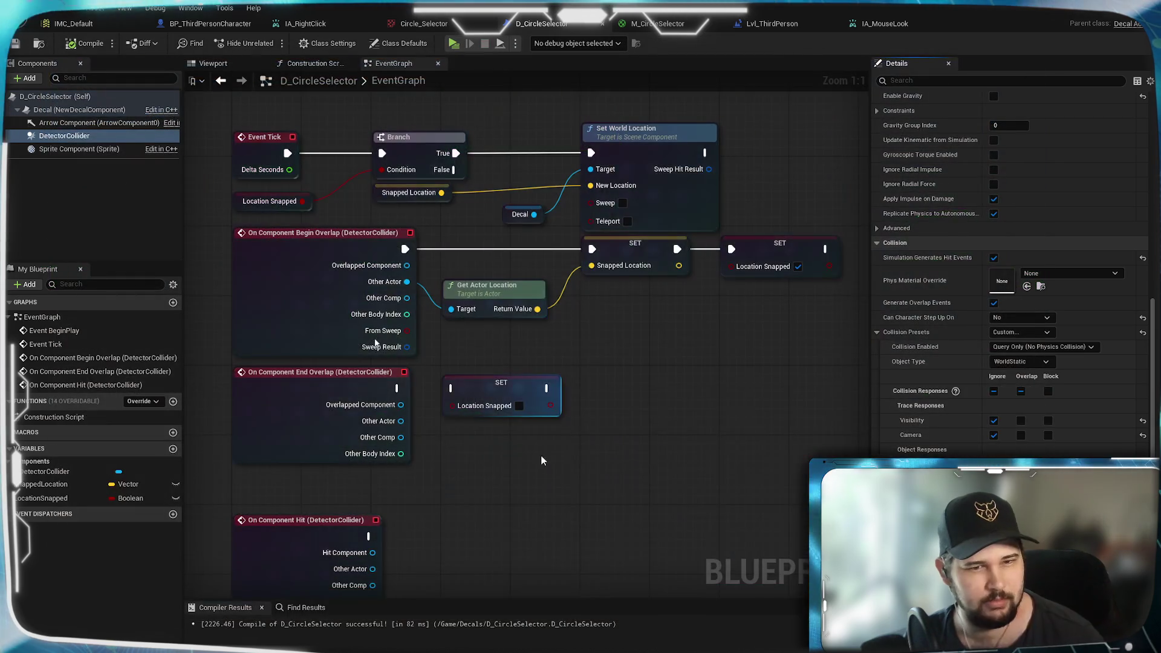
{"action": "mouse_move", "coordinate": [397, 388]}
{"action": "left_mouse_down"}
{"action": "mouse_move", "coordinate": [453, 401]}
{"action": "mouse_move", "coordinate": [453, 390]}
{"action": "left_mouse_up"}
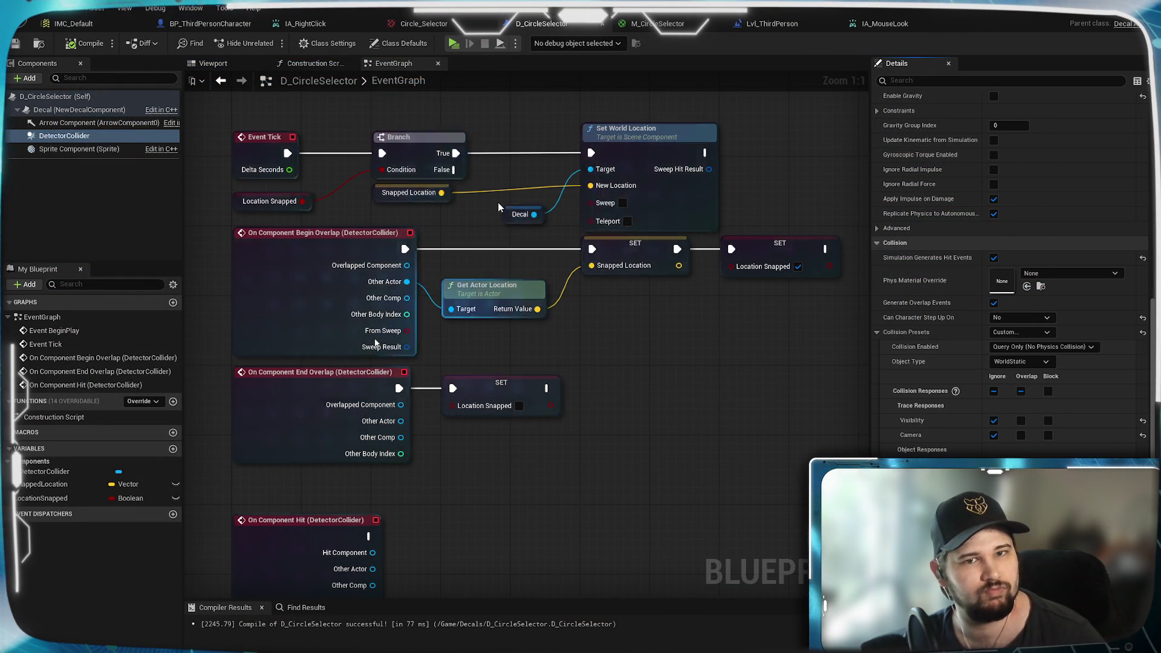
Step: Run a brief play session to check the End Overlap unsnapping, then stop it
{"action": "left_click", "coordinate": [451, 43]}
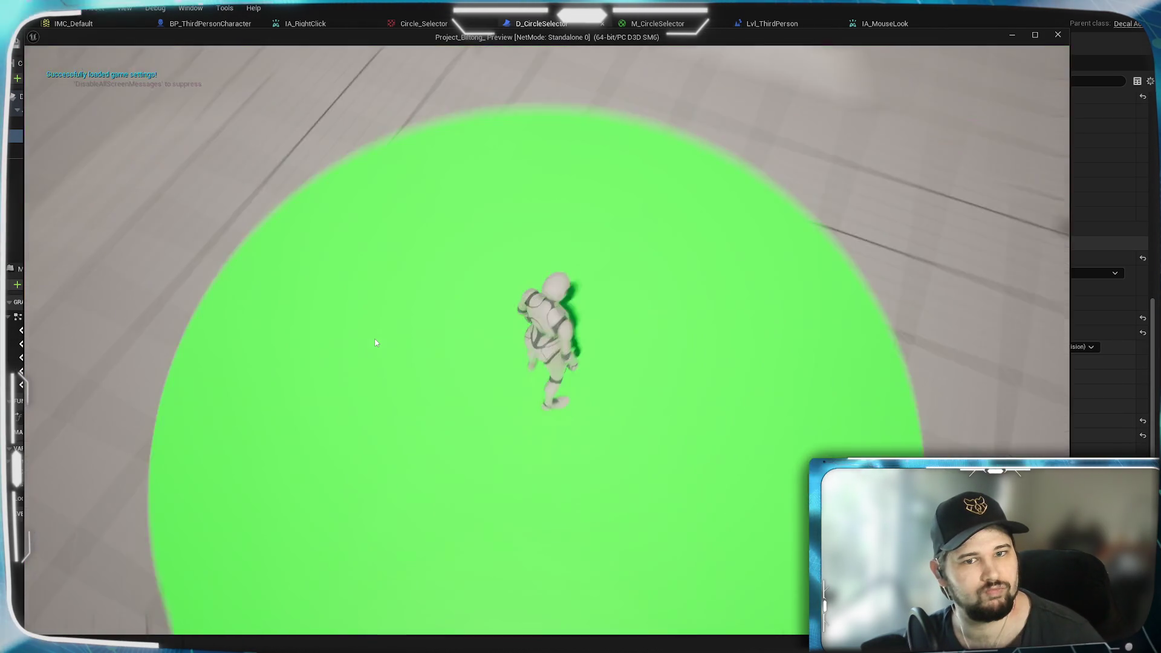
{"action": "scroll", "coordinate": [375, 343], "scroll_direction": "down", "scroll_amount": 5}
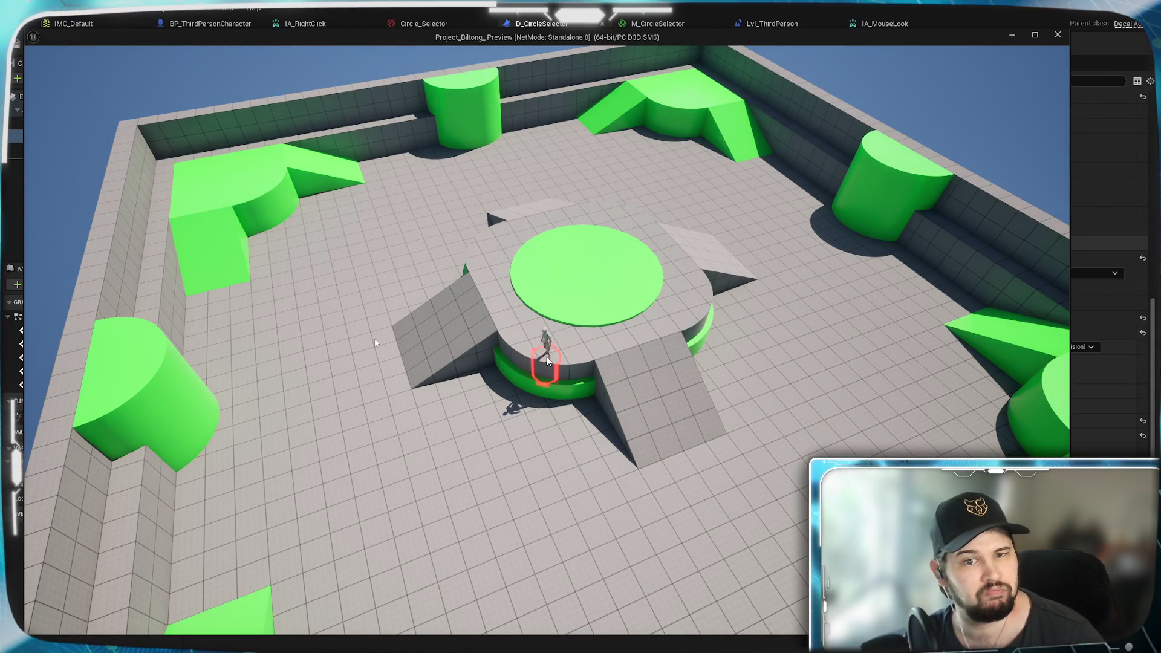
{"action": "key", "text": "Escape"}
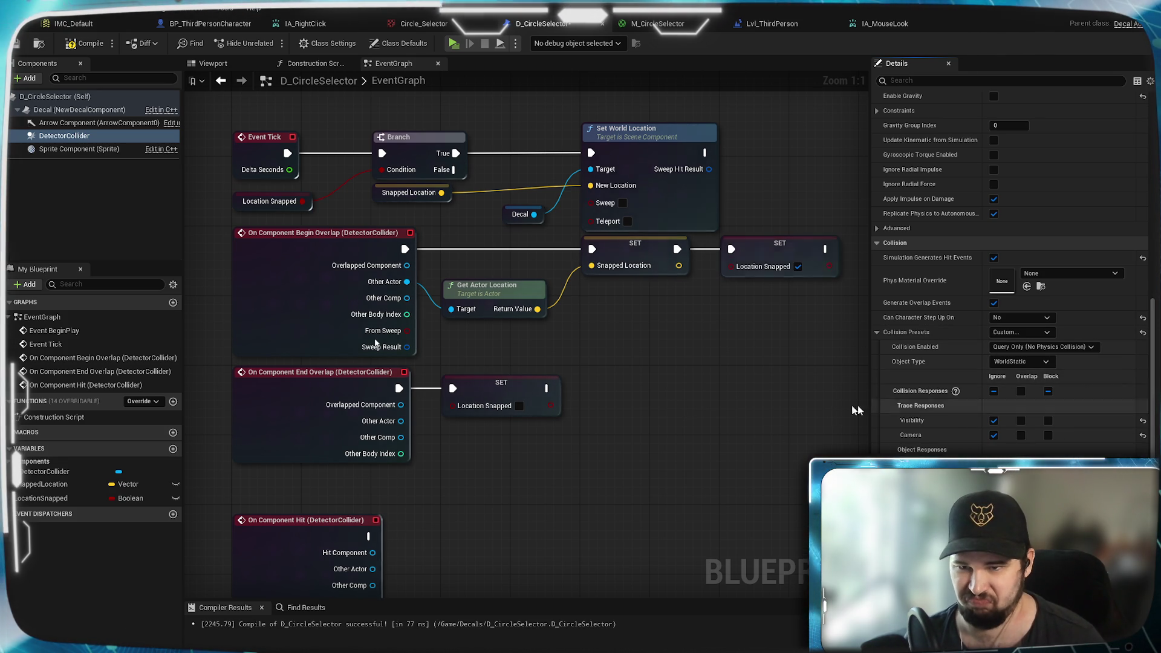
Step: Recompile D_CircleSelector, launch the game, and run the character off the decal while orbiting the camera
{"action": "left_click", "coordinate": [76, 46]}
{"action": "left_click", "coordinate": [455, 44]}
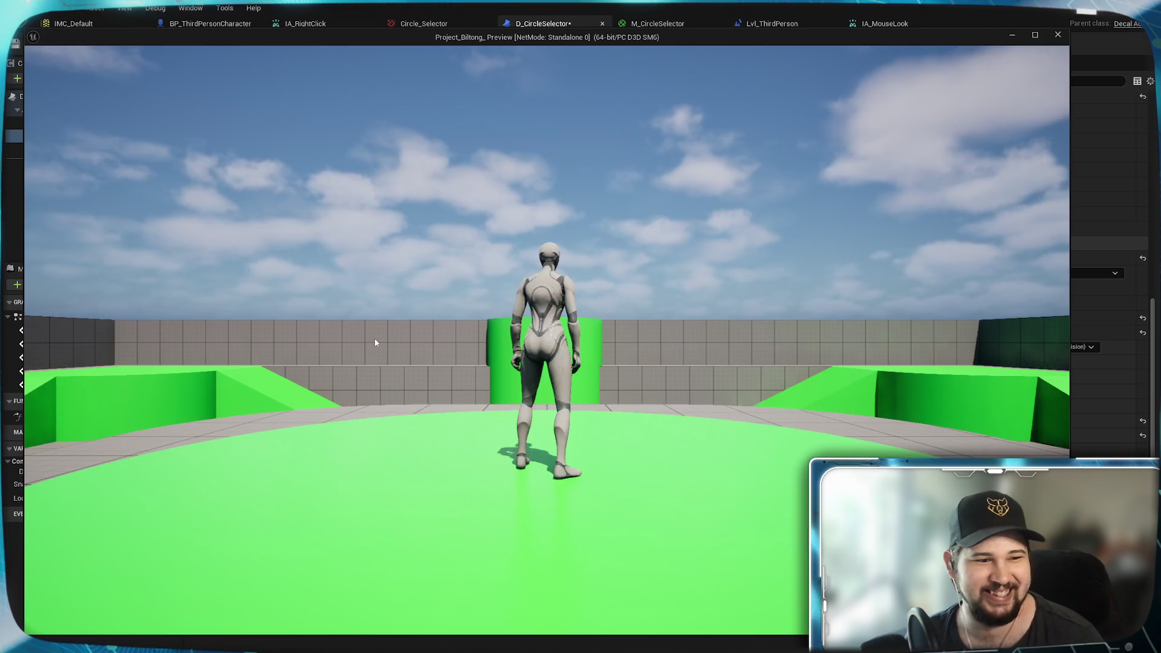
{"action": "key", "text": "w"}
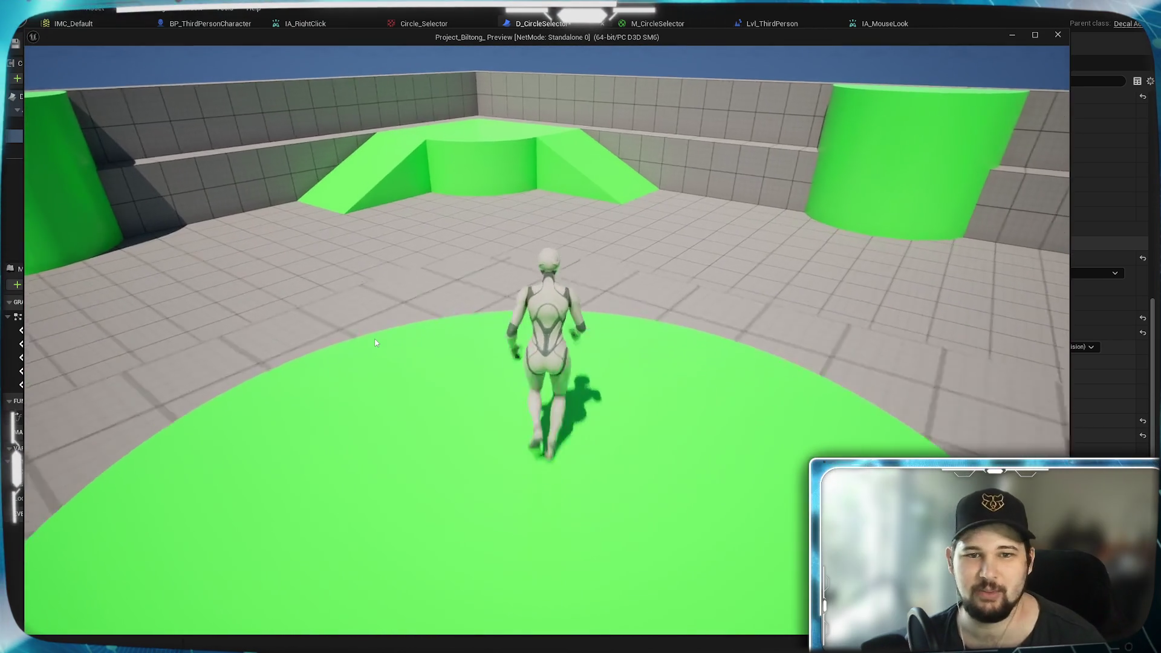
{"action": "scroll", "coordinate": [375, 343], "scroll_direction": "down", "scroll_amount": 5}
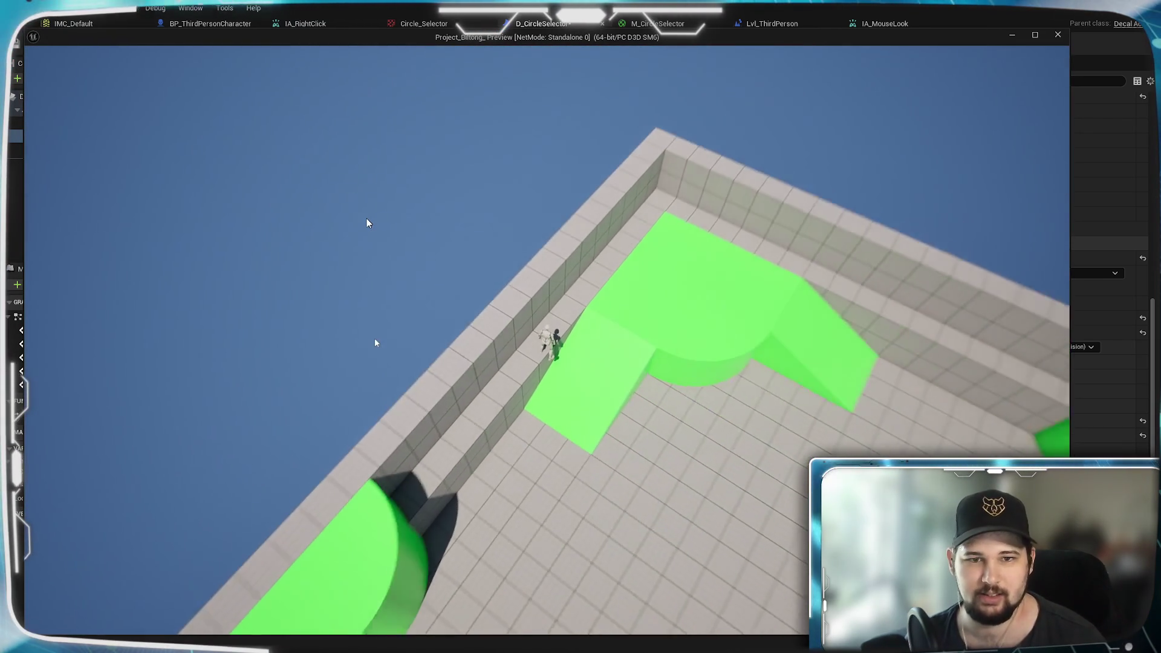
{"action": "left_click_drag", "start_coordinate": [676, 352], "coordinate": [720, 407]}
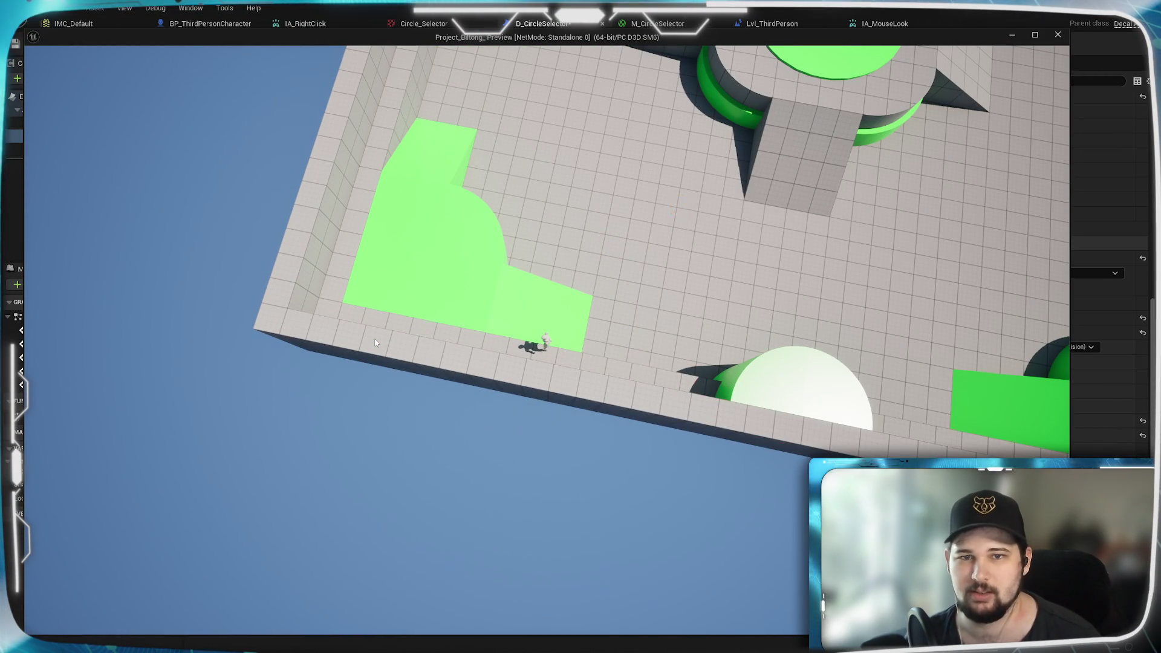
{"action": "scroll", "coordinate": [582, 291], "scroll_direction": "up", "scroll_amount": 3}
Step: Move the character and selector circle toward the arena's corner wall, stop, and relaunch the game
{"action": "left_click_drag", "start_coordinate": [539, 350], "coordinate": [539, 337]}
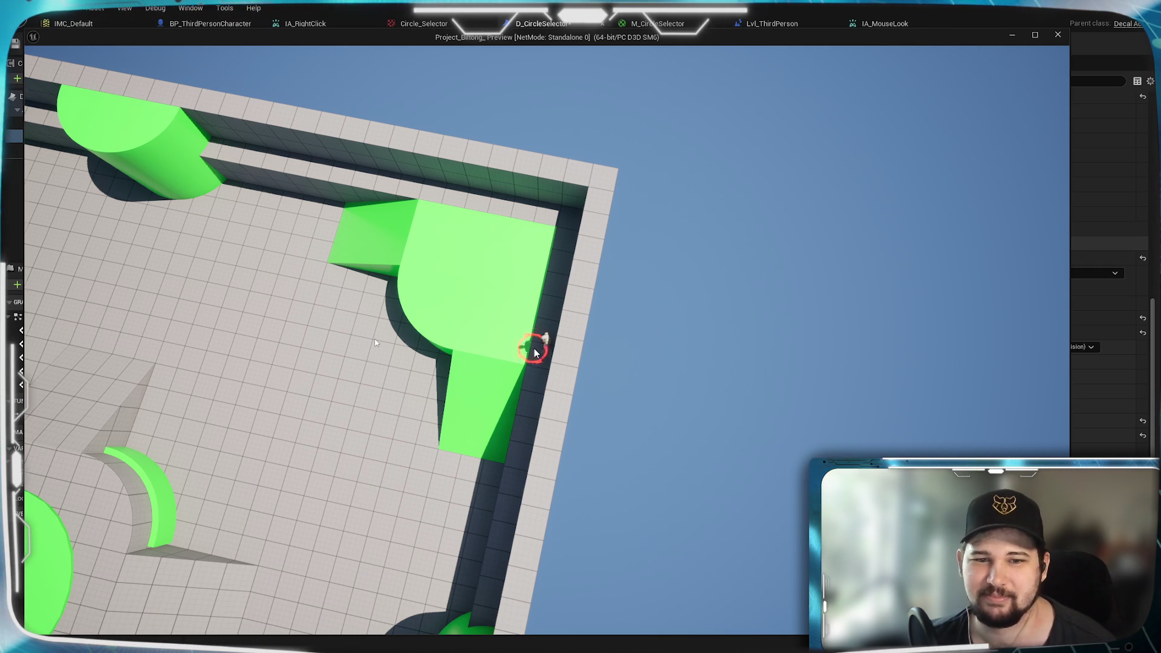
{"action": "left_click_drag", "start_coordinate": [535, 351], "coordinate": [516, 375]}
{"action": "scroll", "coordinate": [540, 363], "scroll_direction": "down", "scroll_amount": 10}
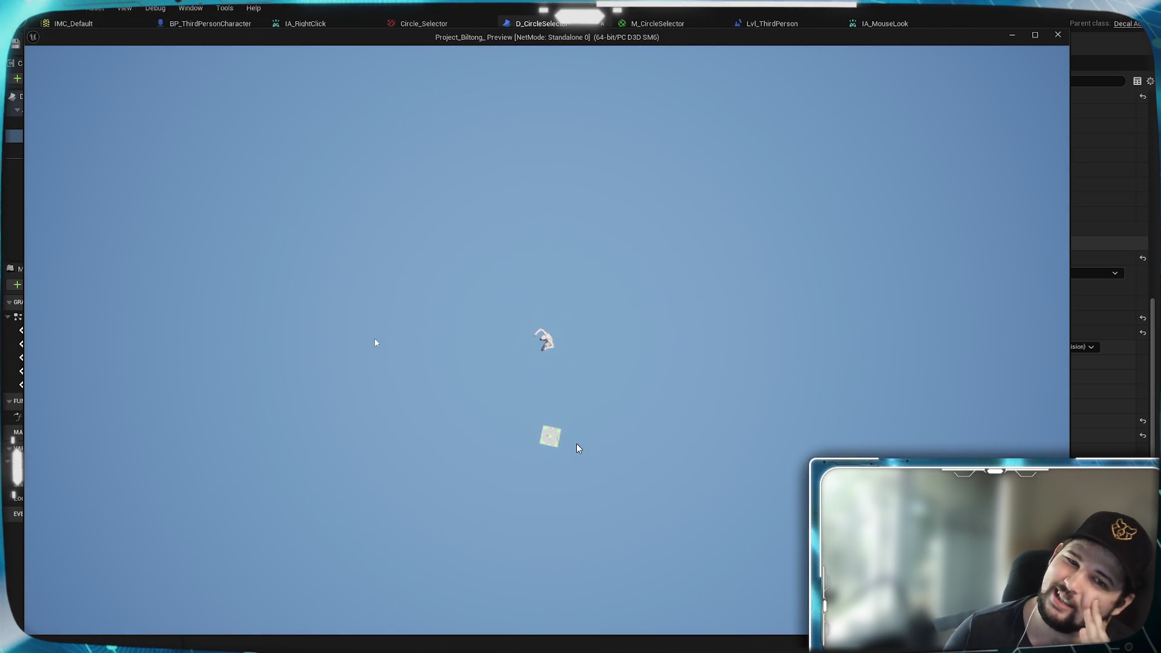
{"action": "key", "text": "Escape"}
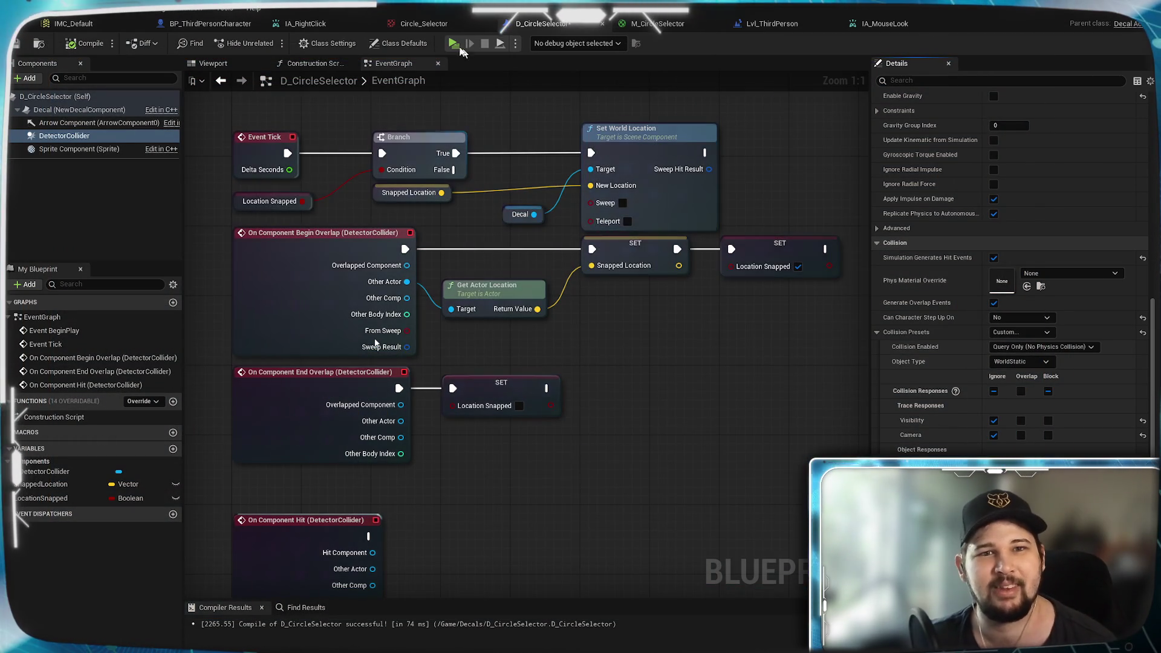
{"action": "key", "text": "alt+p"}
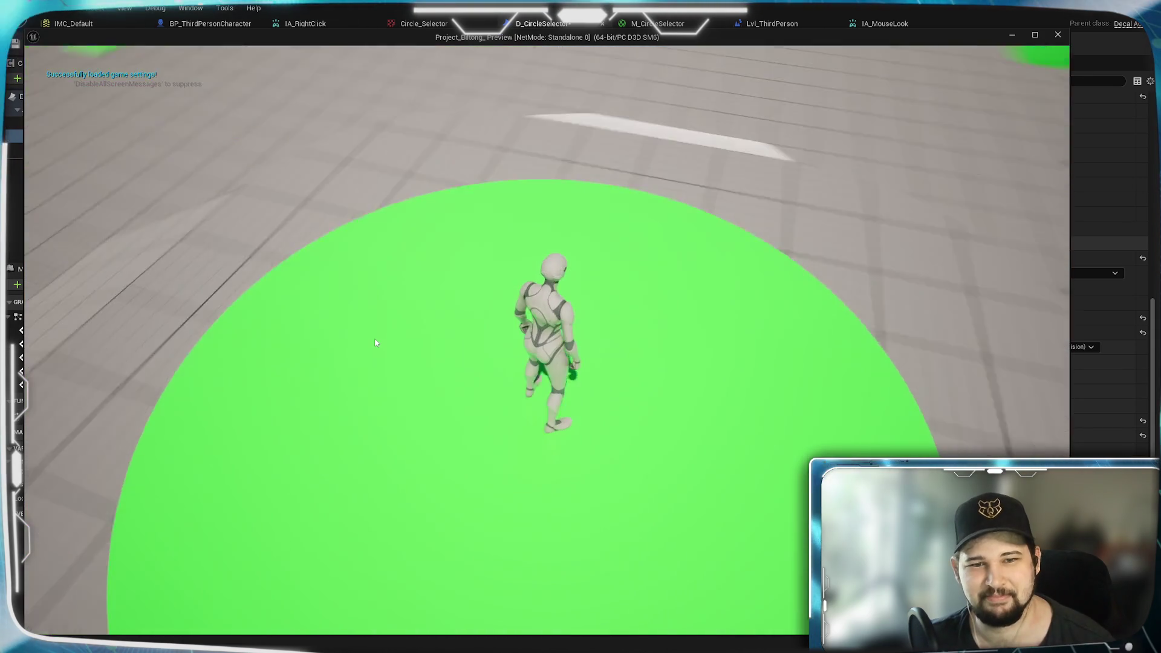
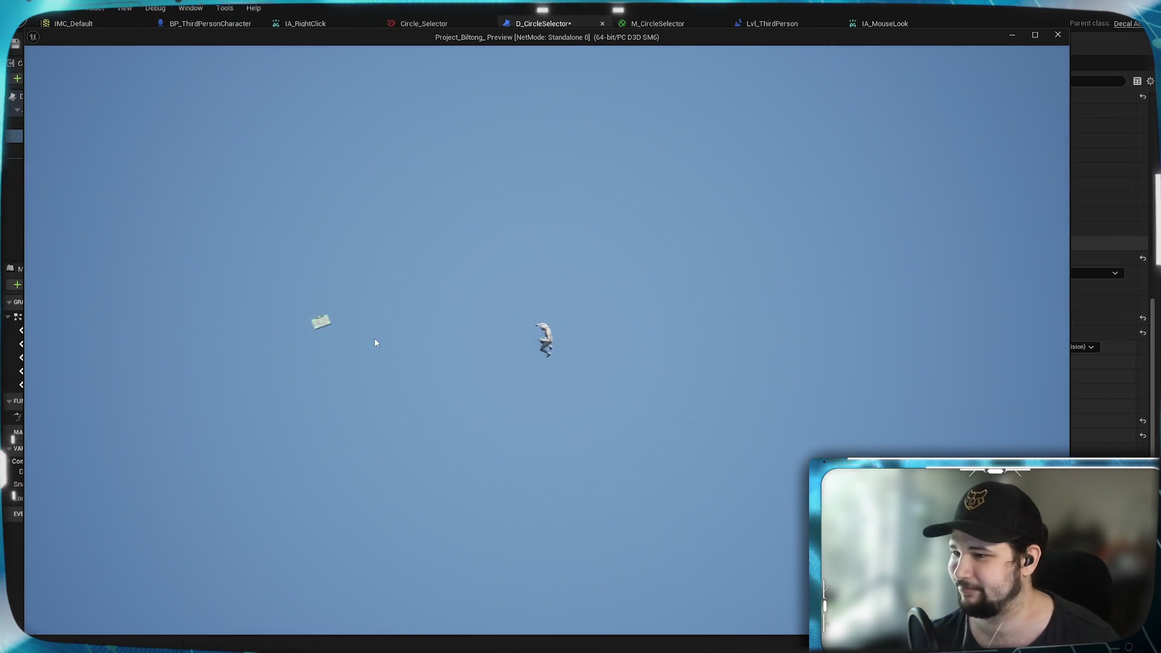
Step: Close the game preview and save the circle selector blueprint
{"action": "key", "text": "Escape"}
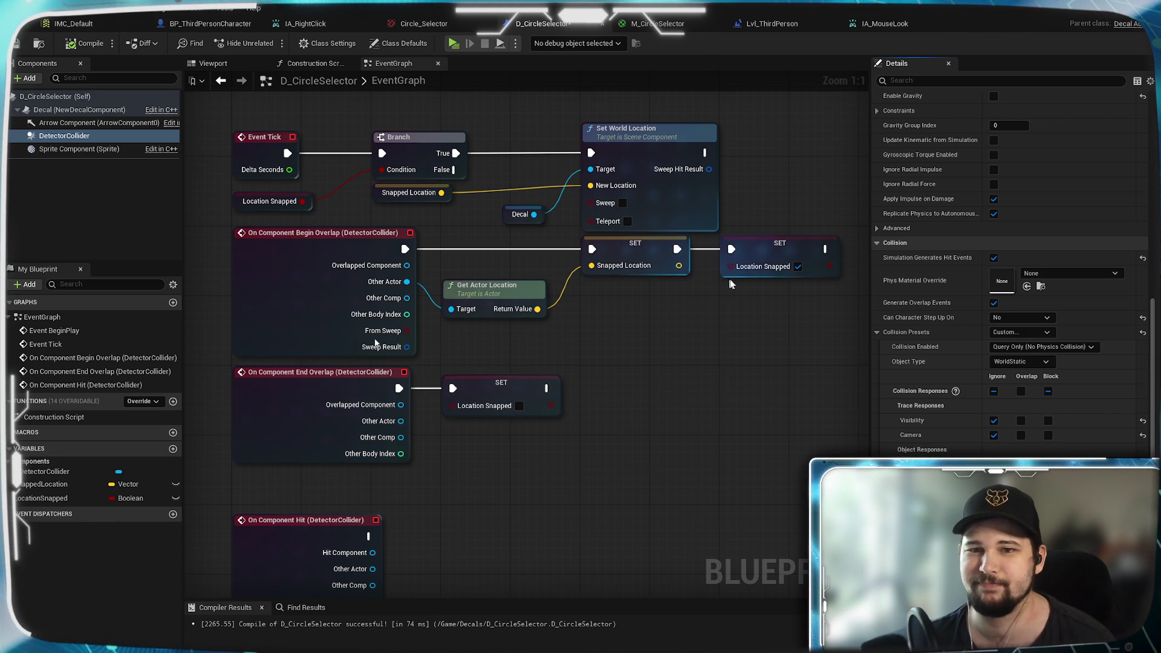
{"action": "left_click_drag", "start_coordinate": [462, 211], "coordinate": [539, 283]}
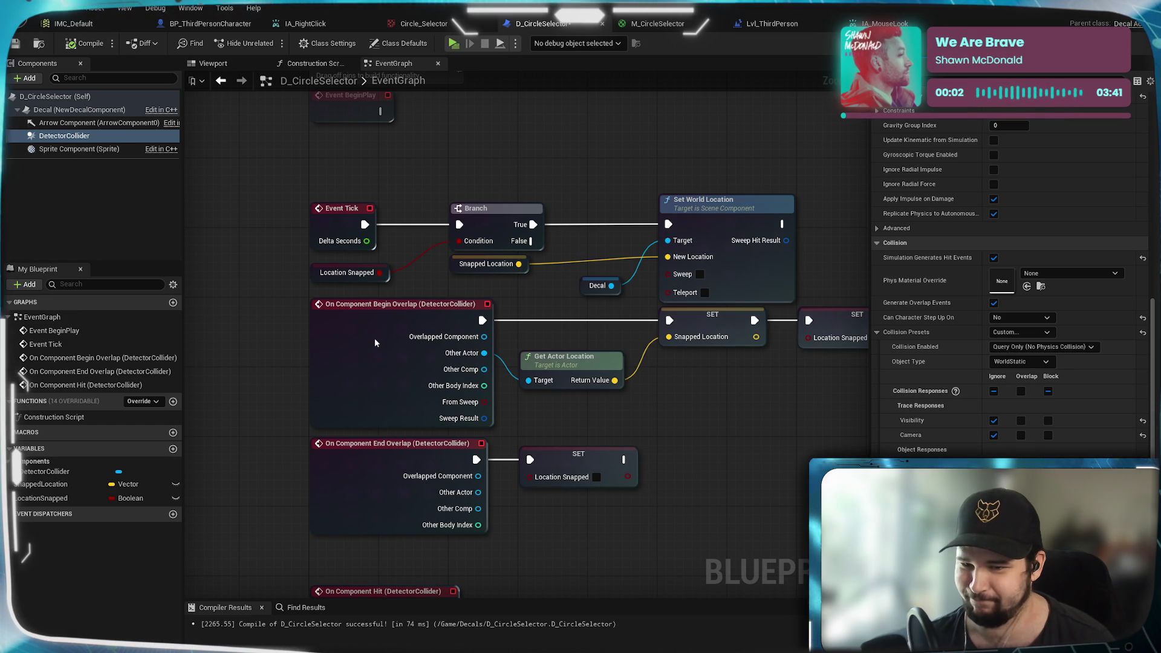
{"action": "key", "text": "ctrl+s"}
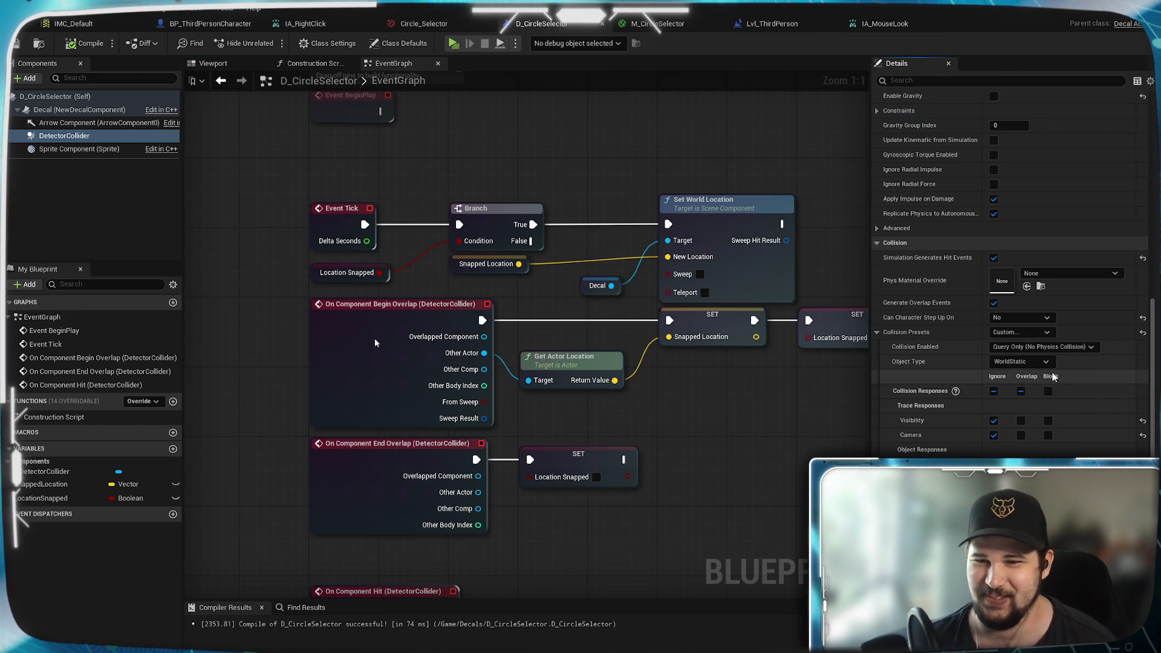
Step: Set DetectorCollider's Collision Enabled to Probe Only and compile the blueprint
{"action": "left_click", "coordinate": [1092, 349]}
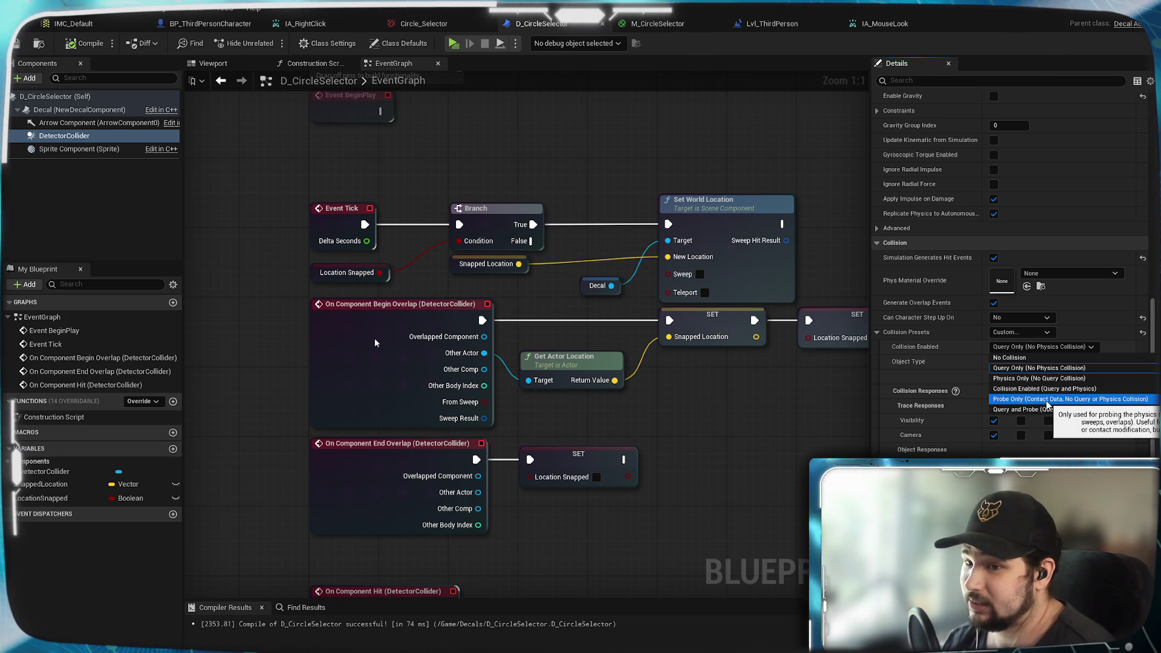
{"action": "left_click", "coordinate": [1047, 401]}
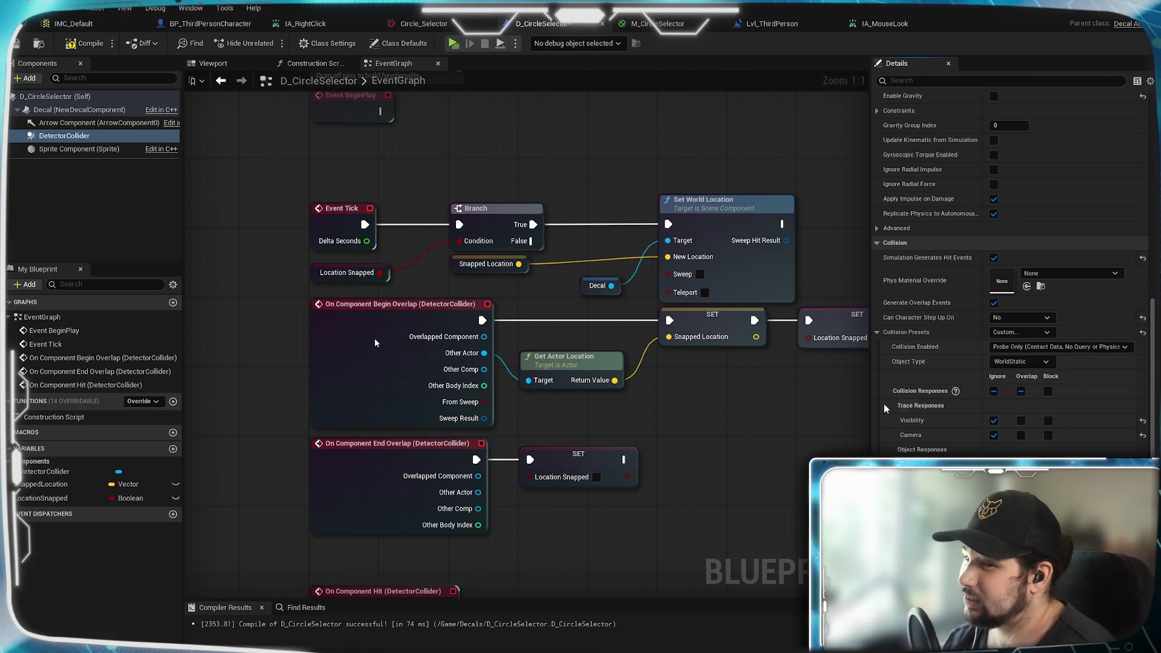
{"action": "left_click", "coordinate": [84, 45]}
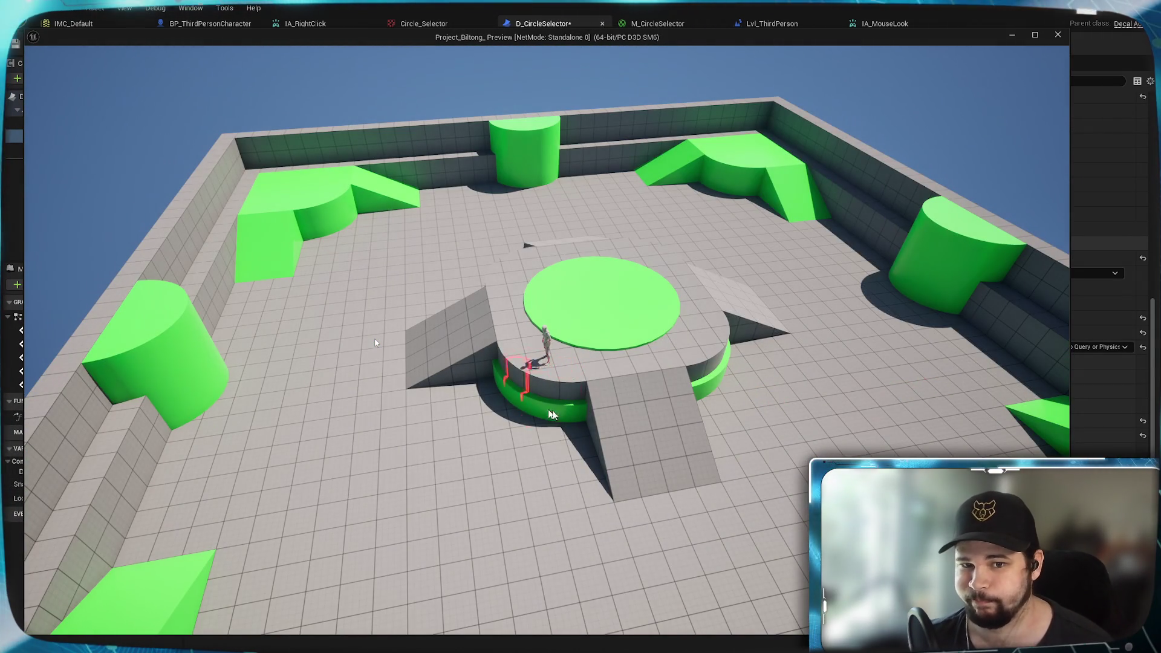
Step: Switch the detector collider's Collision Enabled to Query and Physics
{"action": "key", "text": "Escape"}
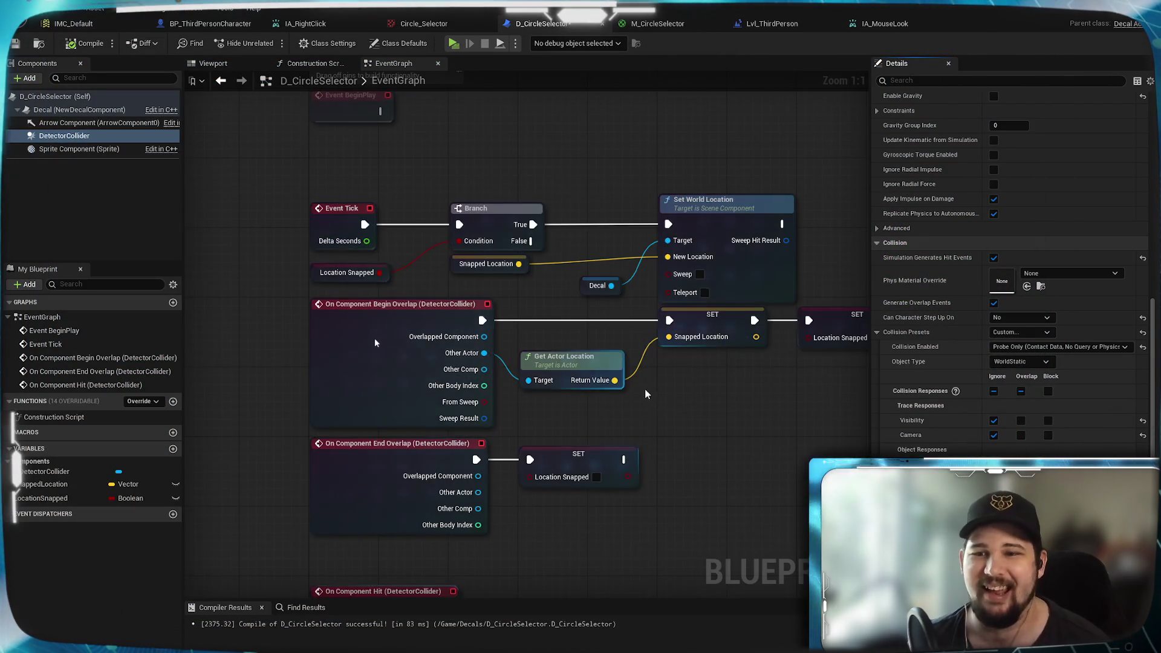
{"action": "left_click", "coordinate": [1024, 363]}
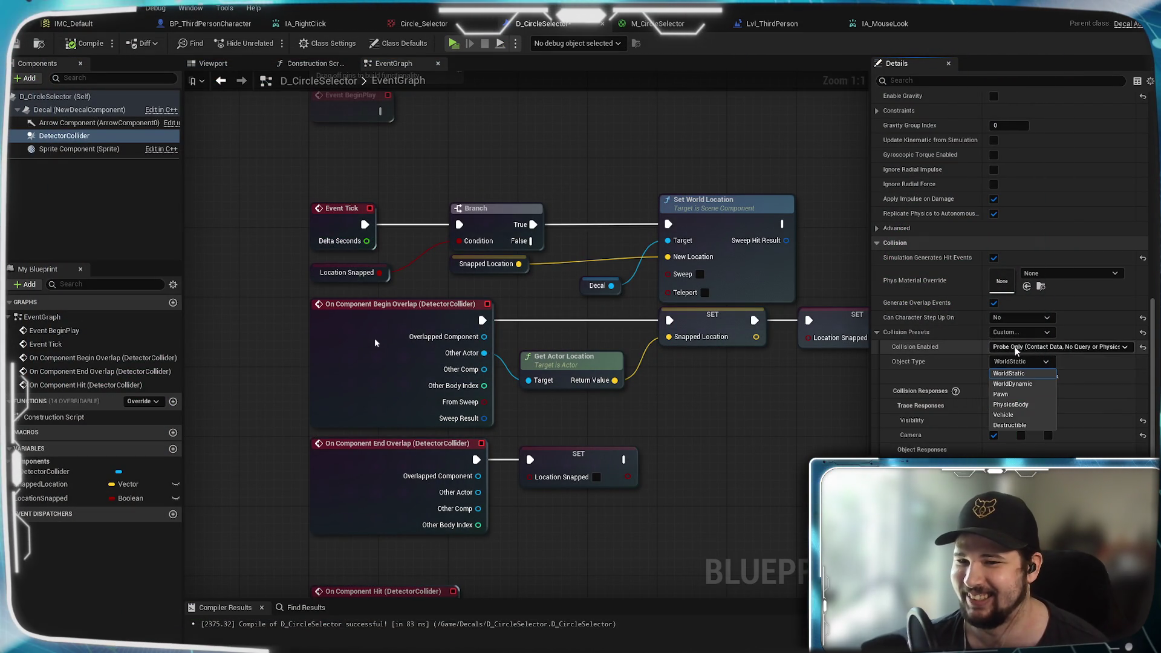
{"action": "left_click", "coordinate": [1028, 347]}
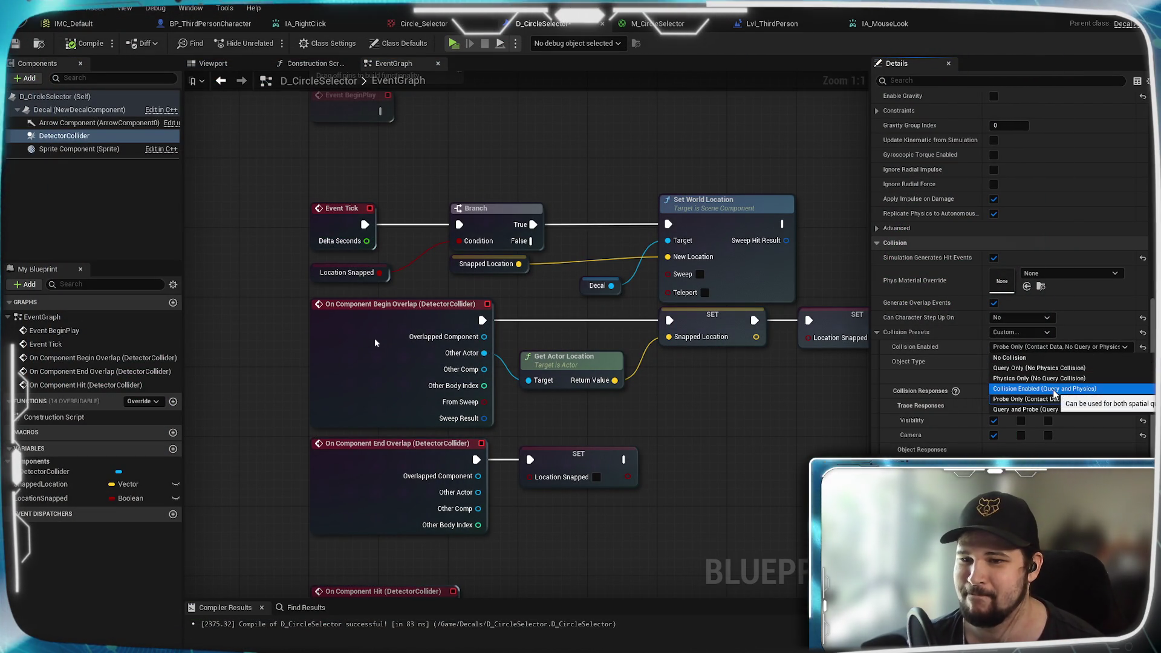
{"action": "left_click", "coordinate": [1021, 398]}
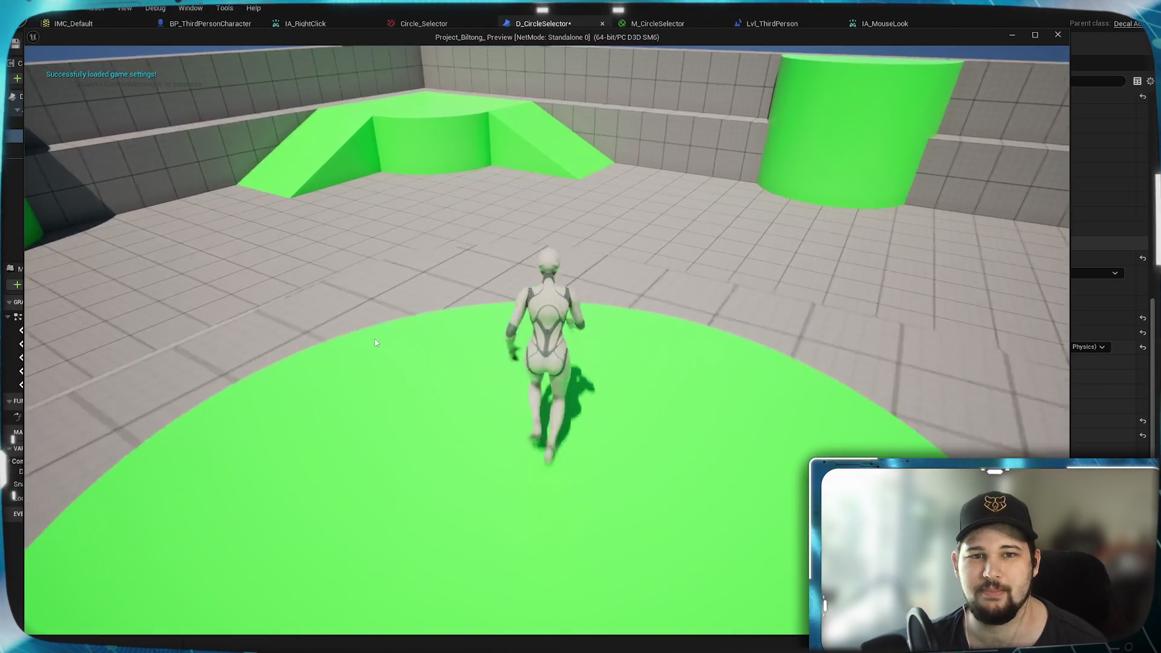
{"action": "scroll", "coordinate": [503, 319], "scroll_direction": "down", "scroll_amount": 5}
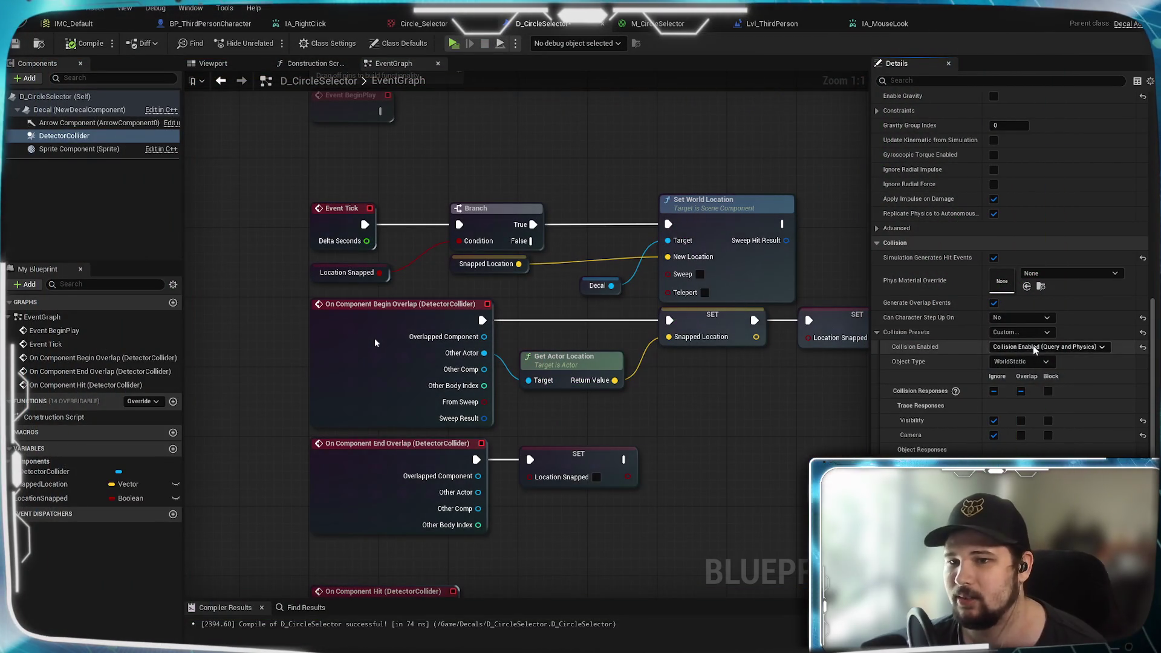
Step: Set Collision Enabled to Query and Probe, test it in play, then compile and save
{"action": "left_click", "coordinate": [1029, 346]}
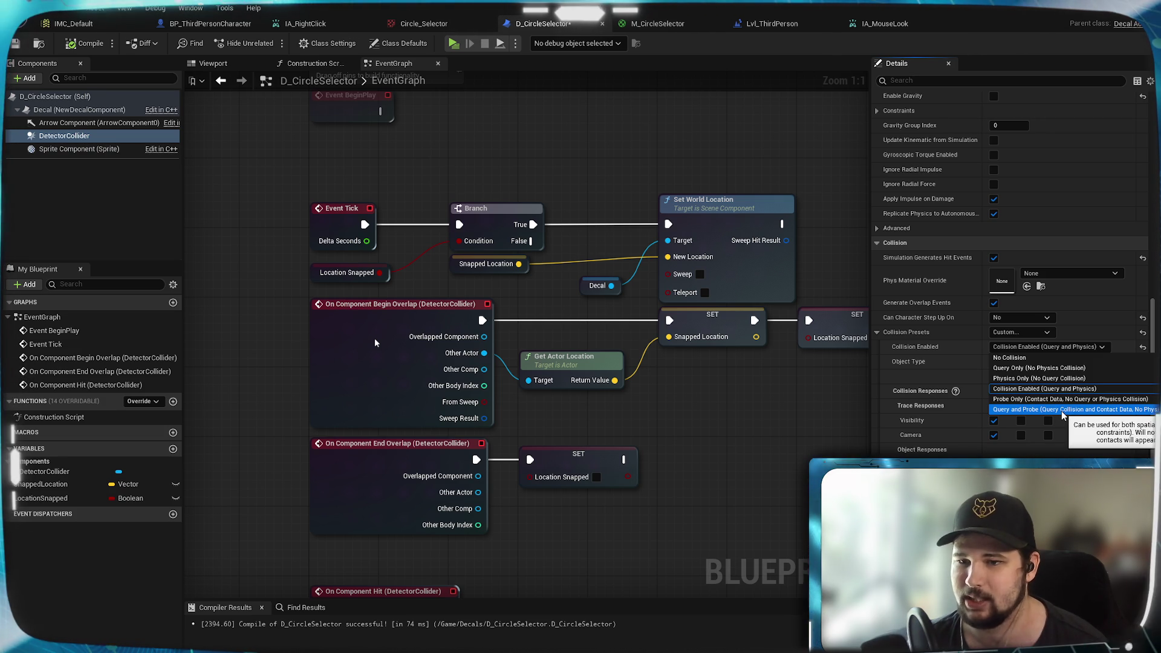
{"action": "left_click", "coordinate": [1062, 412]}
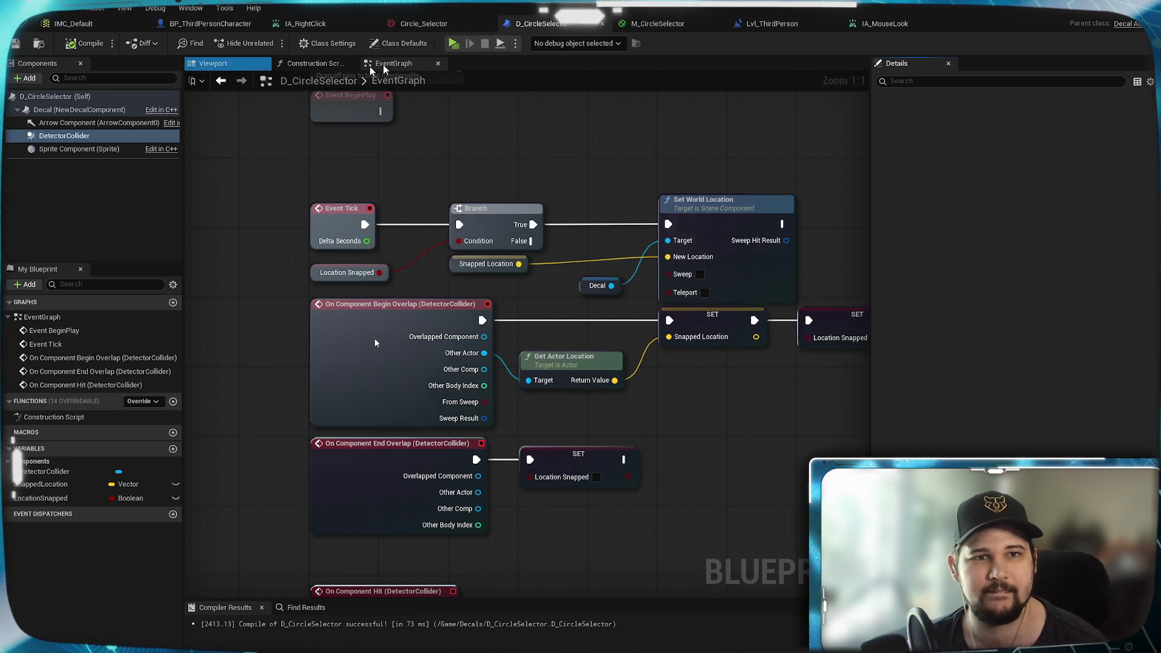
{"action": "left_click", "coordinate": [454, 44]}
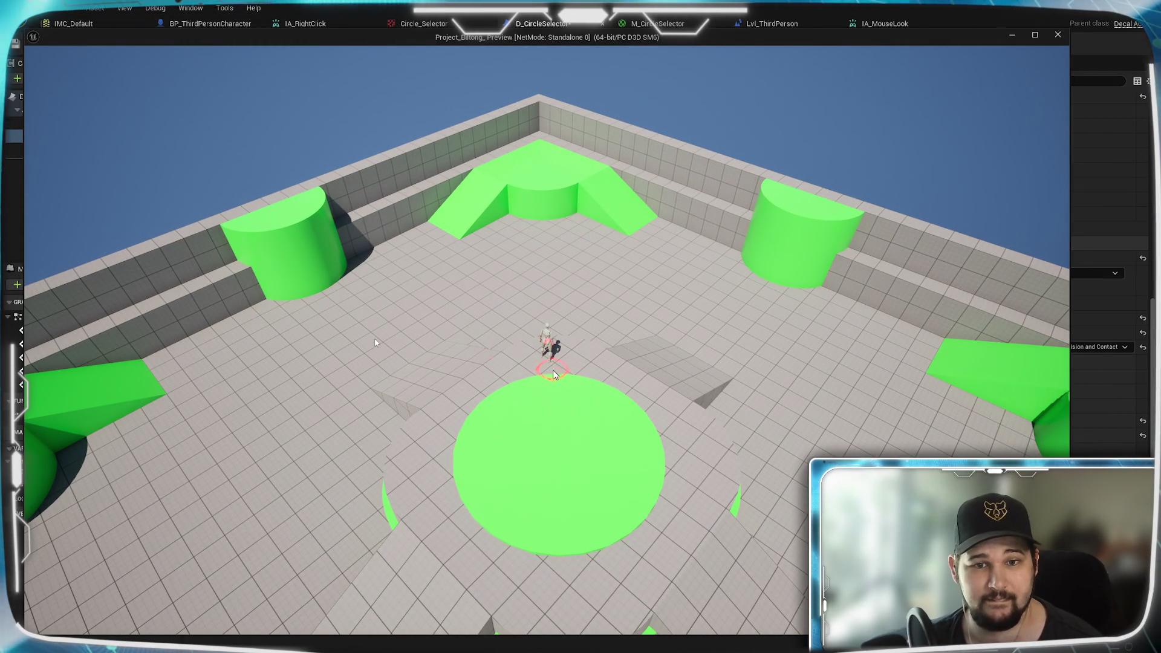
{"action": "key", "text": "Escape"}
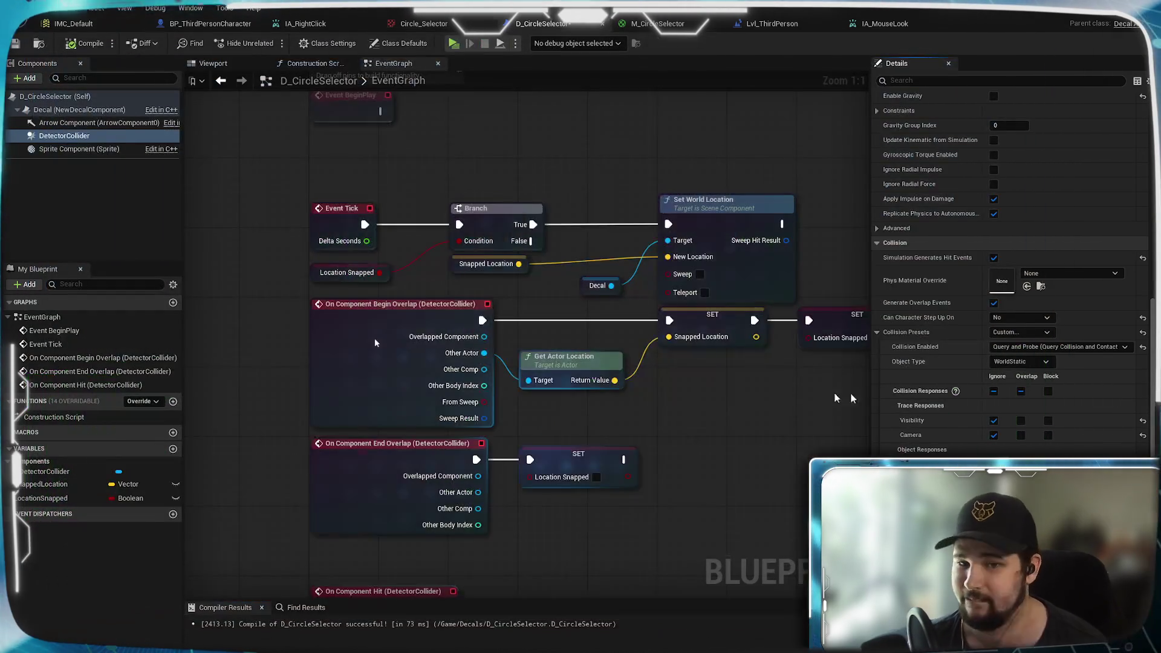
{"action": "mouse_move", "coordinate": [595, 423]}
{"action": "left_mouse_down"}
{"action": "mouse_move", "coordinate": [765, 453]}
{"action": "mouse_move", "coordinate": [518, 507]}
{"action": "mouse_move", "coordinate": [511, 489]}
{"action": "left_mouse_up"}
{"action": "mouse_move", "coordinate": [484, 373]}
{"action": "left_mouse_down"}
{"action": "mouse_move", "coordinate": [615, 354]}
{"action": "mouse_move", "coordinate": [536, 354]}
{"action": "mouse_move", "coordinate": [497, 254]}
{"action": "mouse_move", "coordinate": [488, 294]}
{"action": "left_mouse_up"}
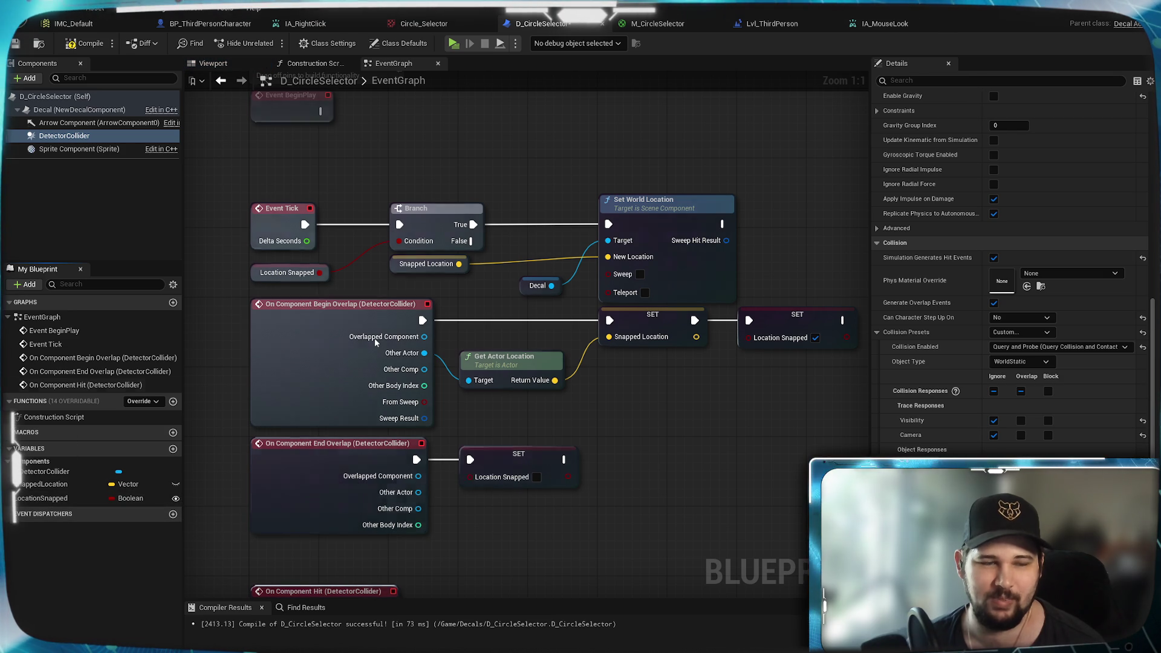
{"action": "left_click", "coordinate": [85, 44]}
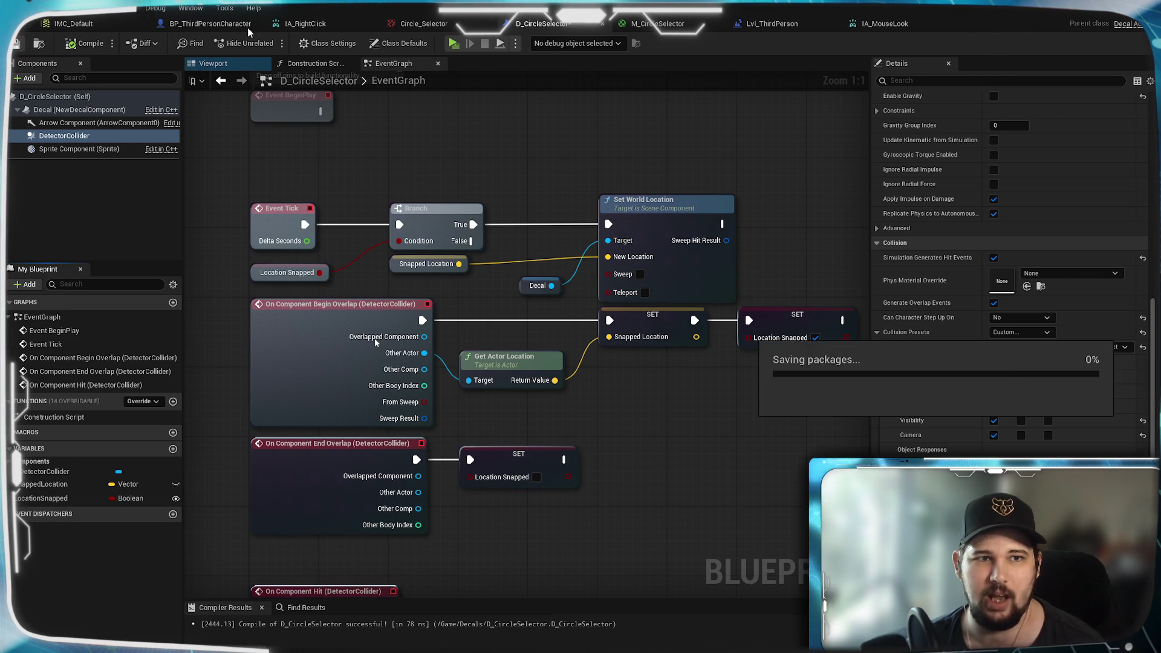
Step: In BP_ThirdPersonCharacter, add a Get Location Snapped node off the Circle Selector reference
{"action": "left_click", "coordinate": [216, 27]}
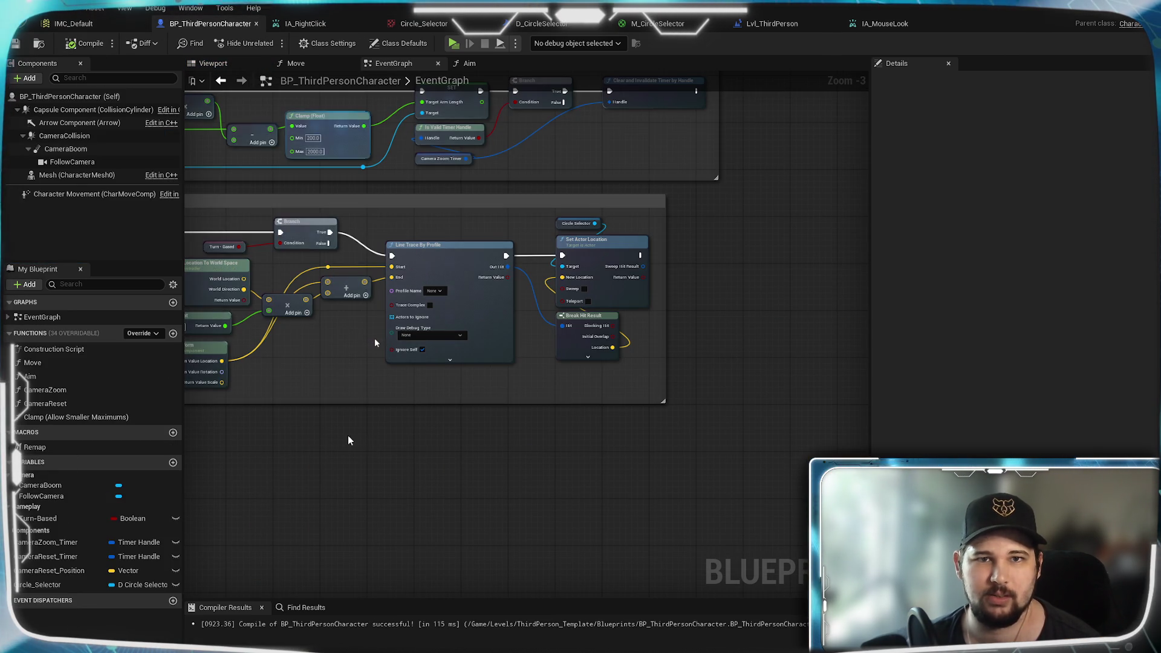
{"action": "scroll", "coordinate": [369, 442], "scroll_direction": "down", "scroll_amount": 2}
{"action": "left_click_drag", "start_coordinate": [603, 509], "coordinate": [704, 510]}
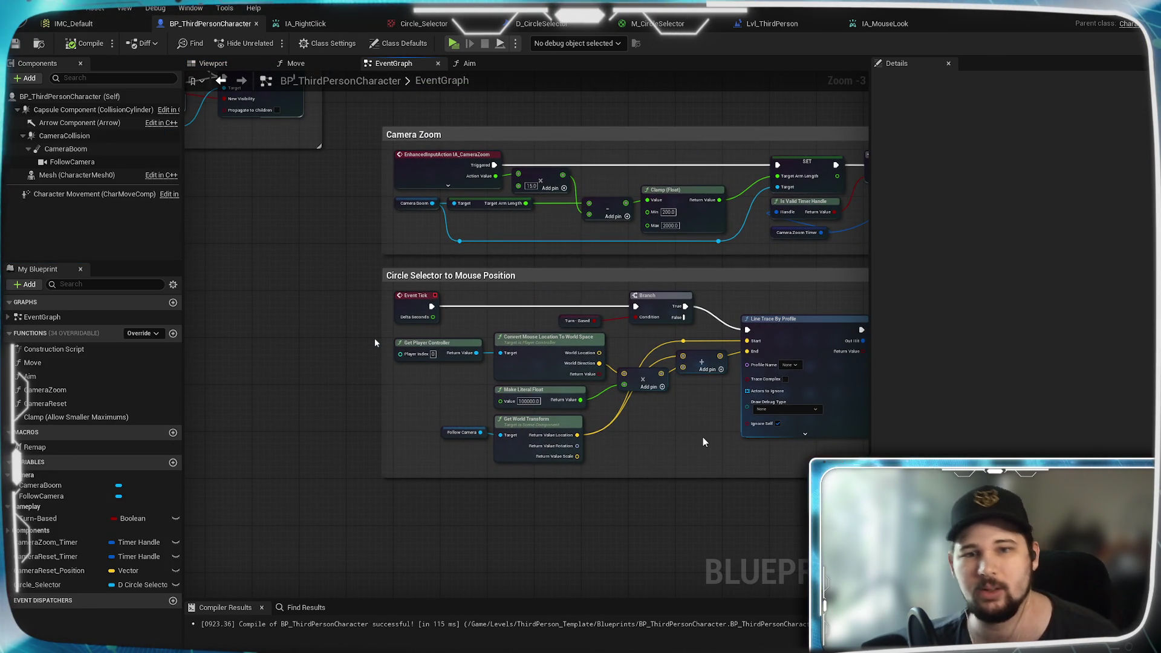
{"action": "mouse_move", "coordinate": [691, 432]}
{"action": "left_mouse_down"}
{"action": "mouse_move", "coordinate": [641, 390]}
{"action": "mouse_move", "coordinate": [577, 362]}
{"action": "mouse_move", "coordinate": [601, 517]}
{"action": "left_mouse_up"}
{"action": "left_click_drag", "start_coordinate": [232, 308], "coordinate": [426, 375]}
{"action": "left_click_drag", "start_coordinate": [350, 370], "coordinate": [597, 394]}
{"action": "mouse_move", "coordinate": [669, 396]}
{"action": "left_mouse_down"}
{"action": "mouse_move", "coordinate": [375, 343]}
{"action": "mouse_move", "coordinate": [435, 153]}
{"action": "left_mouse_up"}
{"action": "scroll", "coordinate": [435, 182], "scroll_direction": "up", "scroll_amount": 2}
{"action": "mouse_move", "coordinate": [580, 460]}
{"action": "left_mouse_down"}
{"action": "mouse_move", "coordinate": [579, 353]}
{"action": "mouse_move", "coordinate": [472, 388]}
{"action": "mouse_move", "coordinate": [210, 371]}
{"action": "mouse_move", "coordinate": [199, 407]}
{"action": "left_mouse_up"}
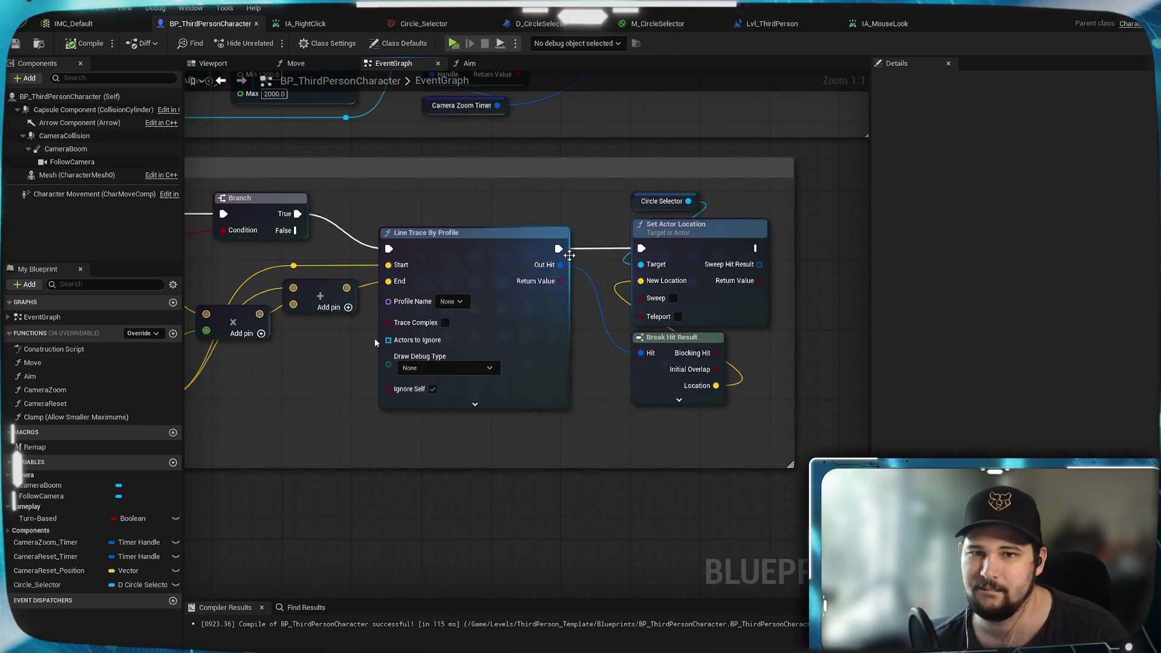
{"action": "mouse_move", "coordinate": [689, 202]}
{"action": "left_mouse_down"}
{"action": "mouse_move", "coordinate": [137, 306]}
{"action": "mouse_move", "coordinate": [628, 405]}
{"action": "left_mouse_up"}
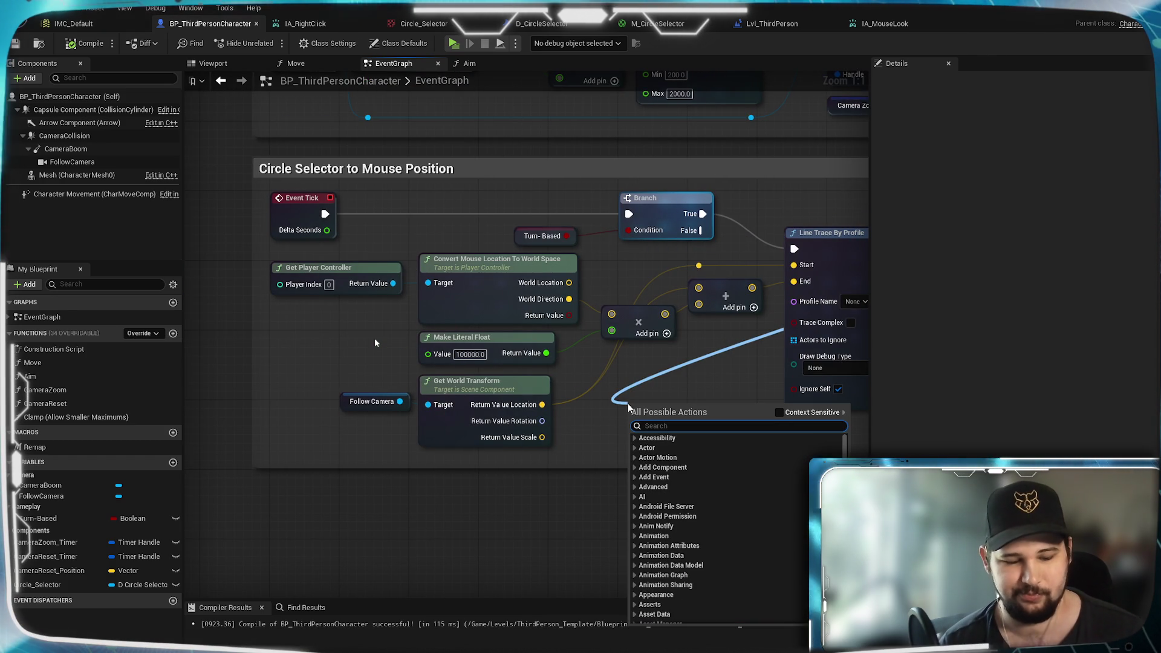
{"action": "type", "text": "location"}
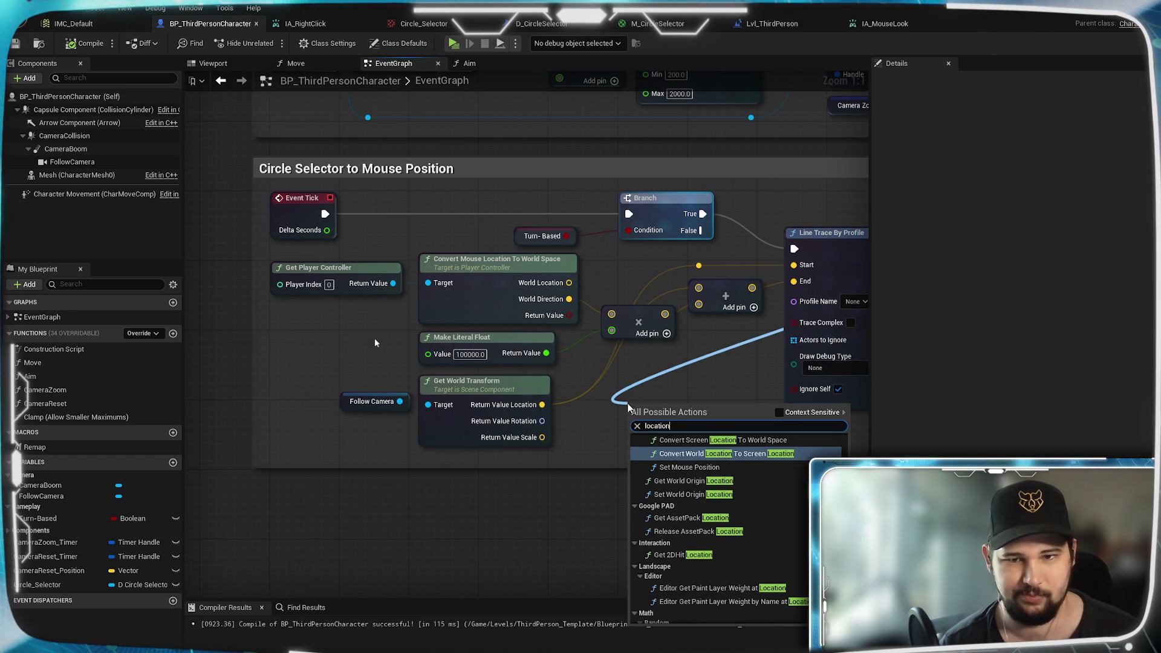
{"action": "type", "text": " snap"}
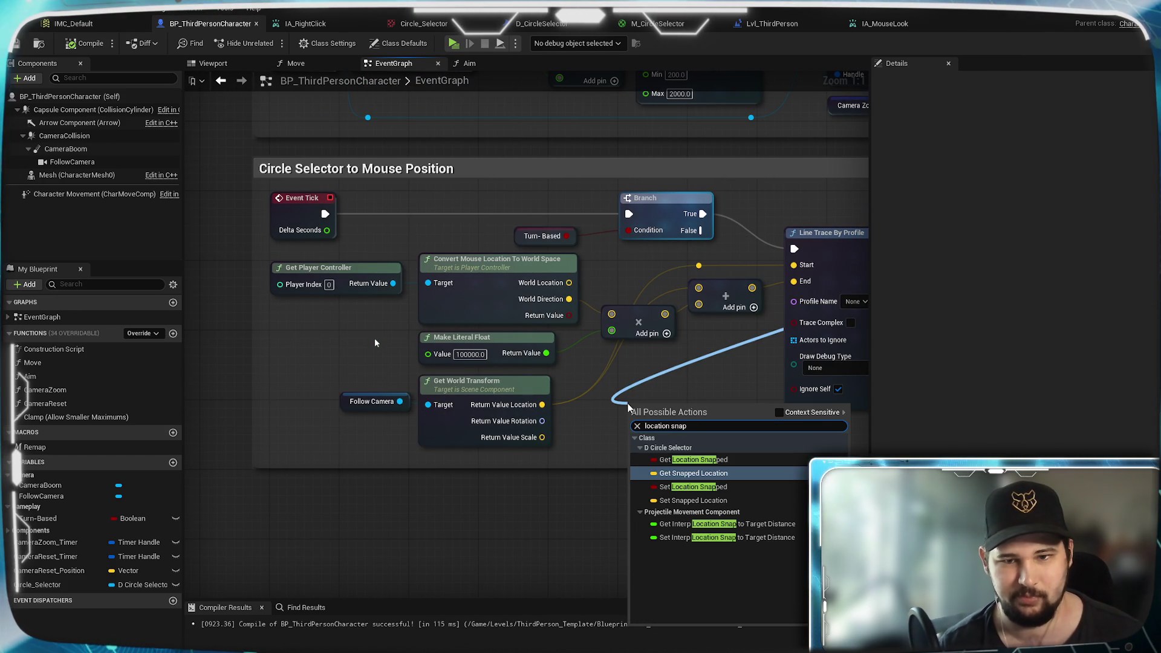
{"action": "left_click", "coordinate": [696, 460]}
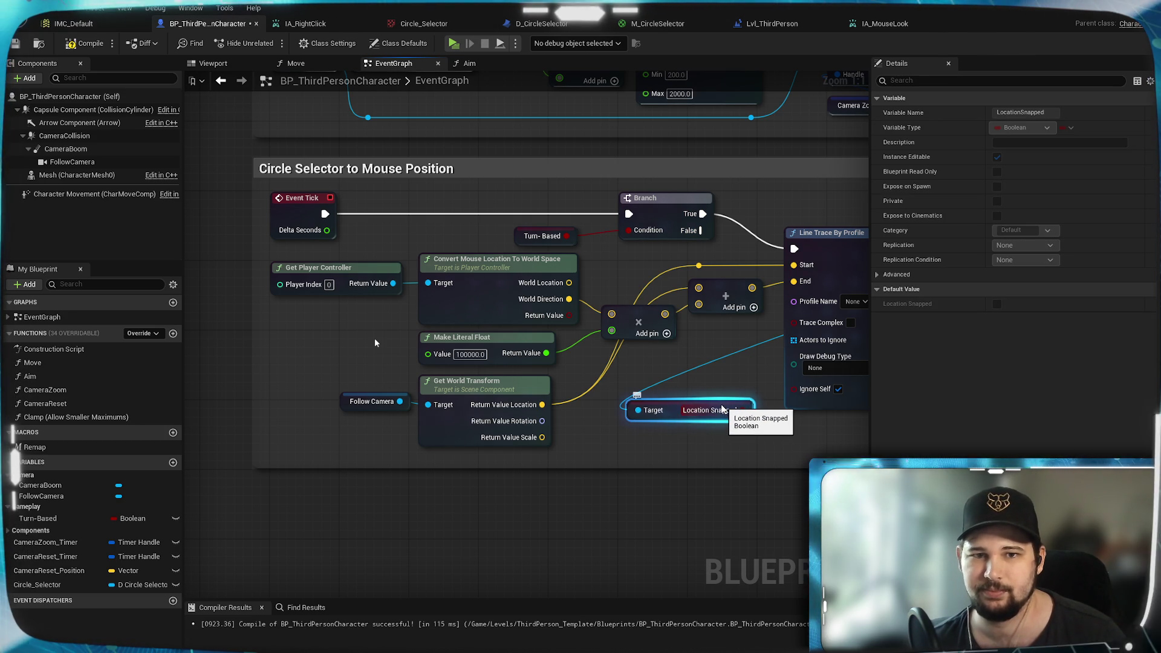
Step: Insert a new Branch after the first Branch's True, routing its False into Line Trace By Profile; compile
{"action": "mouse_move", "coordinate": [593, 258]}
{"action": "left_mouse_down"}
{"action": "mouse_move", "coordinate": [566, 262]}
{"action": "mouse_move", "coordinate": [408, 377]}
{"action": "mouse_move", "coordinate": [672, 346]}
{"action": "mouse_move", "coordinate": [608, 369]}
{"action": "mouse_move", "coordinate": [640, 368]}
{"action": "mouse_move", "coordinate": [629, 354]}
{"action": "left_mouse_up"}
{"action": "left_click_drag", "start_coordinate": [629, 393], "coordinate": [340, 452]}
{"action": "left_click", "coordinate": [557, 287]}
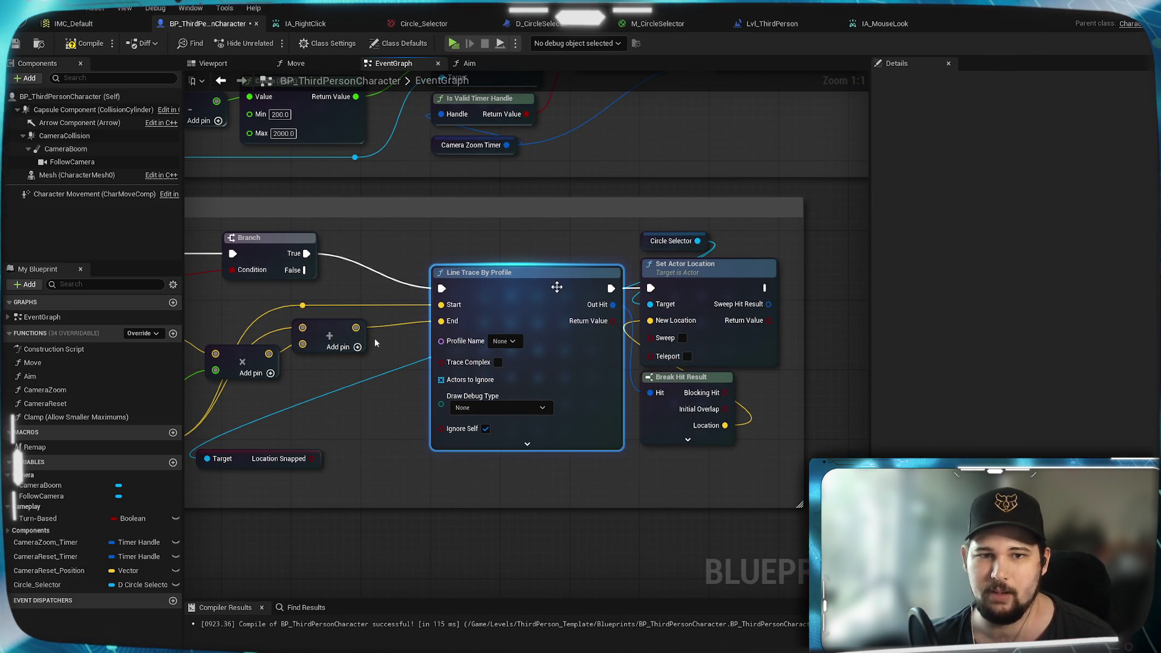
{"action": "left_click_drag", "start_coordinate": [557, 287], "coordinate": [703, 256]}
{"action": "left_click", "coordinate": [504, 379]}
{"action": "left_click_drag", "start_coordinate": [504, 380], "coordinate": [487, 371]}
{"action": "mouse_move", "coordinate": [451, 224]}
{"action": "left_mouse_down"}
{"action": "mouse_move", "coordinate": [456, 390]}
{"action": "mouse_move", "coordinate": [473, 373]}
{"action": "left_mouse_up"}
{"action": "left_click_drag", "start_coordinate": [551, 396], "coordinate": [580, 303]}
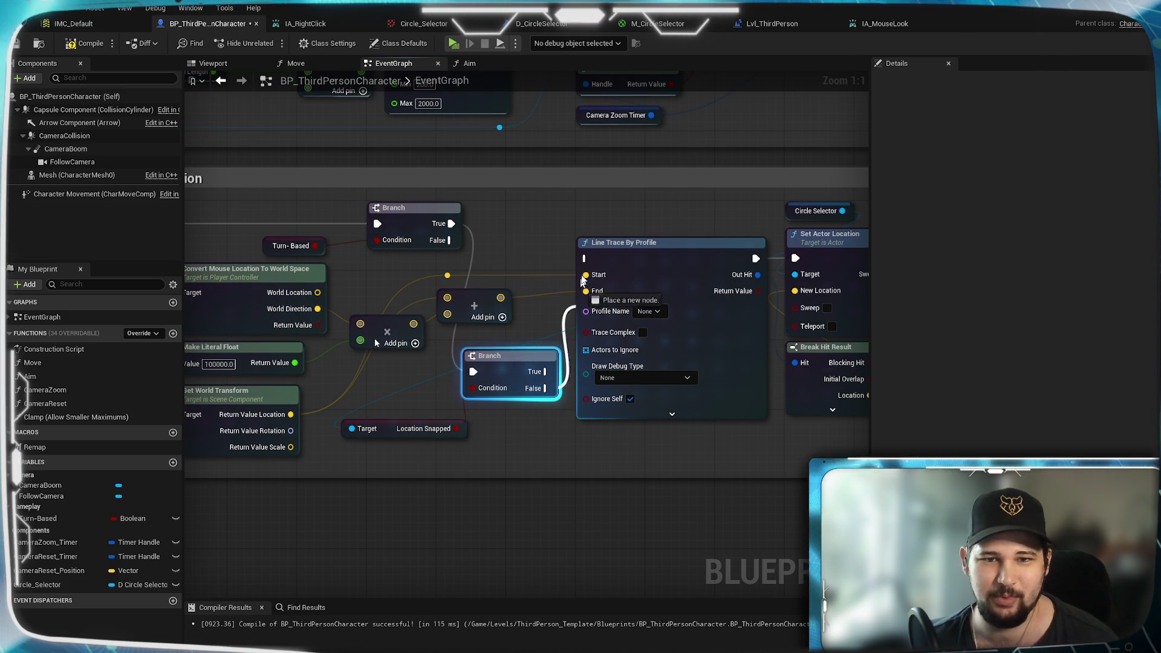
{"action": "left_click_drag", "start_coordinate": [588, 259], "coordinate": [587, 259]}
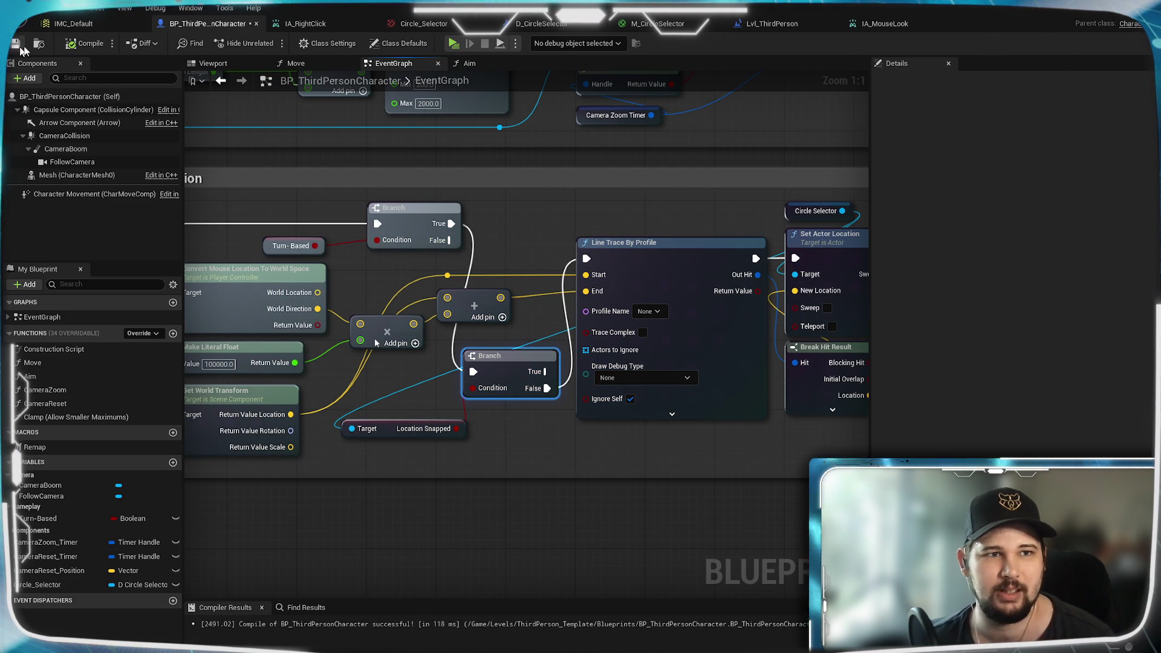
{"action": "left_click", "coordinate": [16, 44]}
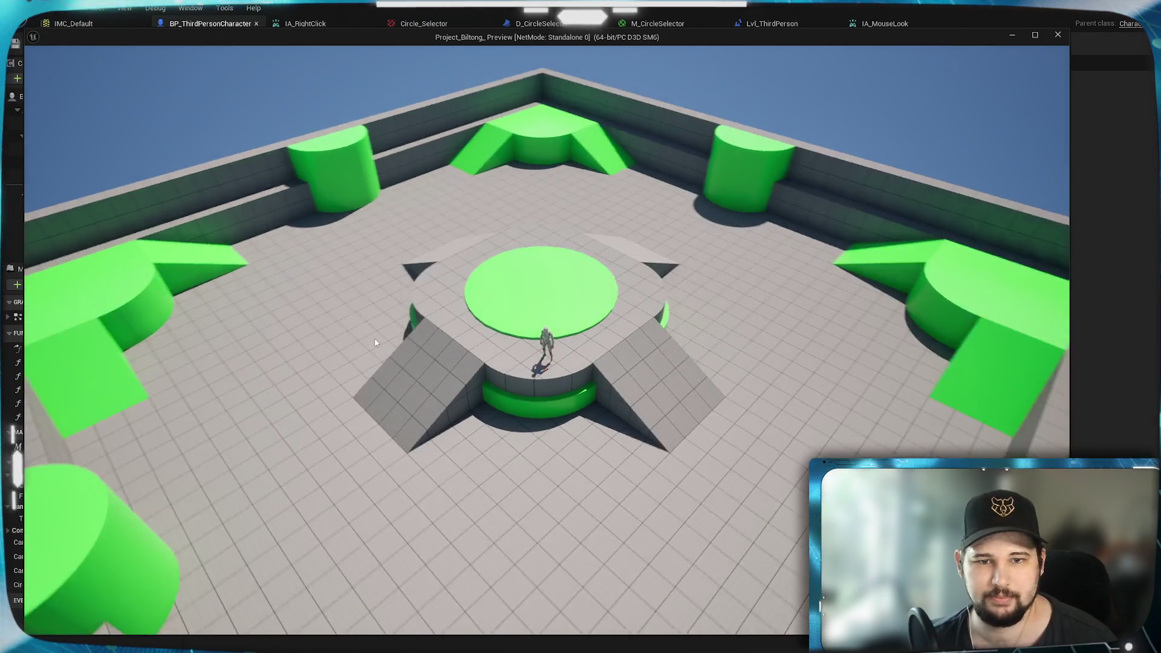
Step: Right-click in play to show the red selection circle, inspect it from several angles, then exit
{"action": "right_click", "coordinate": [738, 415]}
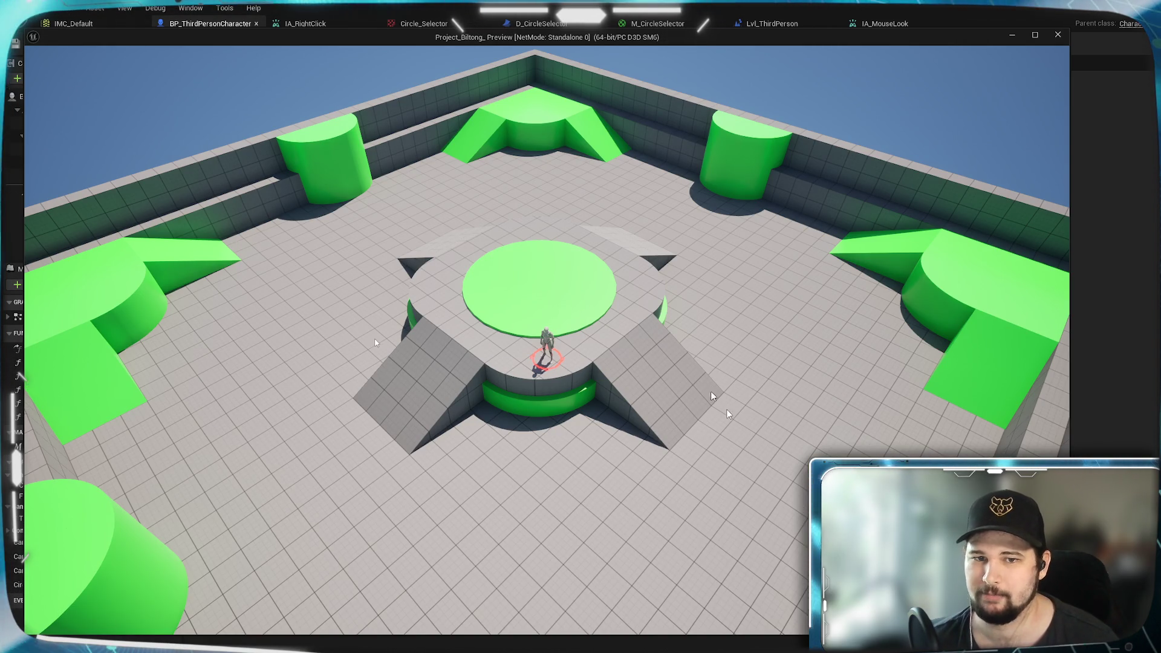
{"action": "mouse_move", "coordinate": [640, 453]}
{"action": "left_mouse_down"}
{"action": "mouse_move", "coordinate": [668, 423]}
{"action": "mouse_move", "coordinate": [550, 436]}
{"action": "mouse_move", "coordinate": [598, 364]}
{"action": "mouse_move", "coordinate": [608, 406]}
{"action": "mouse_move", "coordinate": [614, 345]}
{"action": "mouse_move", "coordinate": [625, 380]}
{"action": "mouse_move", "coordinate": [584, 346]}
{"action": "mouse_move", "coordinate": [593, 431]}
{"action": "mouse_move", "coordinate": [834, 416]}
{"action": "mouse_move", "coordinate": [640, 434]}
{"action": "left_mouse_up"}
{"action": "scroll", "coordinate": [600, 356], "scroll_direction": "up", "scroll_amount": 2}
{"action": "scroll", "coordinate": [600, 360], "scroll_direction": "up", "scroll_amount": 3}
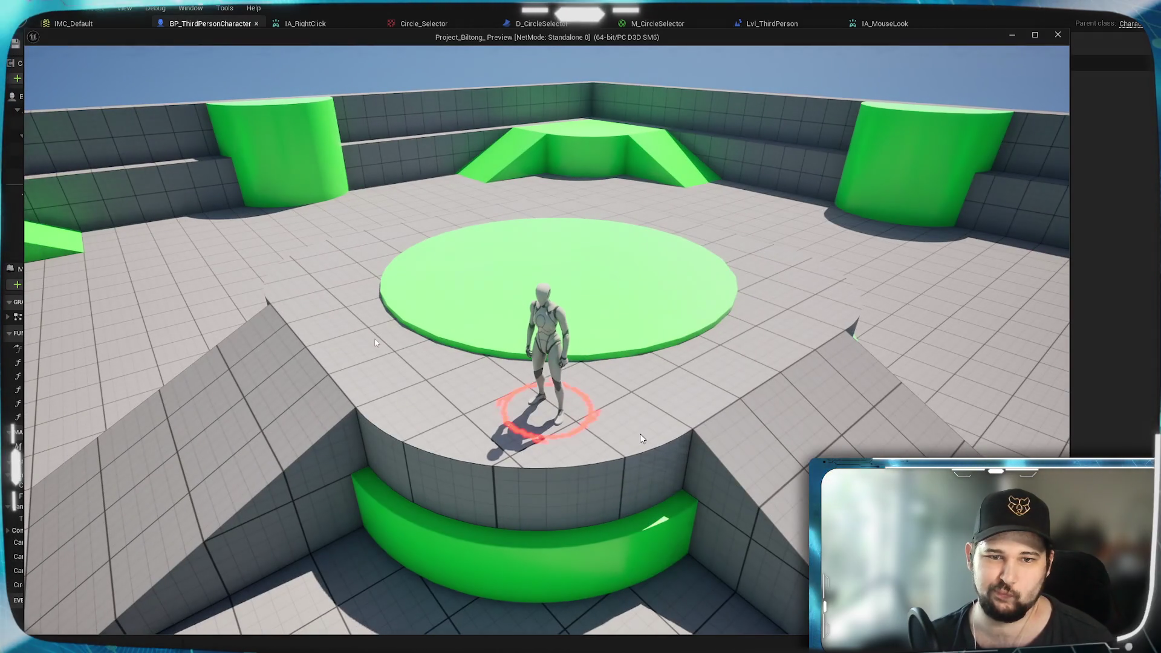
{"action": "key", "text": "alt+Tab"}
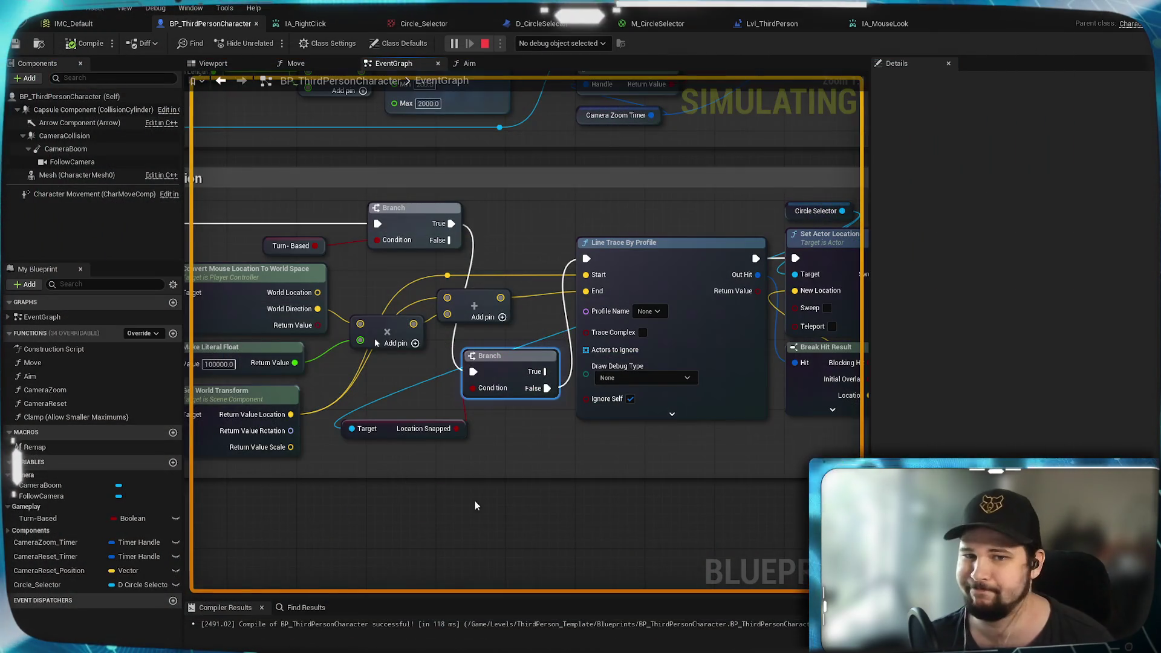
Step: Open D_CircleSelector's event graph and inspect the LocationSnapped variable's properties
{"action": "scroll", "coordinate": [695, 446], "scroll_direction": "down", "scroll_amount": 3}
{"action": "scroll", "coordinate": [659, 445], "scroll_direction": "up", "scroll_amount": 3}
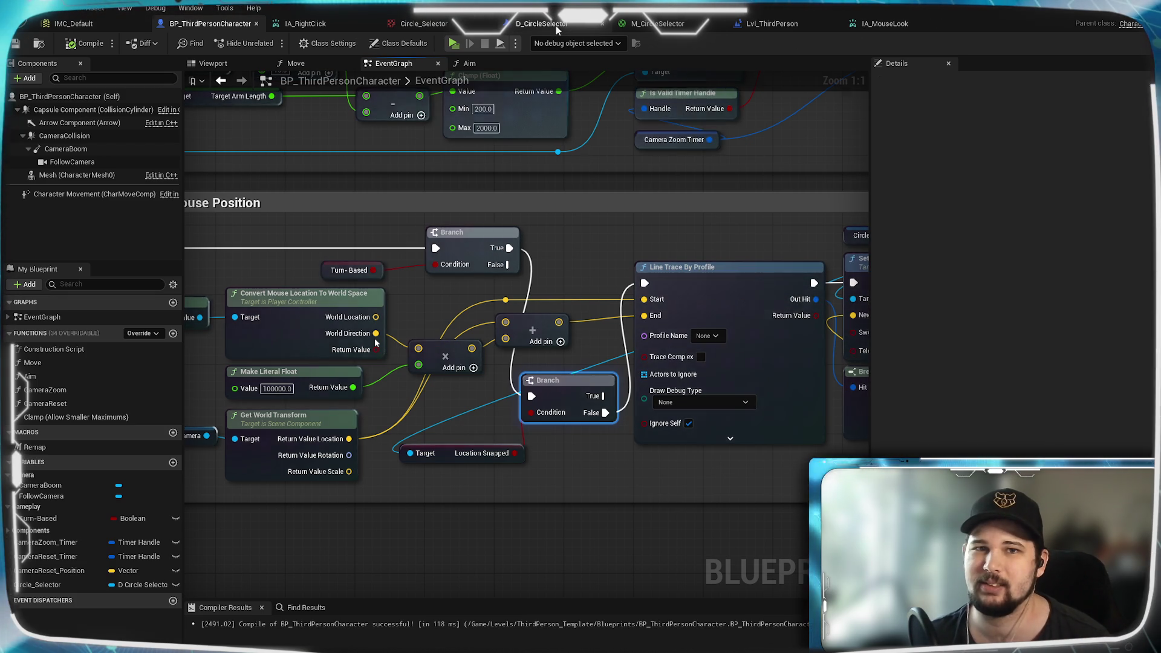
{"action": "left_click", "coordinate": [557, 25]}
{"action": "mouse_move", "coordinate": [608, 426]}
{"action": "left_mouse_down"}
{"action": "mouse_move", "coordinate": [605, 477]}
{"action": "mouse_move", "coordinate": [624, 544]}
{"action": "mouse_move", "coordinate": [587, 477]}
{"action": "left_mouse_up"}
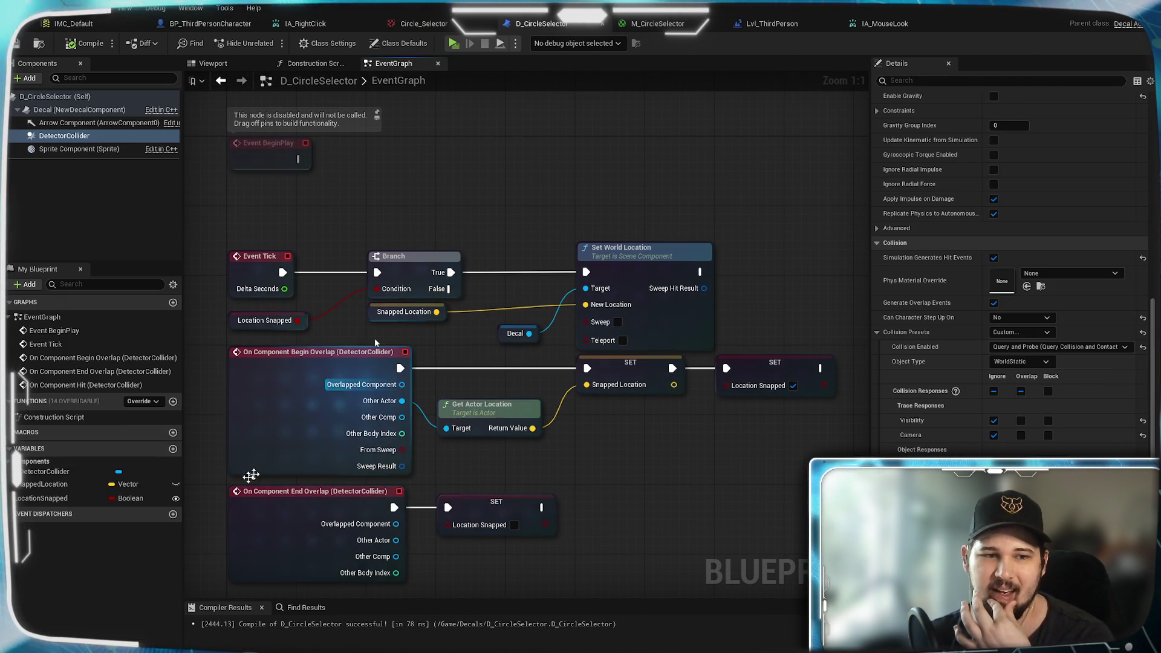
{"action": "left_click", "coordinate": [48, 499]}
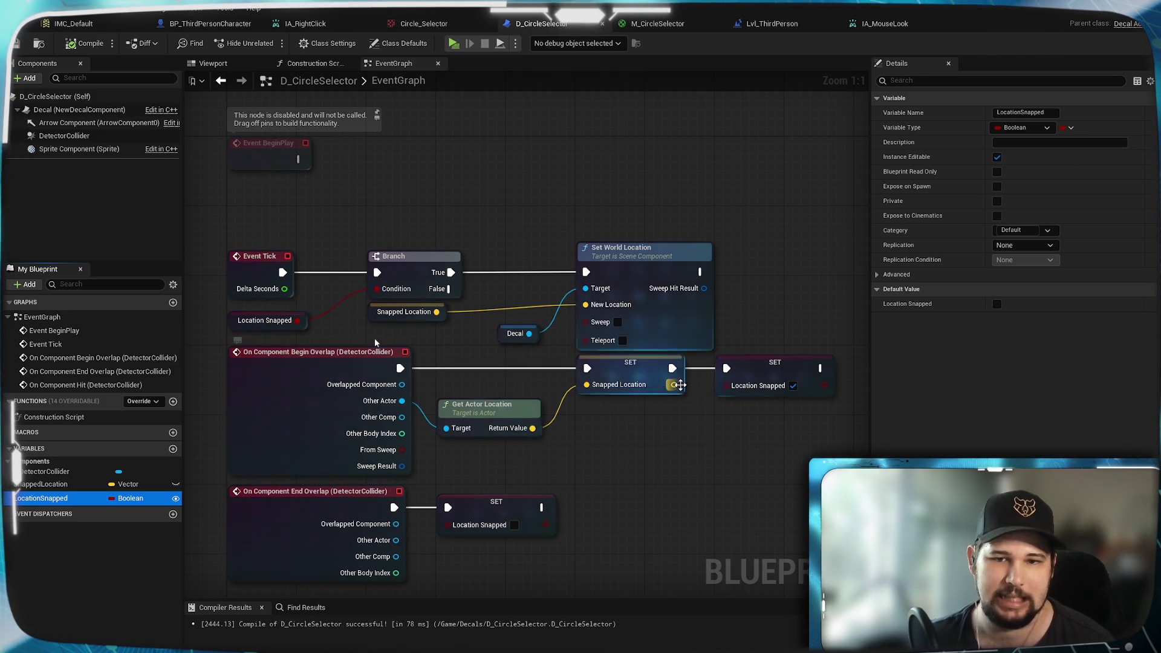
{"action": "mouse_move", "coordinate": [481, 377]}
{"action": "left_mouse_down"}
{"action": "mouse_move", "coordinate": [481, 361]}
{"action": "mouse_move", "coordinate": [481, 373]}
{"action": "left_mouse_up"}
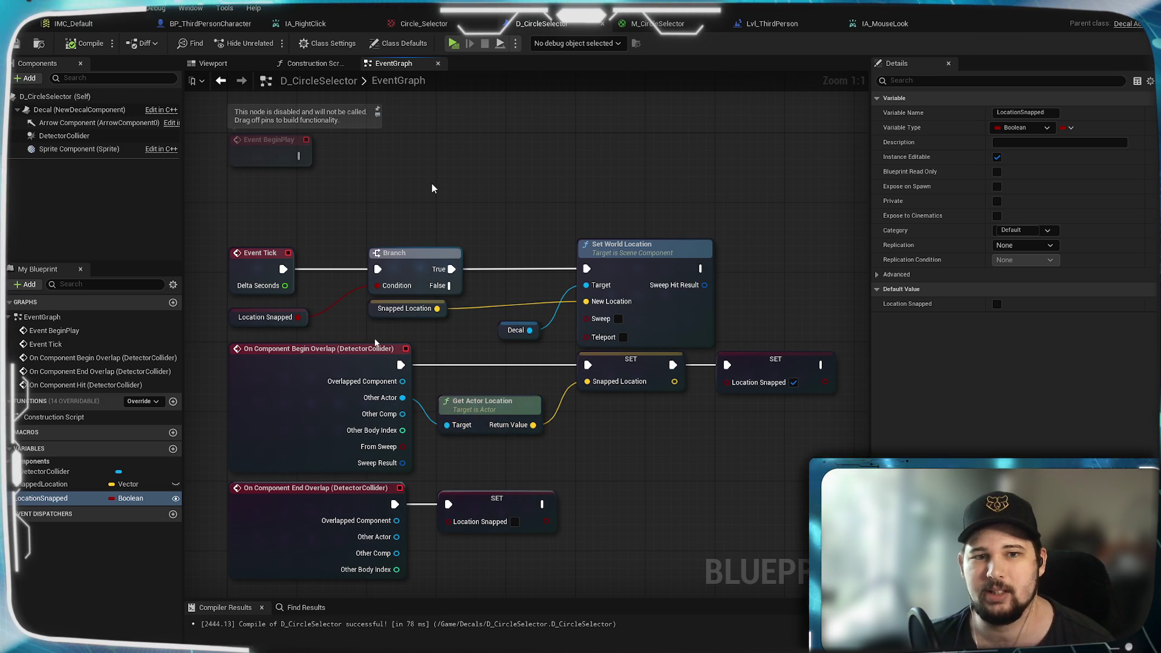
Step: Review the On Component Hit, Event Tick and BeginPlay nodes and the character's Set Actor Location logic
{"action": "left_click_drag", "start_coordinate": [440, 201], "coordinate": [509, 148]}
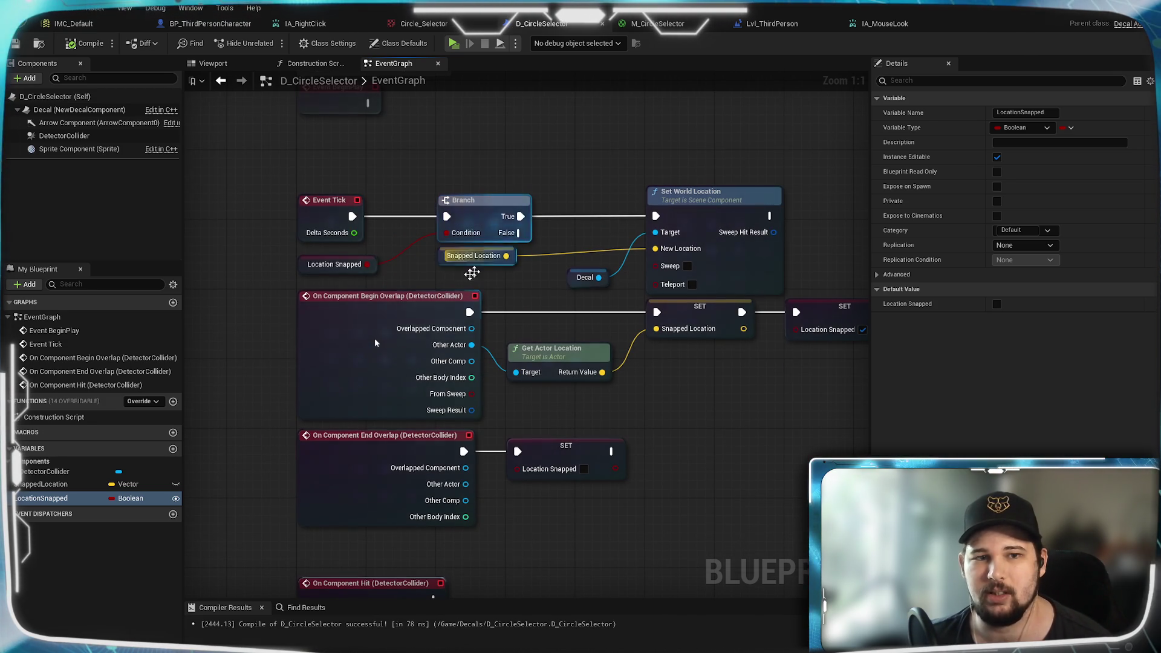
{"action": "left_click_drag", "start_coordinate": [760, 423], "coordinate": [557, 420]}
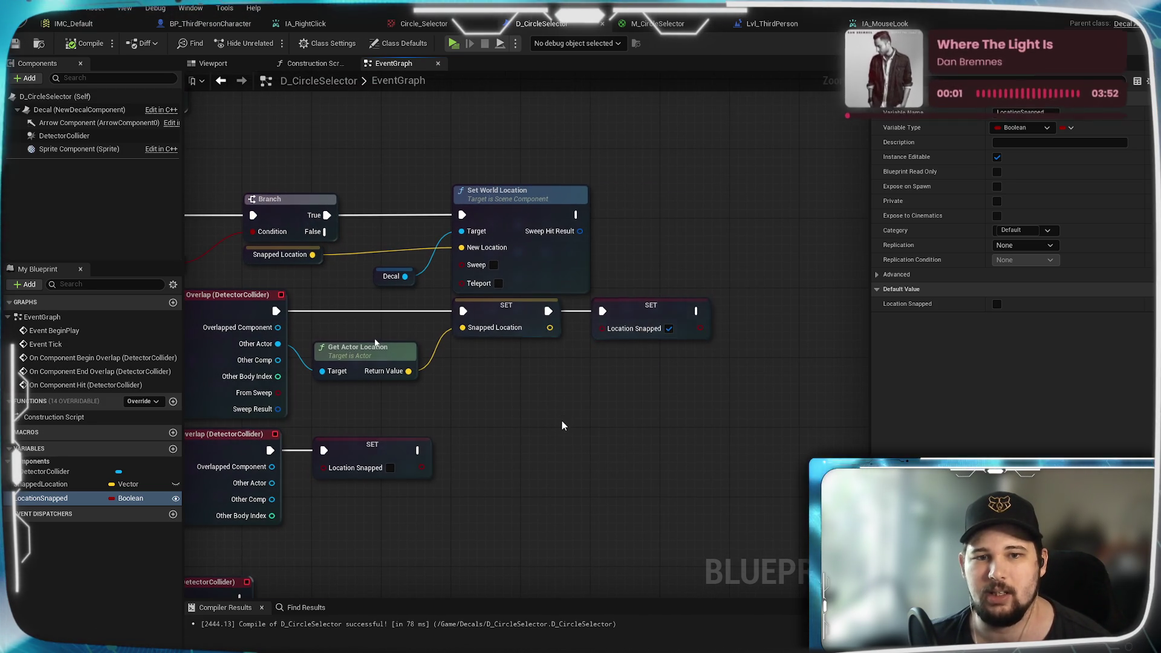
{"action": "left_click_drag", "start_coordinate": [462, 400], "coordinate": [595, 383]}
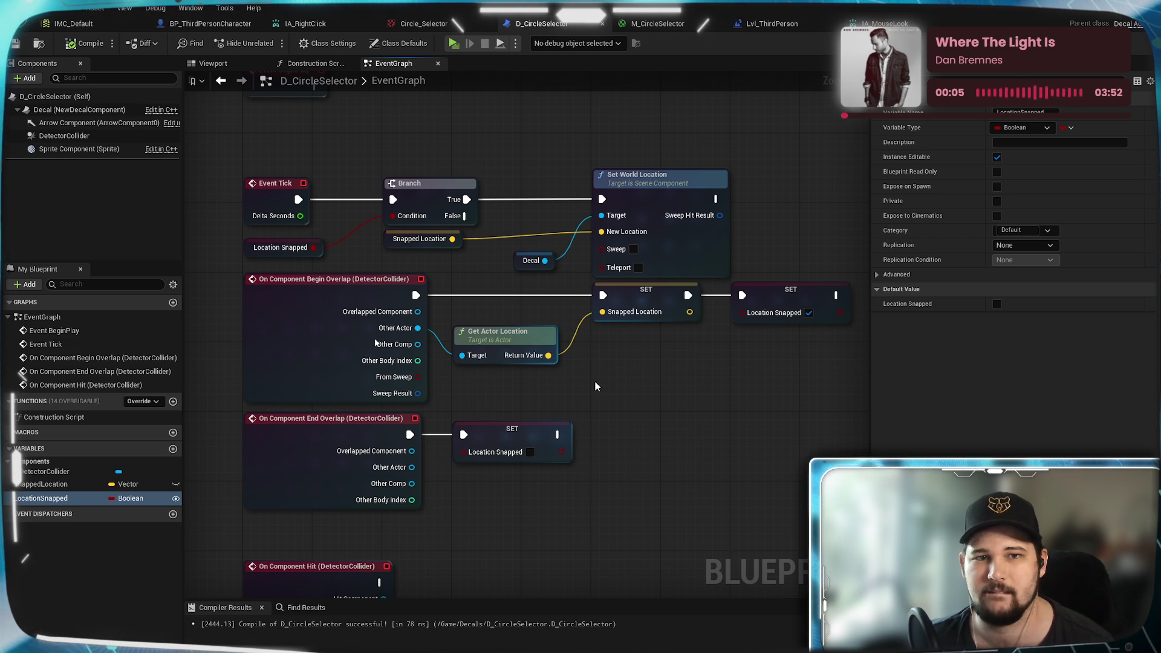
{"action": "left_click_drag", "start_coordinate": [589, 372], "coordinate": [581, 461]}
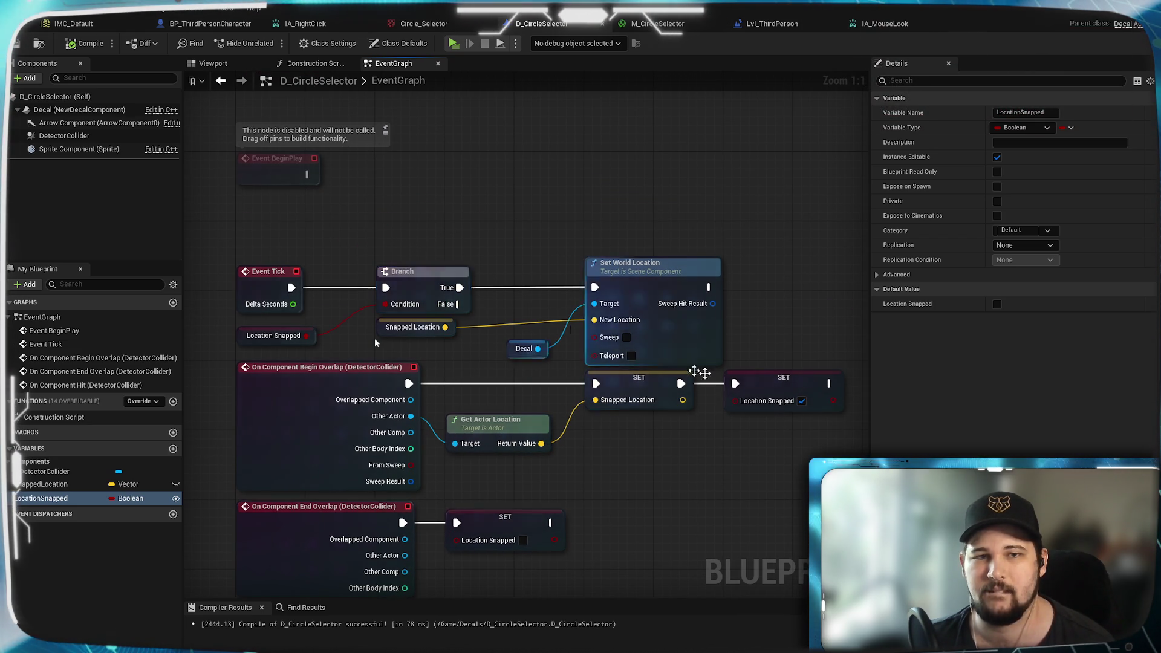
{"action": "left_click", "coordinate": [208, 24]}
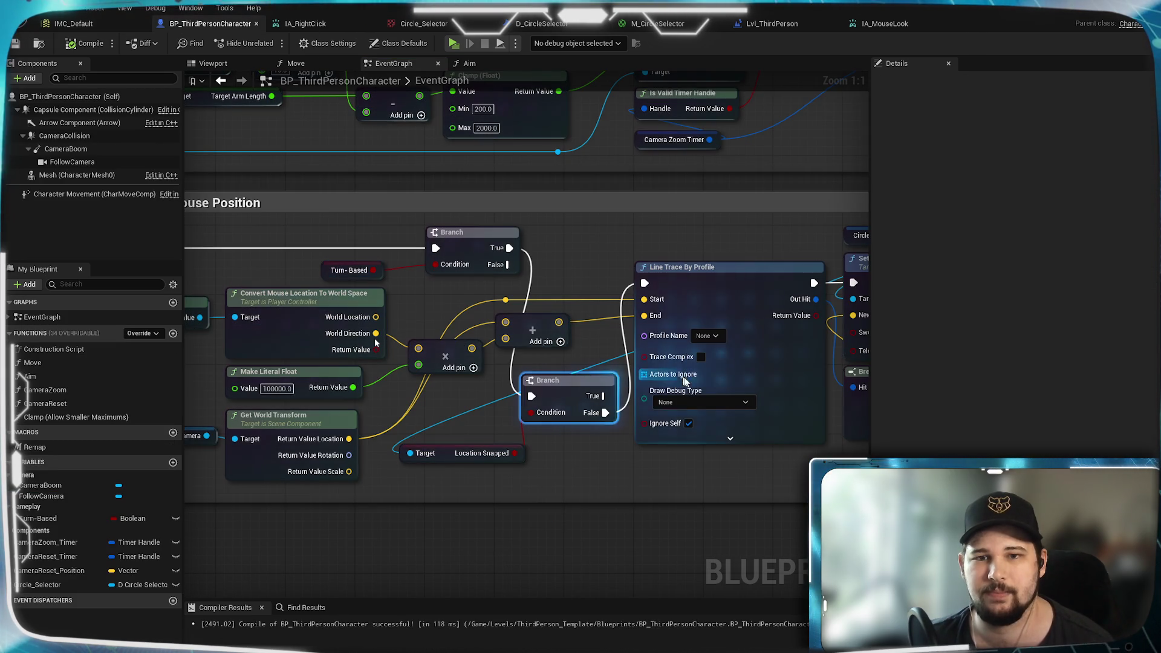
{"action": "left_click_drag", "start_coordinate": [544, 448], "coordinate": [524, 402]}
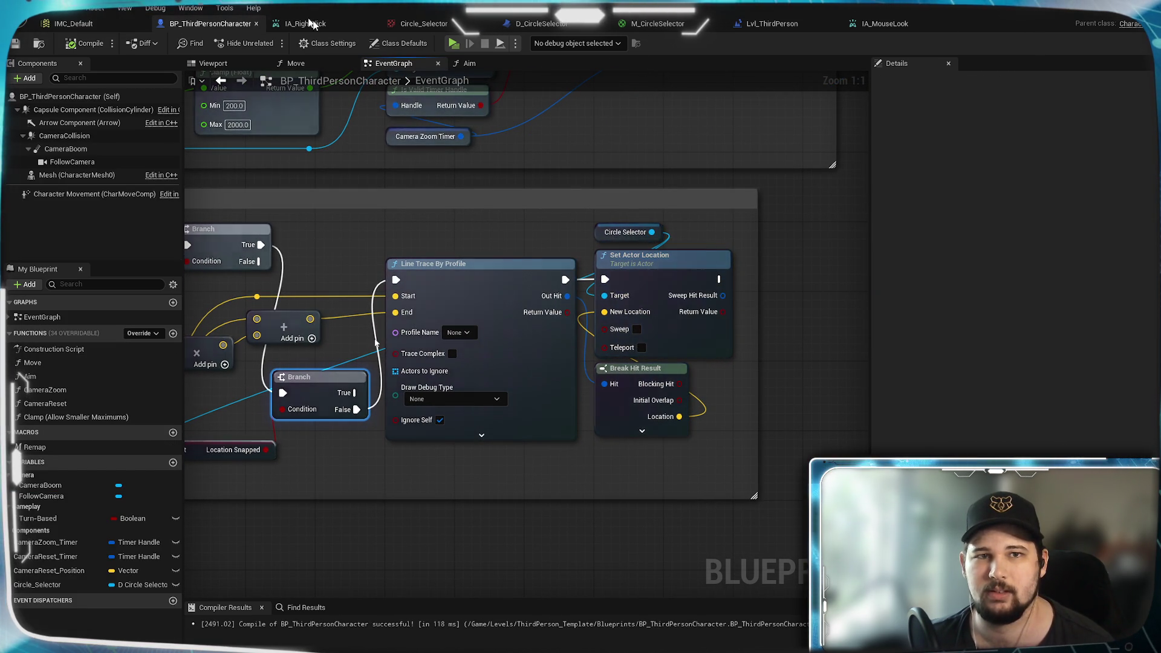
{"action": "left_click", "coordinate": [580, 24]}
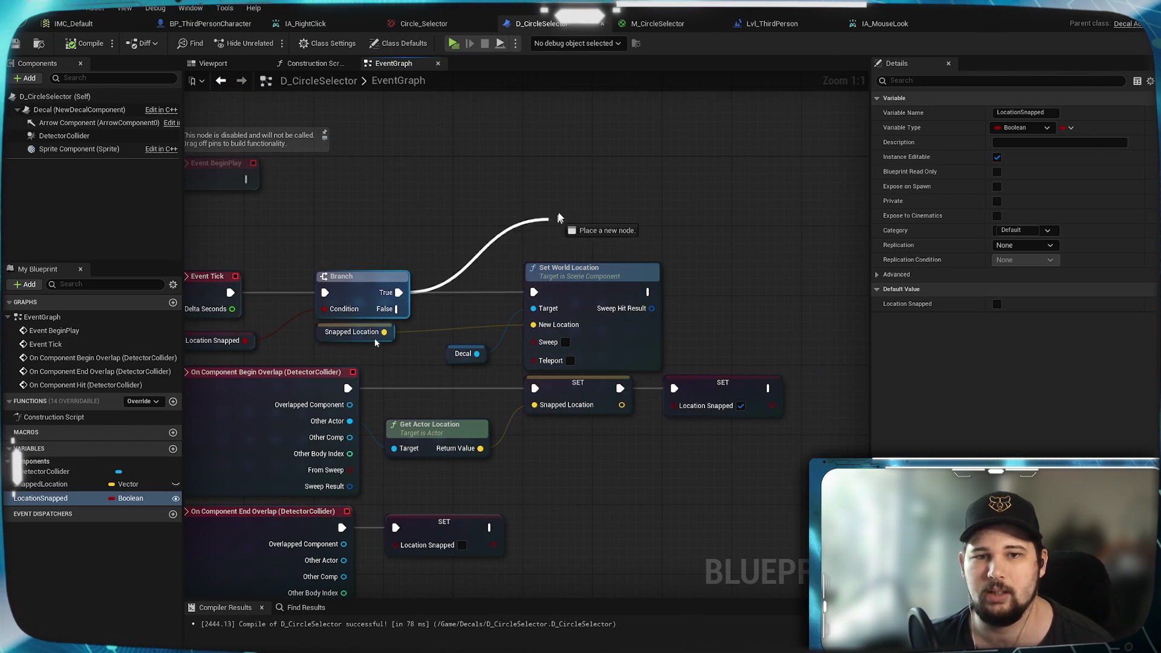
Step: Add a Set Actor Location on the Branch's True output, fed by Snapped Location
{"action": "left_click_drag", "start_coordinate": [554, 177], "coordinate": [555, 177]}
{"action": "type", "text": "acto"}
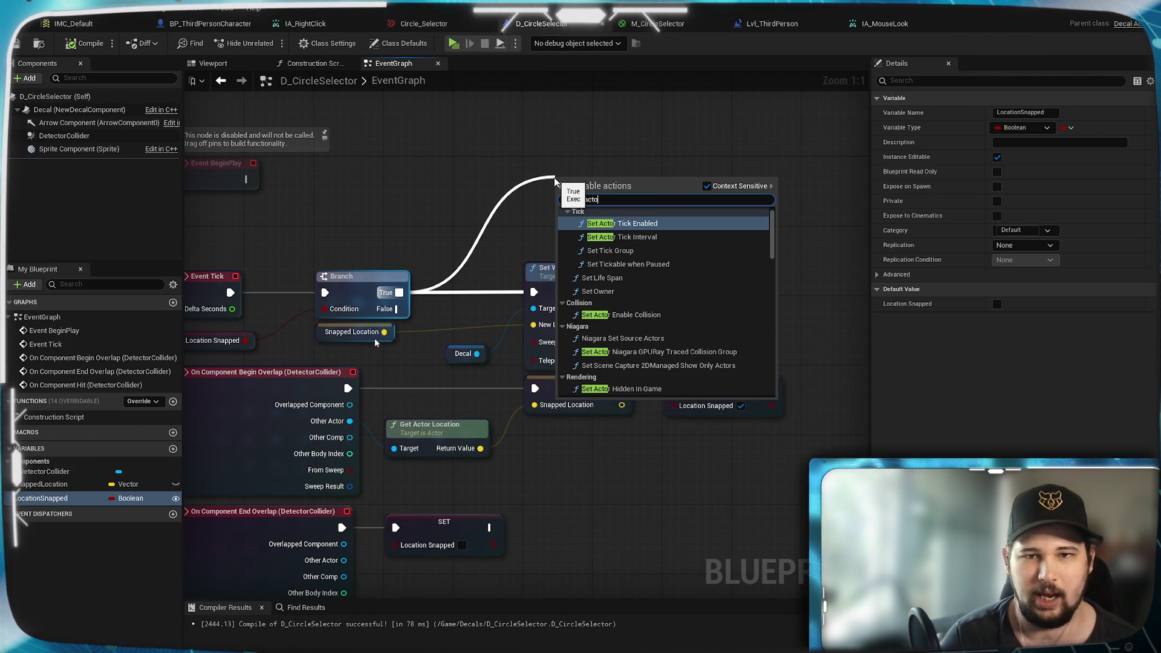
{"action": "type", "text": "r locat"}
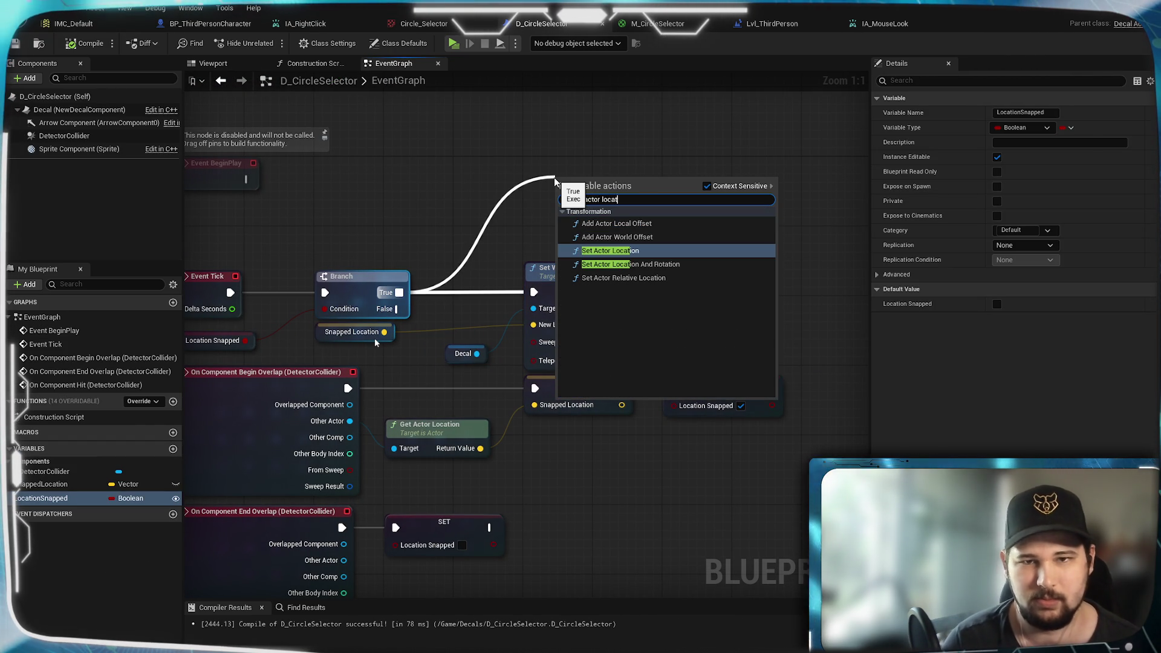
{"action": "left_click", "coordinate": [608, 251]}
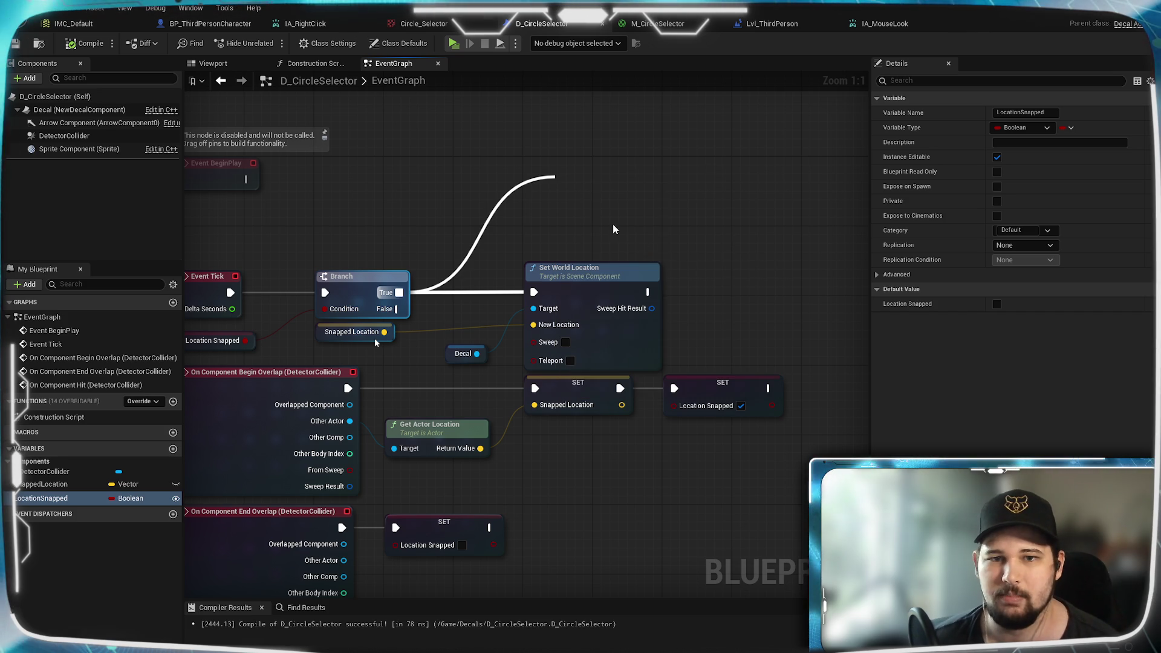
{"action": "left_click", "coordinate": [604, 192]}
{"action": "left_click_drag", "start_coordinate": [604, 193], "coordinate": [568, 131]}
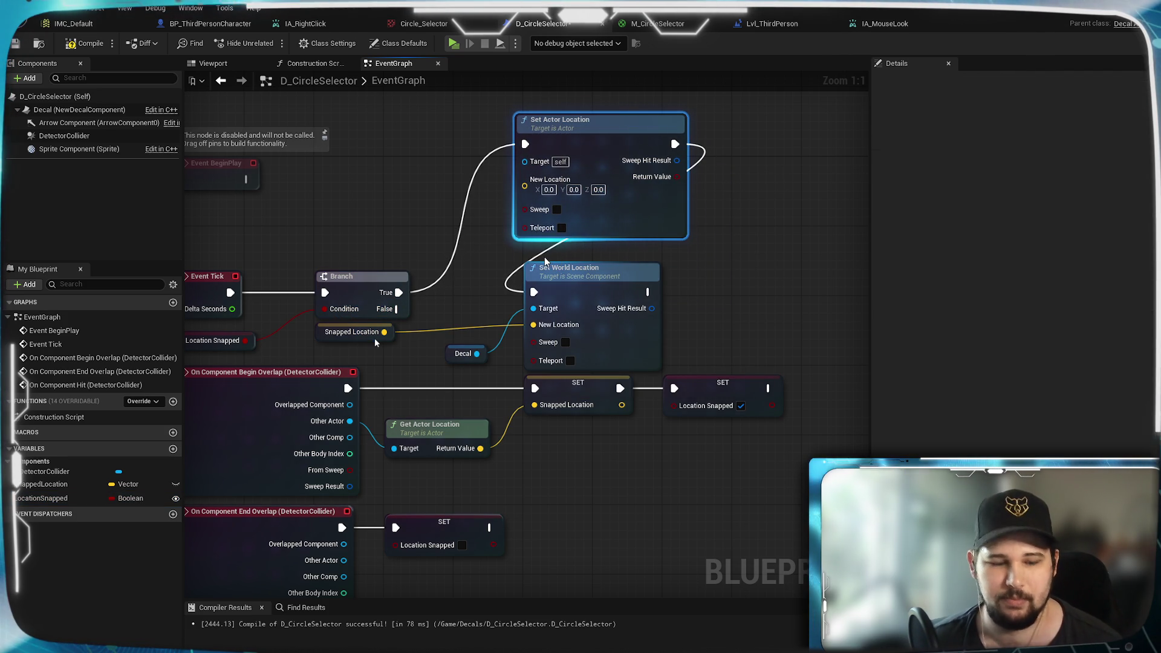
{"action": "left_click", "coordinate": [533, 292], "text": "alt"}
{"action": "left_click_drag", "start_coordinate": [384, 333], "coordinate": [524, 186]}
{"action": "mouse_move", "coordinate": [477, 354]}
{"action": "left_mouse_down"}
{"action": "mouse_move", "coordinate": [523, 162]}
{"action": "mouse_move", "coordinate": [498, 263]}
{"action": "mouse_move", "coordinate": [697, 209]}
{"action": "mouse_move", "coordinate": [727, 173]}
{"action": "mouse_move", "coordinate": [545, 196]}
{"action": "left_mouse_up"}
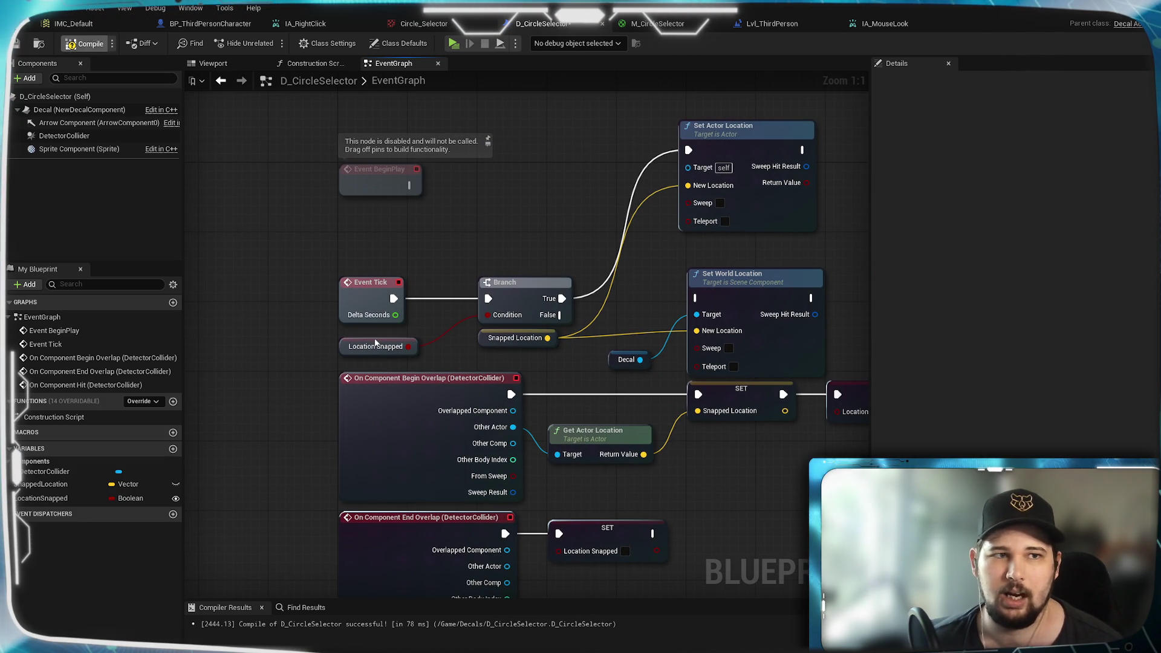
Step: Save D_CircleSelector and return to the character's line trace logic
{"action": "key", "text": "ctrl+s"}
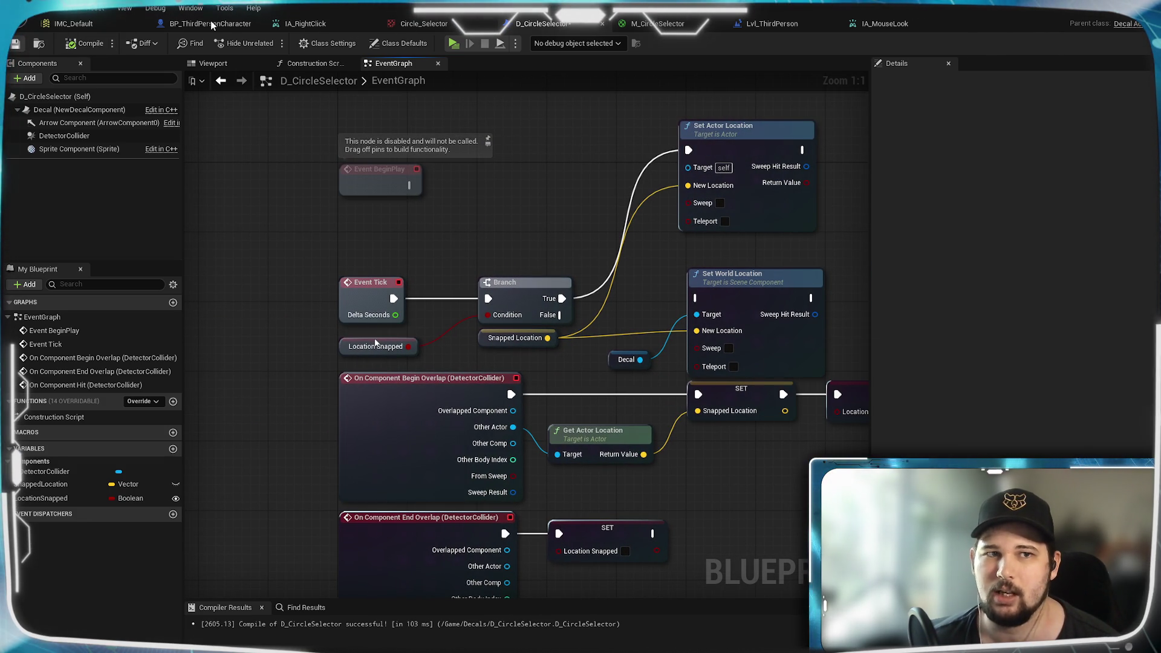
{"action": "left_click", "coordinate": [212, 24]}
{"action": "mouse_move", "coordinate": [283, 250]}
{"action": "left_mouse_down"}
{"action": "mouse_move", "coordinate": [367, 219]}
{"action": "mouse_move", "coordinate": [491, 246]}
{"action": "left_mouse_up"}
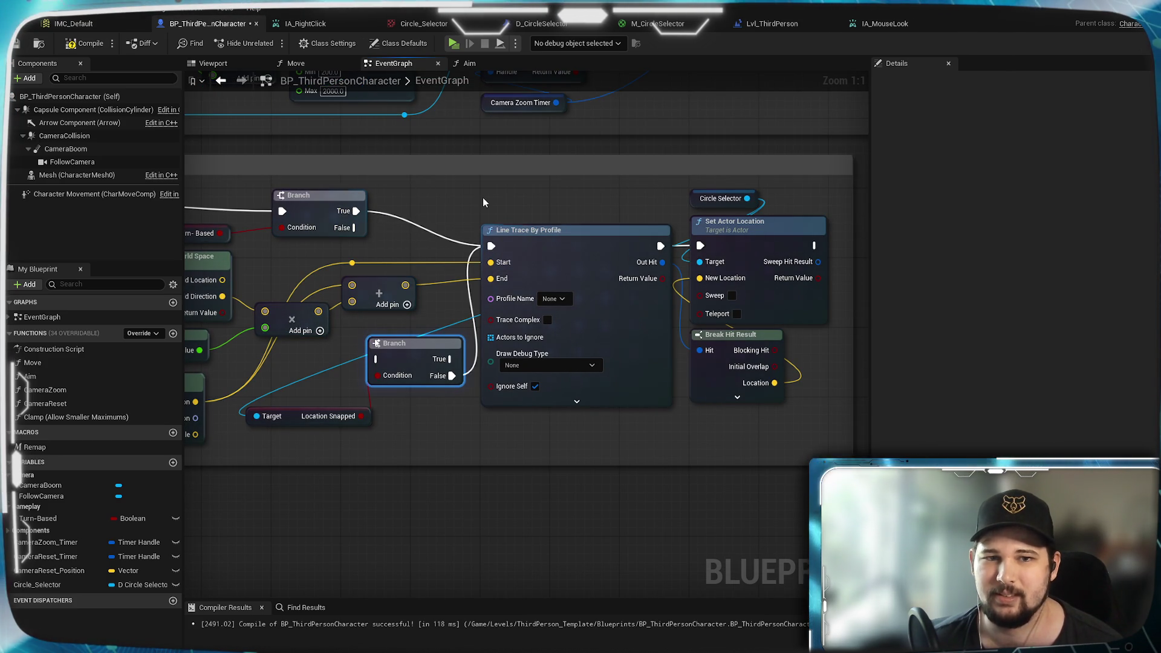
Step: Compile the character blueprint, walk around in play to test the snapping selector, then stop
{"action": "left_click", "coordinate": [81, 43]}
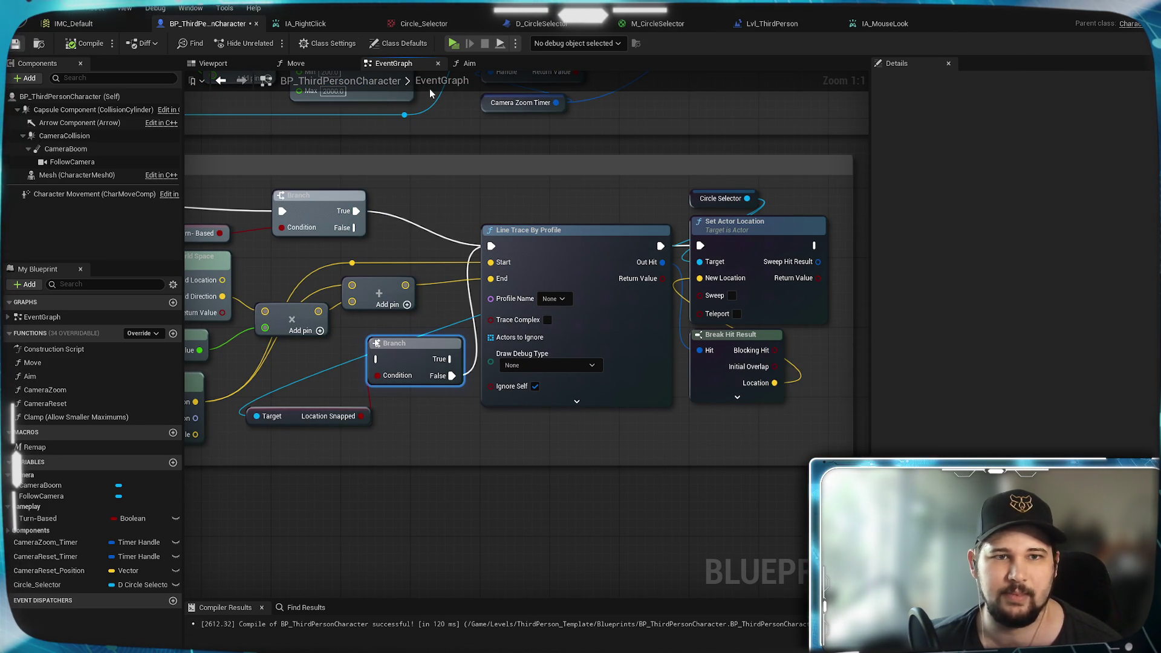
{"action": "left_click", "coordinate": [454, 44]}
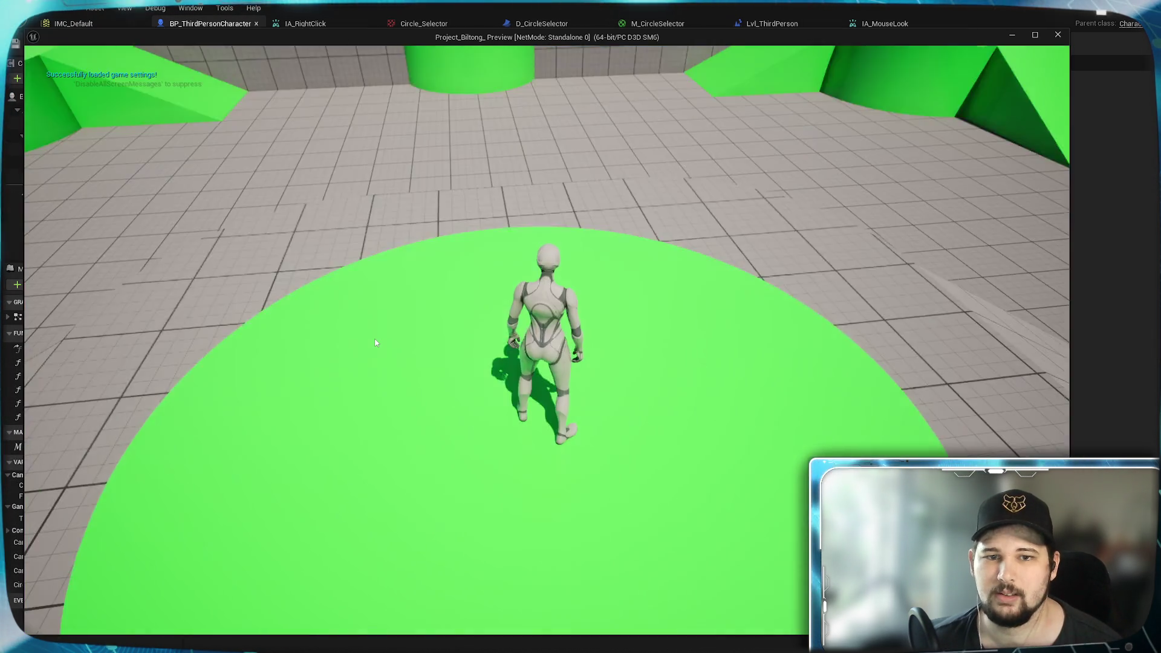
{"action": "key", "text": "w"}
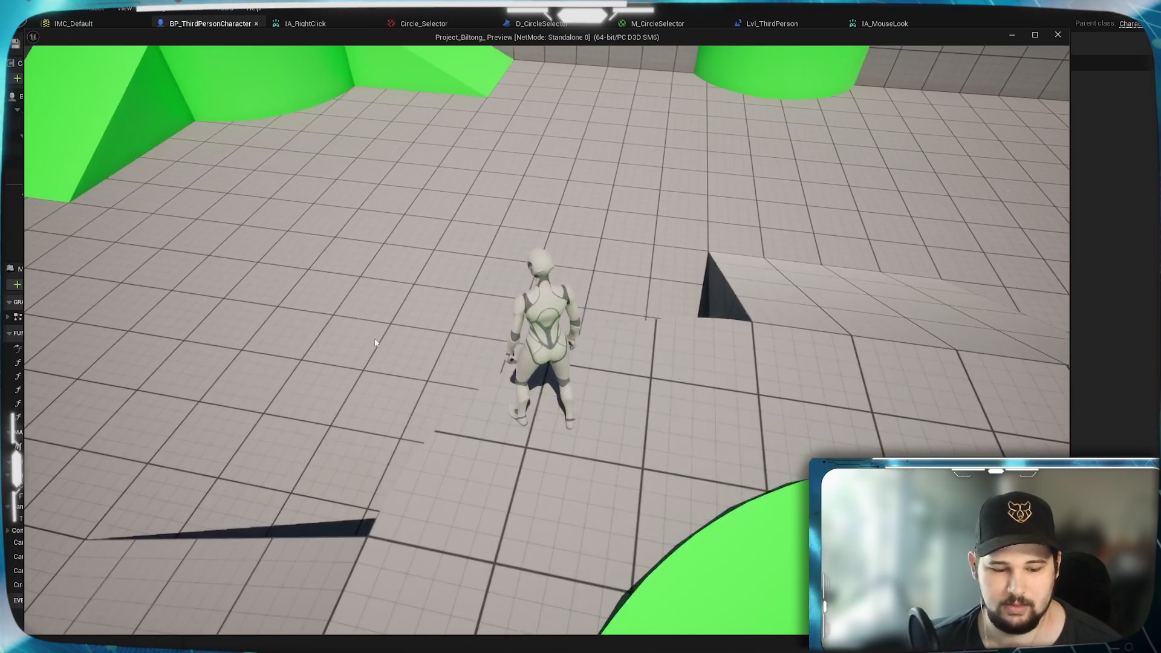
{"action": "scroll", "coordinate": [375, 343], "scroll_direction": "down", "scroll_amount": 5}
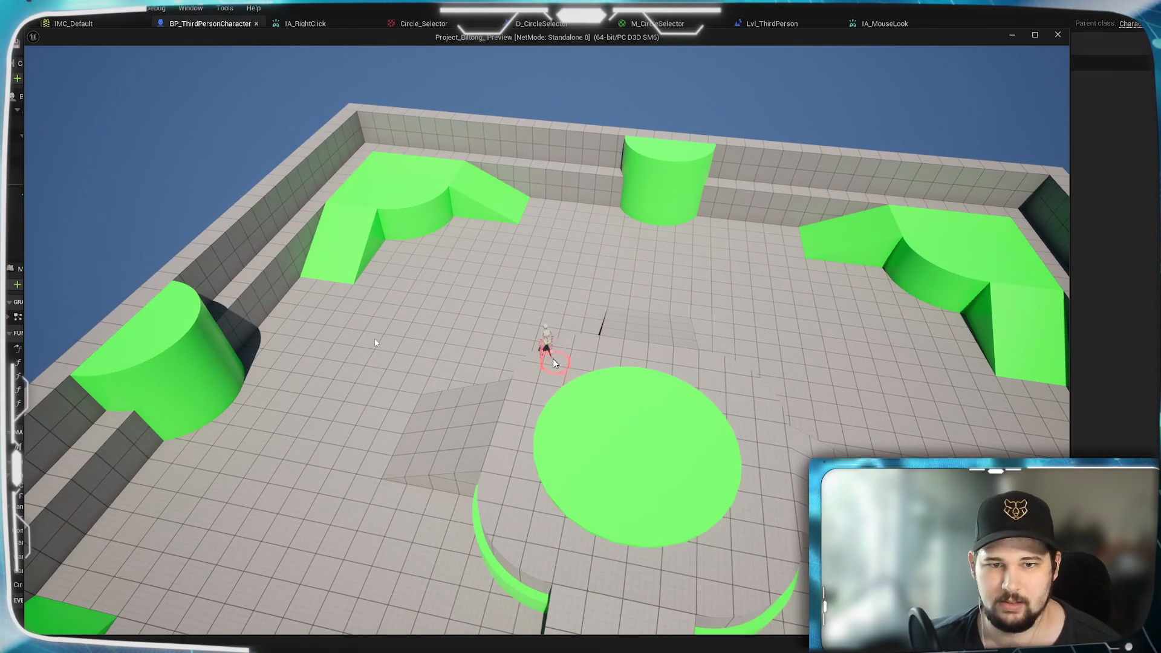
{"action": "mouse_move", "coordinate": [561, 353]}
{"action": "left_mouse_down"}
{"action": "mouse_move", "coordinate": [665, 363]}
{"action": "mouse_move", "coordinate": [635, 363]}
{"action": "left_mouse_up"}
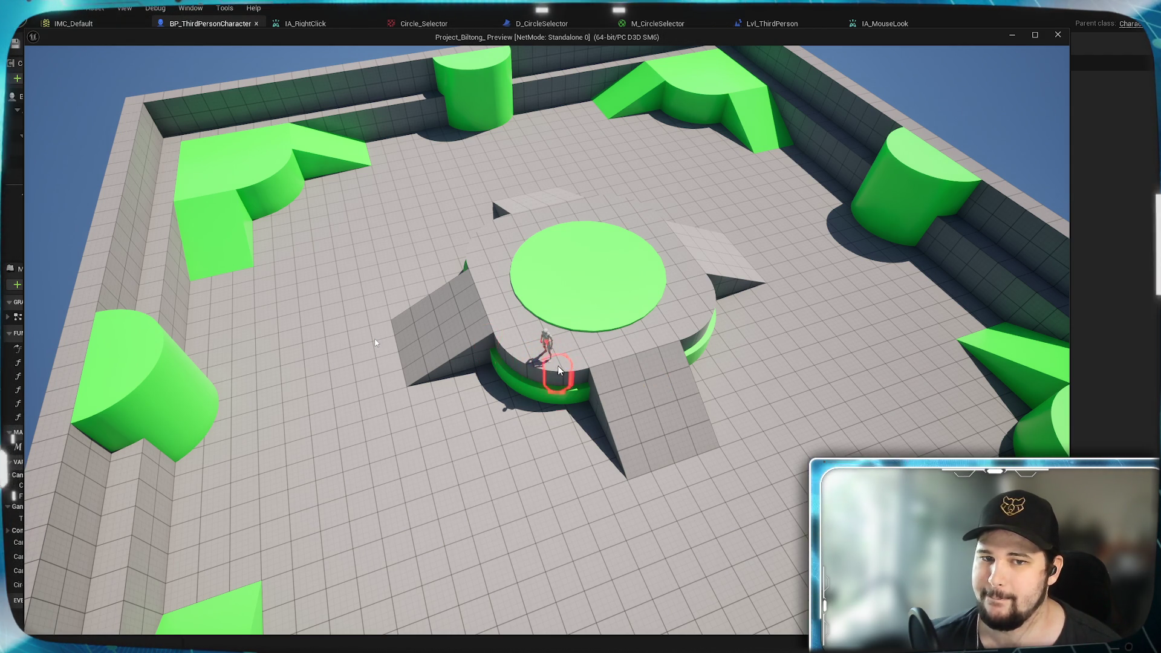
{"action": "key", "text": "Escape"}
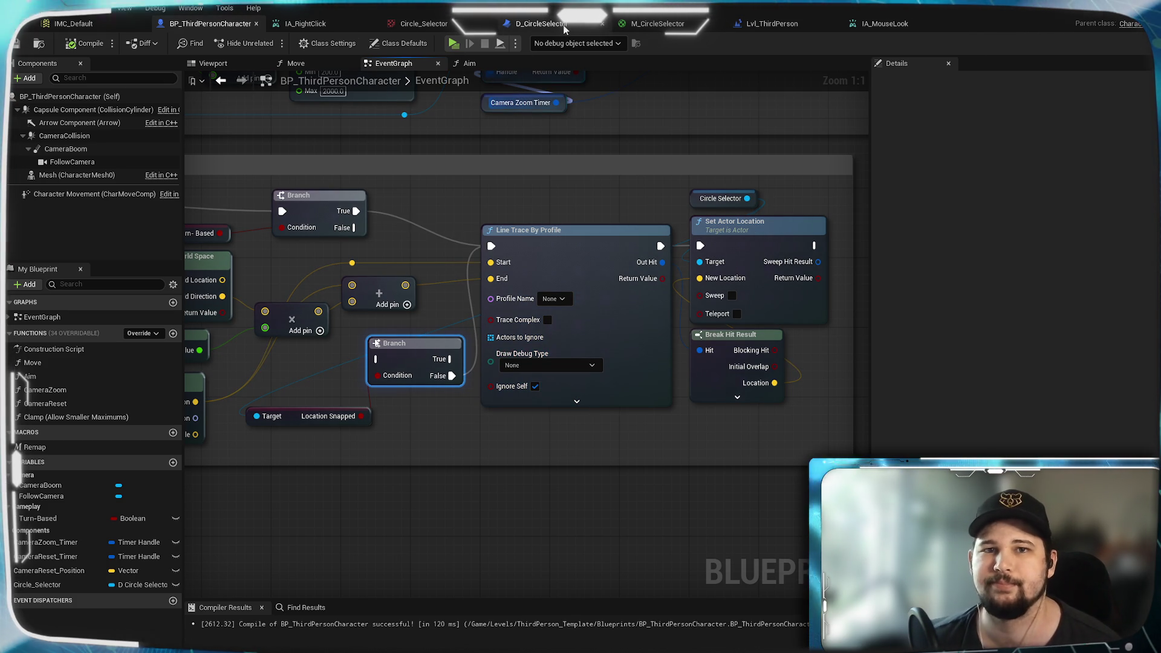
{"action": "left_click", "coordinate": [562, 26]}
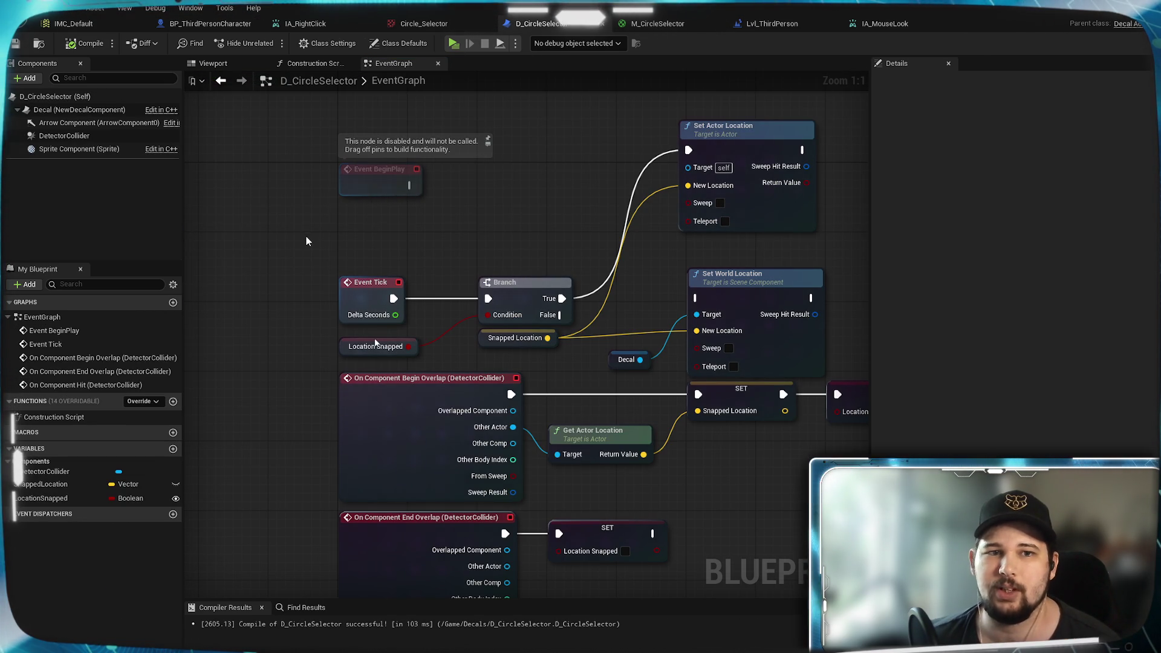
Step: Delete the DetectorCollider component and its overlap, Location Snapped and On Component Hit nodes
{"action": "mouse_move", "coordinate": [436, 236]}
{"action": "left_mouse_down"}
{"action": "mouse_move", "coordinate": [385, 182]}
{"action": "mouse_move", "coordinate": [368, 137]}
{"action": "left_mouse_up"}
{"action": "left_click_drag", "start_coordinate": [454, 358], "coordinate": [447, 324]}
{"action": "left_click", "coordinate": [64, 136]}
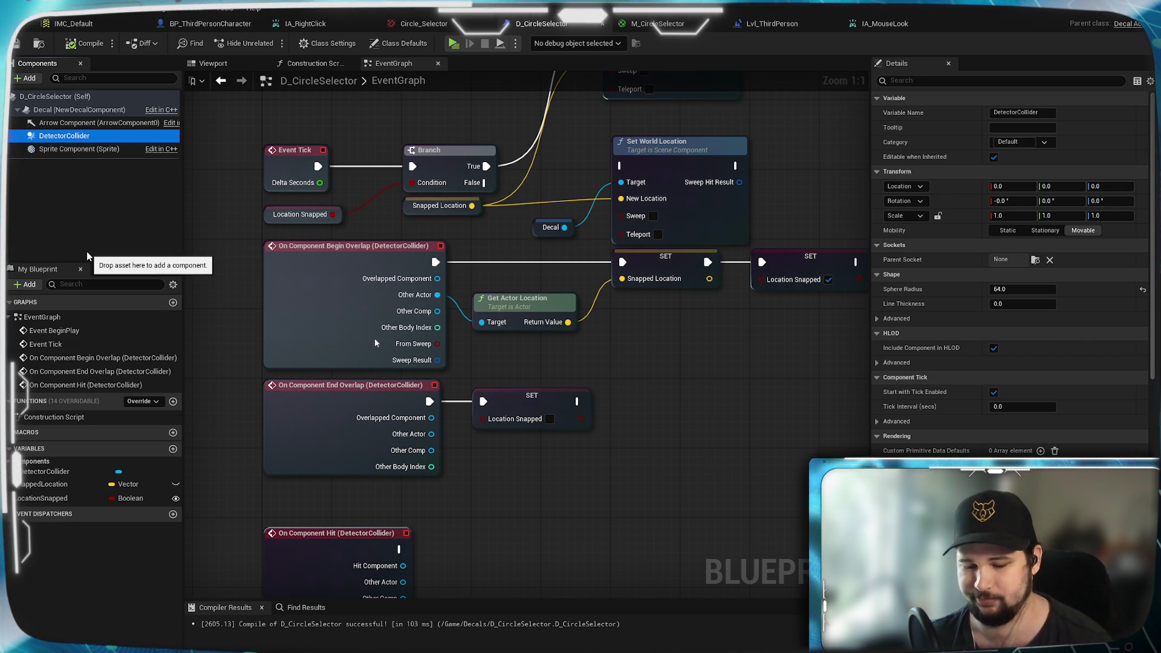
{"action": "key", "text": "Delete"}
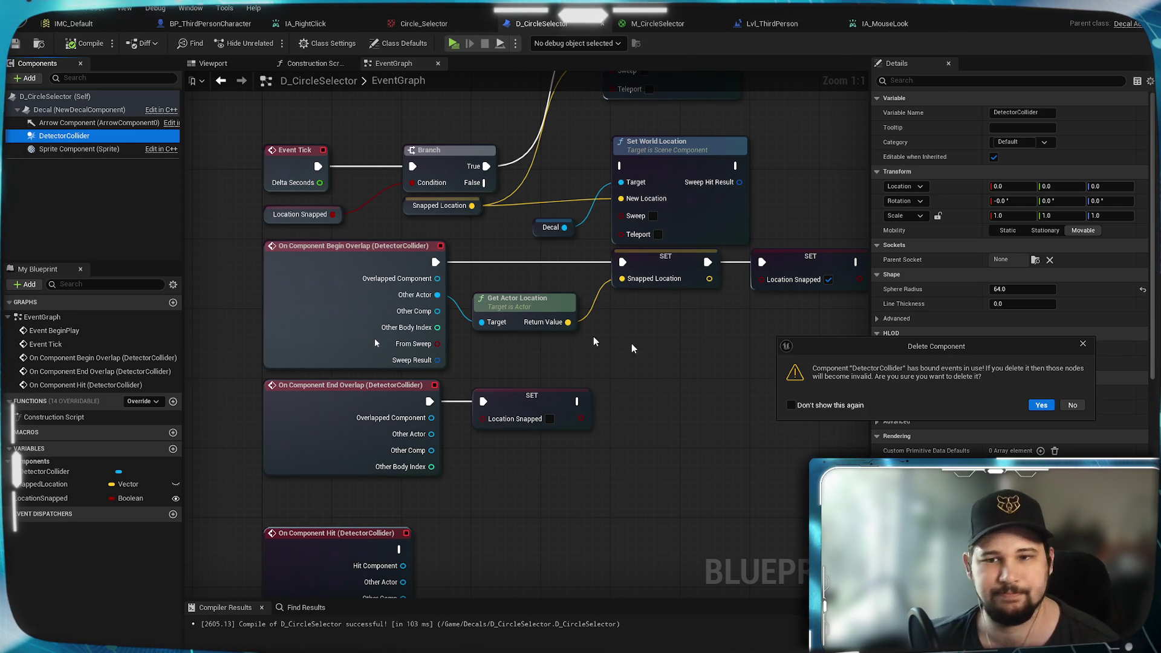
{"action": "left_click", "coordinate": [1041, 405]}
{"action": "scroll", "coordinate": [663, 469], "scroll_direction": "down", "scroll_amount": 2}
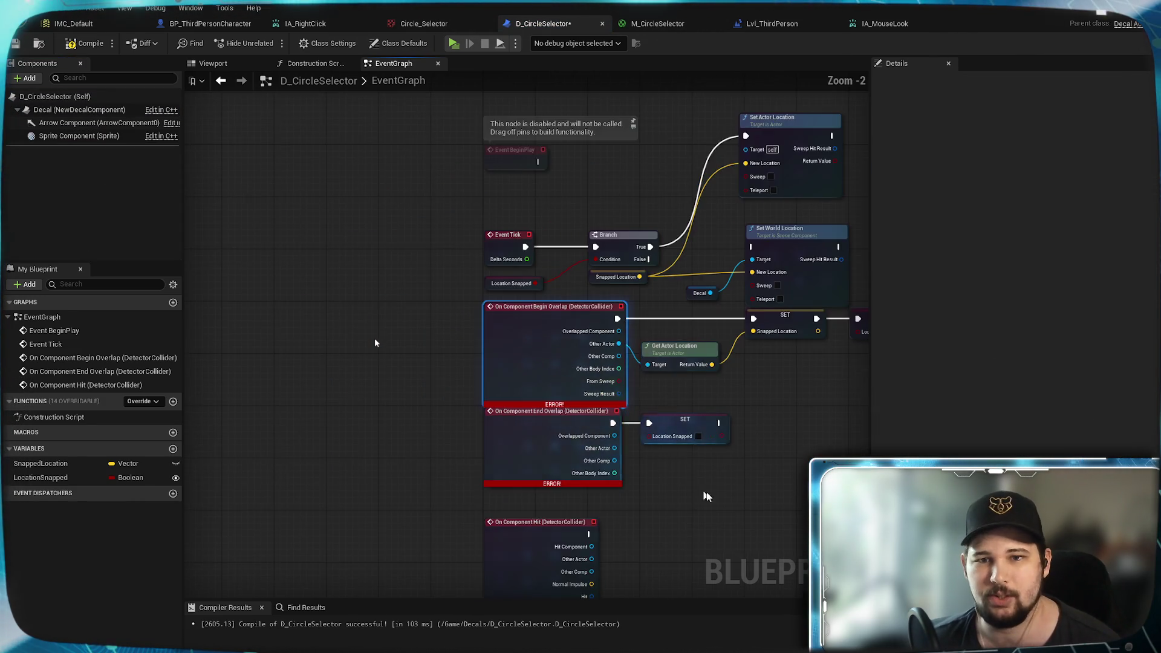
{"action": "mouse_move", "coordinate": [757, 462]}
{"action": "left_mouse_down"}
{"action": "mouse_move", "coordinate": [423, 143]}
{"action": "mouse_move", "coordinate": [423, 175]}
{"action": "left_mouse_up"}
{"action": "key", "text": "Delete"}
{"action": "left_click_drag", "start_coordinate": [288, 300], "coordinate": [375, 343]}
{"action": "key", "text": "Delete"}
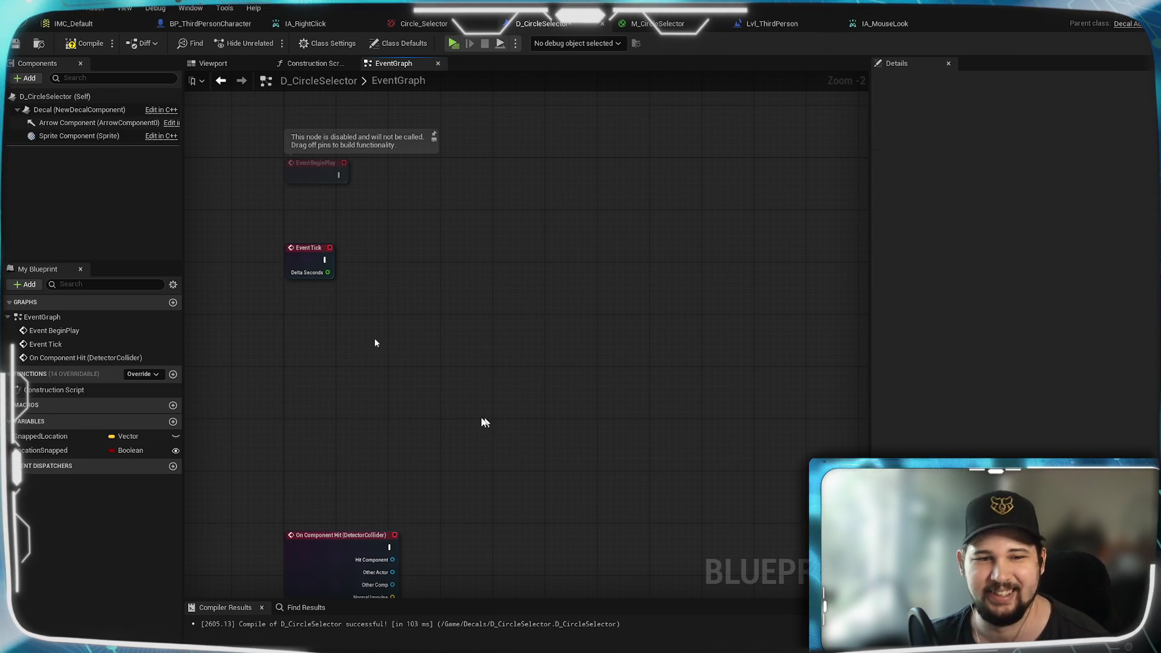
{"action": "left_click_drag", "start_coordinate": [519, 407], "coordinate": [513, 263]}
{"action": "key", "text": "Delete"}
Step: Delete the SnappedLocation and LocationSnapped variables and save D_CircleSelector
{"action": "left_click_drag", "start_coordinate": [435, 185], "coordinate": [409, 383]}
{"action": "left_click", "coordinate": [74, 422]}
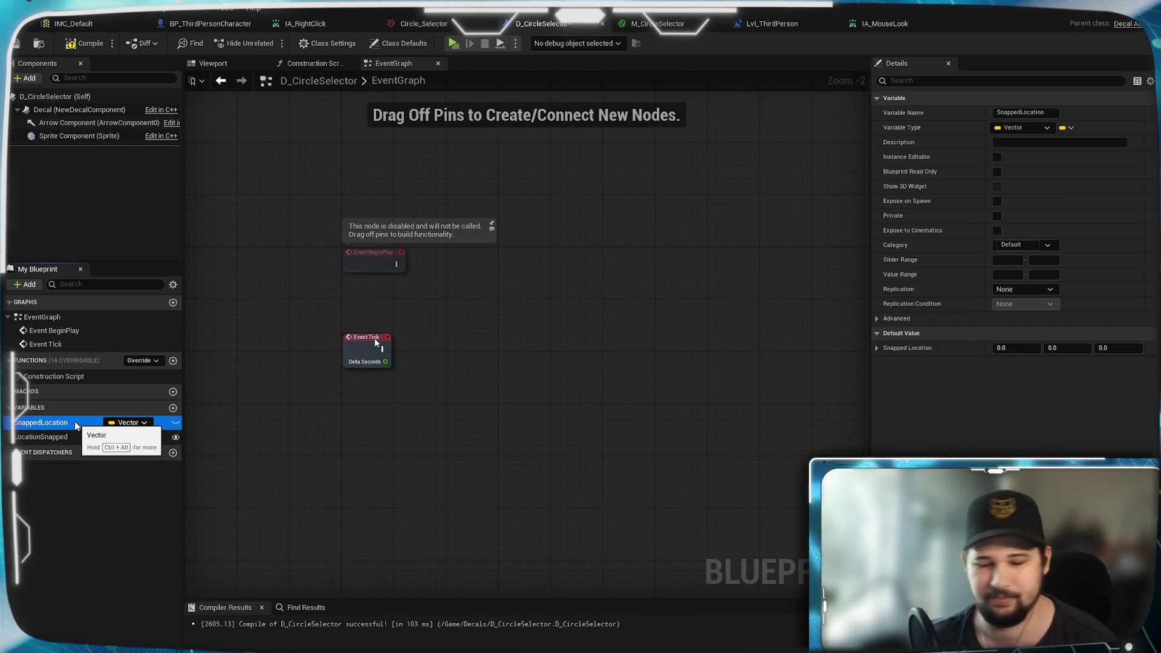
{"action": "key", "text": "Delete"}
{"action": "left_click", "coordinate": [67, 424]}
{"action": "key", "text": "Delete"}
{"action": "left_click", "coordinate": [1007, 405]}
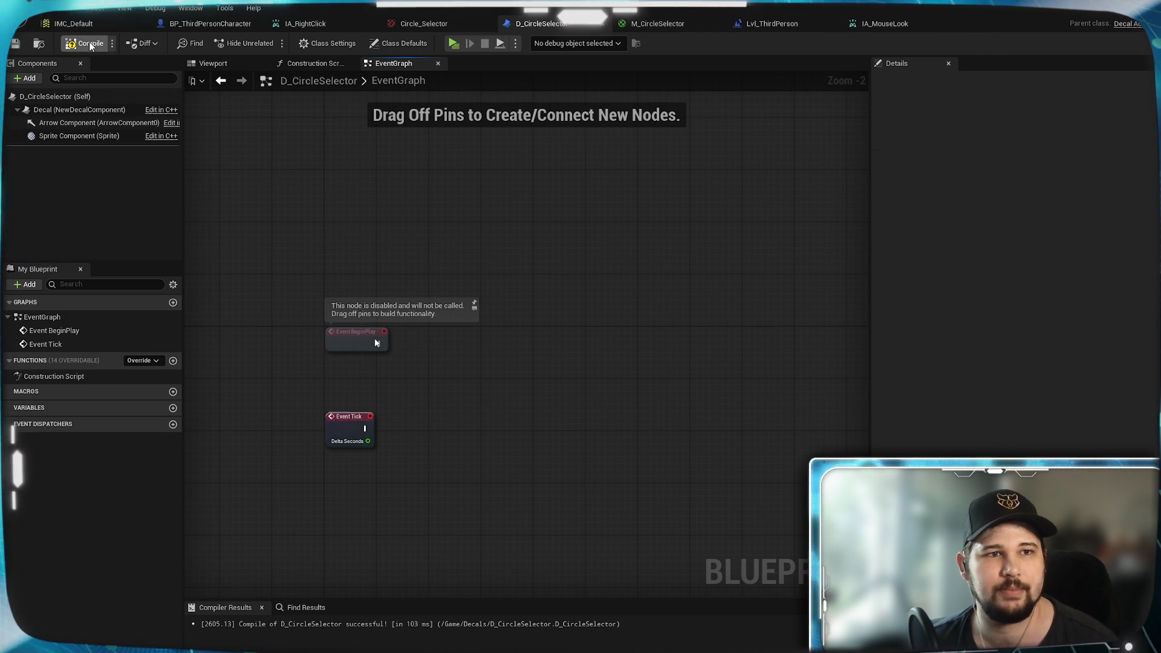
{"action": "key", "text": "ctrl+s"}
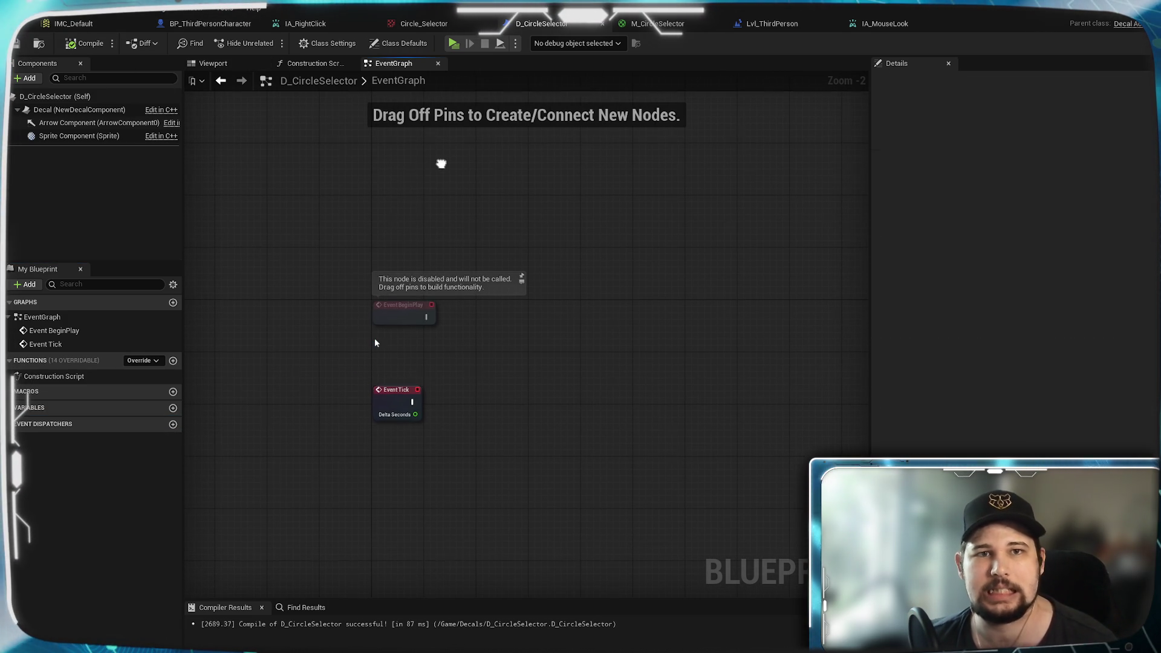
{"action": "left_click", "coordinate": [211, 23]}
Step: Delete the Location Snapped setter and leftover Branch, tidy Line Trace By Profile, and compile
{"action": "left_click", "coordinate": [292, 421]}
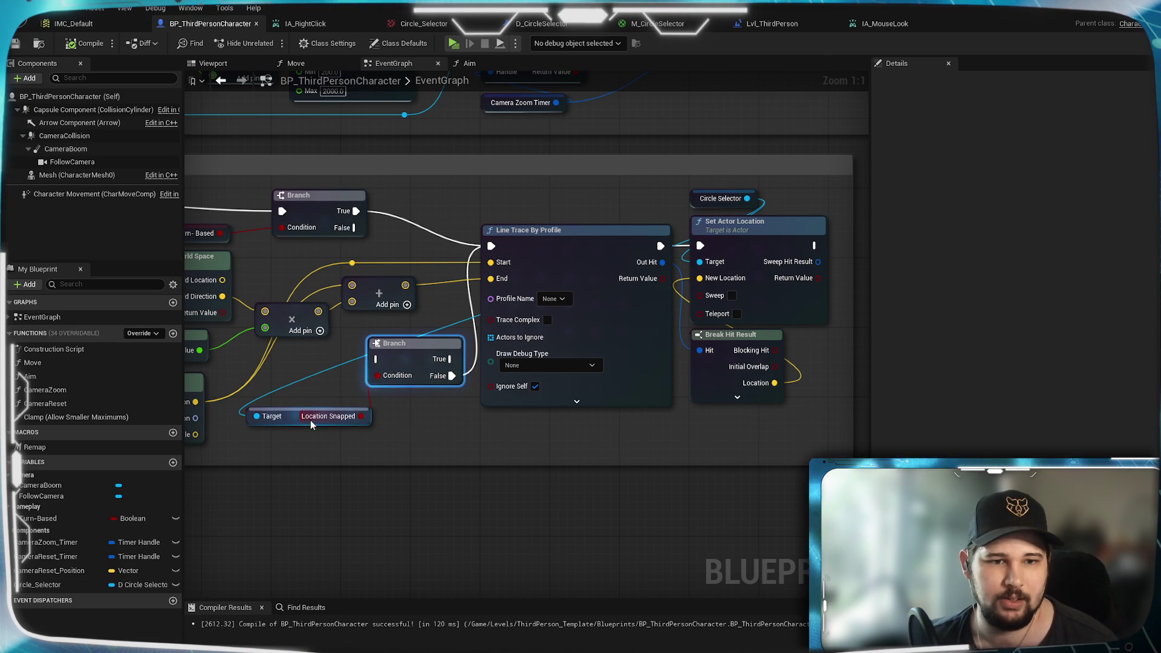
{"action": "key", "text": "Delete"}
{"action": "left_click", "coordinate": [420, 356]}
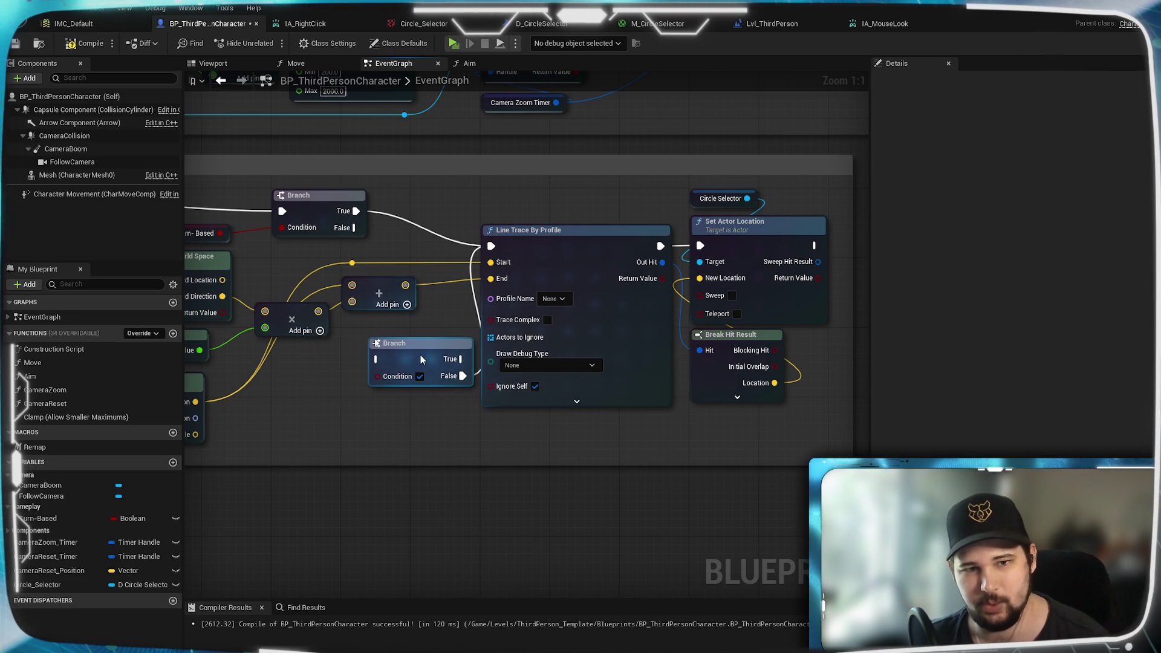
{"action": "key", "text": "Delete"}
{"action": "scroll", "coordinate": [415, 371], "scroll_direction": "down", "scroll_amount": 3}
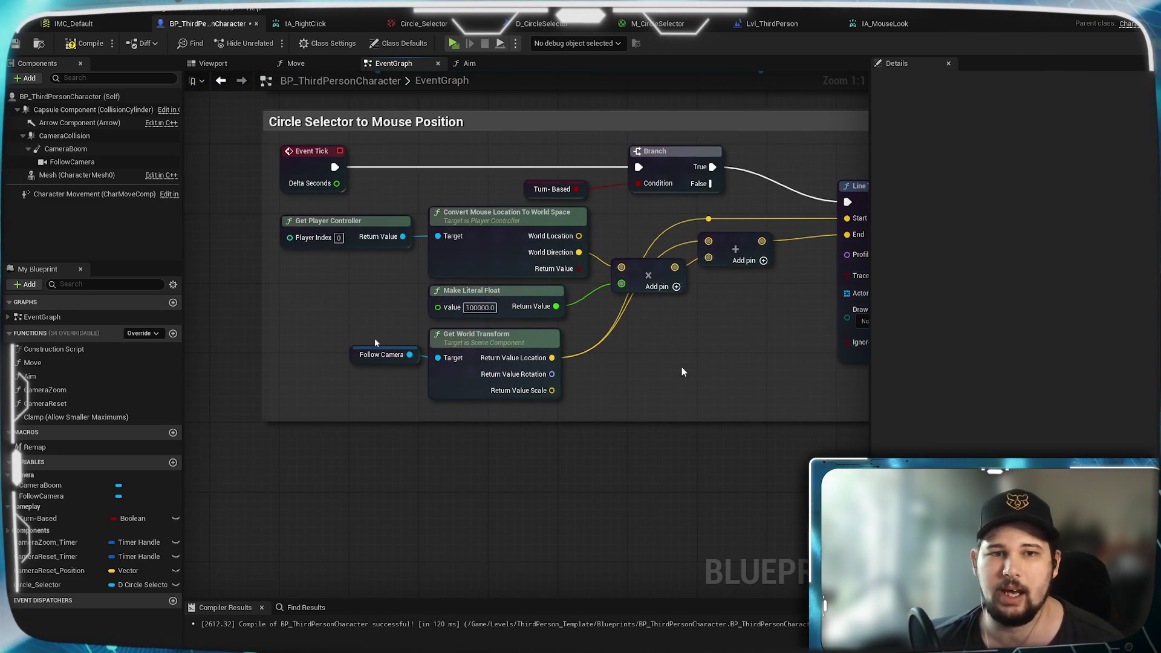
{"action": "scroll", "coordinate": [375, 343], "scroll_direction": "up", "scroll_amount": 3}
{"action": "mouse_move", "coordinate": [576, 221]}
{"action": "left_mouse_down"}
{"action": "mouse_move", "coordinate": [525, 222]}
{"action": "mouse_move", "coordinate": [545, 220]}
{"action": "left_mouse_up"}
{"action": "left_click", "coordinate": [103, 46]}
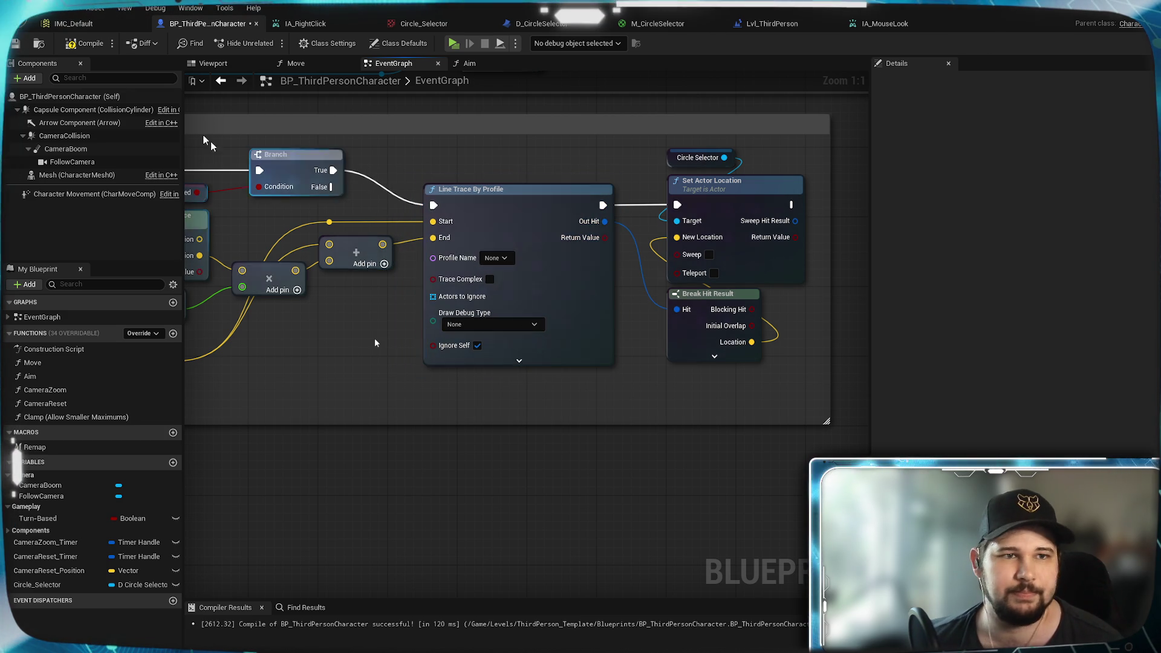
{"action": "left_click", "coordinate": [102, 46]}
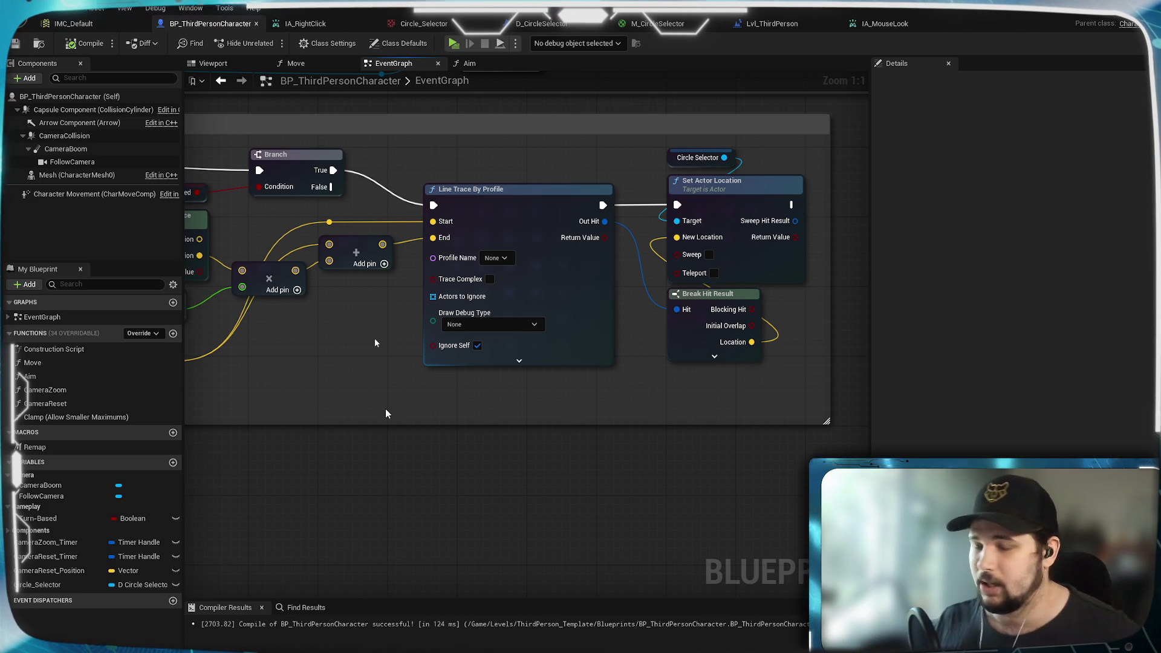
Step: Review the Event Tick through Set Actor Location chain and save the character blueprint
{"action": "mouse_move", "coordinate": [386, 414]}
{"action": "left_mouse_down"}
{"action": "mouse_move", "coordinate": [661, 545]}
{"action": "mouse_move", "coordinate": [673, 459]}
{"action": "left_mouse_up"}
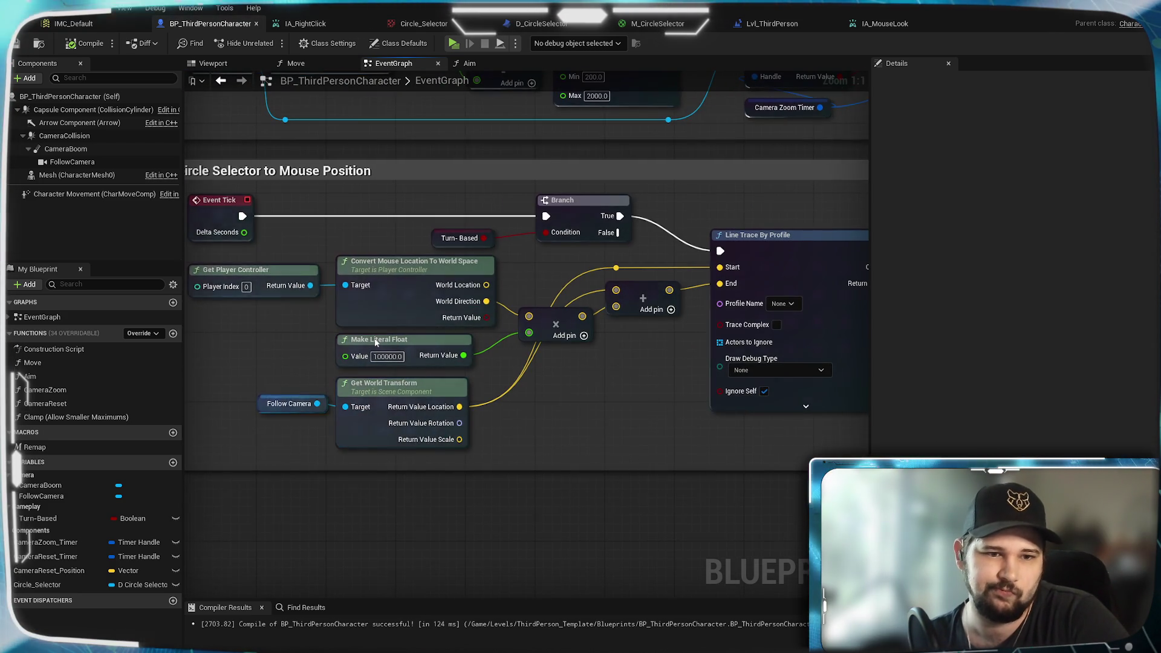
{"action": "left_click_drag", "start_coordinate": [237, 373], "coordinate": [376, 340]}
{"action": "mouse_move", "coordinate": [590, 394]}
{"action": "left_mouse_down"}
{"action": "mouse_move", "coordinate": [397, 399]}
{"action": "mouse_move", "coordinate": [402, 247]}
{"action": "mouse_move", "coordinate": [428, 316]}
{"action": "left_mouse_up"}
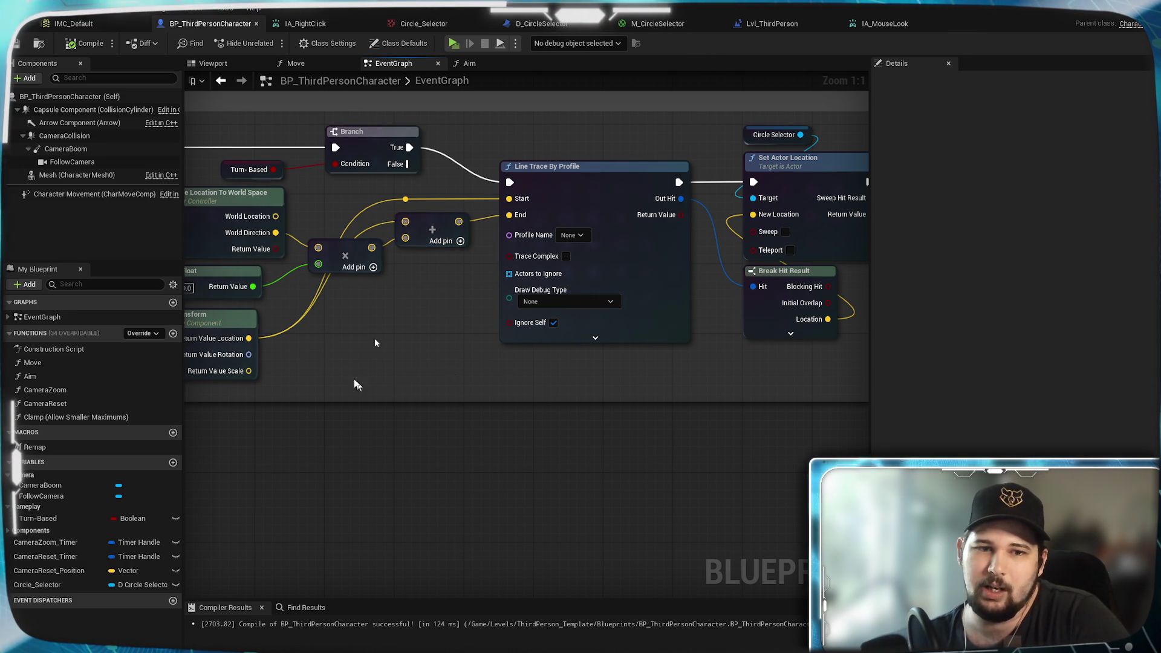
{"action": "left_click_drag", "start_coordinate": [381, 360], "coordinate": [567, 357]}
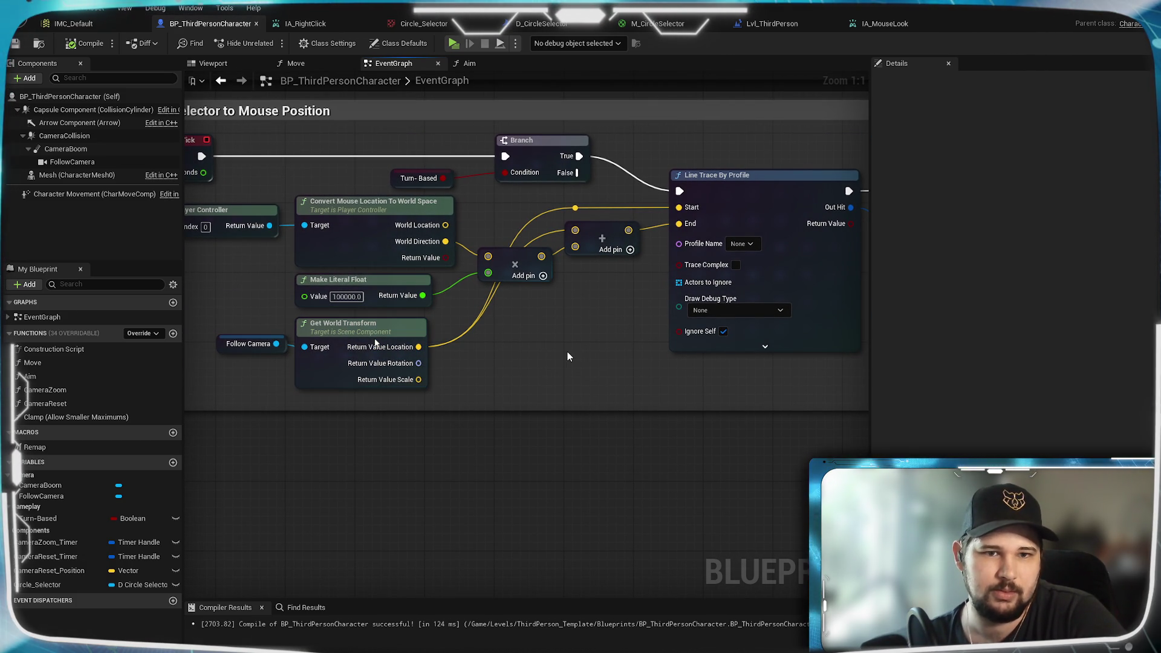
{"action": "mouse_move", "coordinate": [558, 357]}
{"action": "left_mouse_down"}
{"action": "mouse_move", "coordinate": [518, 311]}
{"action": "mouse_move", "coordinate": [561, 370]}
{"action": "mouse_move", "coordinate": [723, 334]}
{"action": "mouse_move", "coordinate": [477, 378]}
{"action": "mouse_move", "coordinate": [216, 376]}
{"action": "mouse_move", "coordinate": [208, 351]}
{"action": "left_mouse_up"}
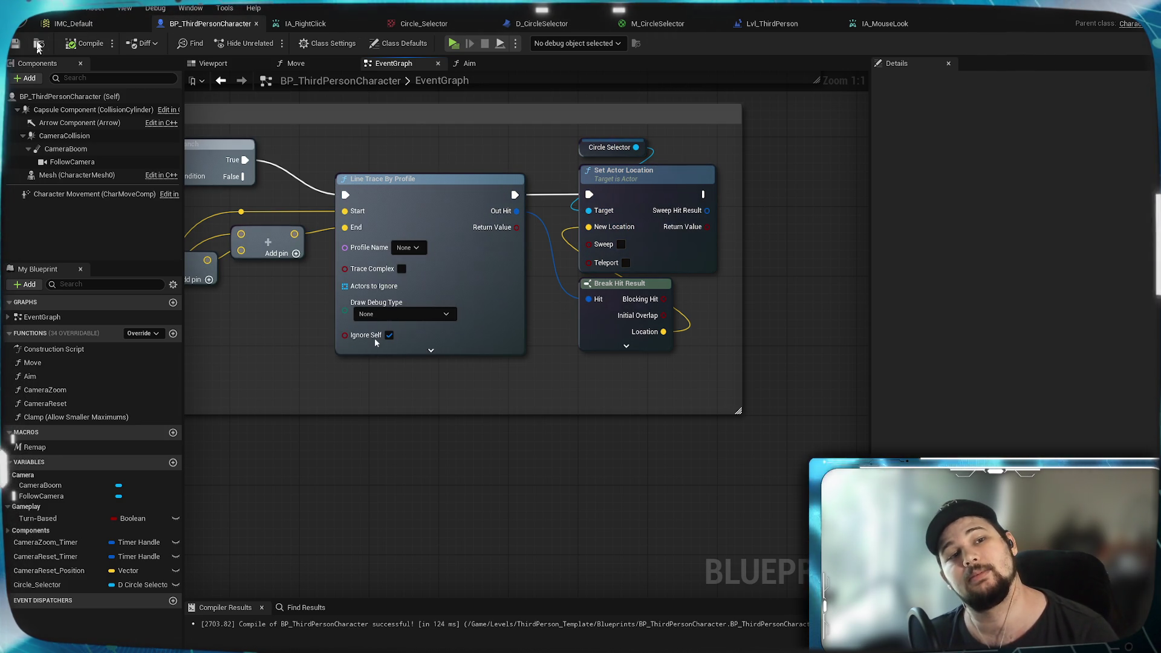
{"action": "key", "text": "ctrl+s"}
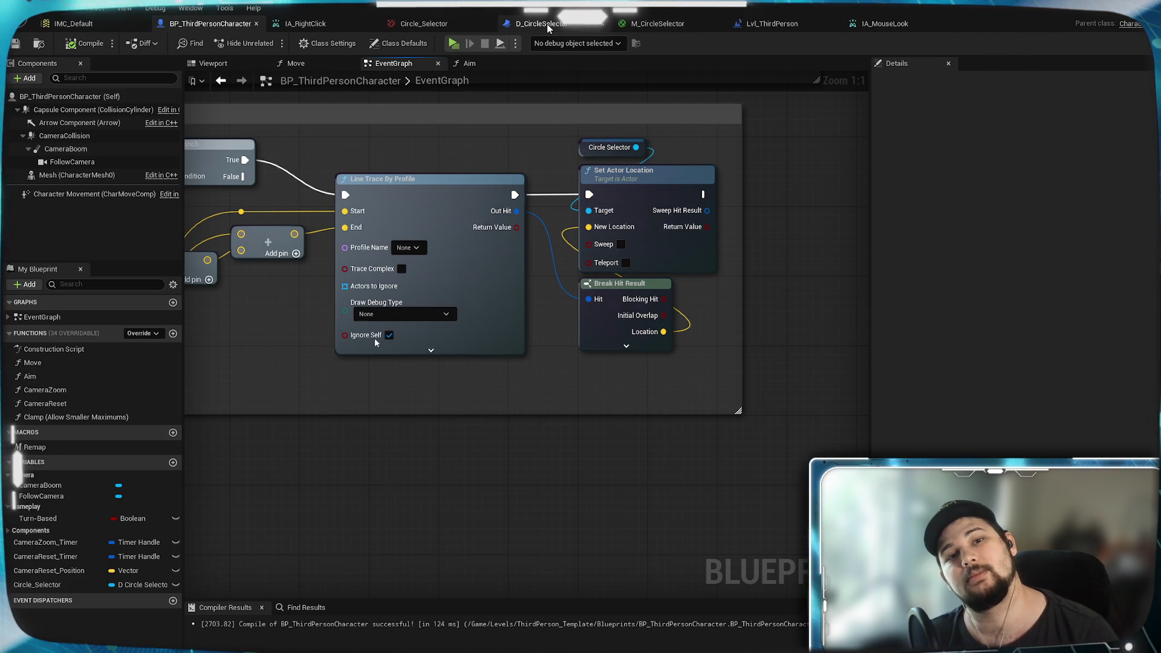
{"action": "left_click", "coordinate": [547, 24]}
{"action": "left_click", "coordinate": [208, 24]}
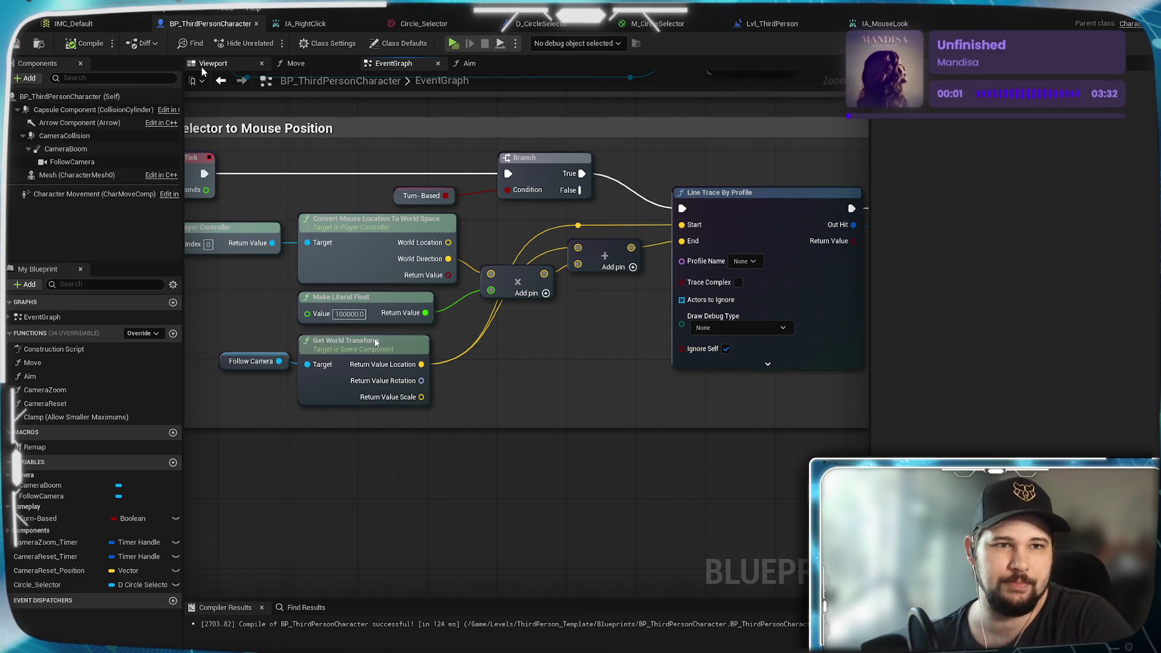
Step: Add a Sphere Collision component to the character and rename it SelectorDetector
{"action": "left_click", "coordinate": [203, 66]}
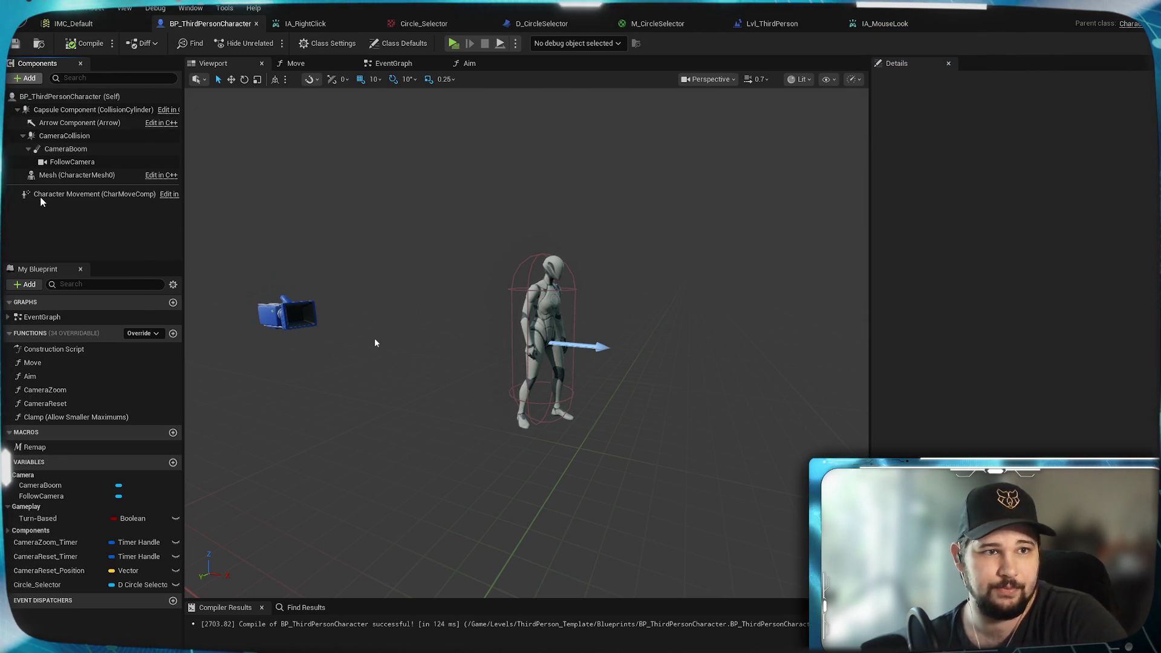
{"action": "left_click", "coordinate": [24, 78]}
{"action": "type", "text": "sphere"}
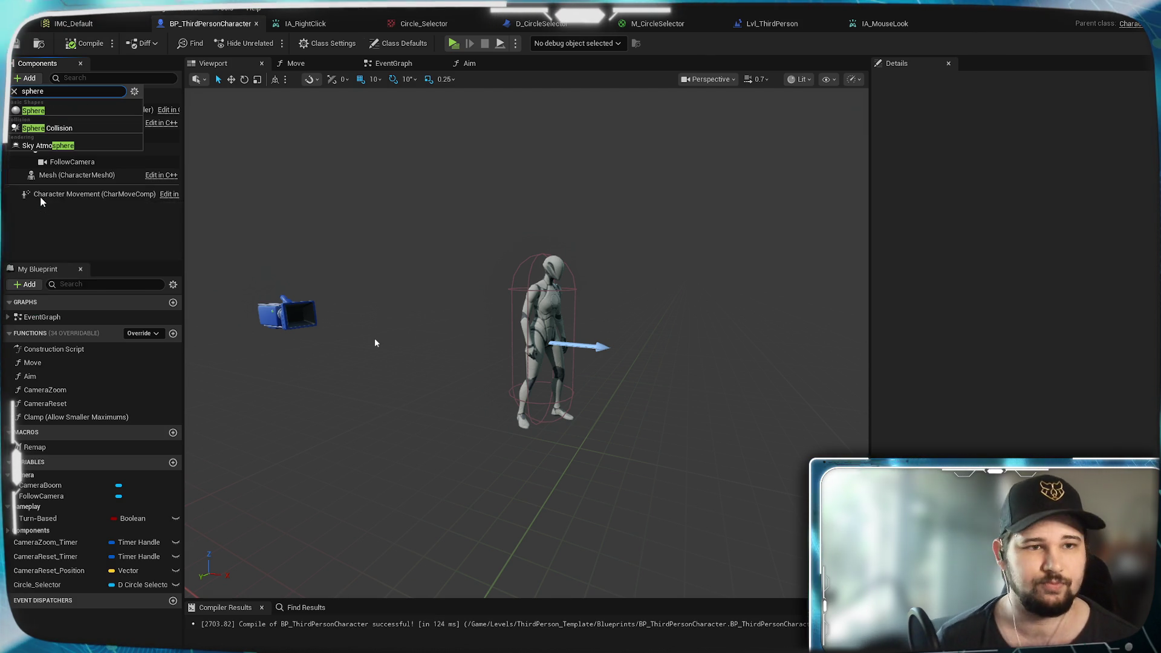
{"action": "left_click", "coordinate": [88, 127]}
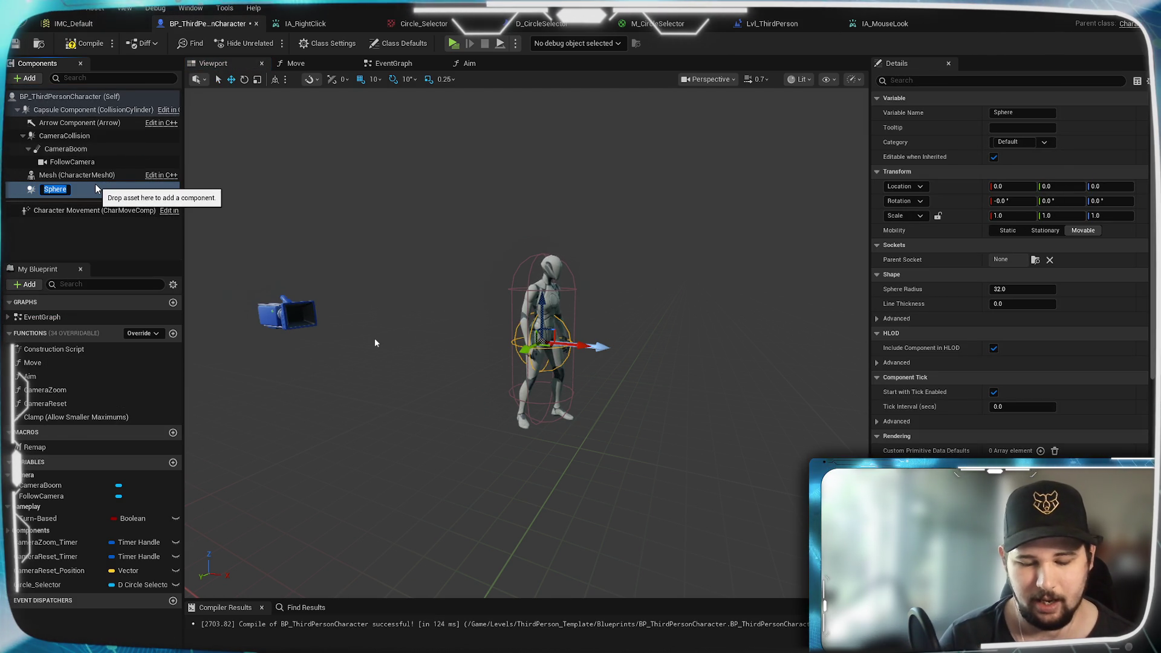
{"action": "type", "text": "Detector"}
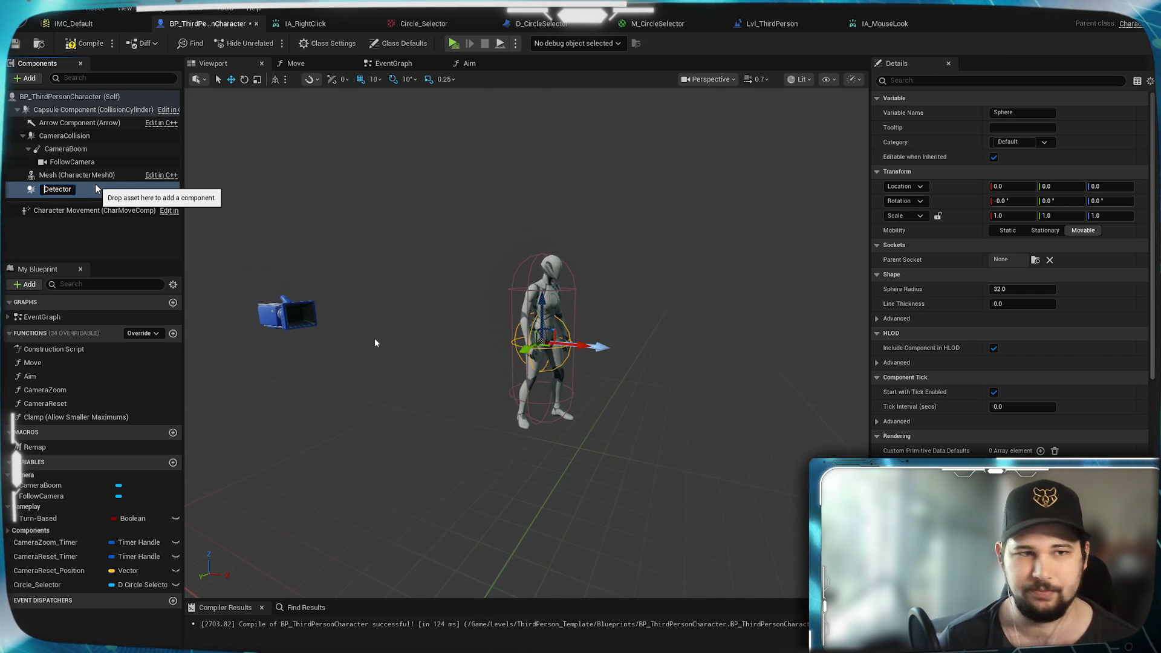
{"action": "type", "text": "Selector"}
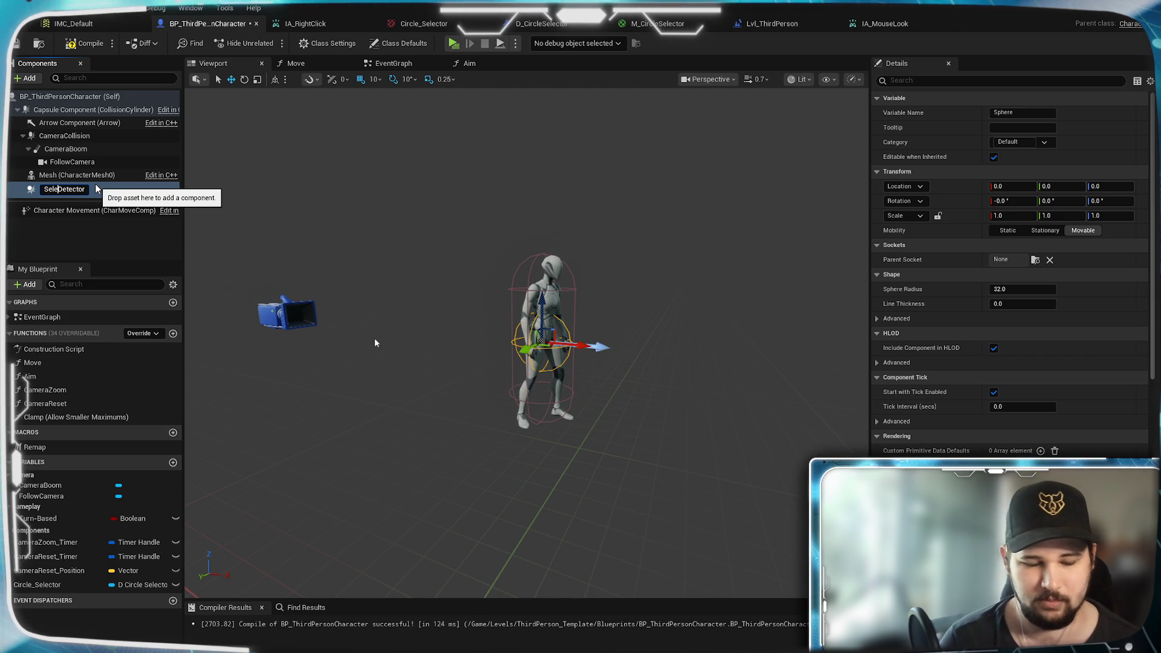
{"action": "key", "text": "Return"}
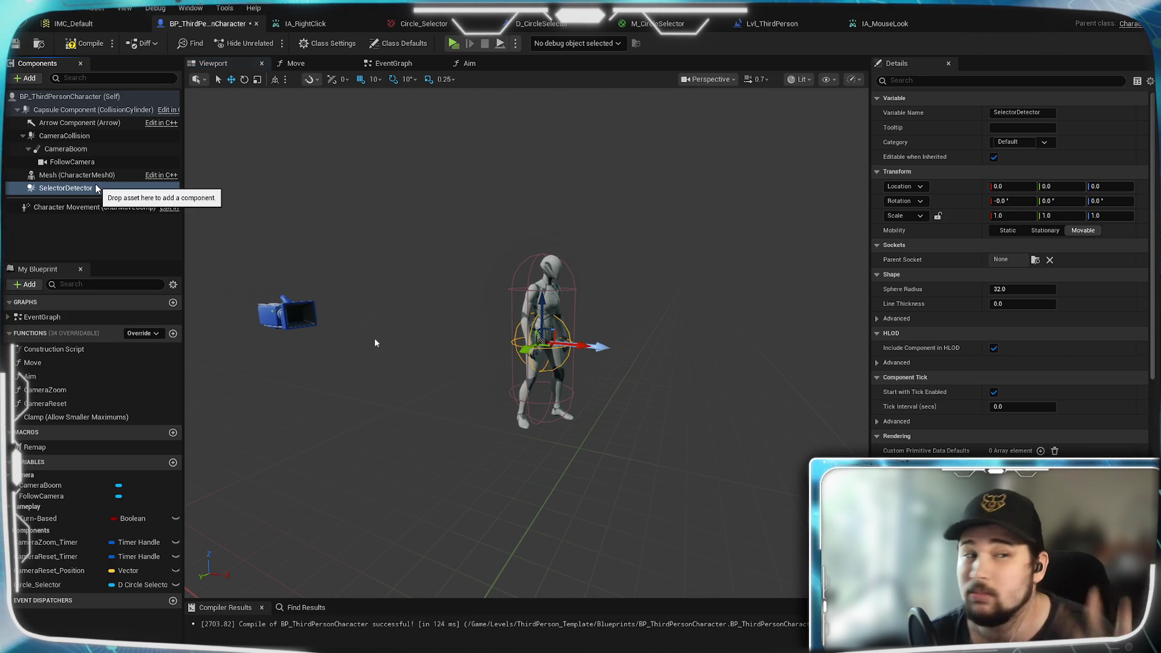
{"action": "scroll", "coordinate": [1010, 272], "scroll_direction": "down", "scroll_amount": 5}
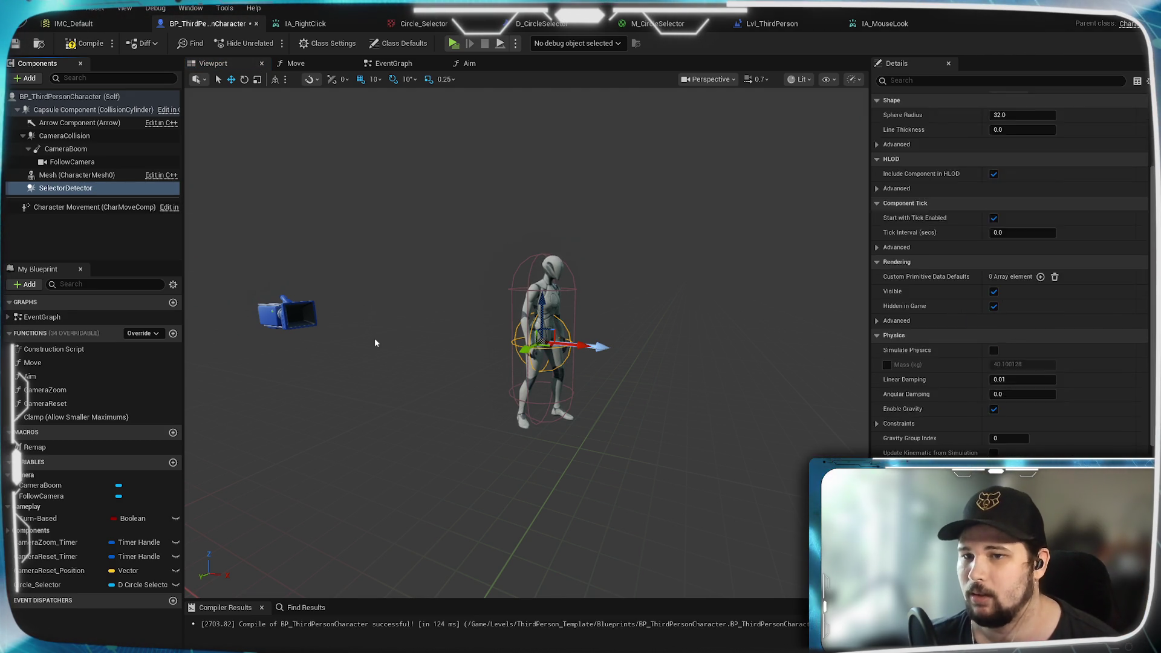
Step: Turn off gravity on the SelectorDetector sphere and review its advanced physics options
{"action": "scroll", "coordinate": [1010, 273], "scroll_direction": "up", "scroll_amount": 4}
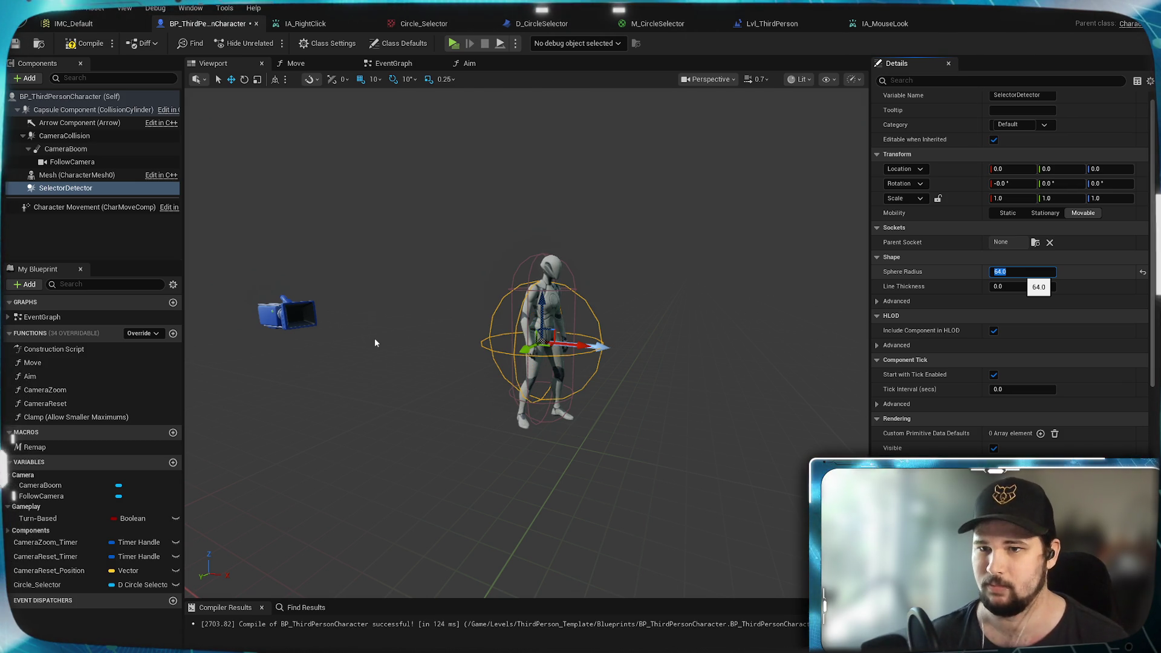
{"action": "scroll", "coordinate": [1004, 390], "scroll_direction": "down", "scroll_amount": 10}
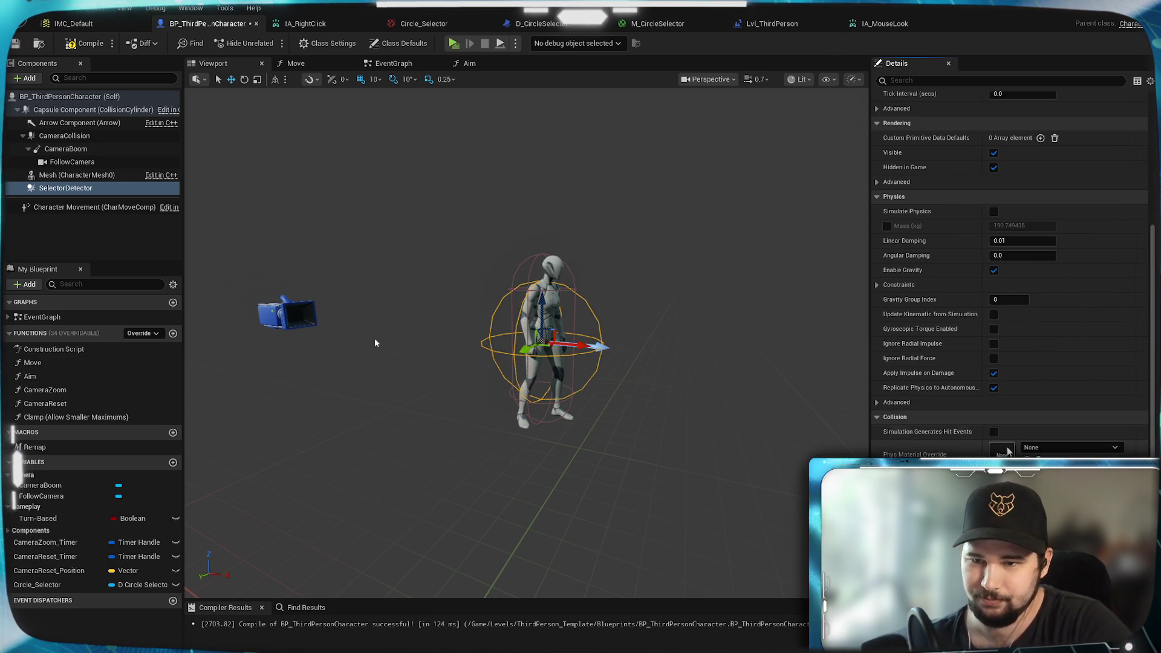
{"action": "scroll", "coordinate": [966, 296], "scroll_direction": "down", "scroll_amount": 1}
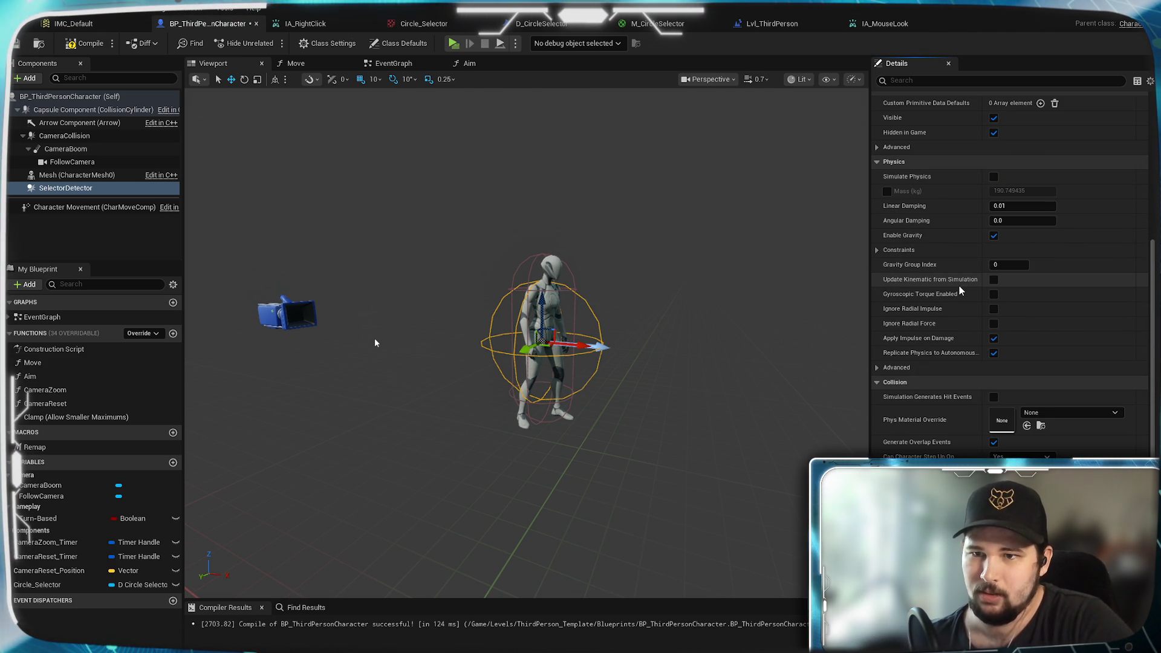
{"action": "scroll", "coordinate": [950, 230], "scroll_direction": "down", "scroll_amount": 1}
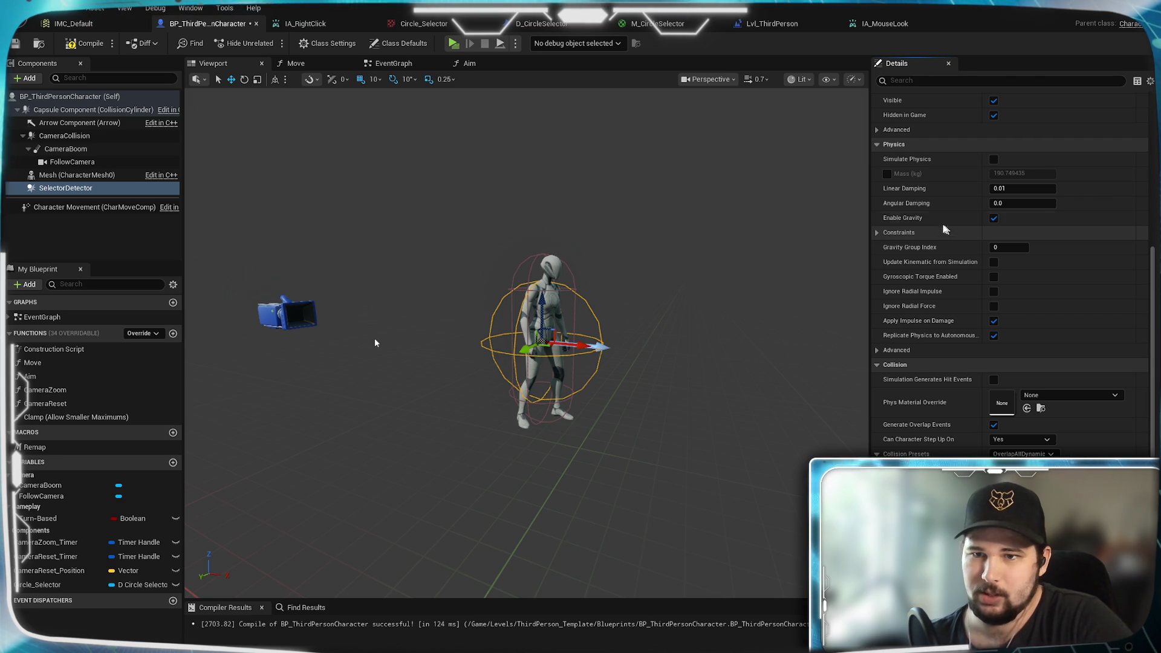
{"action": "left_click", "coordinate": [994, 219]}
{"action": "scroll", "coordinate": [952, 272], "scroll_direction": "down", "scroll_amount": 2}
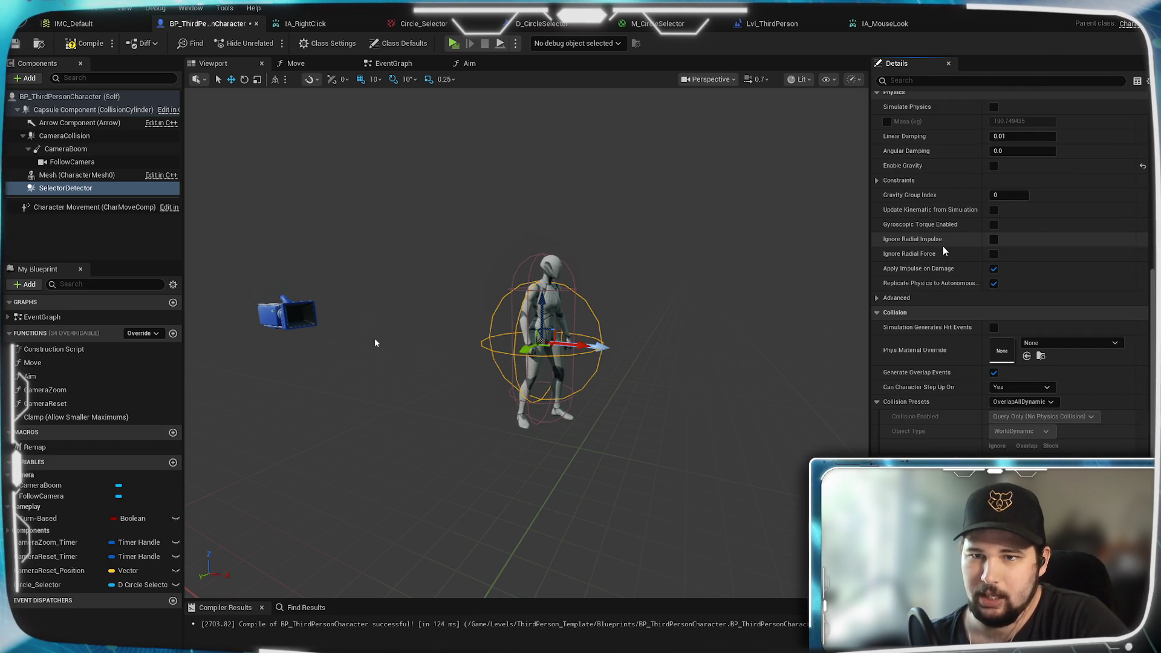
{"action": "scroll", "coordinate": [942, 246], "scroll_direction": "down", "scroll_amount": 2}
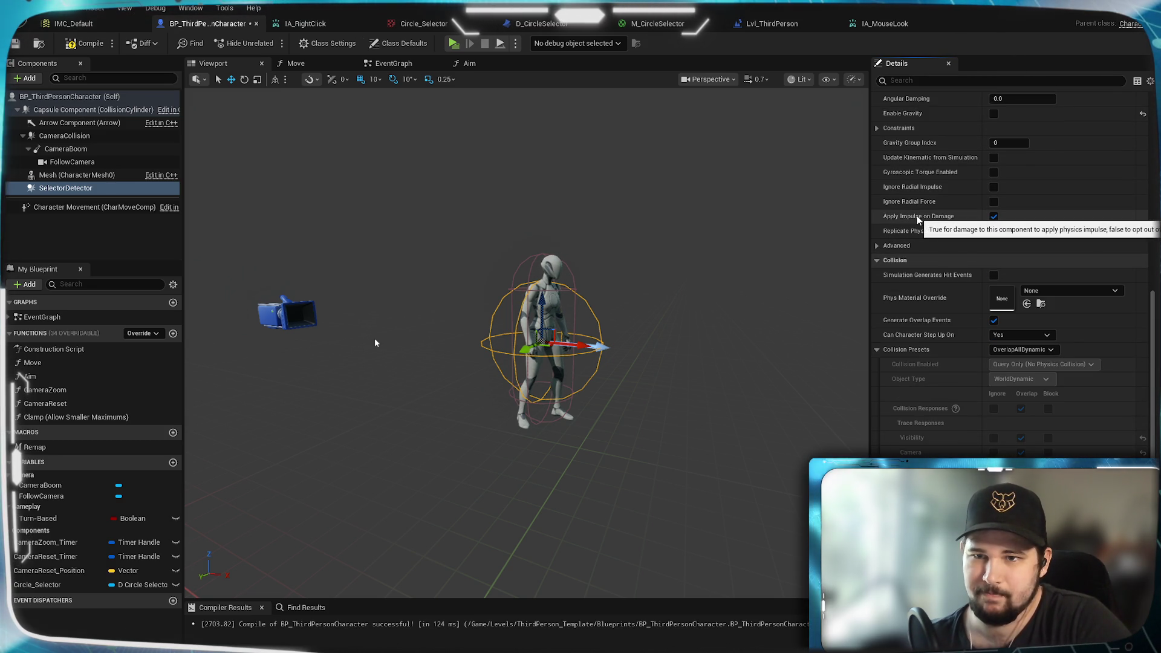
{"action": "left_click", "coordinate": [880, 245]}
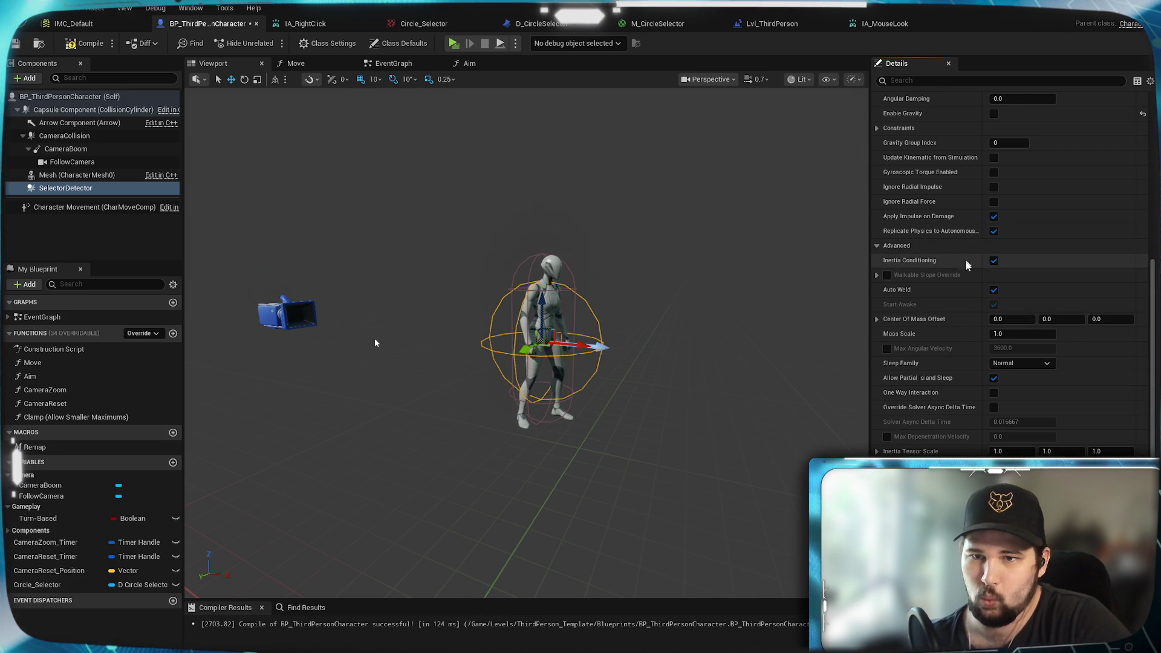
{"action": "left_click", "coordinate": [880, 245]}
{"action": "scroll", "coordinate": [945, 281], "scroll_direction": "down", "scroll_amount": 1}
{"action": "scroll", "coordinate": [945, 282], "scroll_direction": "up", "scroll_amount": 1}
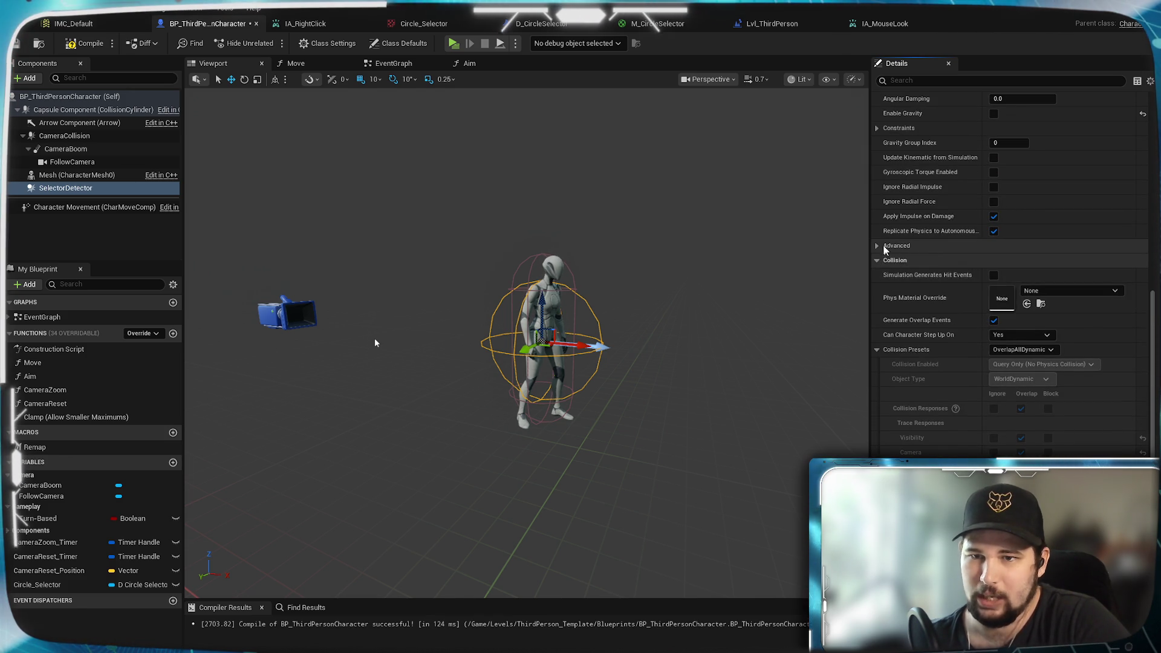
{"action": "left_click", "coordinate": [885, 246]}
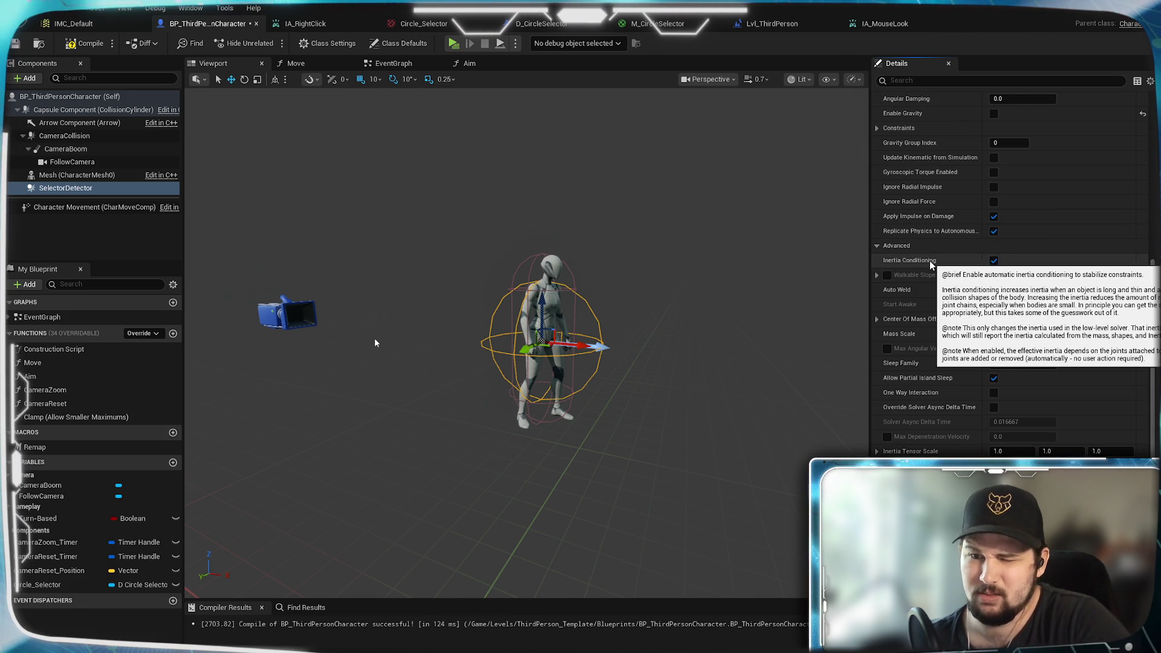
{"action": "left_click", "coordinate": [884, 245]}
{"action": "scroll", "coordinate": [972, 339], "scroll_direction": "down", "scroll_amount": 5}
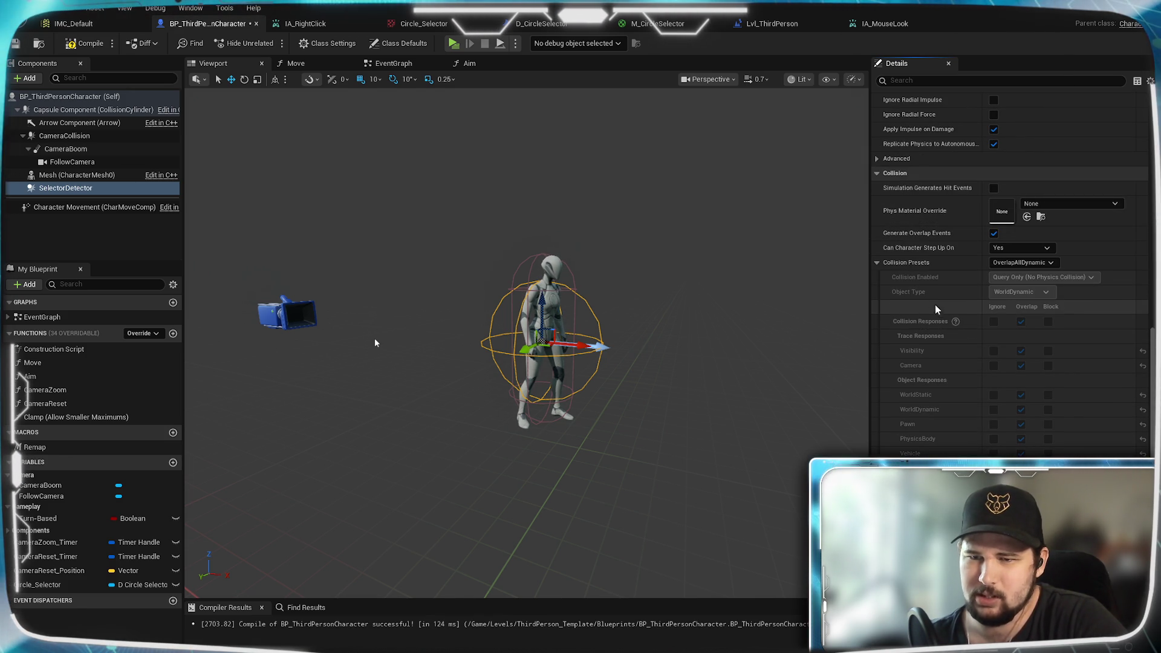
Step: Set SelectorDetector collision to Custom, WorldDynamic, Query Only, overlapping Pawn, then compile
{"action": "left_click", "coordinate": [1052, 262]}
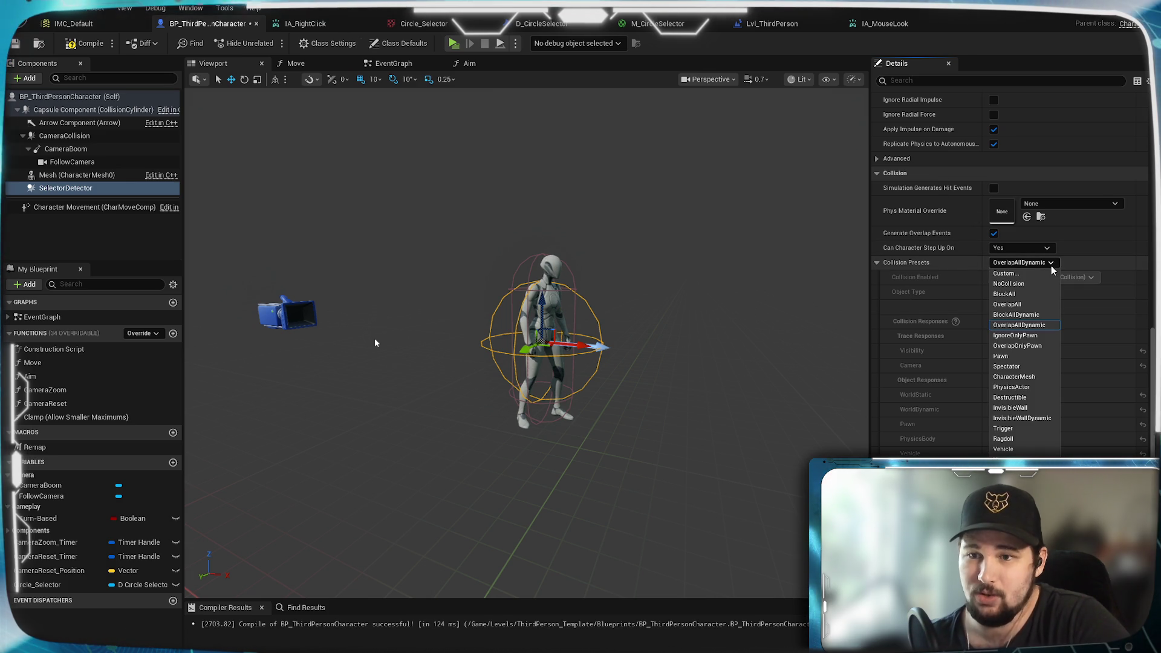
{"action": "left_click", "coordinate": [1007, 274]}
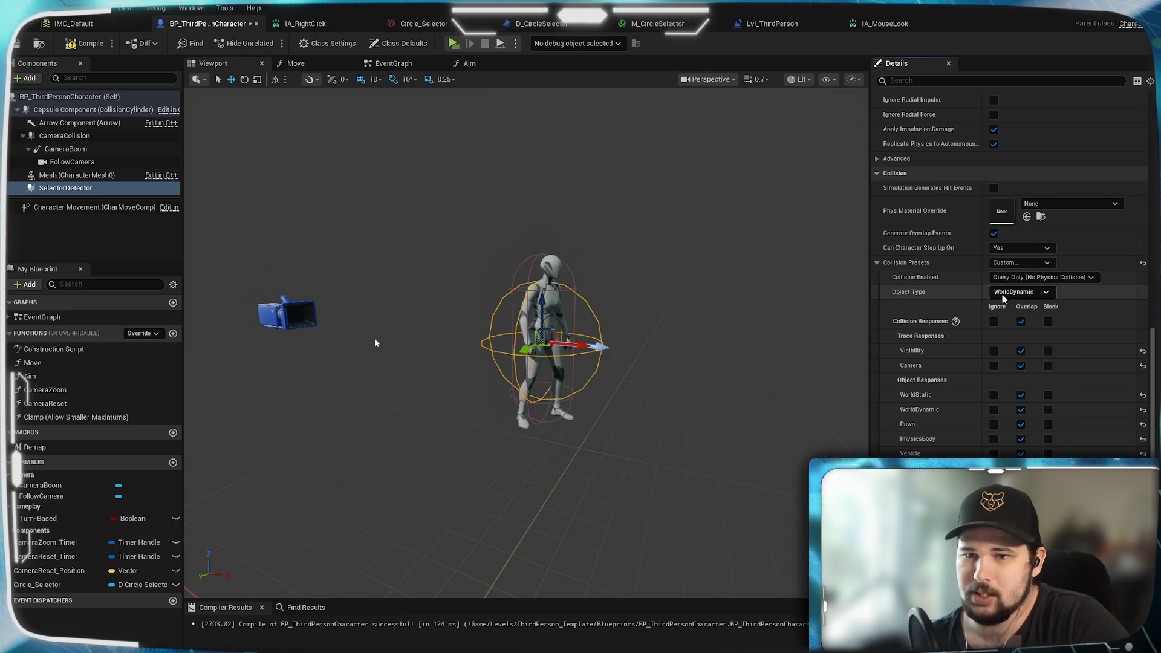
{"action": "left_click", "coordinate": [1047, 292]}
{"action": "left_click", "coordinate": [1048, 293]}
{"action": "left_click", "coordinate": [1083, 275]}
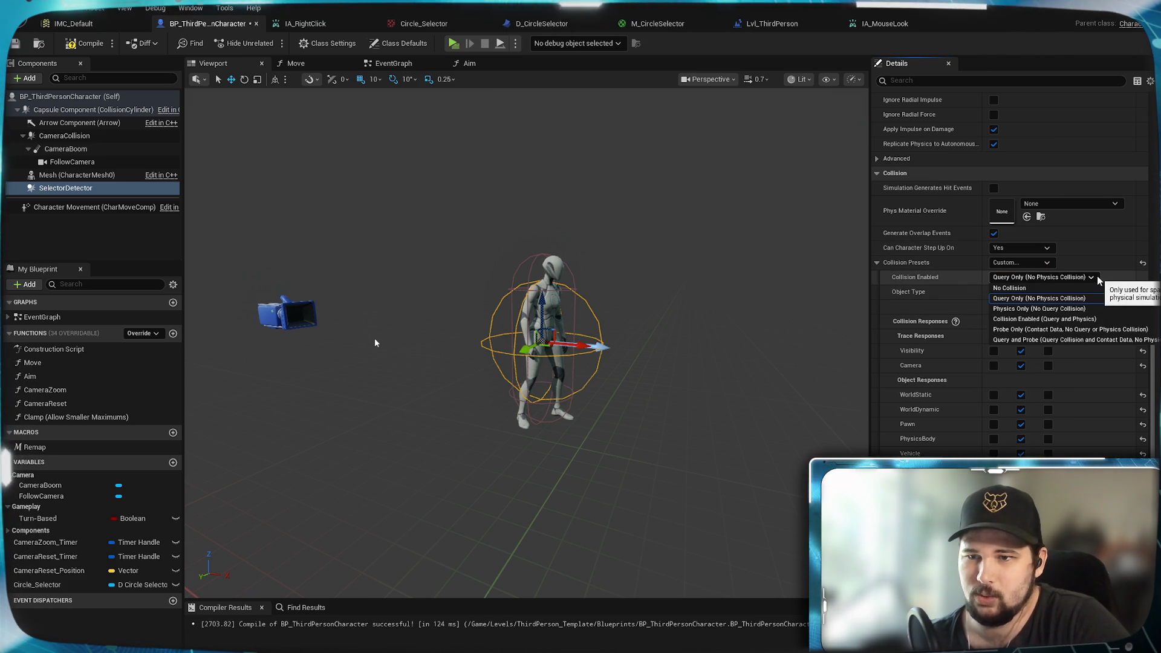
{"action": "left_click", "coordinate": [1097, 276]}
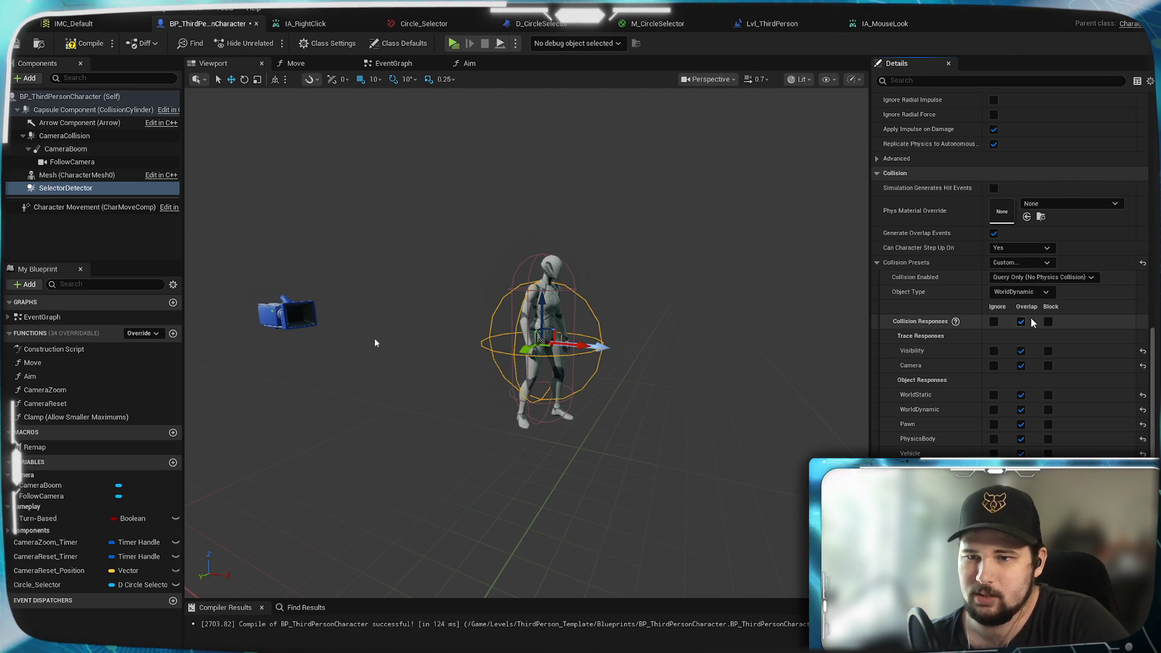
{"action": "left_click", "coordinate": [1021, 424]}
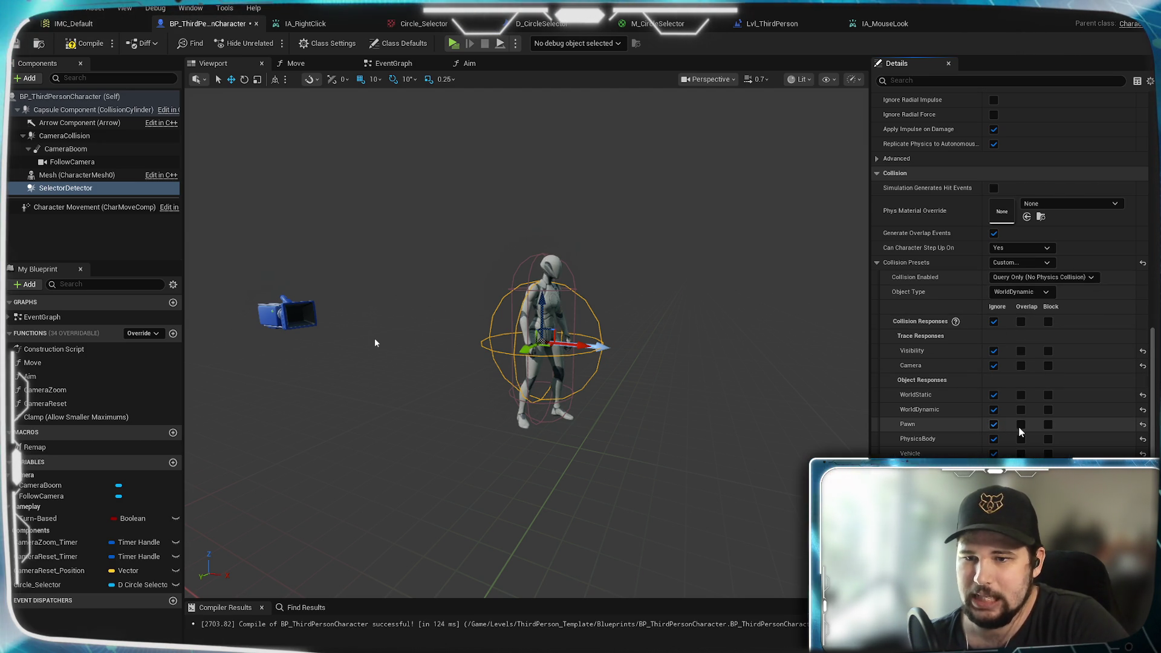
{"action": "left_click", "coordinate": [86, 45]}
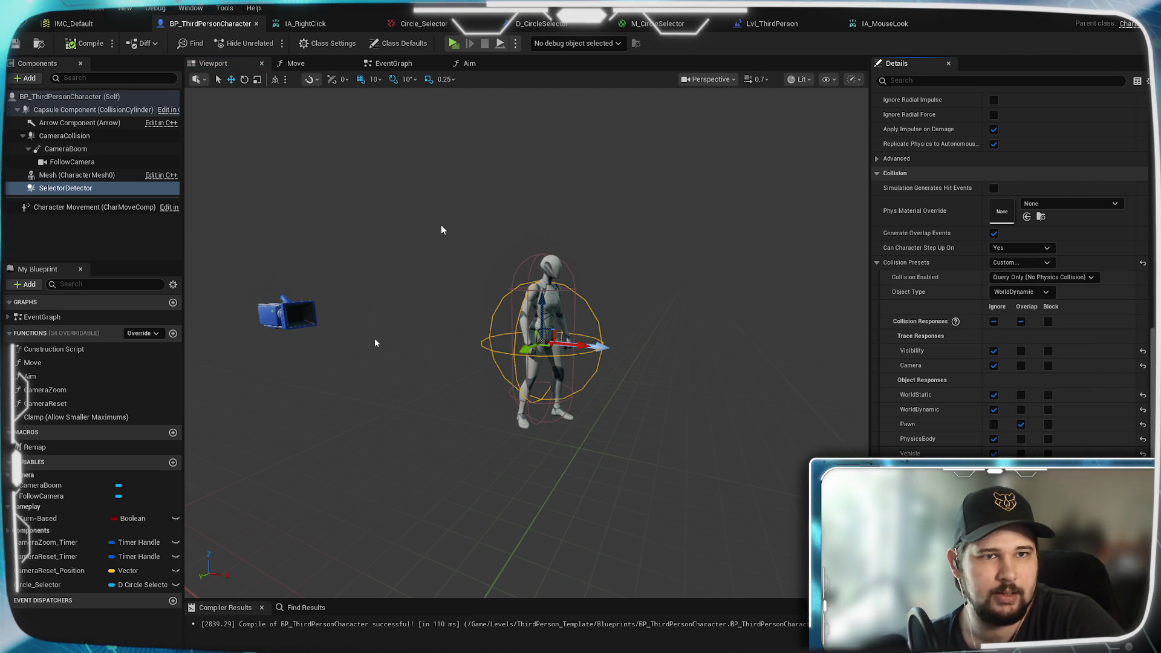
{"action": "scroll", "coordinate": [1010, 302], "scroll_direction": "down", "scroll_amount": 5}
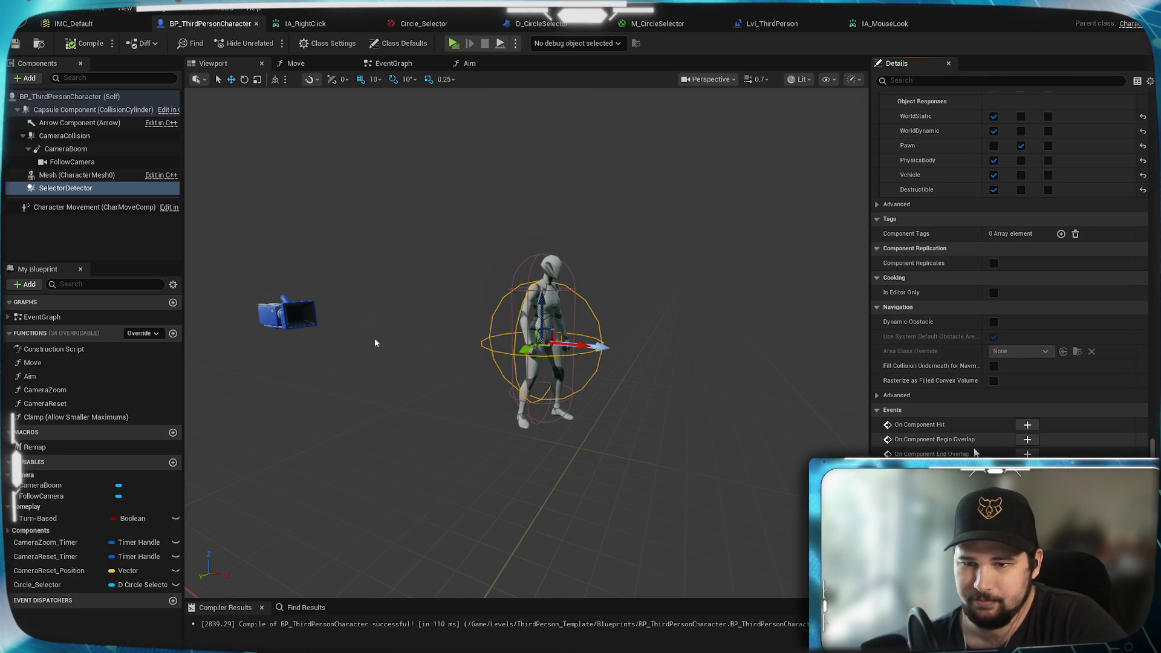
Step: Add SelectorDetector On Component Begin Overlap and End Overlap events, placing End under Begin
{"action": "left_click", "coordinate": [1027, 440]}
{"action": "scroll", "coordinate": [662, 343], "scroll_direction": "down", "scroll_amount": 2}
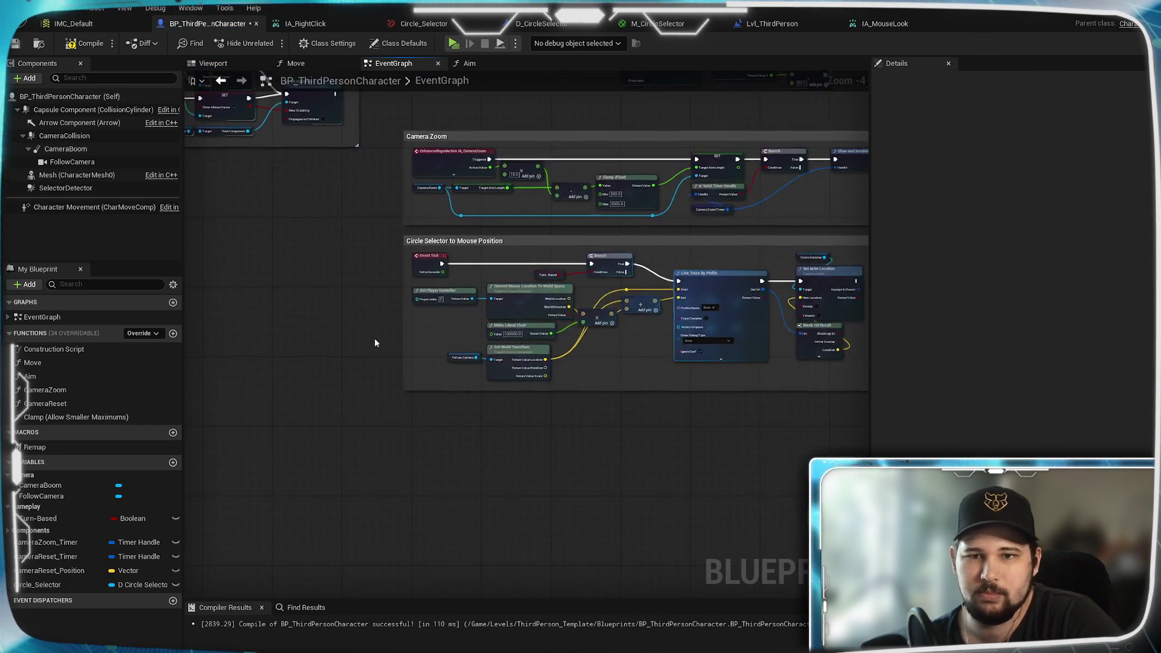
{"action": "scroll", "coordinate": [578, 380], "scroll_direction": "up", "scroll_amount": 5}
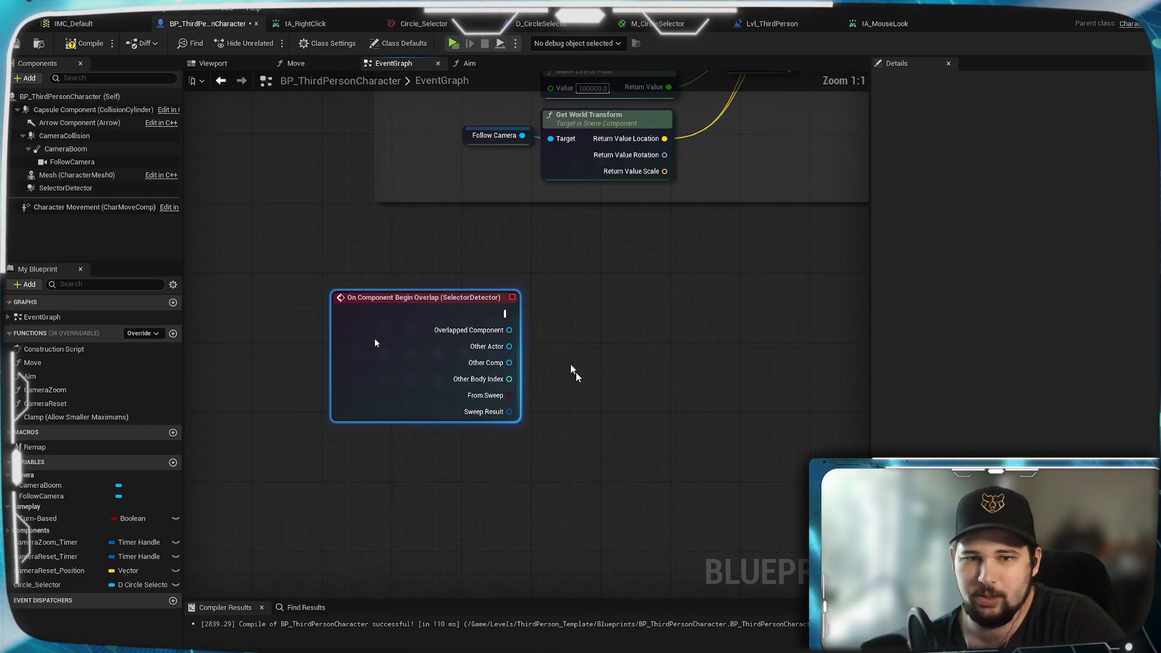
{"action": "left_click", "coordinate": [57, 188]}
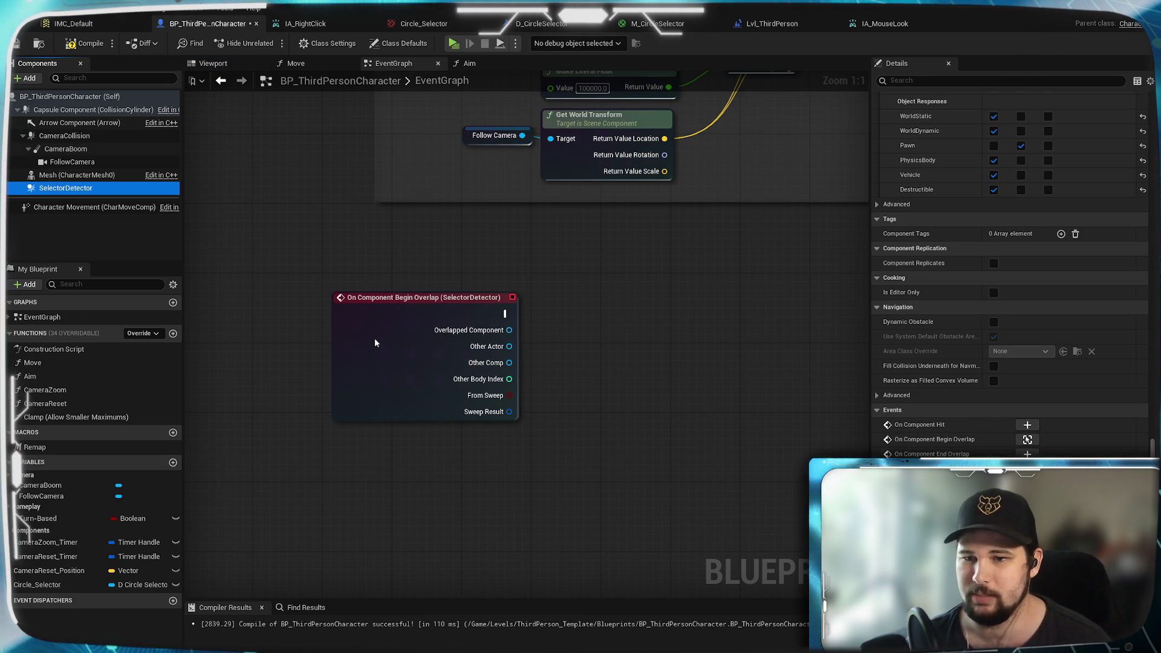
{"action": "left_click", "coordinate": [1028, 454]}
{"action": "scroll", "coordinate": [573, 401], "scroll_direction": "down", "scroll_amount": 5}
{"action": "left_click_drag", "start_coordinate": [573, 402], "coordinate": [292, 417]}
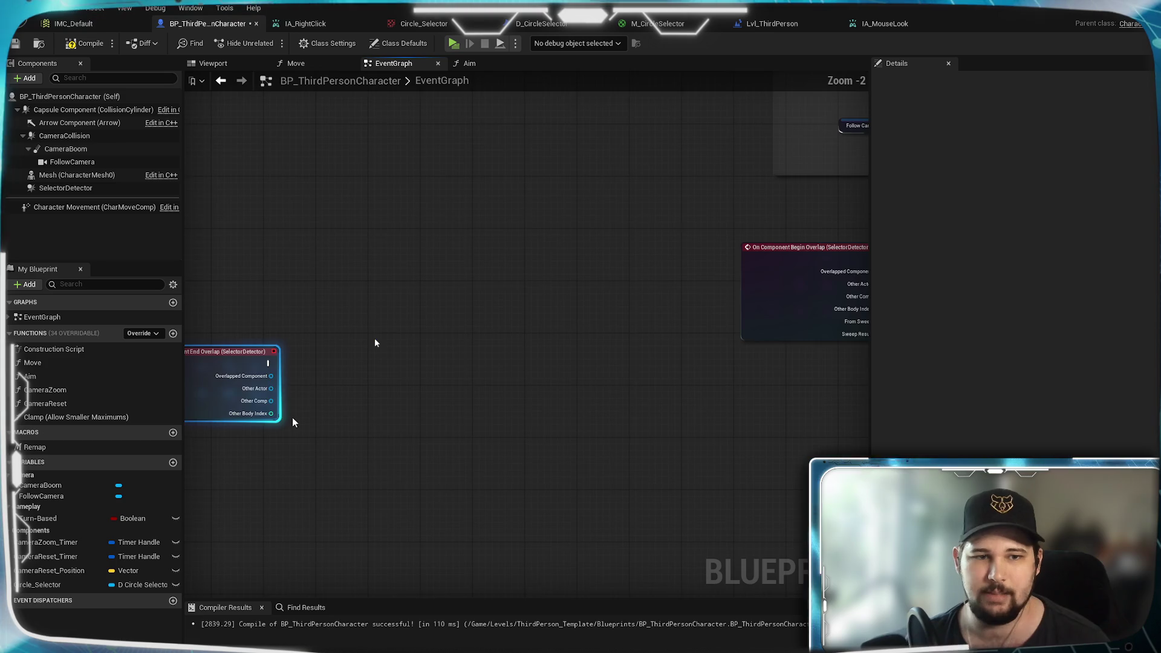
{"action": "mouse_move", "coordinate": [228, 394]}
{"action": "left_mouse_down"}
{"action": "mouse_move", "coordinate": [628, 400]}
{"action": "mouse_move", "coordinate": [774, 499]}
{"action": "left_mouse_up"}
{"action": "scroll", "coordinate": [628, 400], "scroll_direction": "up", "scroll_amount": 4}
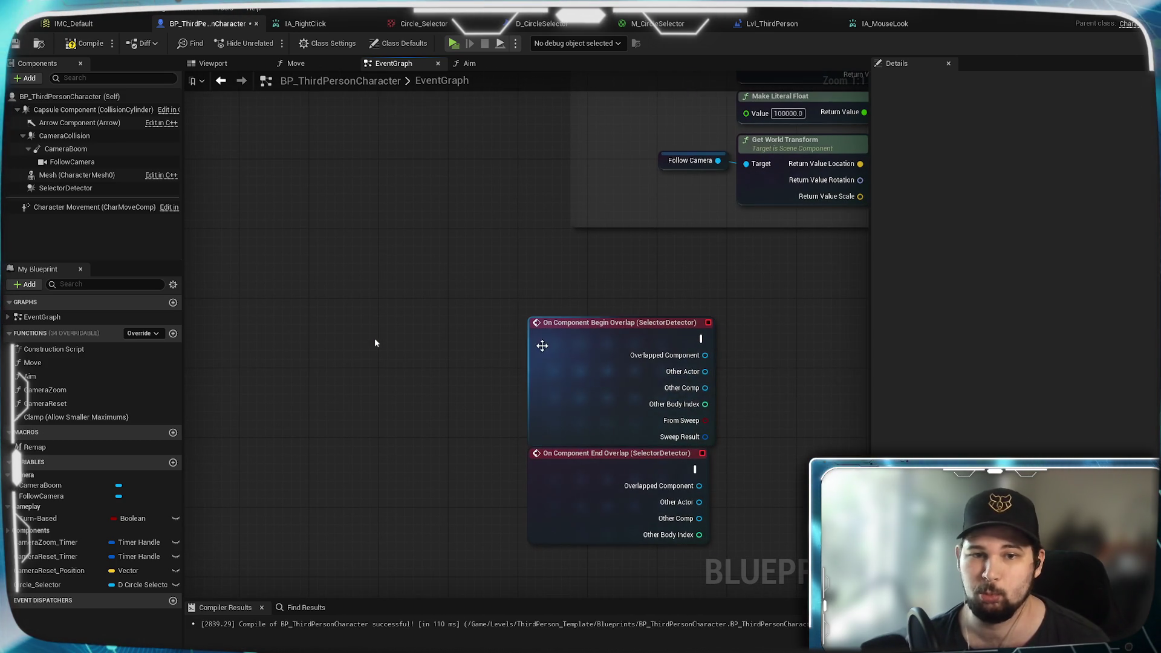
Step: Nudge both overlap event nodes into position and select them together
{"action": "left_click", "coordinate": [561, 343]}
{"action": "left_click_drag", "start_coordinate": [560, 343], "coordinate": [552, 335]}
{"action": "left_click_drag", "start_coordinate": [588, 480], "coordinate": [579, 471]}
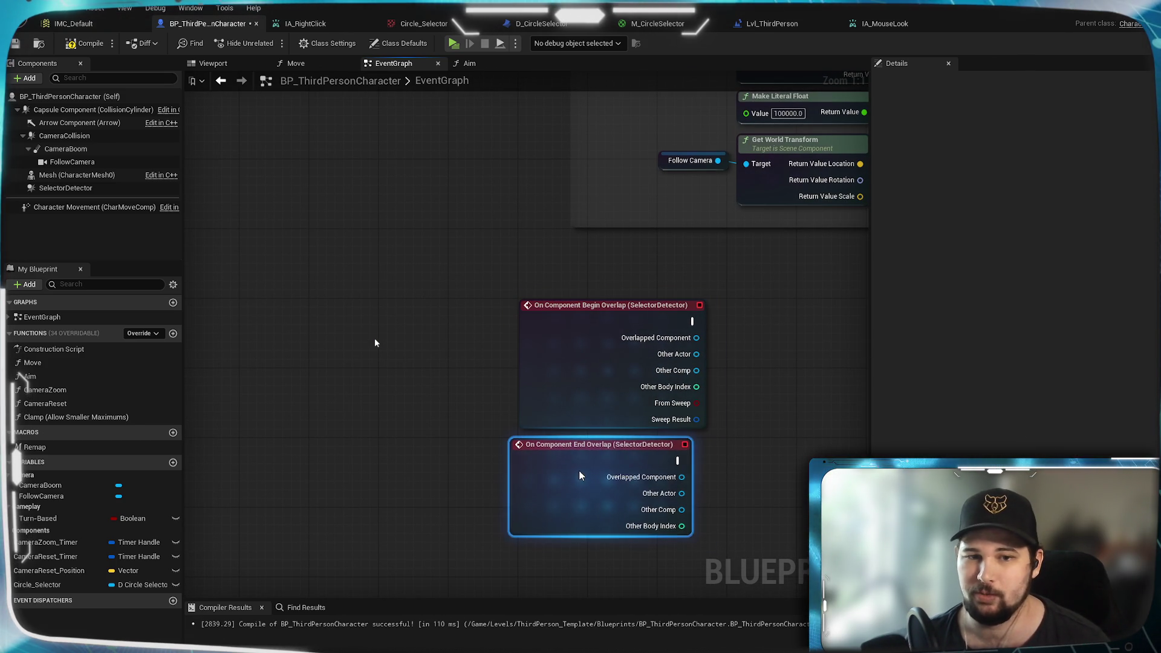
{"action": "left_click", "coordinate": [459, 419]}
{"action": "mouse_move", "coordinate": [458, 419]}
{"action": "left_mouse_down"}
{"action": "mouse_move", "coordinate": [345, 480]}
{"action": "mouse_move", "coordinate": [388, 392]}
{"action": "left_mouse_up"}
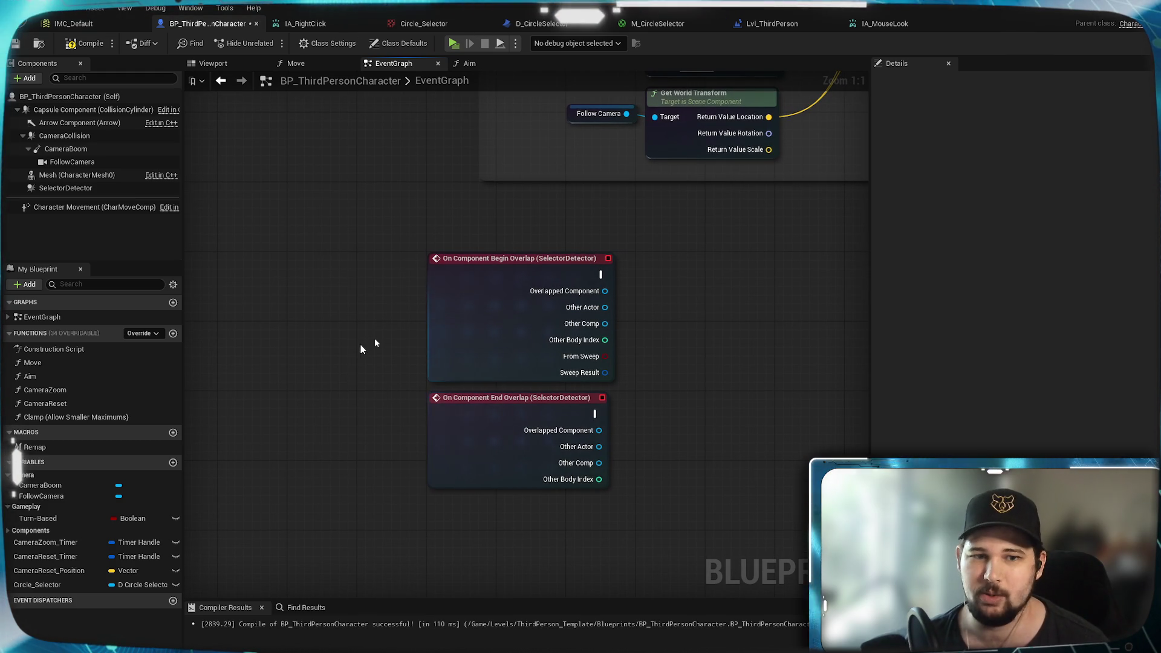
{"action": "left_click_drag", "start_coordinate": [375, 322], "coordinate": [343, 377]}
{"action": "left_click_drag", "start_coordinate": [361, 255], "coordinate": [424, 454]}
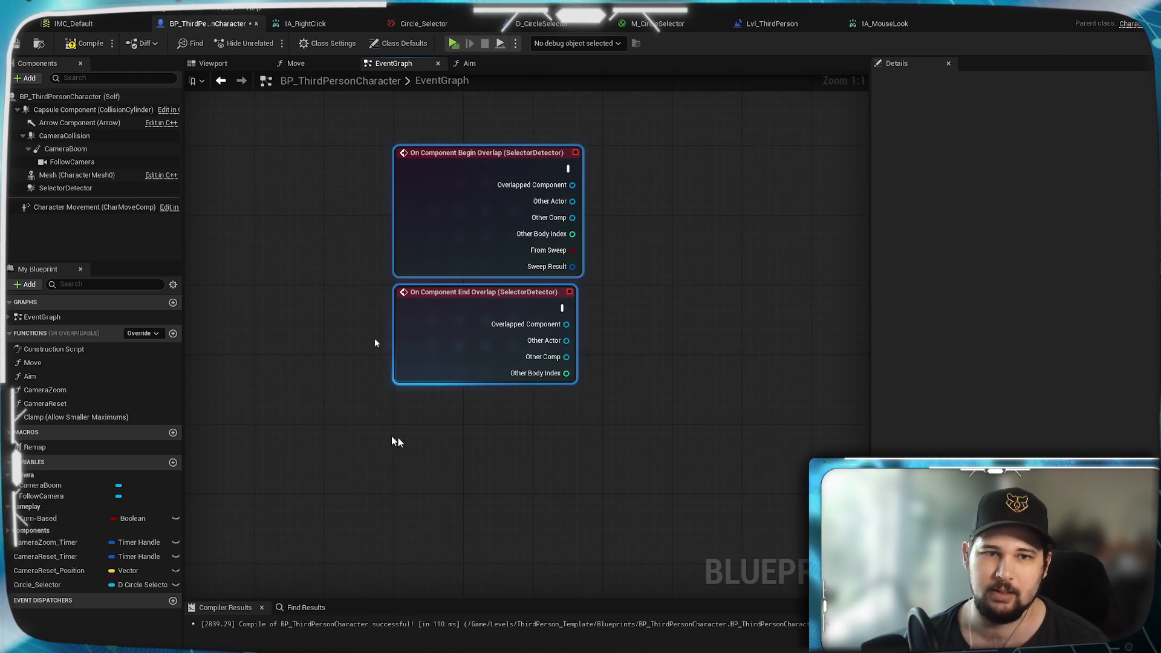
{"action": "left_click_drag", "start_coordinate": [360, 326], "coordinate": [353, 444]}
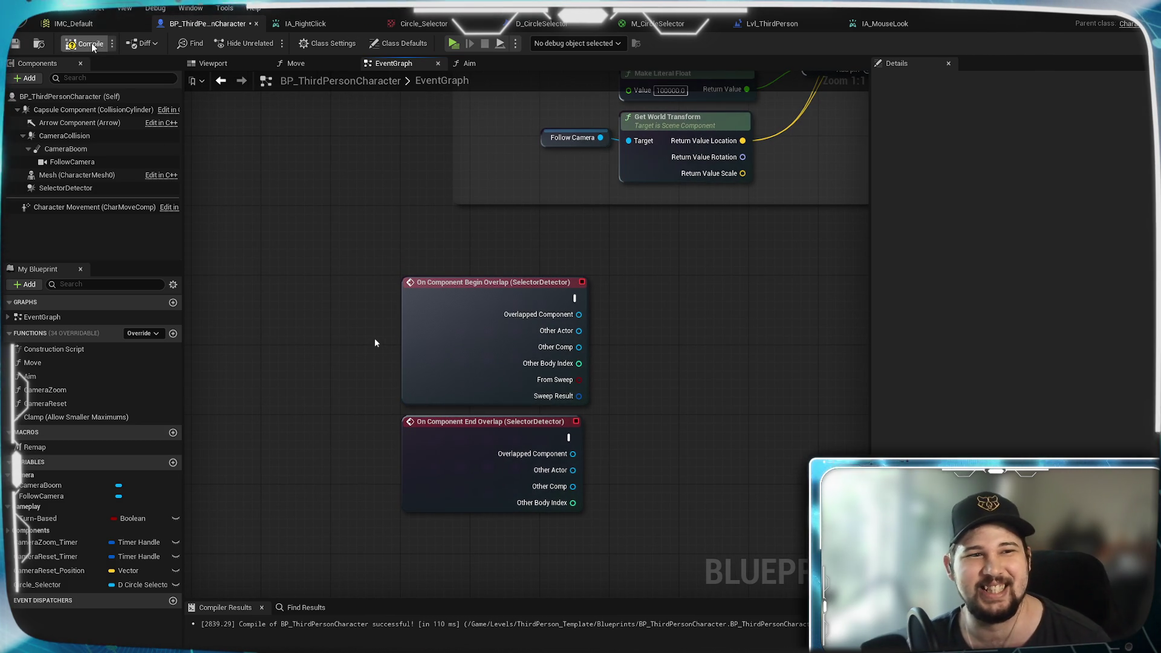
Step: Compile and save the blueprint, then recentre the graph on the Begin Overlap event
{"action": "left_click", "coordinate": [15, 44]}
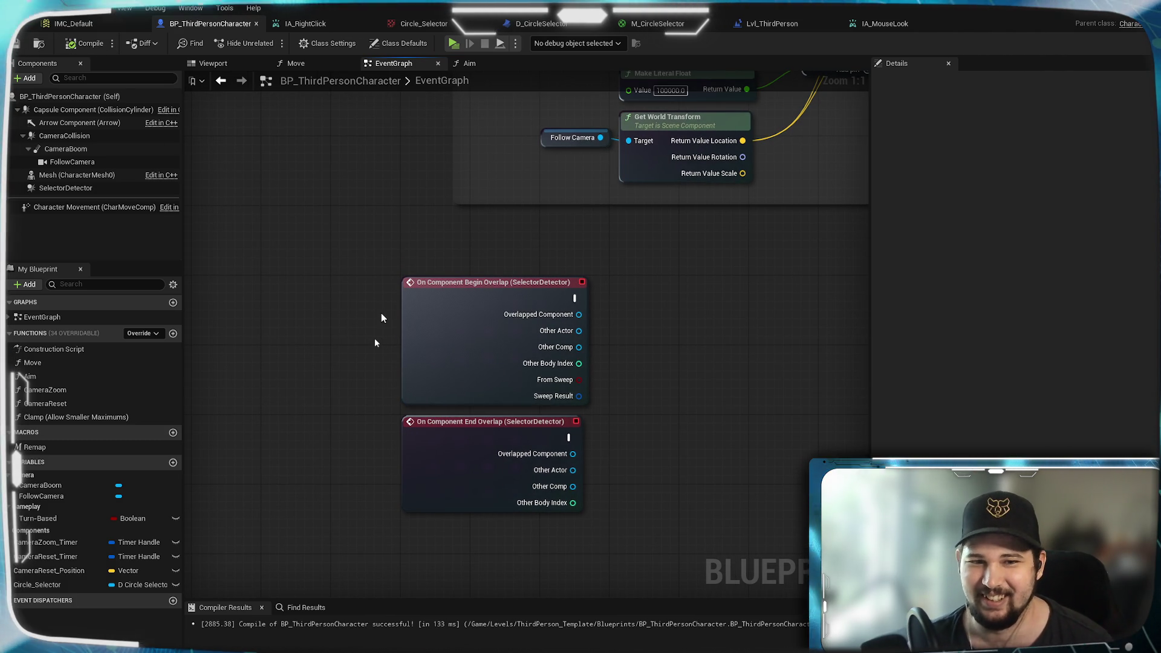
{"action": "left_click_drag", "start_coordinate": [327, 386], "coordinate": [353, 331]}
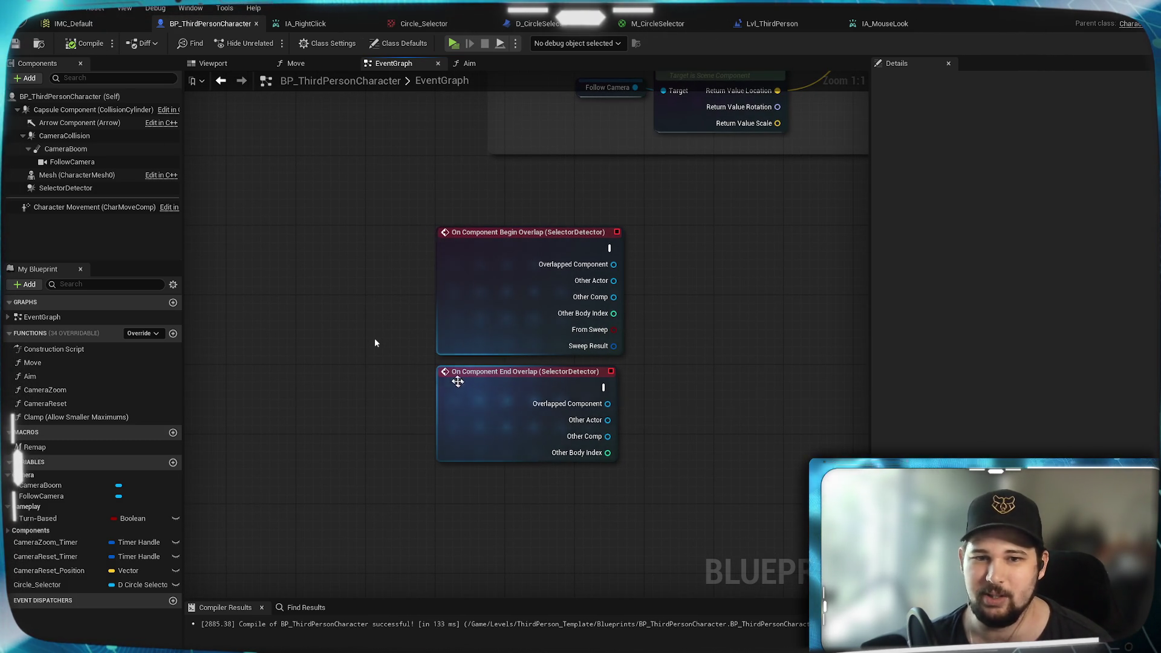
{"action": "left_click_drag", "start_coordinate": [388, 366], "coordinate": [364, 392]}
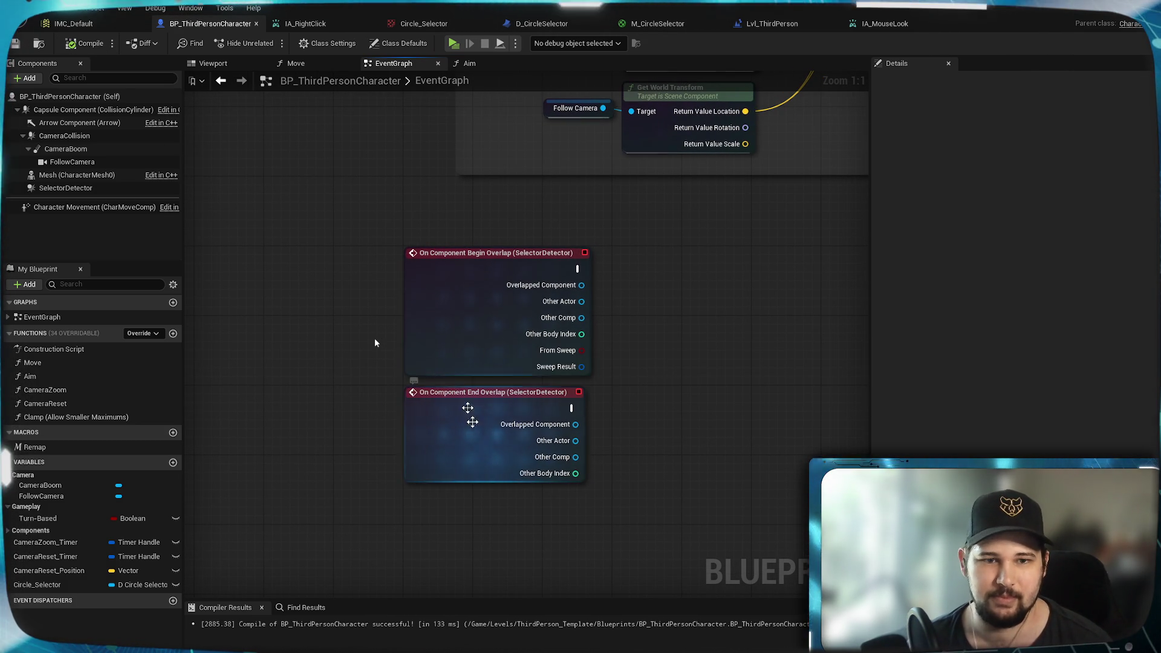
{"action": "left_click", "coordinate": [452, 299]}
{"action": "left_click_drag", "start_coordinate": [707, 416], "coordinate": [637, 444]}
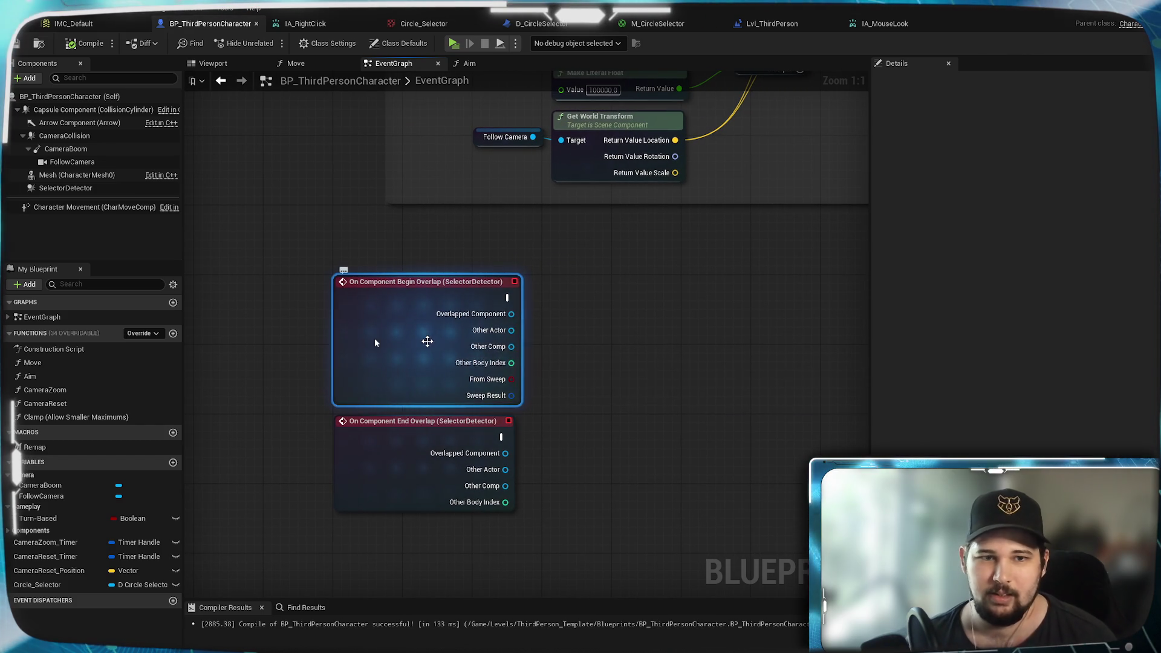
{"action": "left_click_drag", "start_coordinate": [593, 398], "coordinate": [536, 425]}
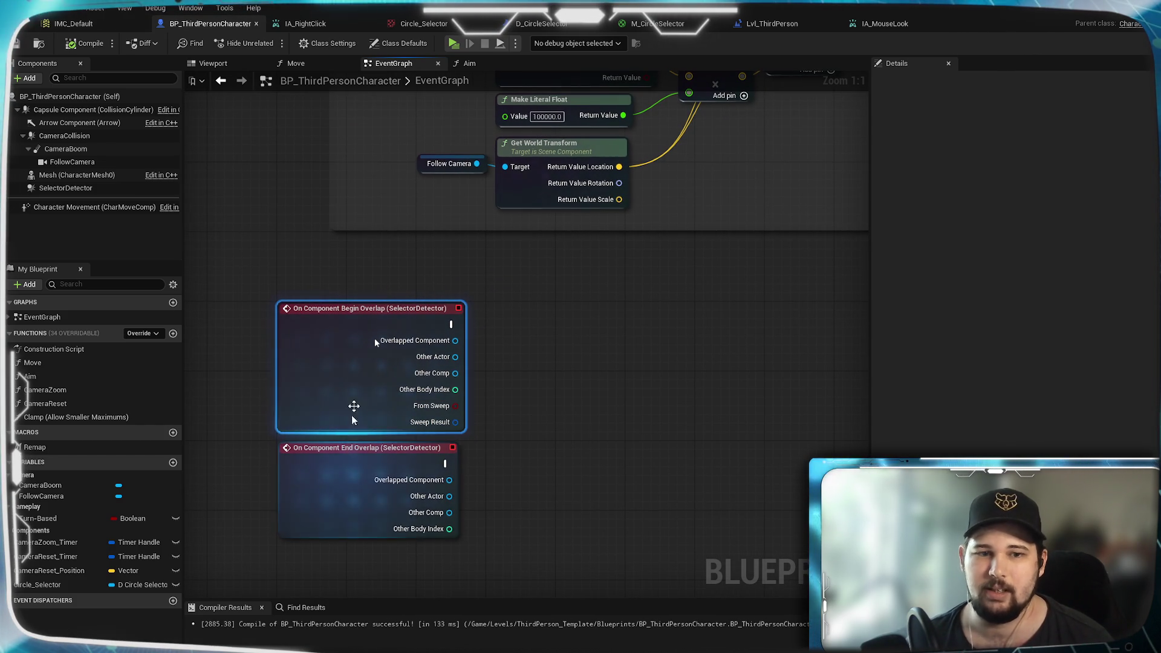
{"action": "scroll", "coordinate": [557, 345], "scroll_direction": "down", "scroll_amount": 3}
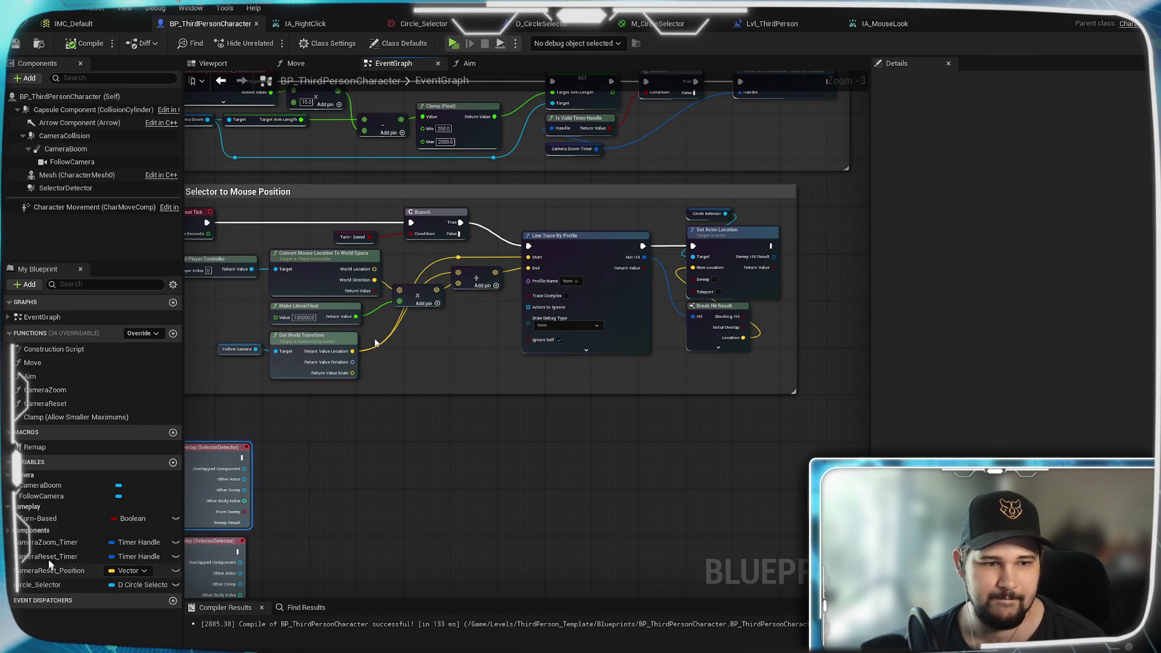
Step: Drop a SelectorDetector reference into the graph near Set Actor Location
{"action": "left_click", "coordinate": [69, 191]}
{"action": "right_click", "coordinate": [70, 191]}
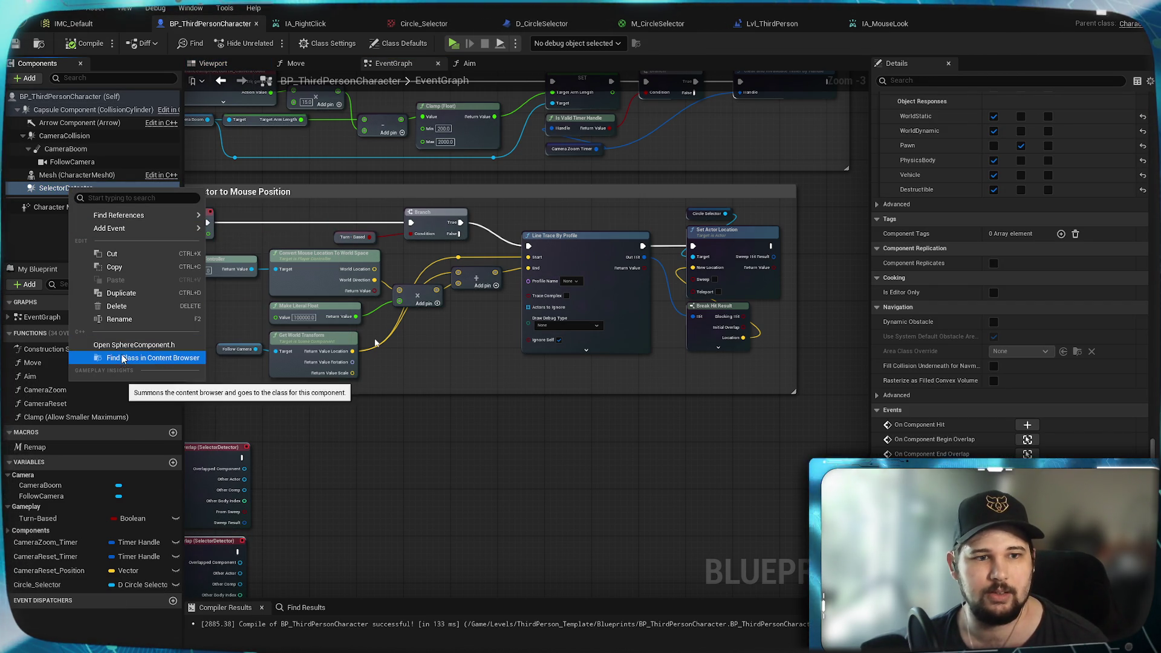
{"action": "mouse_move", "coordinate": [69, 222]}
{"action": "left_click", "coordinate": [24, 242]}
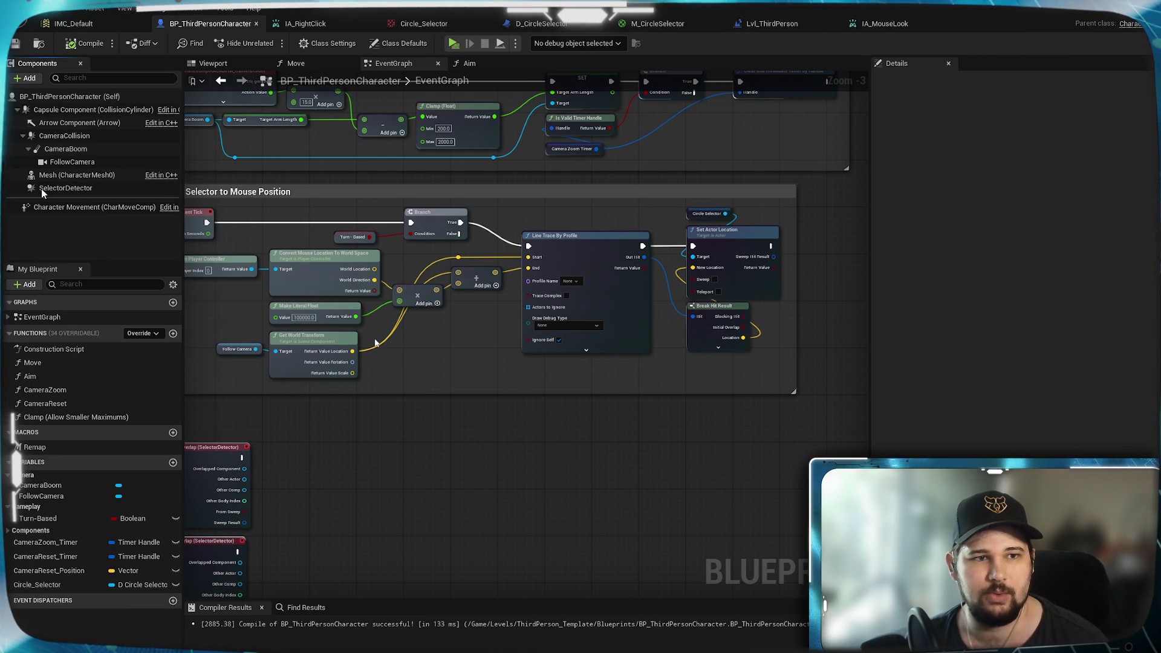
{"action": "left_click_drag", "start_coordinate": [600, 487], "coordinate": [572, 440]}
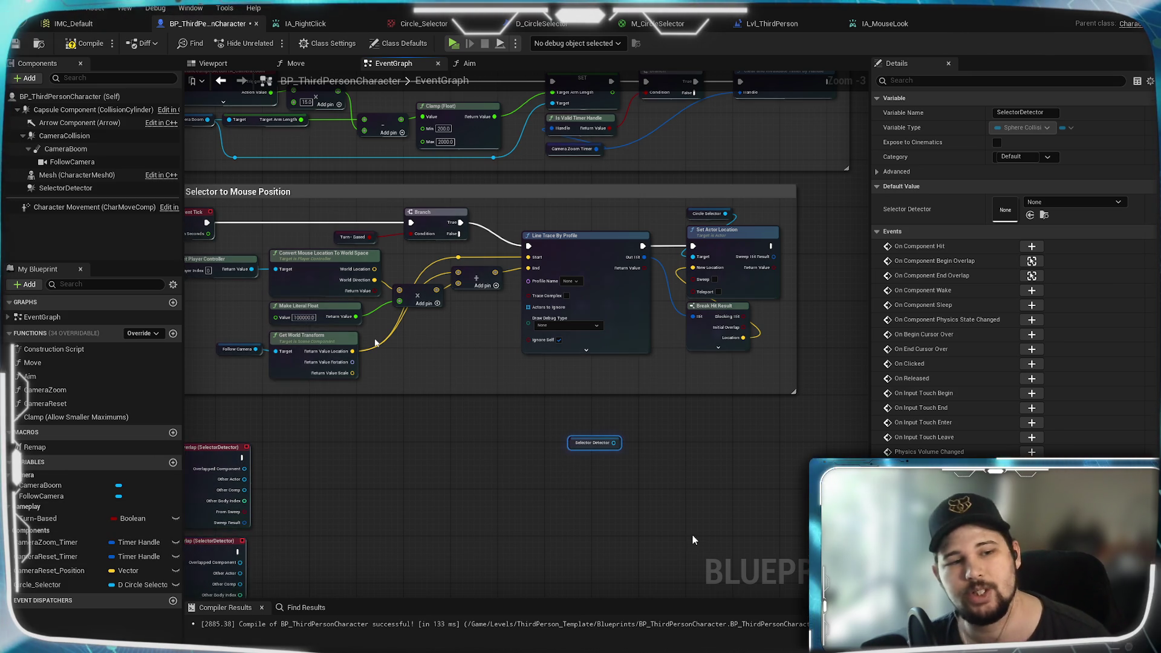
{"action": "scroll", "coordinate": [621, 493], "scroll_direction": "up", "scroll_amount": 3}
{"action": "mouse_move", "coordinate": [620, 493]}
{"action": "left_mouse_down"}
{"action": "mouse_move", "coordinate": [484, 509]}
{"action": "mouse_move", "coordinate": [605, 446]}
{"action": "mouse_move", "coordinate": [653, 404]}
{"action": "mouse_move", "coordinate": [464, 462]}
{"action": "mouse_move", "coordinate": [518, 408]}
{"action": "mouse_move", "coordinate": [586, 393]}
{"action": "left_mouse_up"}
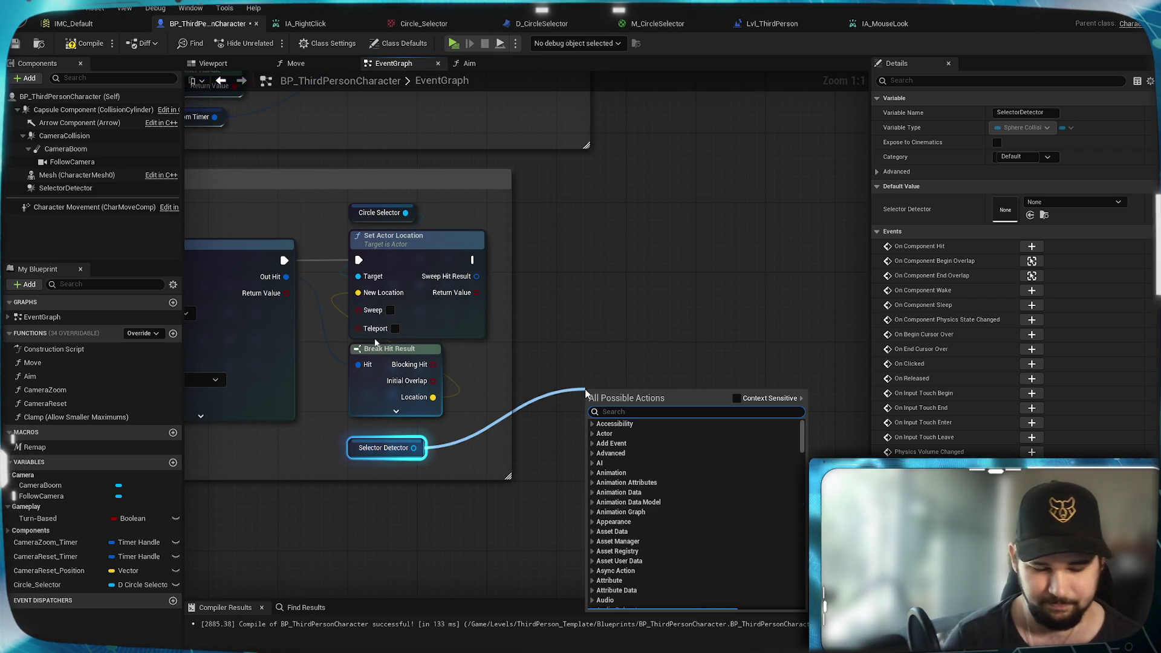
Step: Search 'set locat' with context filtering and add a Set World Location node for Selector Detector
{"action": "type", "text": "select"}
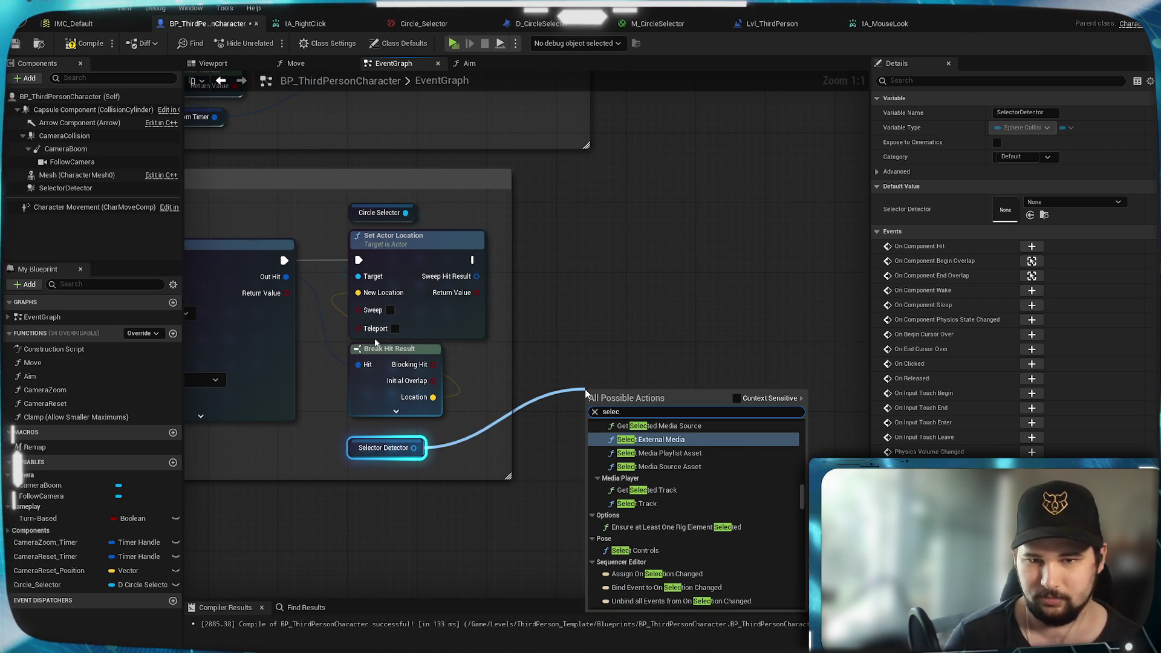
{"action": "key", "text": "BackSpace"}
{"action": "key", "text": "BackSpace"}
{"action": "key", "text": "BackSpace"}
{"action": "type", "text": "t locat"}
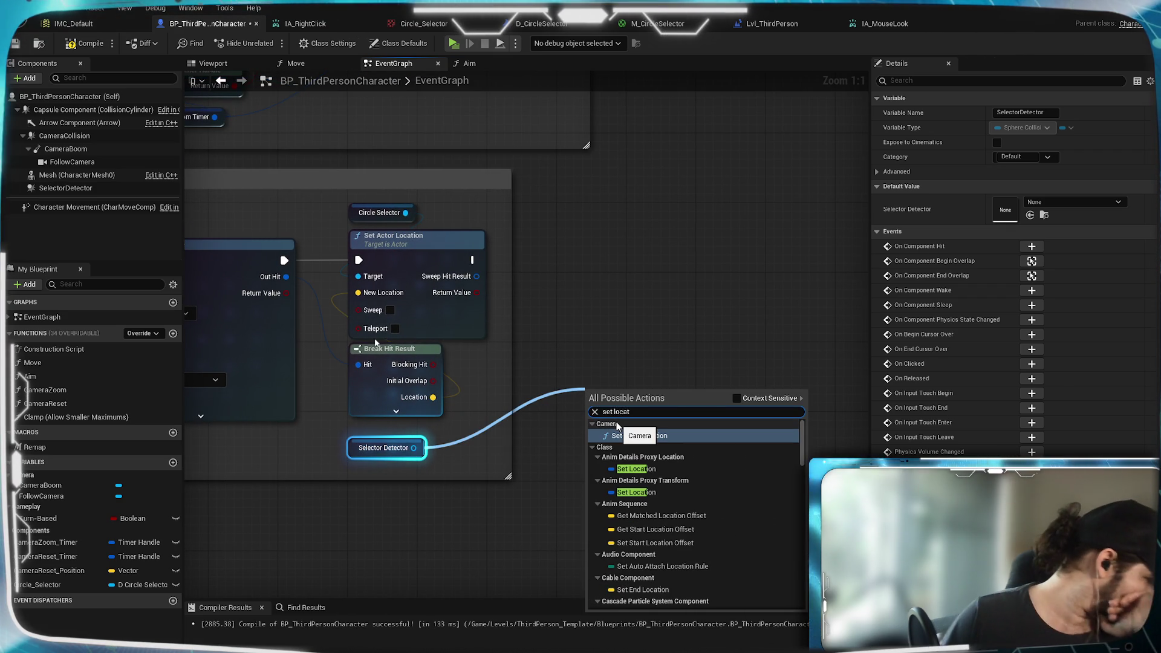
{"action": "scroll", "coordinate": [767, 498], "scroll_direction": "down", "scroll_amount": 2}
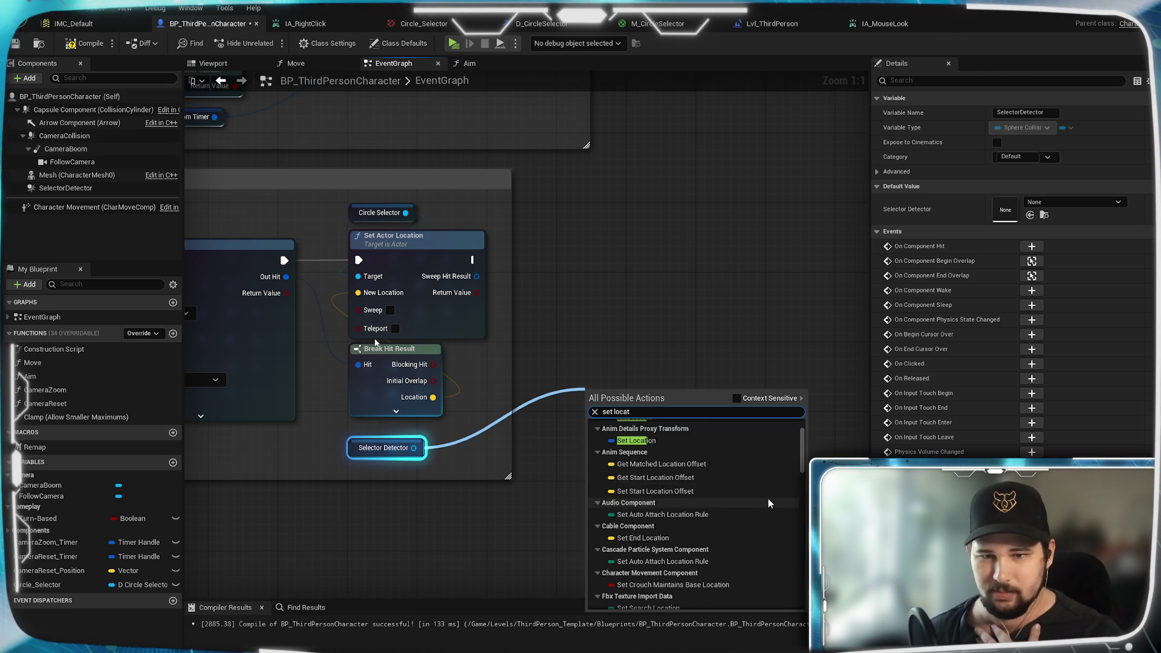
{"action": "scroll", "coordinate": [767, 496], "scroll_direction": "down", "scroll_amount": 3}
{"action": "scroll", "coordinate": [767, 496], "scroll_direction": "down", "scroll_amount": 3}
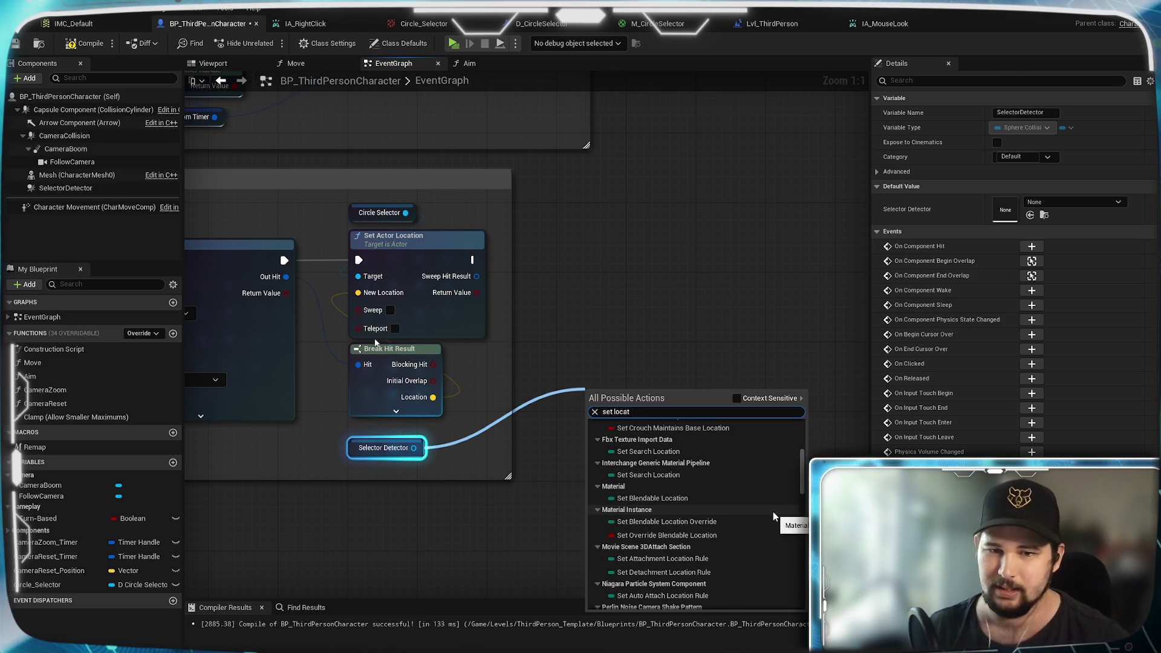
{"action": "scroll", "coordinate": [768, 492], "scroll_direction": "down", "scroll_amount": 3}
{"action": "scroll", "coordinate": [774, 496], "scroll_direction": "down", "scroll_amount": 2}
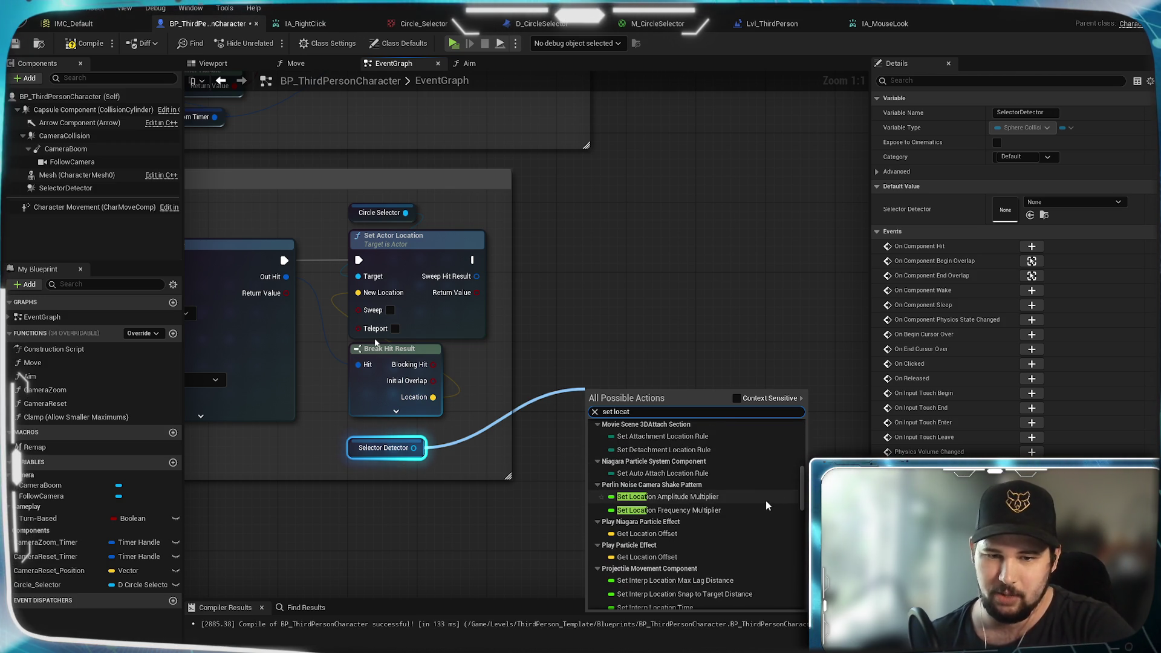
{"action": "scroll", "coordinate": [766, 501], "scroll_direction": "down", "scroll_amount": 2}
{"action": "scroll", "coordinate": [766, 500], "scroll_direction": "down", "scroll_amount": 2}
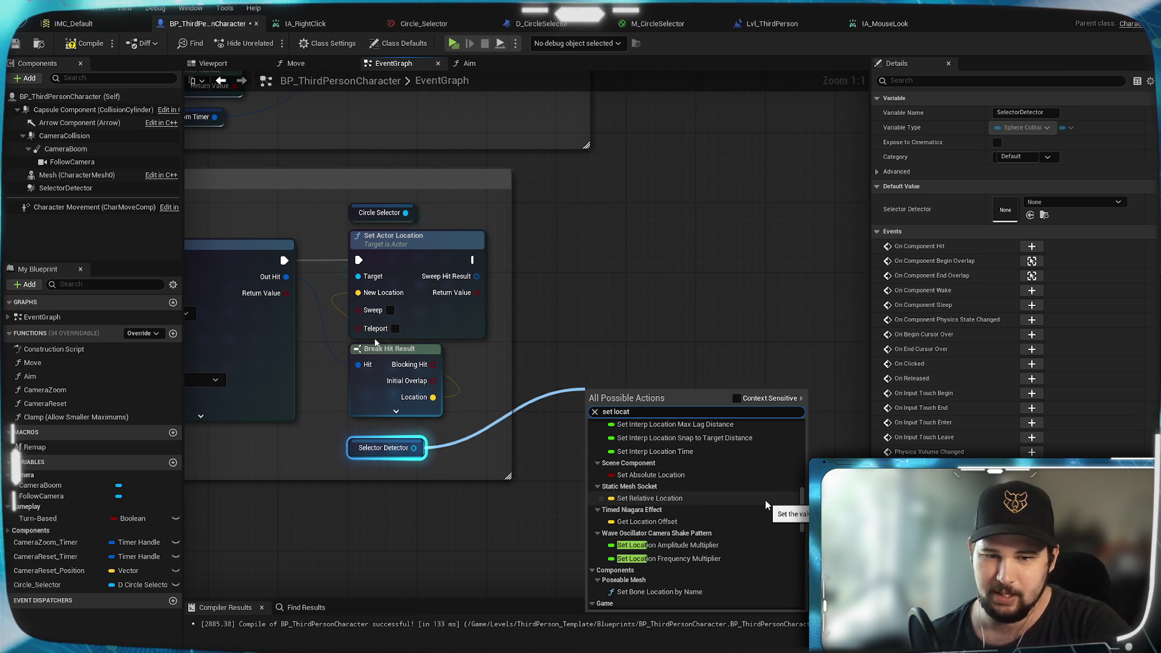
{"action": "scroll", "coordinate": [765, 500], "scroll_direction": "down", "scroll_amount": 3}
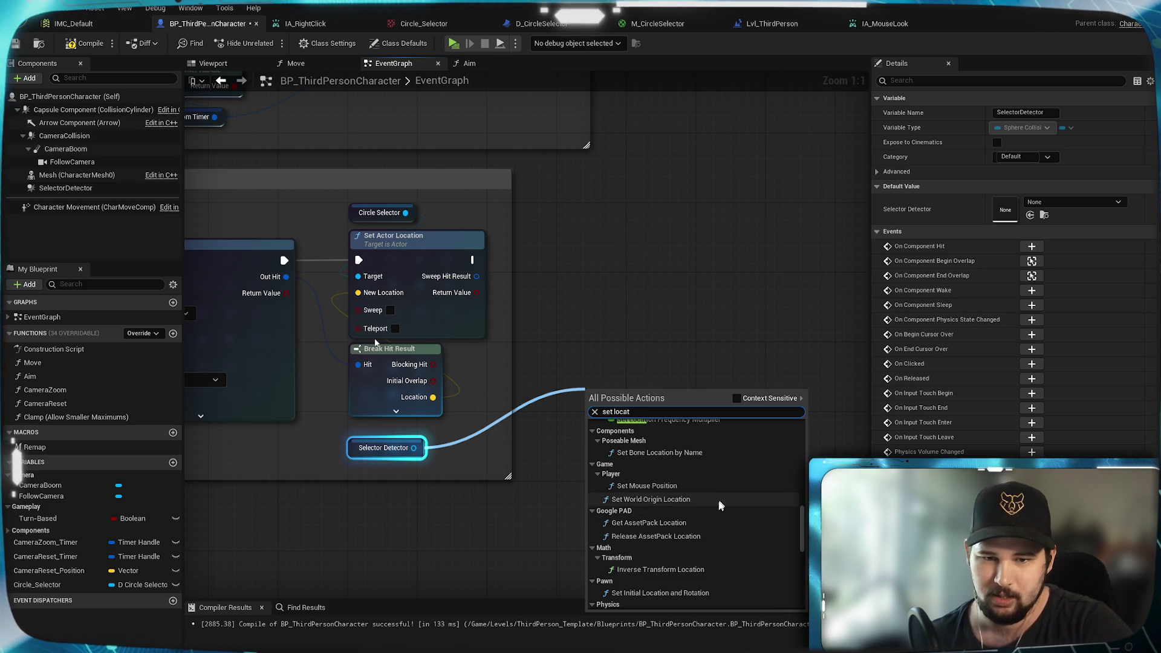
{"action": "scroll", "coordinate": [683, 501], "scroll_direction": "up", "scroll_amount": 1}
{"action": "scroll", "coordinate": [659, 499], "scroll_direction": "down", "scroll_amount": 2}
{"action": "scroll", "coordinate": [708, 504], "scroll_direction": "down", "scroll_amount": 2}
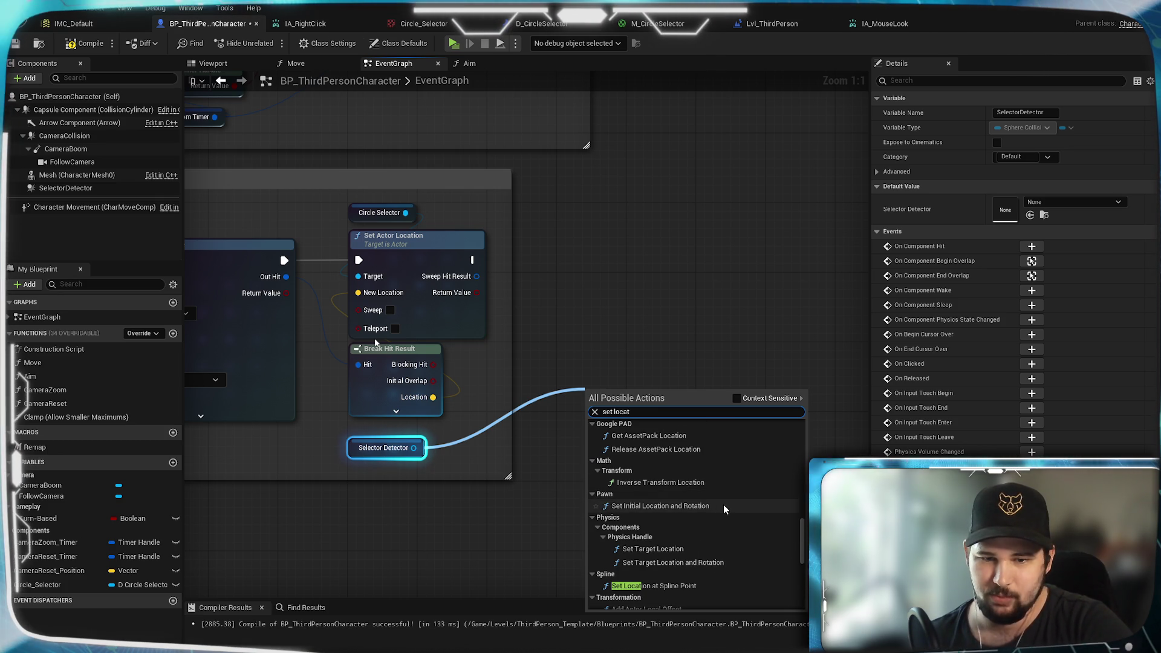
{"action": "scroll", "coordinate": [723, 505], "scroll_direction": "down", "scroll_amount": 3}
{"action": "scroll", "coordinate": [723, 504], "scroll_direction": "down", "scroll_amount": 5}
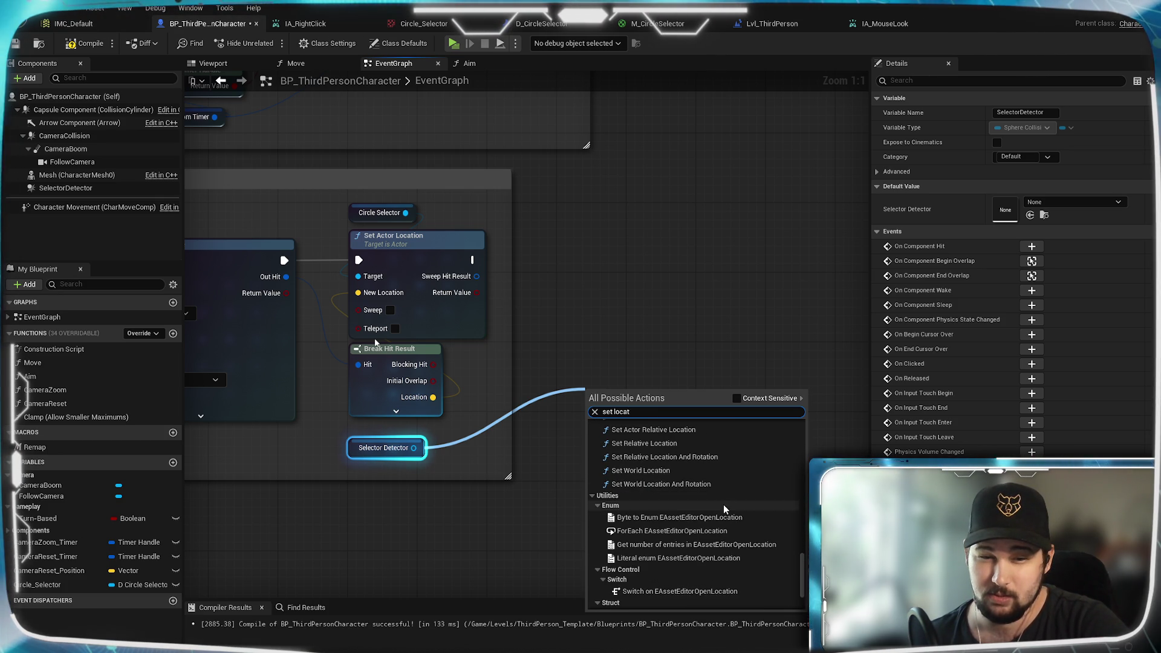
{"action": "left_click", "coordinate": [738, 402]}
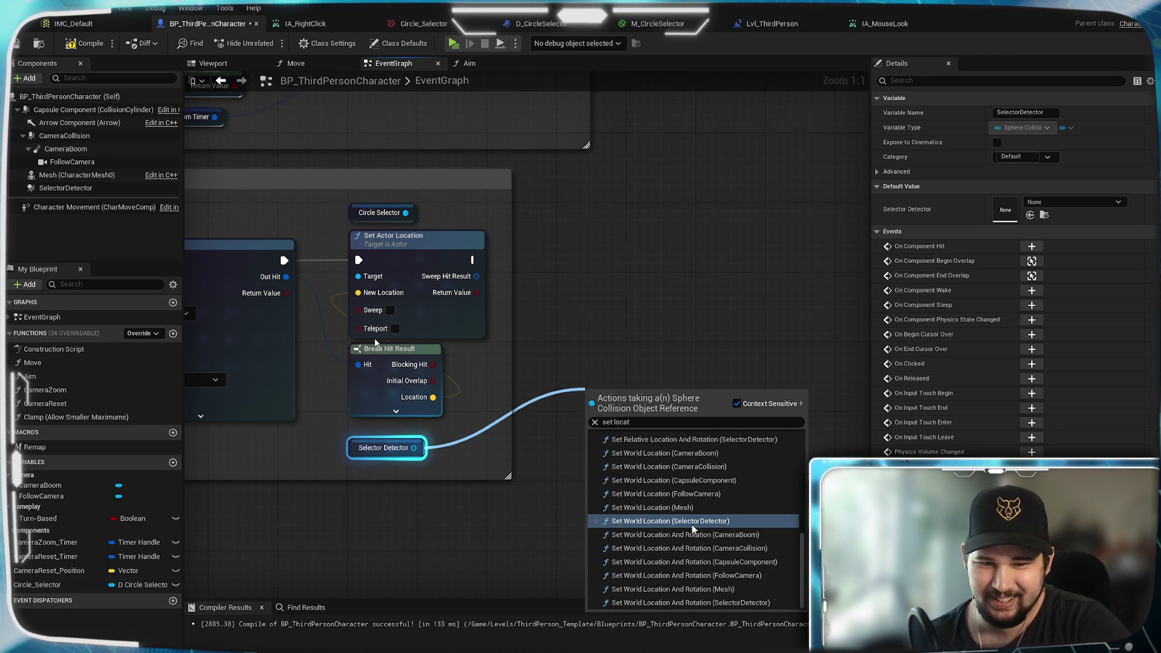
{"action": "left_click", "coordinate": [758, 520]}
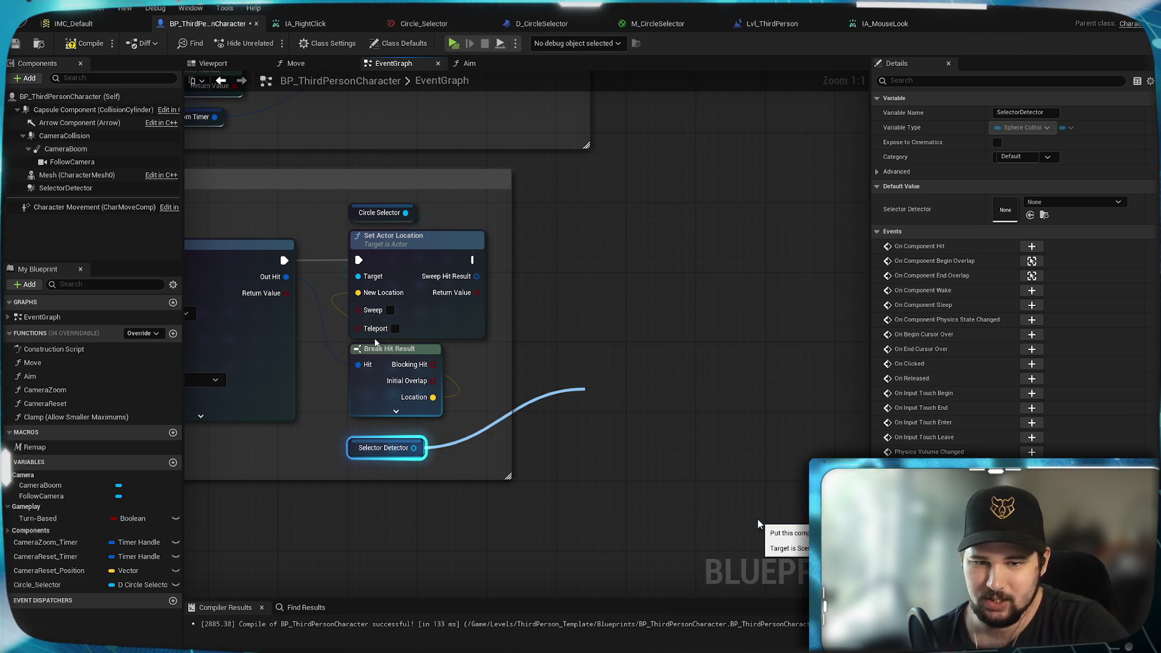
Step: Wire Set World Location after Set Actor Location, feed the hit Location into New Location, and save
{"action": "mouse_move", "coordinate": [583, 398]}
{"action": "left_mouse_down"}
{"action": "mouse_move", "coordinate": [607, 342]}
{"action": "mouse_move", "coordinate": [635, 346]}
{"action": "left_mouse_up"}
{"action": "left_click", "coordinate": [387, 447]}
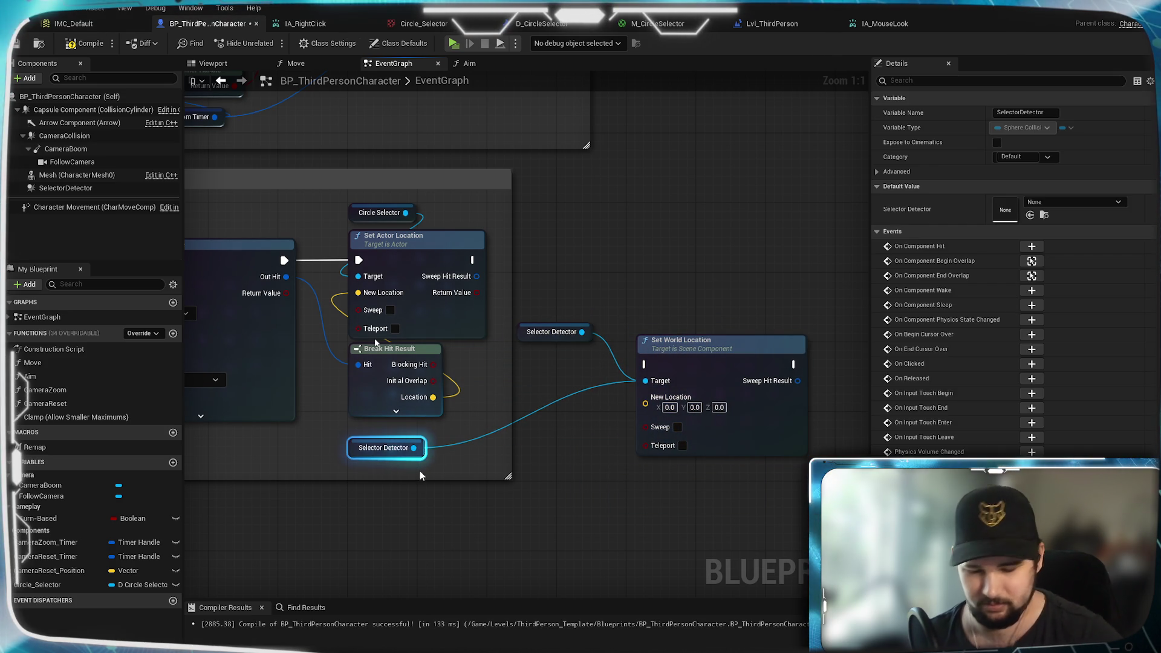
{"action": "key", "text": "Delete"}
{"action": "left_click_drag", "start_coordinate": [696, 342], "coordinate": [693, 298]}
{"action": "left_click_drag", "start_coordinate": [473, 260], "coordinate": [644, 320]}
{"action": "right_click", "coordinate": [644, 321]}
{"action": "key", "text": "Escape"}
{"action": "left_click_drag", "start_coordinate": [472, 260], "coordinate": [644, 320], "text": "ctrl"}
{"action": "left_click_drag", "start_coordinate": [433, 398], "coordinate": [646, 354]}
{"action": "left_click_drag", "start_coordinate": [667, 447], "coordinate": [591, 448]}
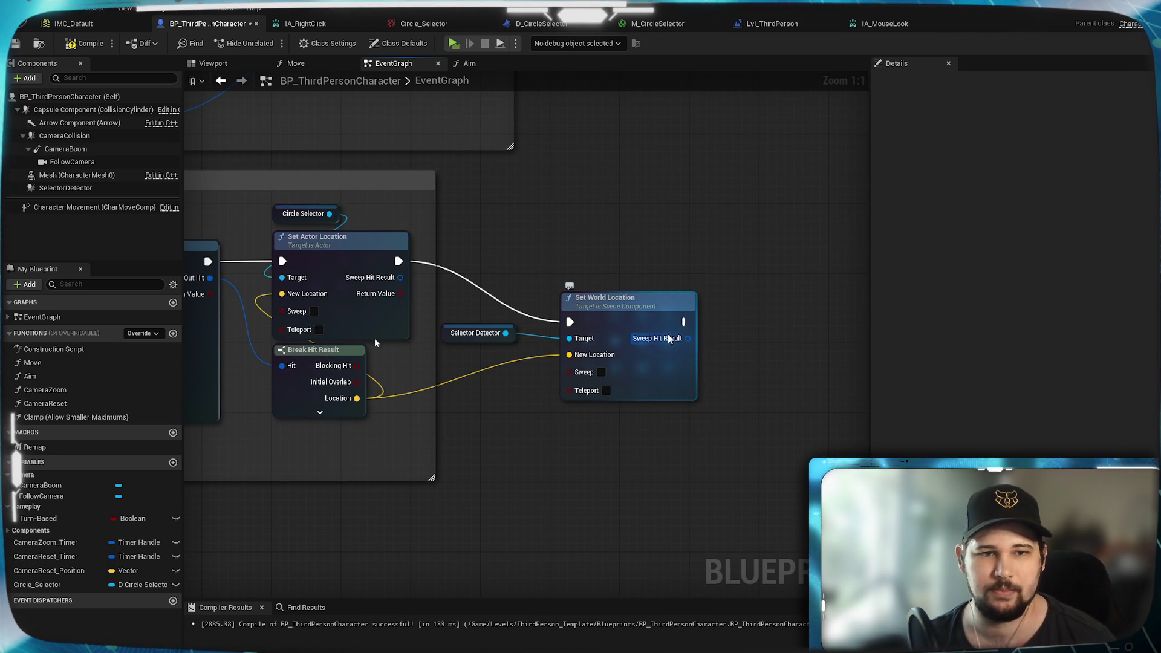
{"action": "left_click", "coordinate": [16, 44]}
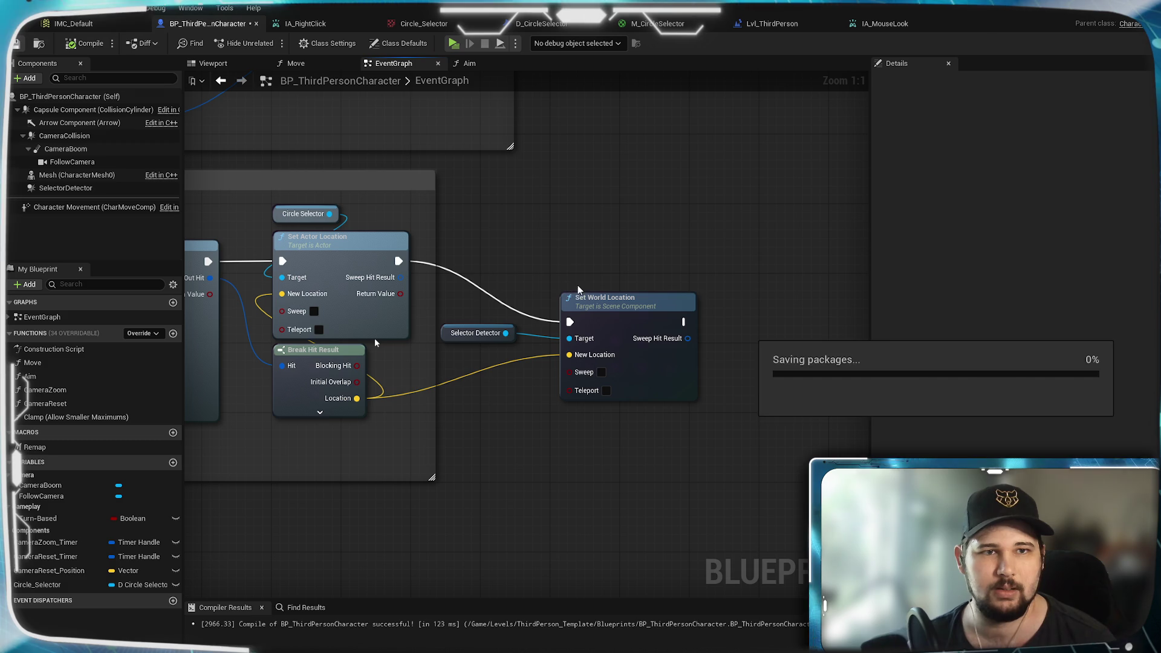
Step: From Begin Overlap's Other Actor, add a Get Actor Location node via 'get locat', then add a new variable
{"action": "scroll", "coordinate": [320, 524], "scroll_direction": "down", "scroll_amount": 4}
{"action": "left_click_drag", "start_coordinate": [275, 544], "coordinate": [589, 375]}
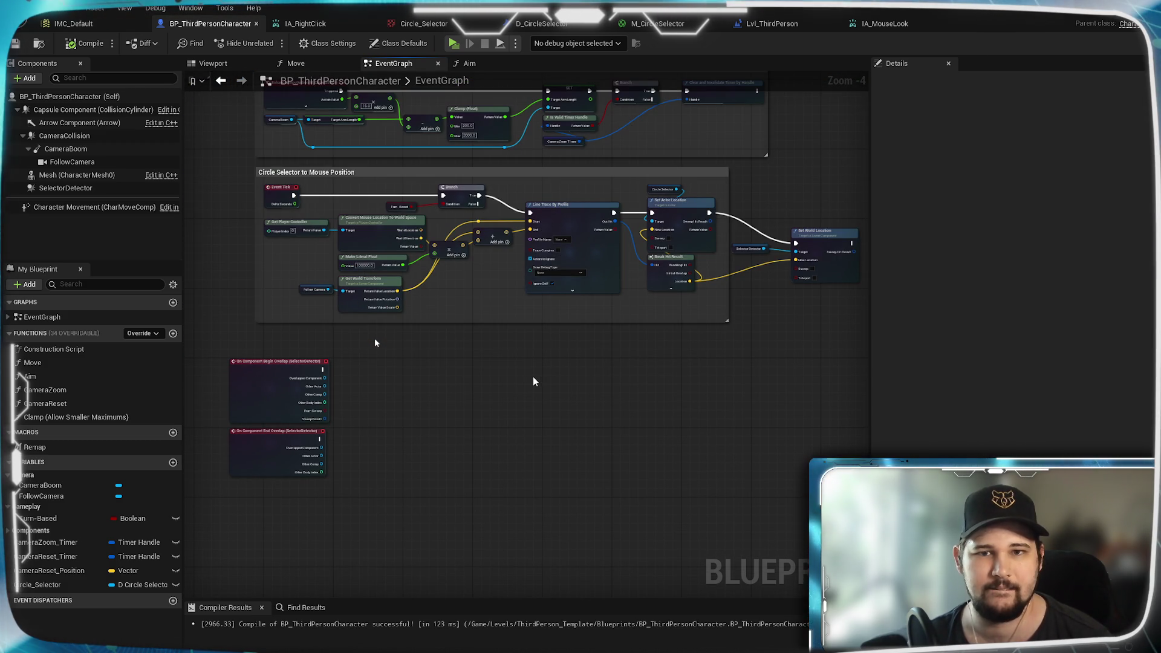
{"action": "scroll", "coordinate": [435, 392], "scroll_direction": "up", "scroll_amount": 1}
{"action": "scroll", "coordinate": [627, 393], "scroll_direction": "up", "scroll_amount": 1}
{"action": "mouse_move", "coordinate": [626, 393]}
{"action": "left_mouse_down"}
{"action": "mouse_move", "coordinate": [197, 484]}
{"action": "mouse_move", "coordinate": [256, 428]}
{"action": "mouse_move", "coordinate": [454, 357]}
{"action": "mouse_move", "coordinate": [623, 366]}
{"action": "left_mouse_up"}
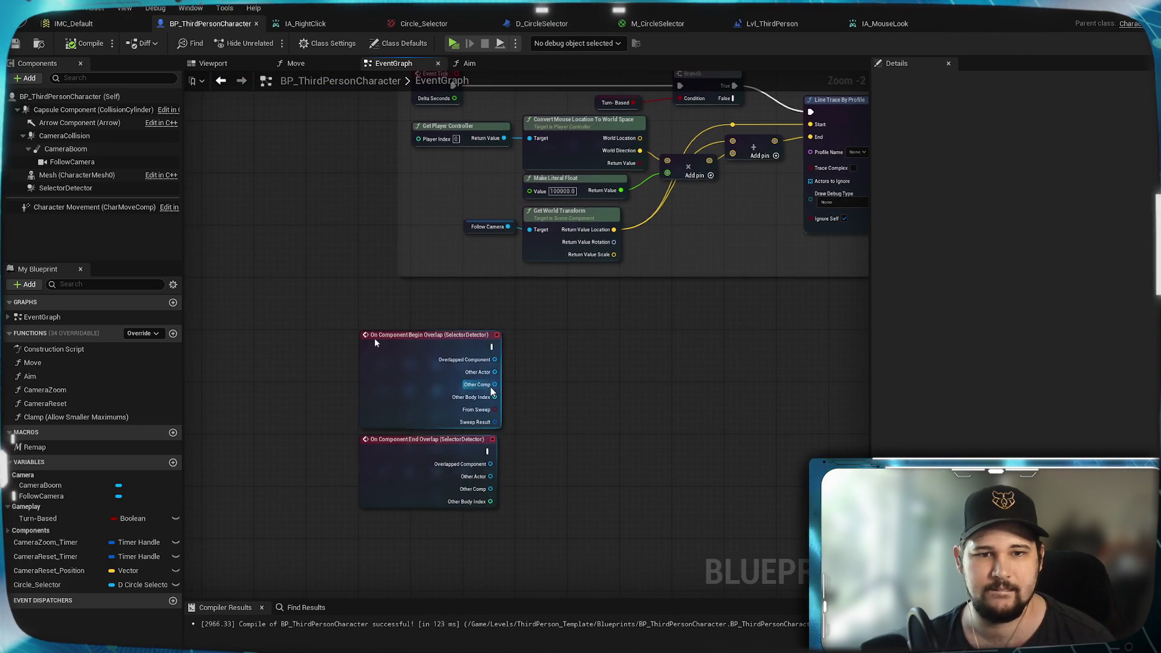
{"action": "scroll", "coordinate": [491, 387], "scroll_direction": "up", "scroll_amount": 2}
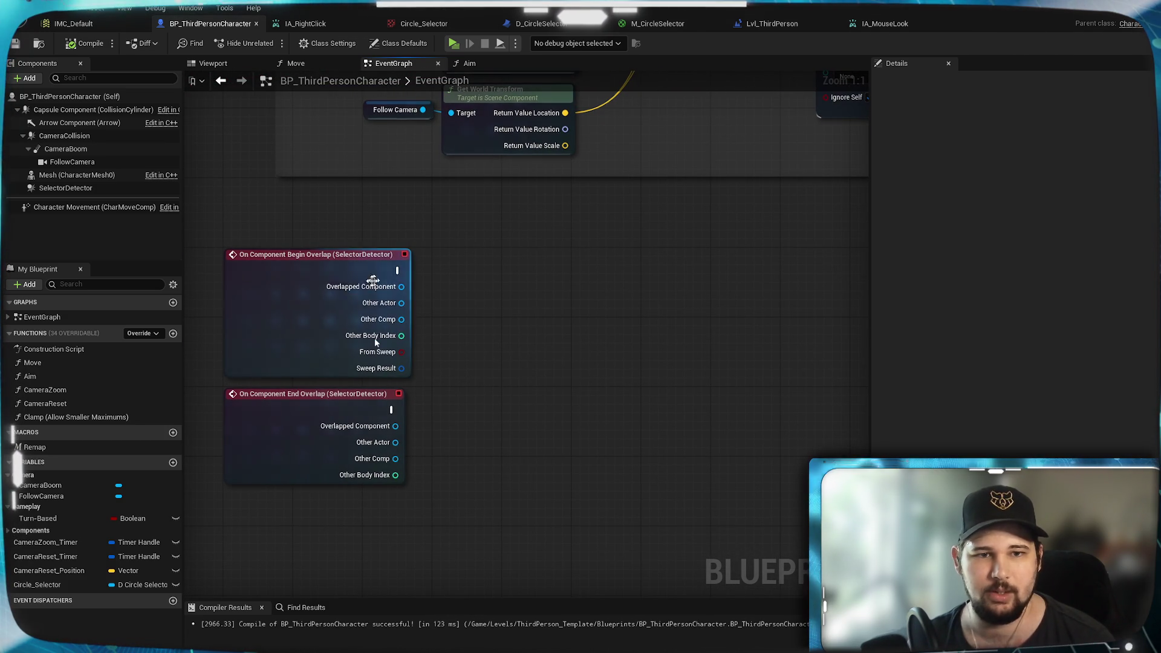
{"action": "left_click_drag", "start_coordinate": [401, 303], "coordinate": [459, 334]}
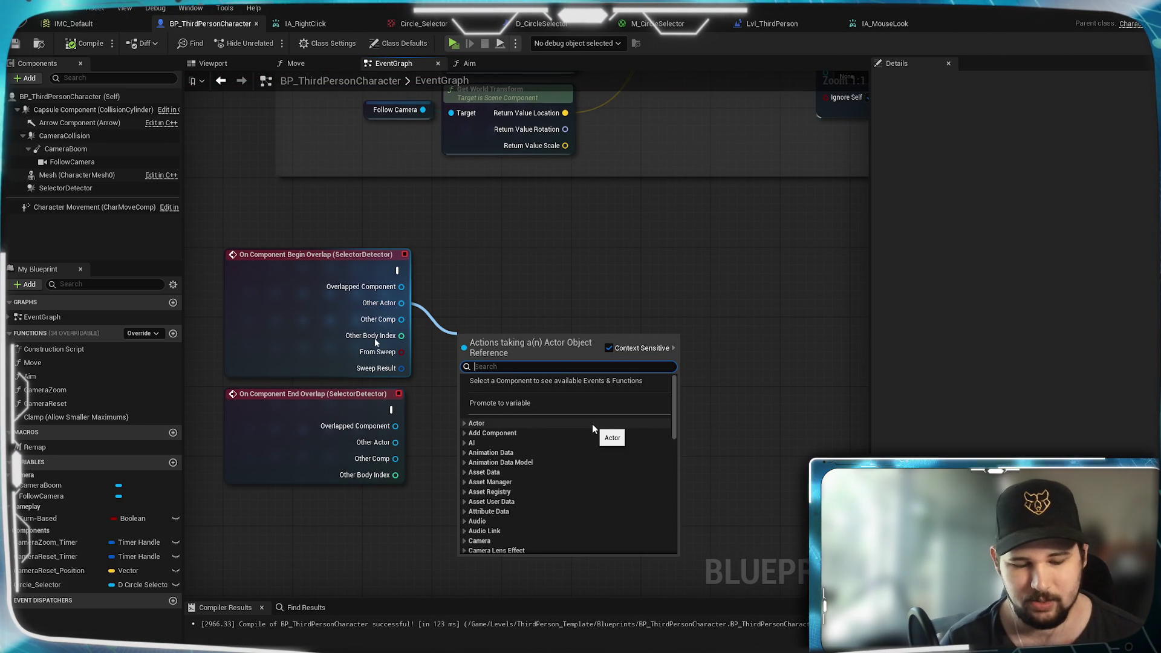
{"action": "type", "text": "get locat"}
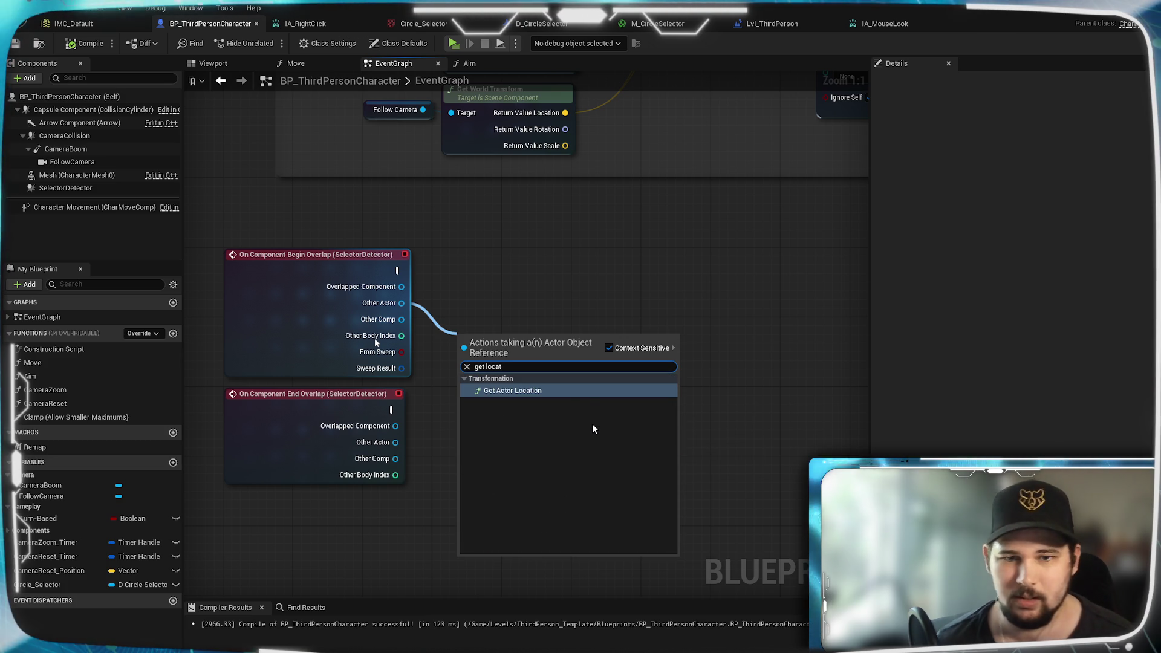
{"action": "left_click", "coordinate": [559, 390]}
{"action": "left_click_drag", "start_coordinate": [504, 343], "coordinate": [495, 317]}
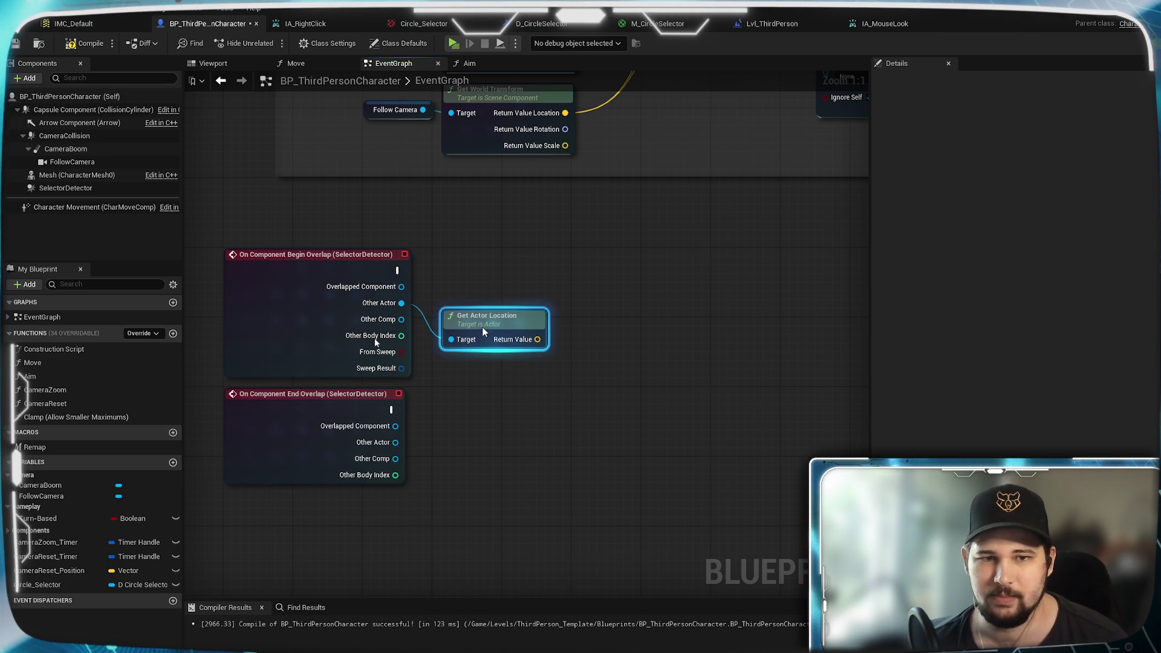
{"action": "left_click", "coordinate": [415, 510]}
{"action": "left_click", "coordinate": [173, 462]}
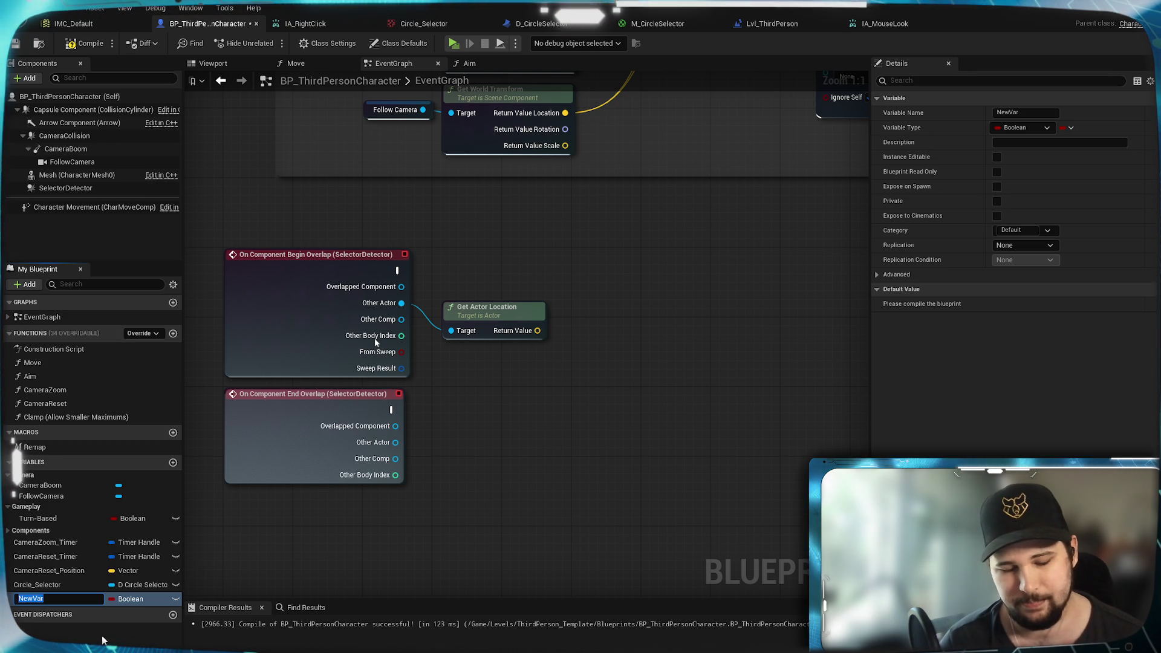
Step: Name the new variable SnappedLocation and make it a Vector
{"action": "key", "text": "BackSpace"}
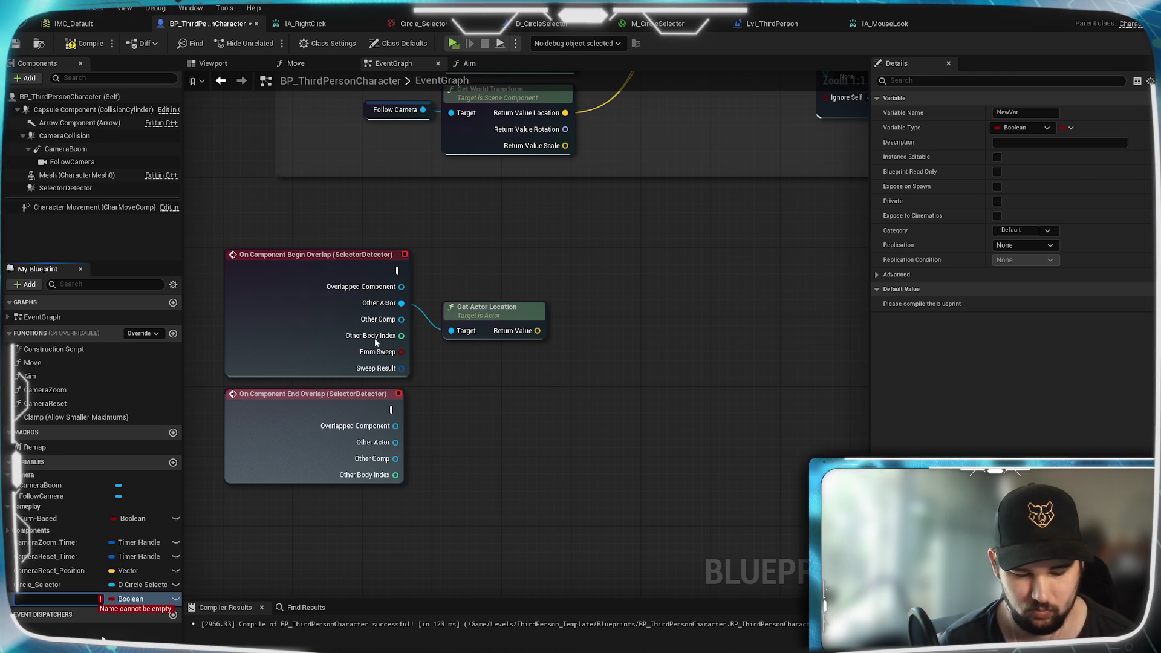
{"action": "type", "text": "SnappedLoc"}
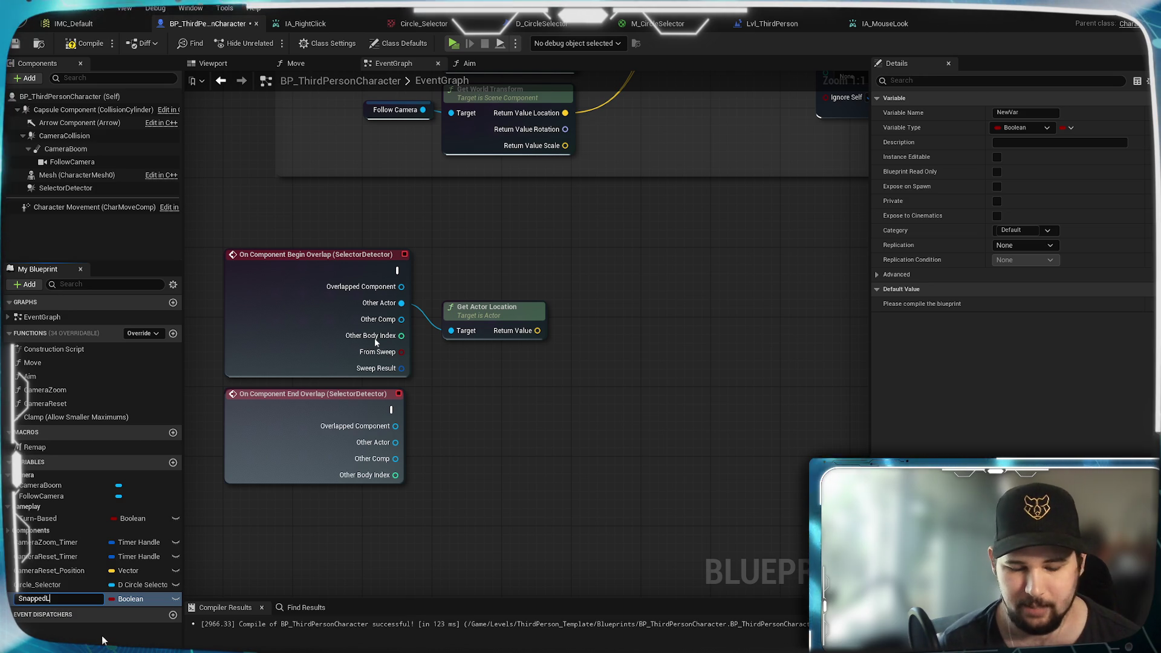
{"action": "type", "text": "ation"}
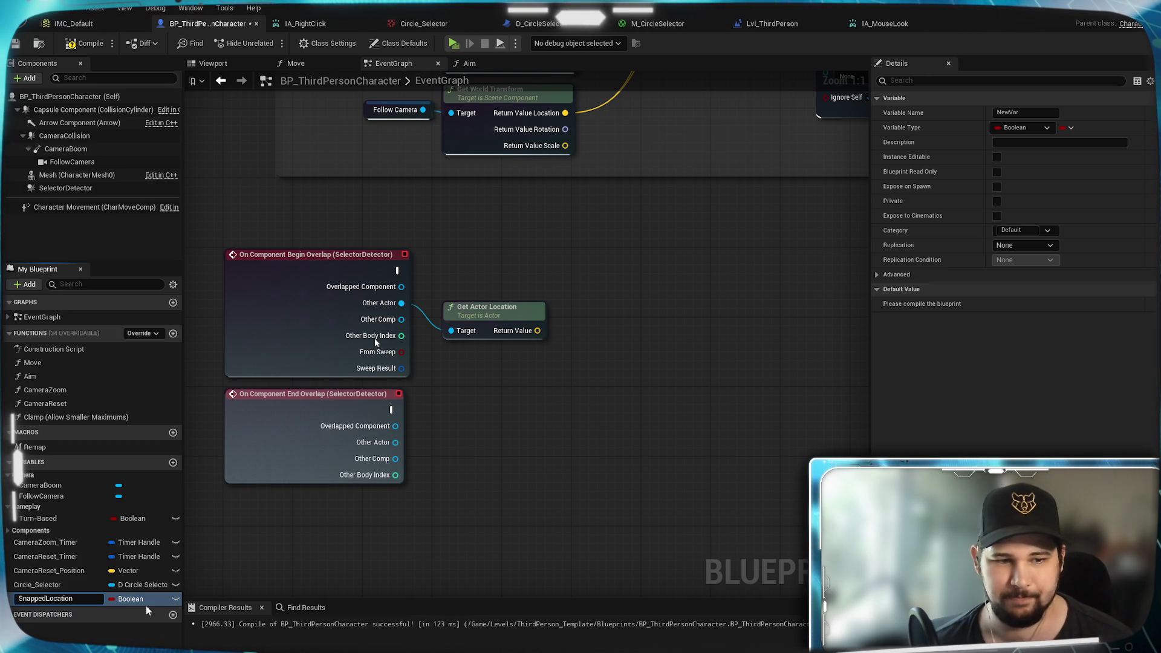
{"action": "key", "text": "Return"}
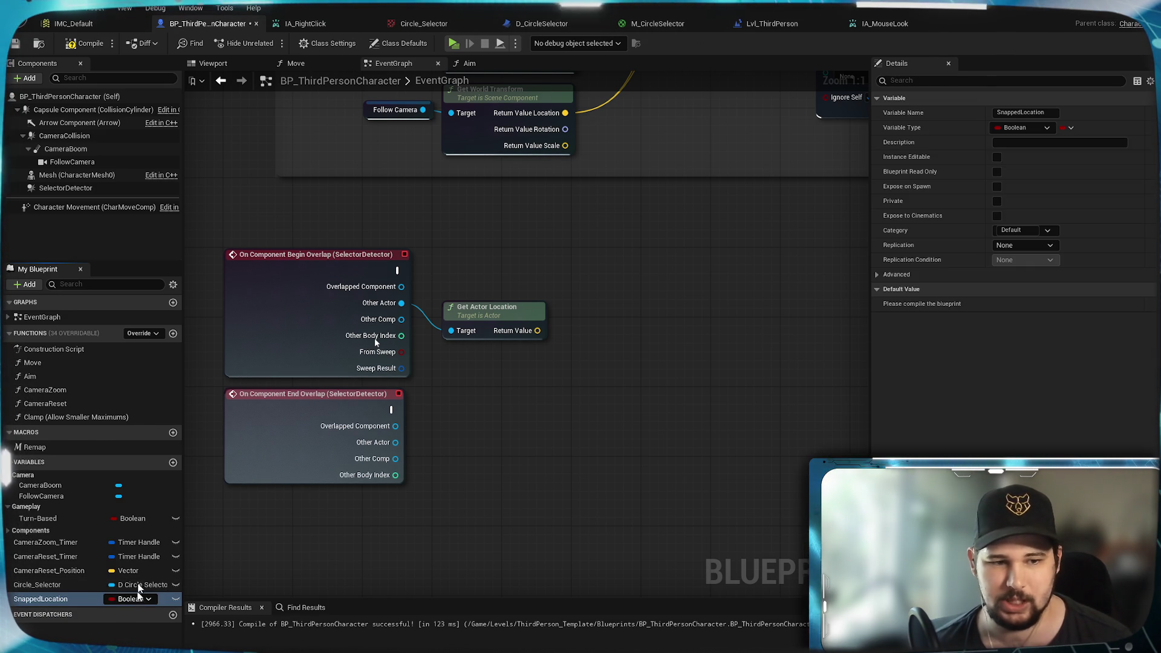
{"action": "left_click", "coordinate": [136, 599]}
{"action": "left_click", "coordinate": [136, 481]}
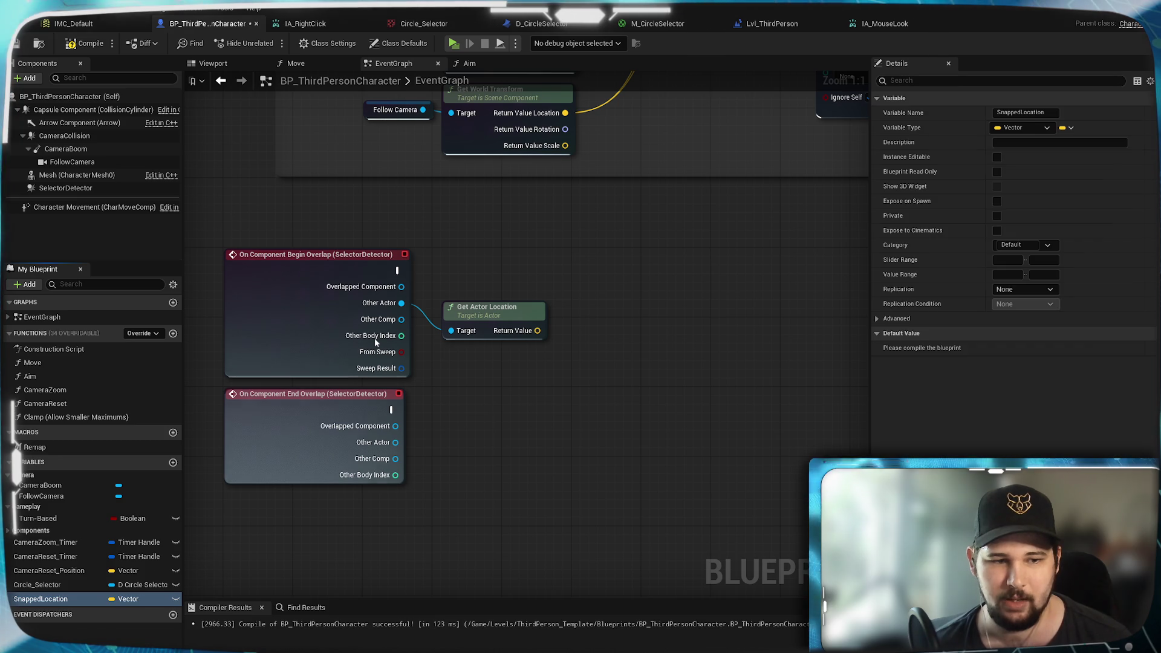
{"action": "left_click", "coordinate": [167, 473]}
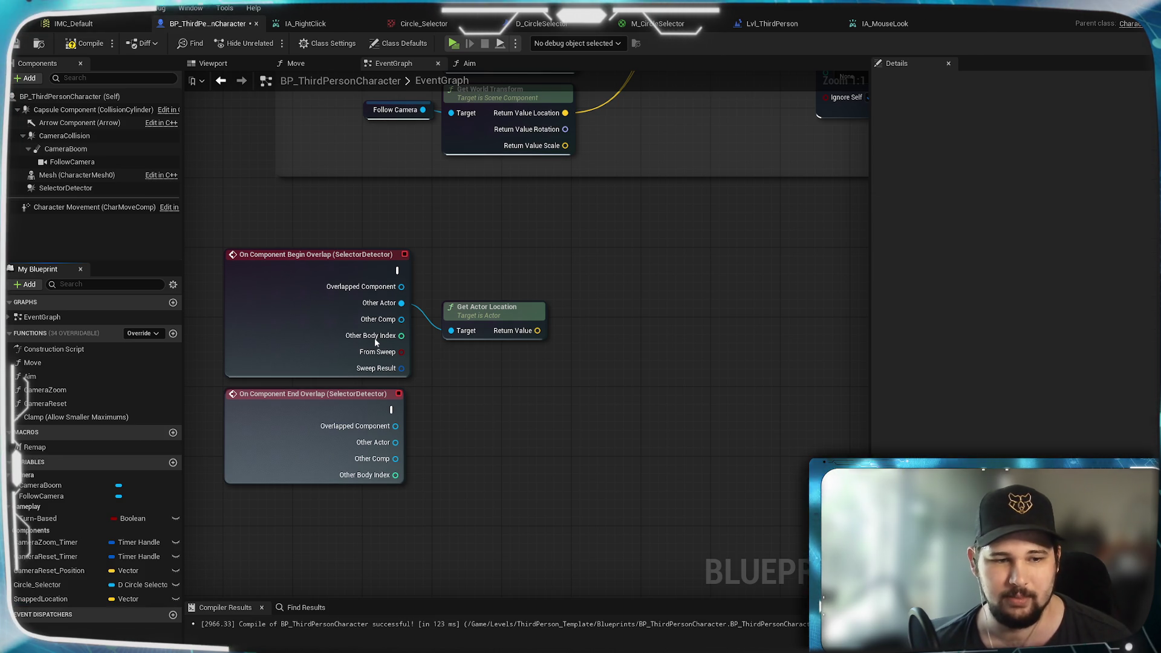
Step: Add a second variable named LocationSnapped and set its type to Boolean
{"action": "left_click", "coordinate": [173, 463]}
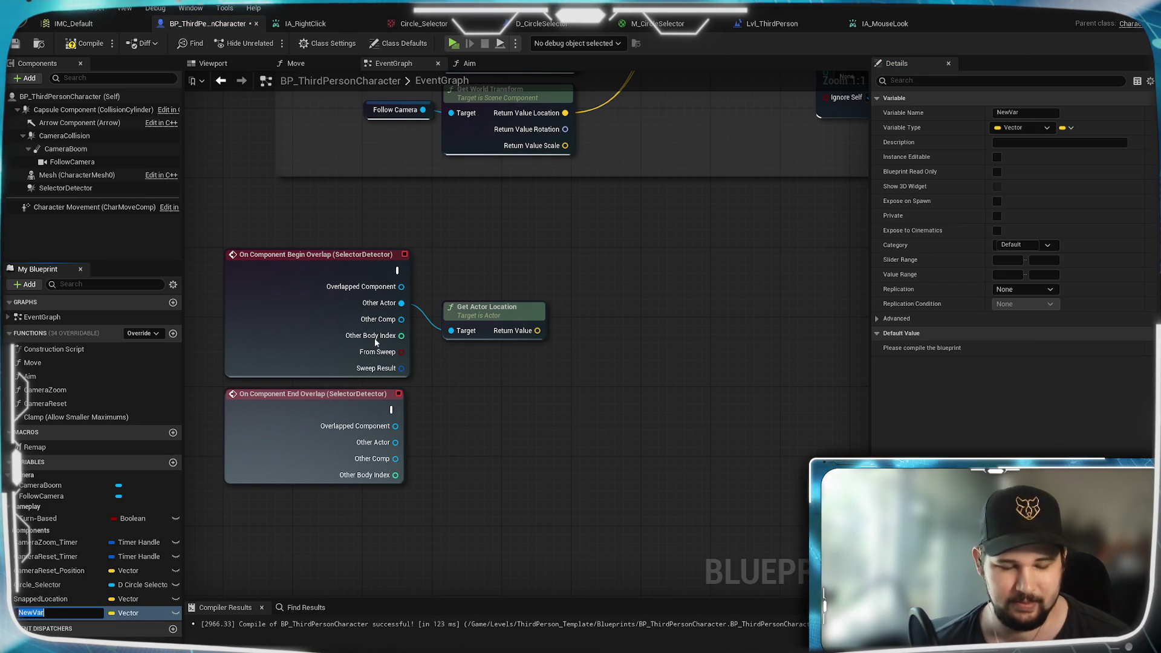
{"action": "type", "text": "Location"}
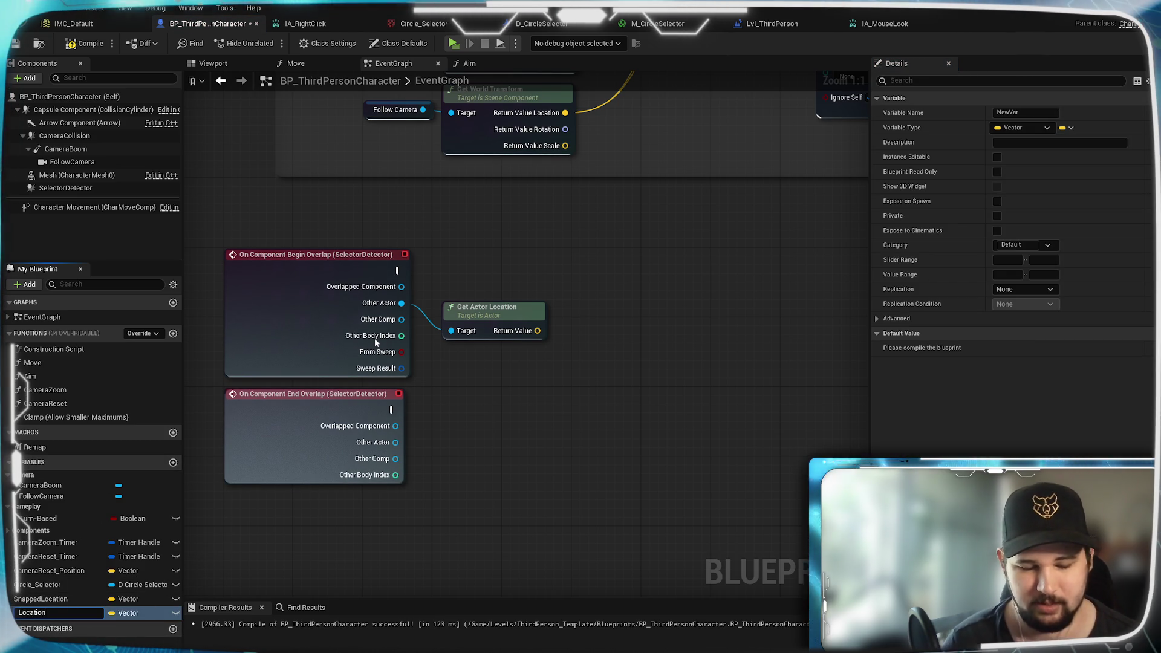
{"action": "type", "text": "Snapped"}
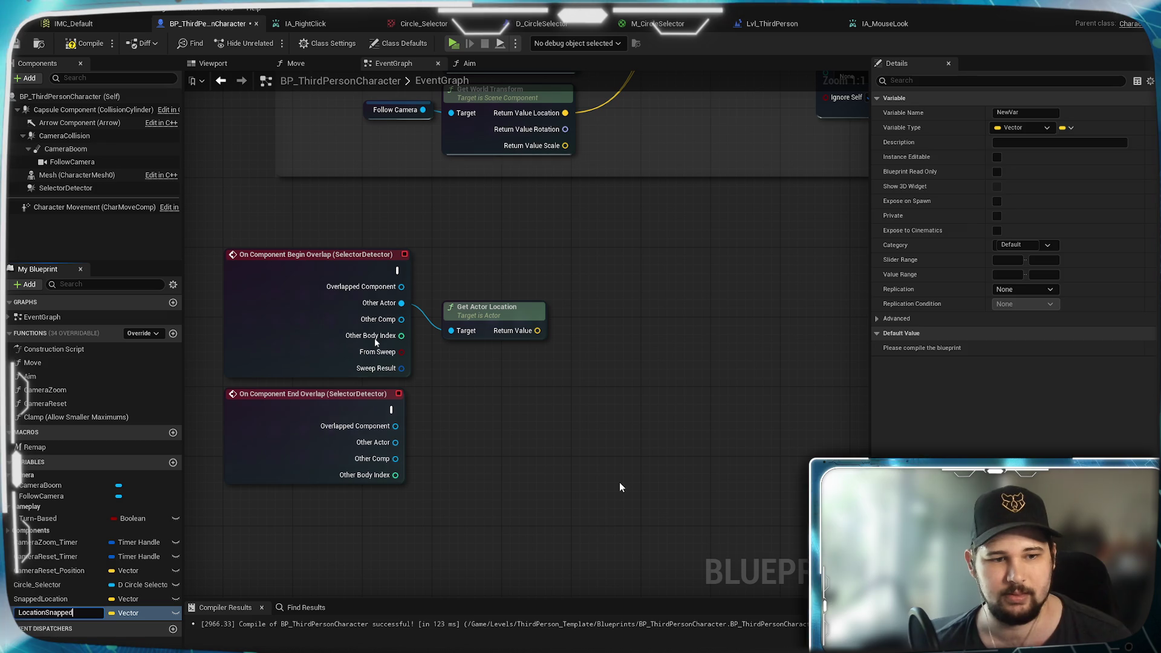
{"action": "key", "text": "Return"}
{"action": "left_click", "coordinate": [107, 615]}
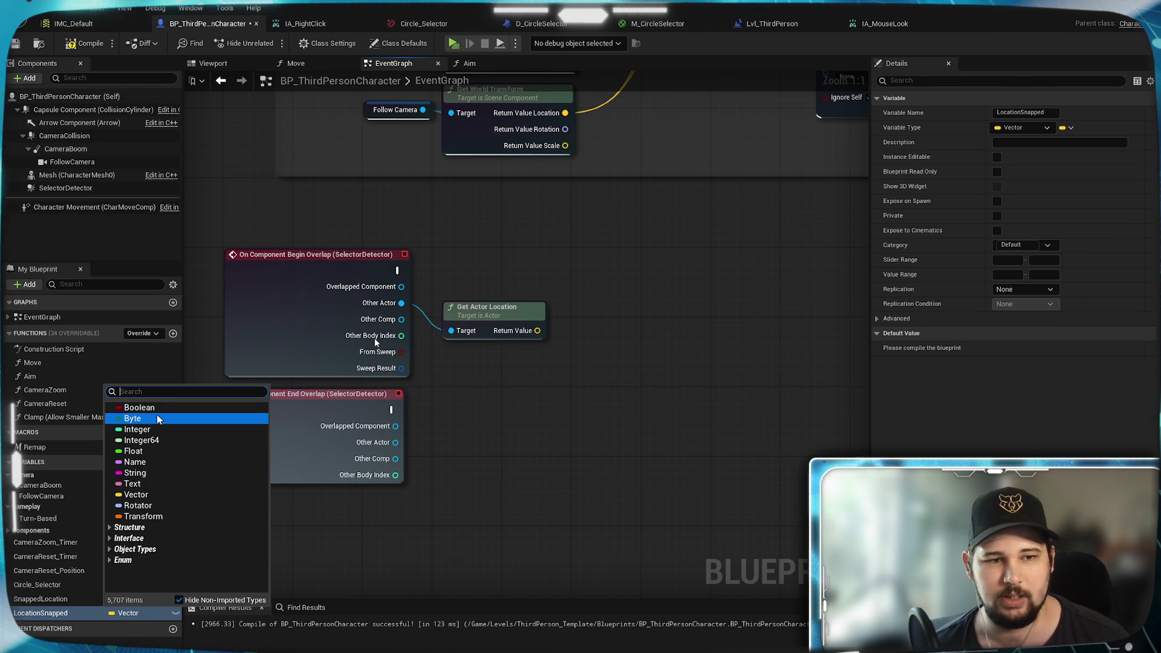
{"action": "left_click", "coordinate": [134, 407]}
Step: Chain Begin Overlap through Set SnappedLocation (from Get Actor Location) and Set LocationSnapped true
{"action": "mouse_move", "coordinate": [583, 465]}
{"action": "left_mouse_down"}
{"action": "mouse_move", "coordinate": [383, 502]}
{"action": "mouse_move", "coordinate": [441, 450]}
{"action": "left_mouse_up"}
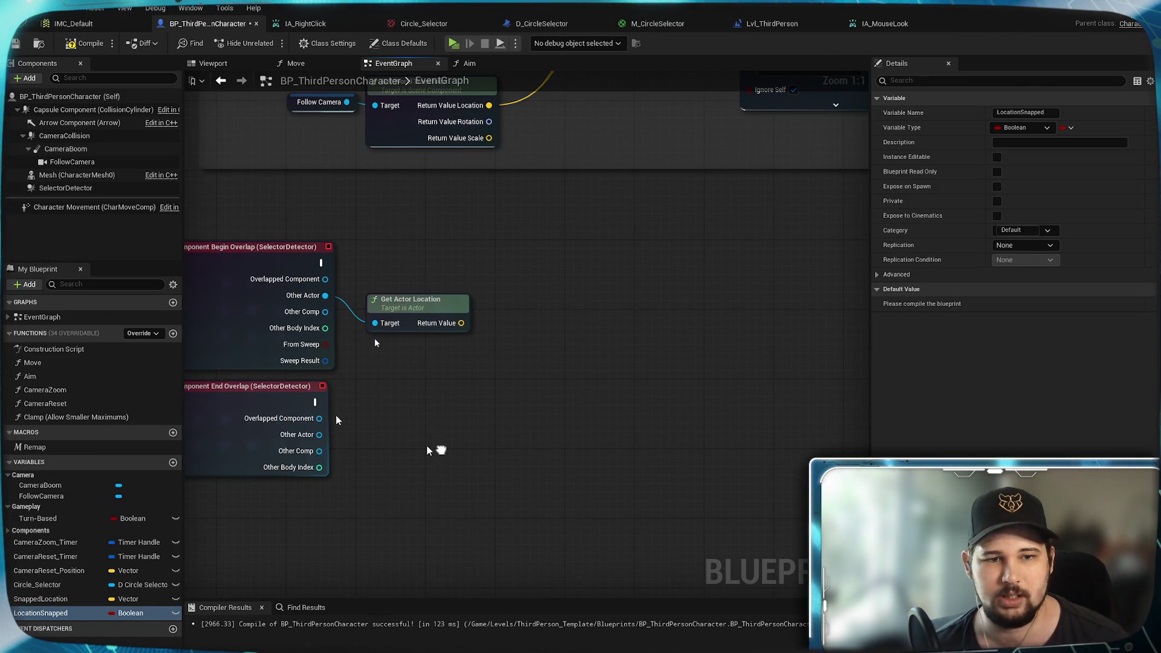
{"action": "mouse_move", "coordinate": [99, 613]}
{"action": "left_mouse_down"}
{"action": "mouse_move", "coordinate": [419, 470]}
{"action": "mouse_move", "coordinate": [410, 398]}
{"action": "left_mouse_up"}
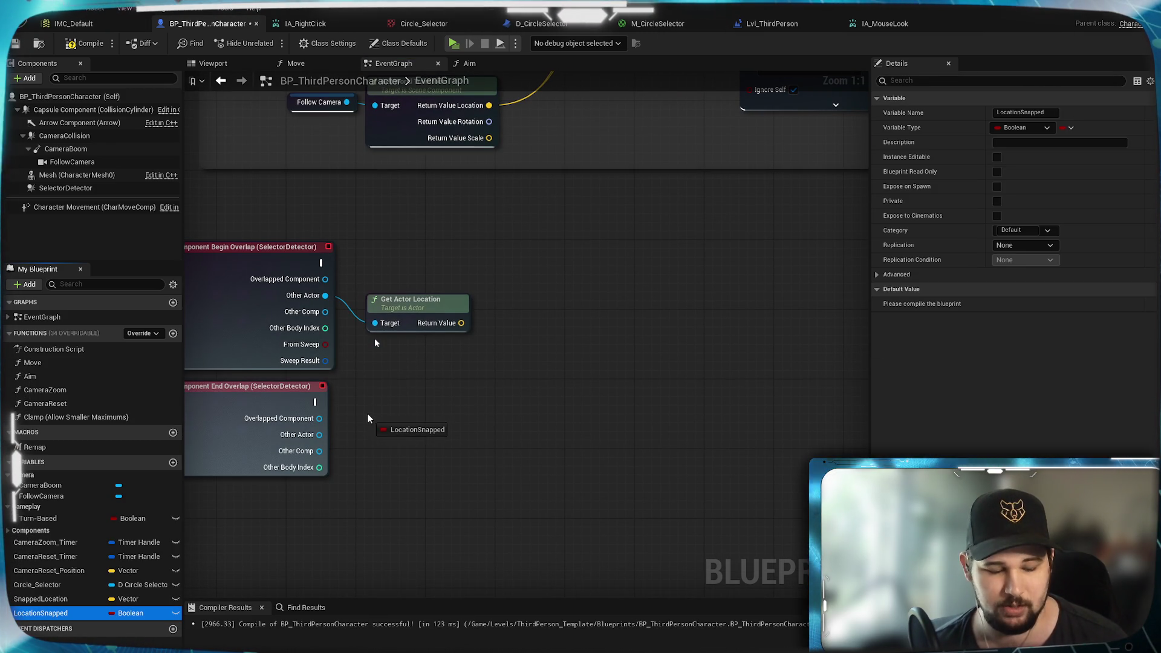
{"action": "left_click", "coordinate": [424, 442]}
{"action": "left_click_drag", "start_coordinate": [78, 613], "coordinate": [673, 269]}
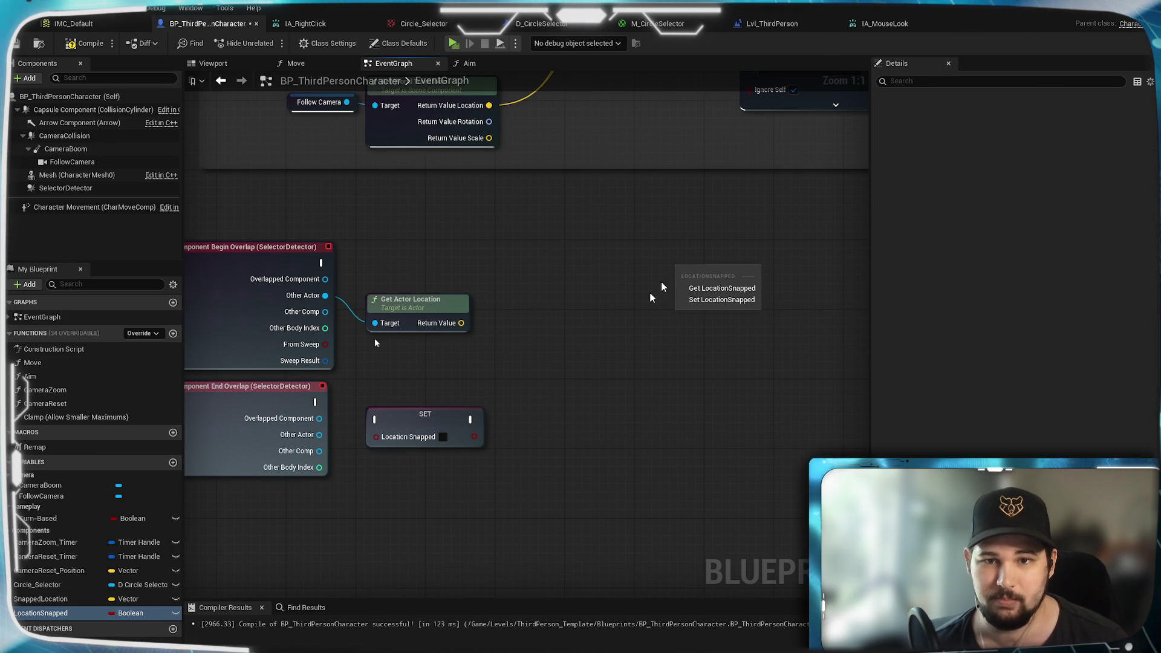
{"action": "left_click", "coordinate": [702, 301]}
{"action": "mouse_move", "coordinate": [42, 599]}
{"action": "left_mouse_down"}
{"action": "mouse_move", "coordinate": [182, 544]}
{"action": "mouse_move", "coordinate": [521, 267]}
{"action": "left_mouse_up"}
{"action": "left_click", "coordinate": [549, 300]}
{"action": "left_click_drag", "start_coordinate": [462, 323], "coordinate": [524, 297]}
{"action": "mouse_move", "coordinate": [321, 262]}
{"action": "left_mouse_down"}
{"action": "mouse_move", "coordinate": [552, 278]}
{"action": "mouse_move", "coordinate": [524, 280]}
{"action": "left_mouse_up"}
{"action": "left_click_drag", "start_coordinate": [610, 280], "coordinate": [681, 272]}
{"action": "left_click", "coordinate": [748, 289]}
Step: Align the two setters beside Get Actor Location and connect End Overlap to the unchecked LocationSnapped setter
{"action": "left_click_drag", "start_coordinate": [792, 322], "coordinate": [511, 260]}
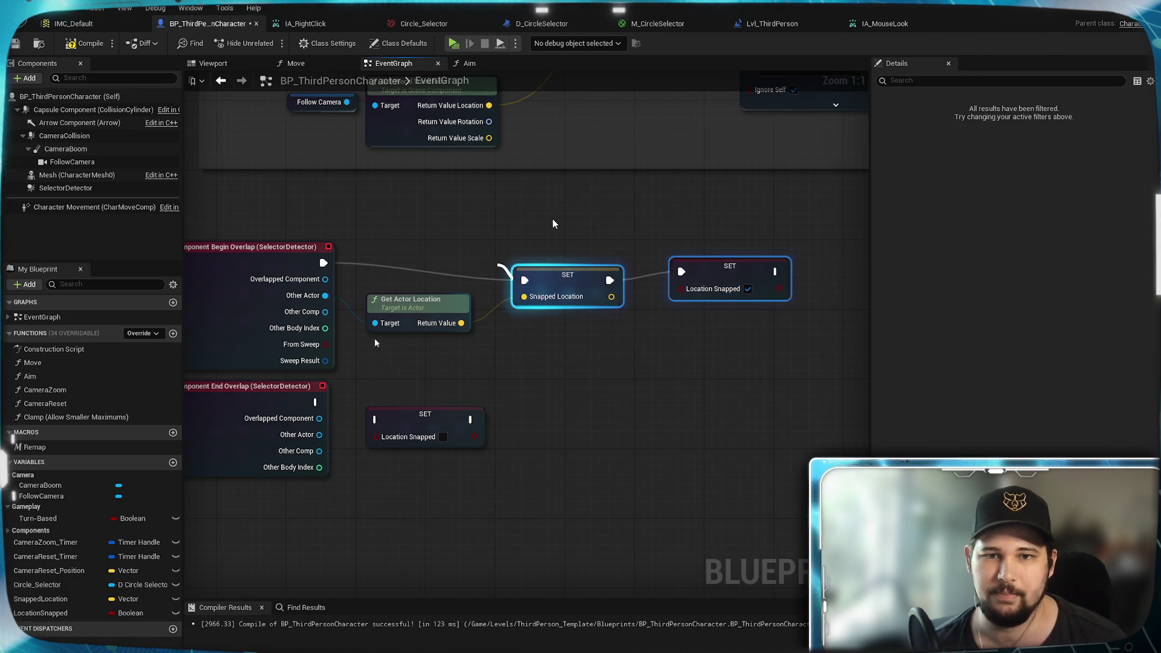
{"action": "right_click", "coordinate": [497, 265]}
{"action": "left_click", "coordinate": [779, 381]}
{"action": "mouse_move", "coordinate": [590, 269]}
{"action": "left_mouse_down"}
{"action": "mouse_move", "coordinate": [557, 255]}
{"action": "mouse_move", "coordinate": [569, 249]}
{"action": "left_mouse_up"}
{"action": "left_click", "coordinate": [642, 311]}
{"action": "left_click", "coordinate": [698, 257]}
{"action": "left_click_drag", "start_coordinate": [699, 257], "coordinate": [682, 266]}
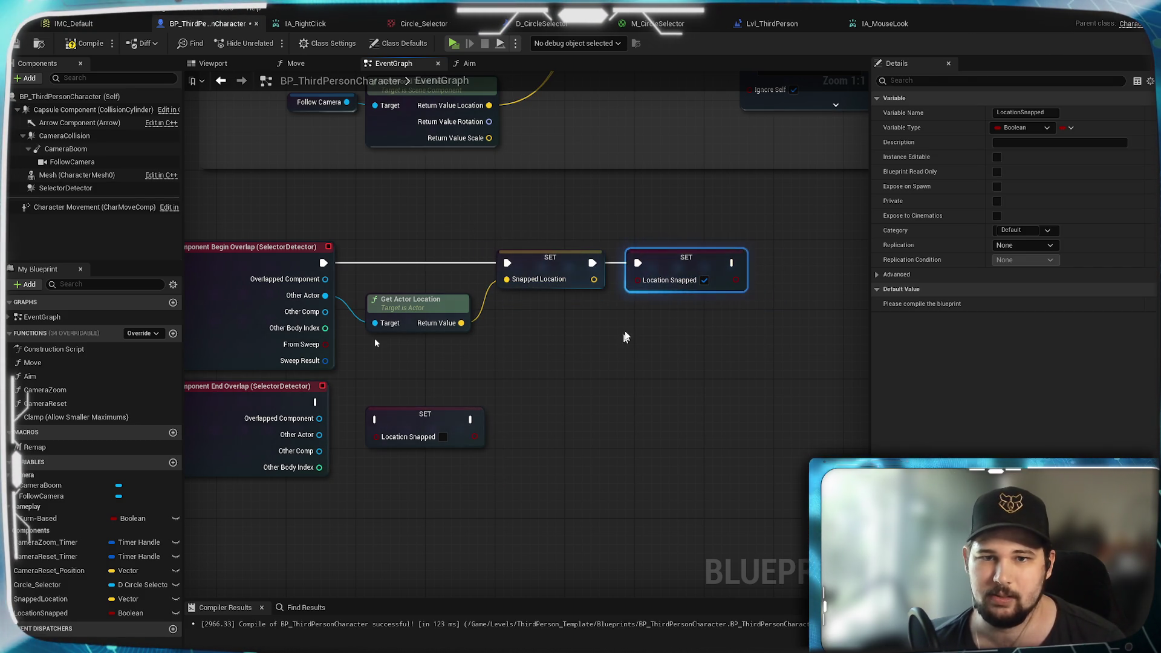
{"action": "left_click", "coordinate": [574, 338]}
{"action": "mouse_move", "coordinate": [375, 420]}
{"action": "left_mouse_down"}
{"action": "mouse_move", "coordinate": [337, 412]}
{"action": "mouse_move", "coordinate": [394, 394]}
{"action": "left_mouse_up"}
Step: Rearrange the nearby nodes and add a Branch on Location Snapped after the line trace
{"action": "left_click_drag", "start_coordinate": [538, 397], "coordinate": [655, 392]}
{"action": "left_click_drag", "start_coordinate": [575, 348], "coordinate": [566, 330]}
{"action": "mouse_move", "coordinate": [487, 393]}
{"action": "left_mouse_down"}
{"action": "mouse_move", "coordinate": [449, 481]}
{"action": "mouse_move", "coordinate": [339, 469]}
{"action": "mouse_move", "coordinate": [237, 483]}
{"action": "left_mouse_up"}
{"action": "mouse_move", "coordinate": [375, 343]}
{"action": "left_mouse_down"}
{"action": "mouse_move", "coordinate": [644, 382]}
{"action": "mouse_move", "coordinate": [637, 413]}
{"action": "mouse_move", "coordinate": [547, 472]}
{"action": "mouse_move", "coordinate": [794, 440]}
{"action": "mouse_move", "coordinate": [783, 364]}
{"action": "left_mouse_up"}
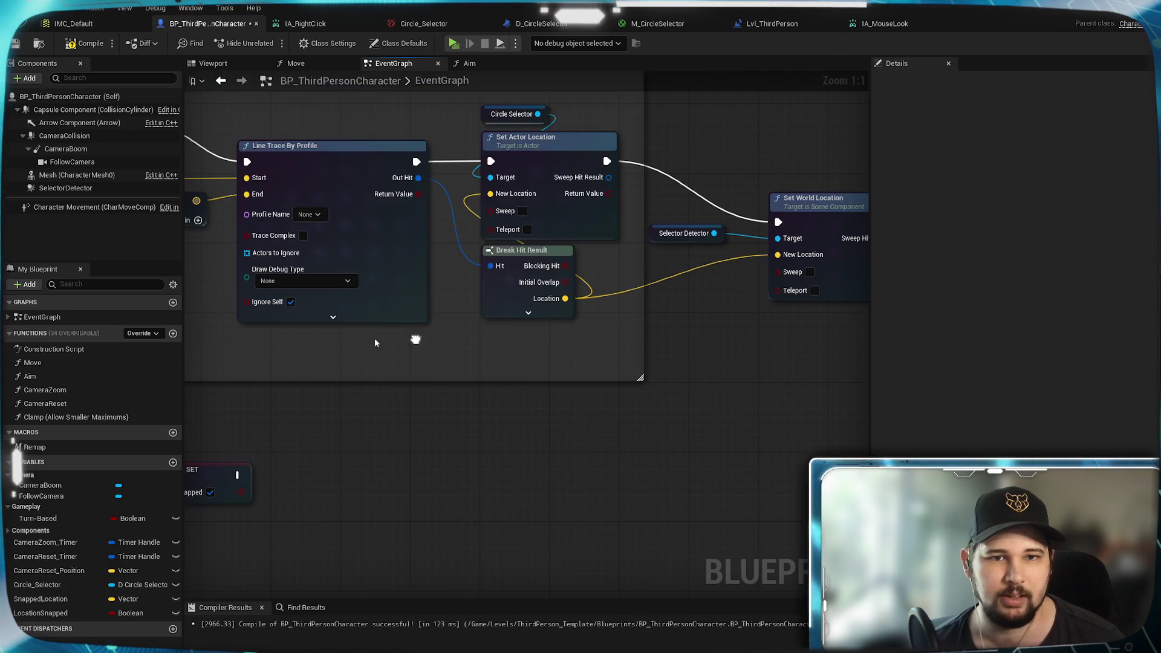
{"action": "left_click_drag", "start_coordinate": [28, 615], "coordinate": [361, 404]}
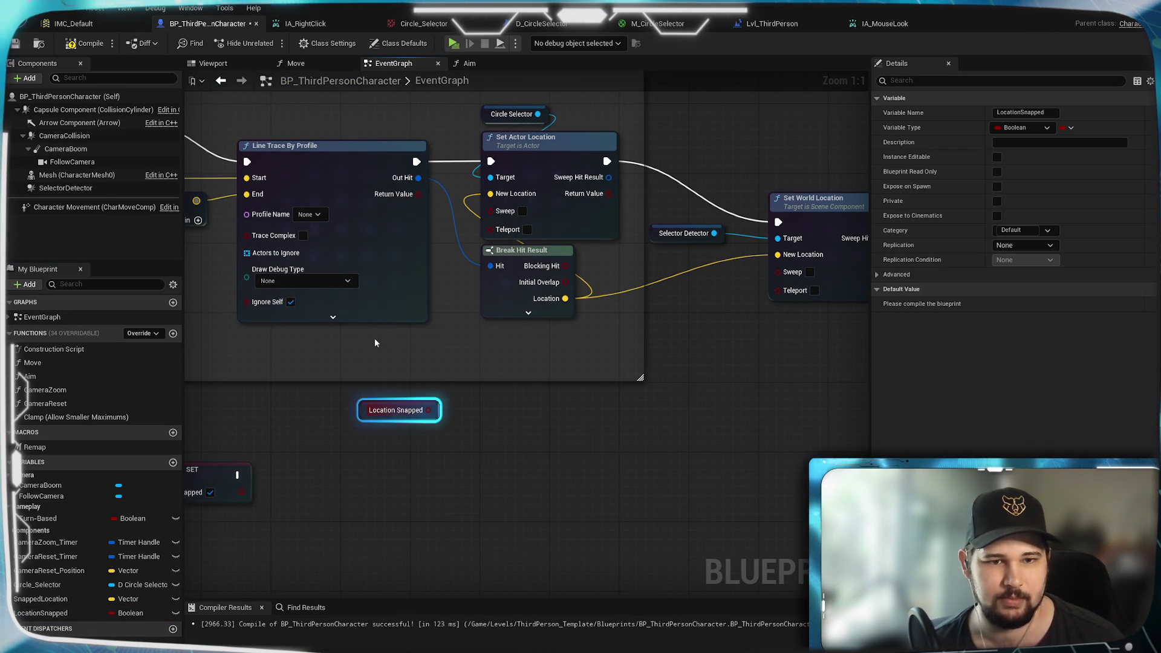
{"action": "left_click", "coordinate": [487, 370]}
{"action": "left_click_drag", "start_coordinate": [417, 162], "coordinate": [490, 387]}
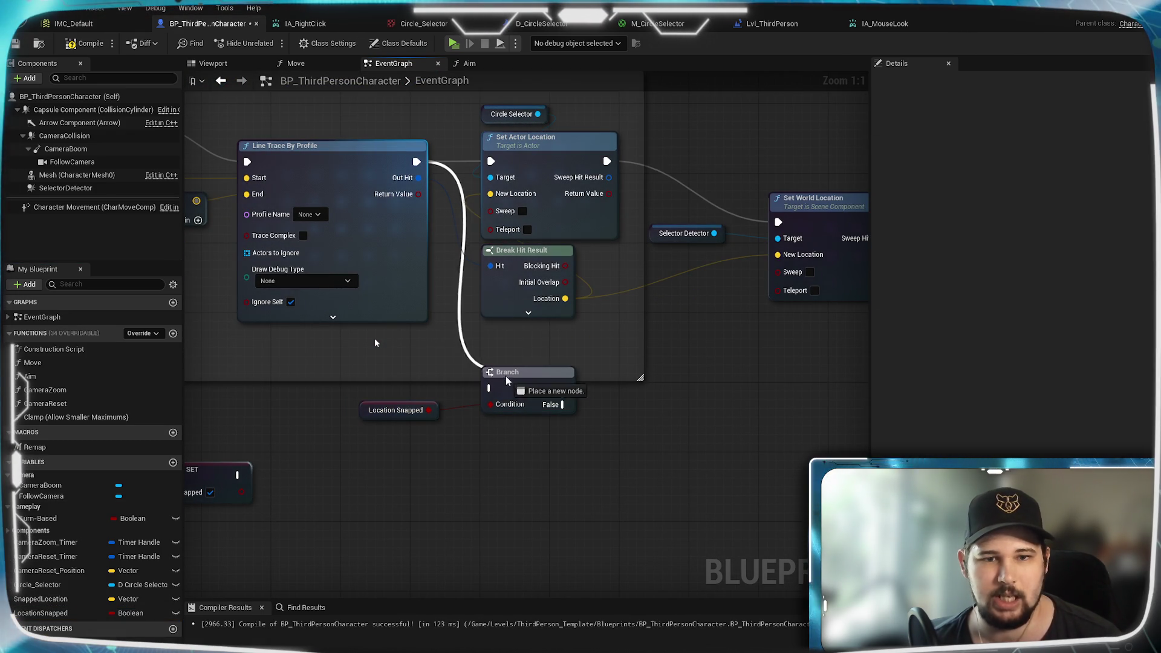
Step: Duplicate Set Actor Location below Set World Location and wire Branch True into the copy
{"action": "left_click_drag", "start_coordinate": [604, 458], "coordinate": [531, 487]}
{"action": "mouse_move", "coordinate": [490, 419]}
{"action": "left_mouse_down"}
{"action": "mouse_move", "coordinate": [447, 302]}
{"action": "mouse_move", "coordinate": [387, 205]}
{"action": "mouse_move", "coordinate": [417, 190]}
{"action": "left_mouse_up"}
{"action": "left_click", "coordinate": [459, 169]}
{"action": "key", "text": "ctrl+c"}
{"action": "key", "text": "ctrl+v"}
{"action": "left_click_drag", "start_coordinate": [618, 448], "coordinate": [623, 390]}
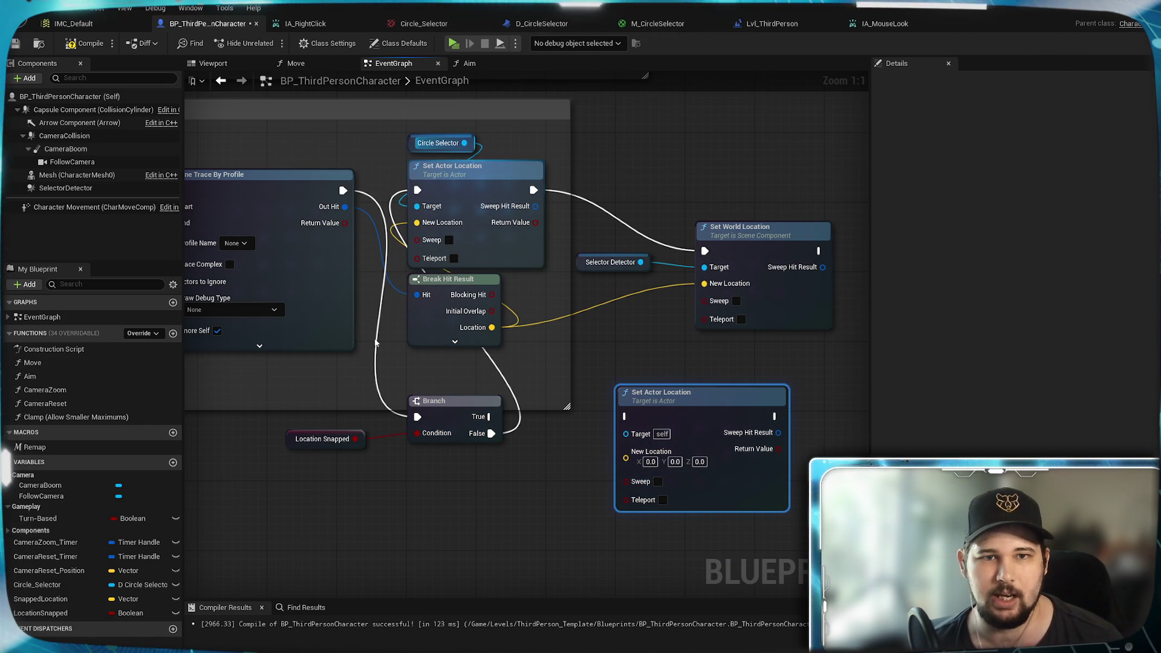
{"action": "left_click_drag", "start_coordinate": [489, 417], "coordinate": [627, 417]}
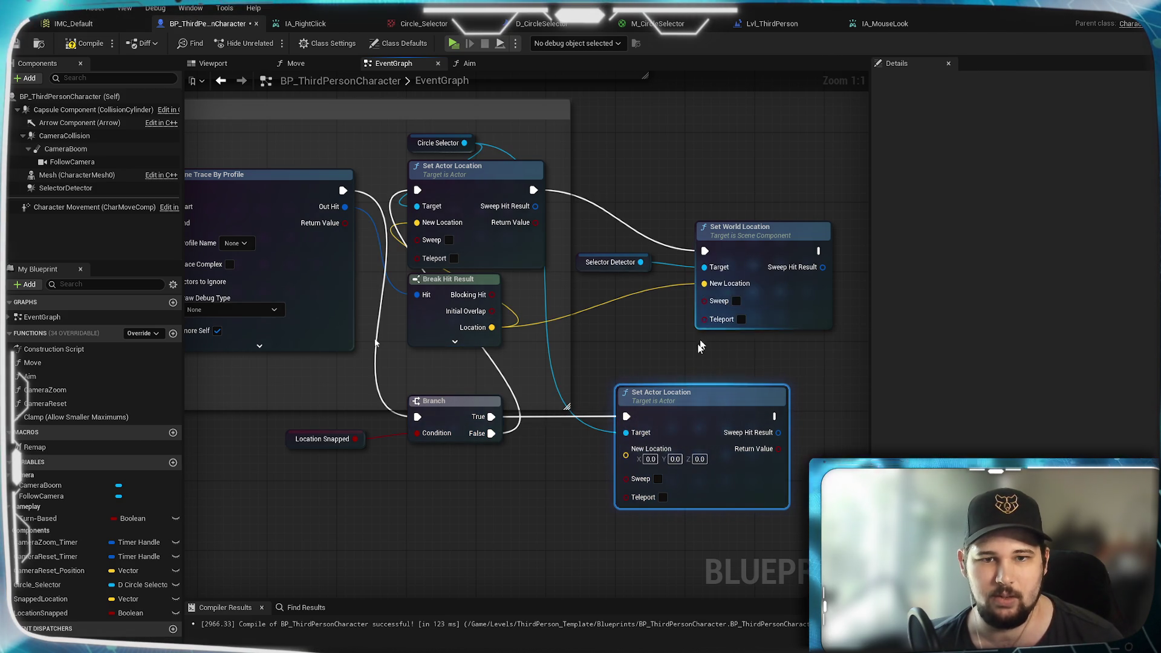
Step: Feed Snapped Location into the copy's New Location, chain it to Set World Location, and save
{"action": "mouse_move", "coordinate": [60, 599]}
{"action": "left_mouse_down"}
{"action": "mouse_move", "coordinate": [513, 479]}
{"action": "mouse_move", "coordinate": [487, 464]}
{"action": "left_mouse_up"}
{"action": "left_click_drag", "start_coordinate": [564, 473], "coordinate": [627, 456]}
{"action": "mouse_move", "coordinate": [775, 417]}
{"action": "left_mouse_down"}
{"action": "mouse_move", "coordinate": [730, 381]}
{"action": "mouse_move", "coordinate": [705, 251]}
{"action": "left_mouse_up"}
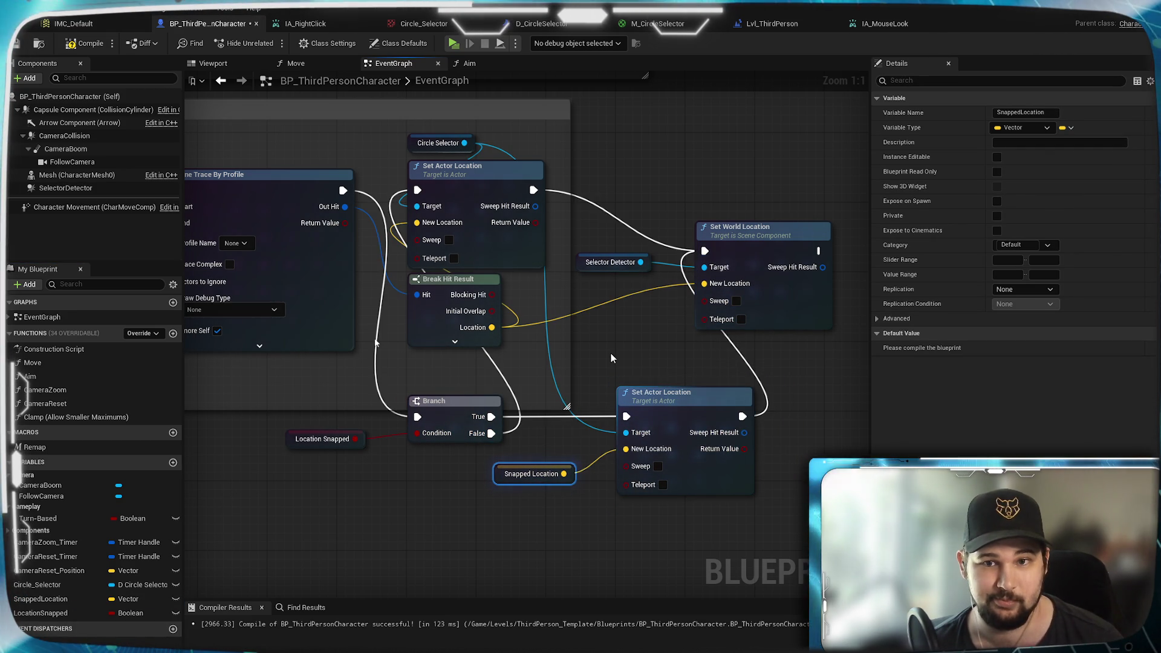
{"action": "left_click", "coordinate": [611, 358]}
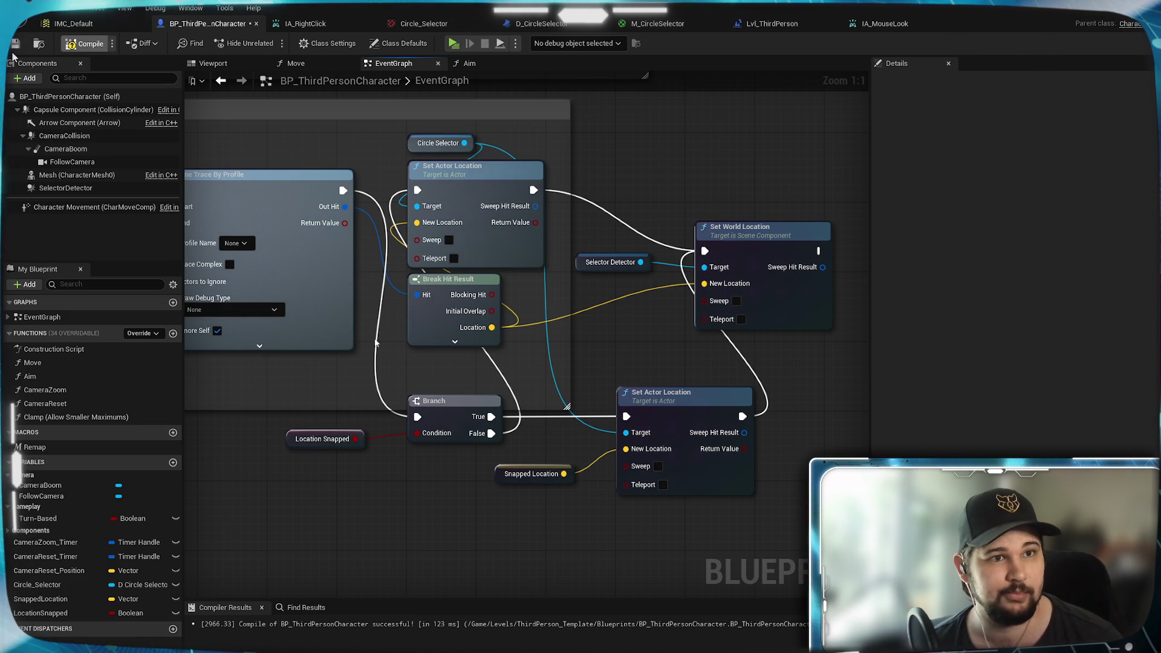
{"action": "left_click", "coordinate": [15, 44]}
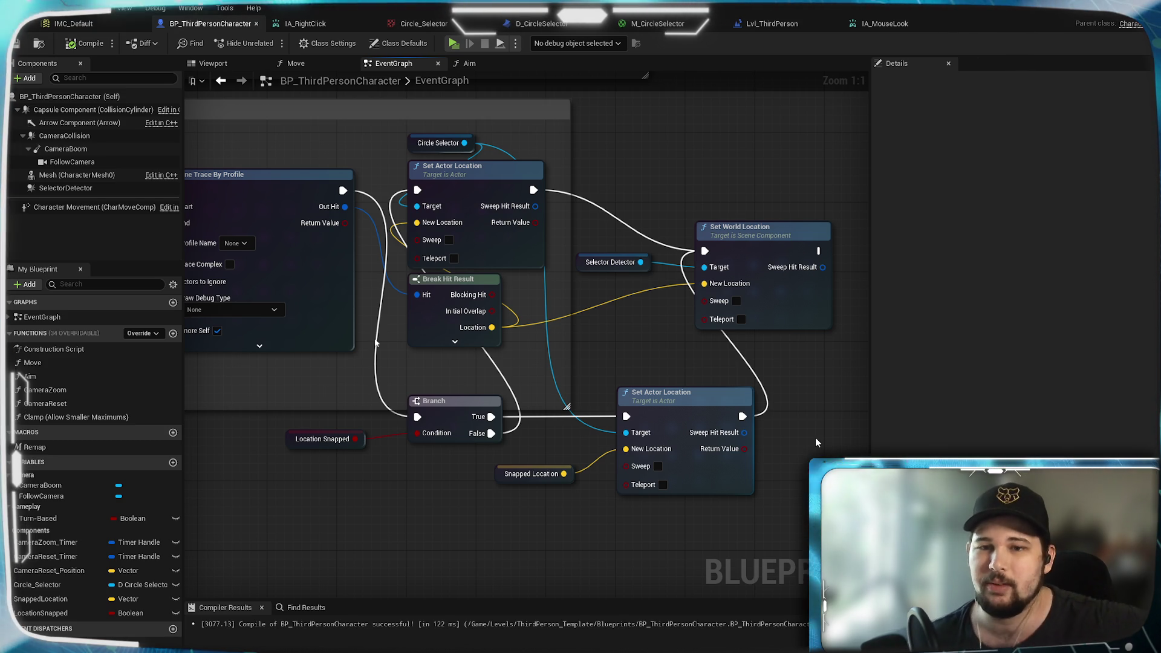
Step: Shift Set World Location to the right and start a Standalone Game play test
{"action": "left_click_drag", "start_coordinate": [605, 266], "coordinate": [730, 260]}
{"action": "left_click", "coordinate": [466, 155]}
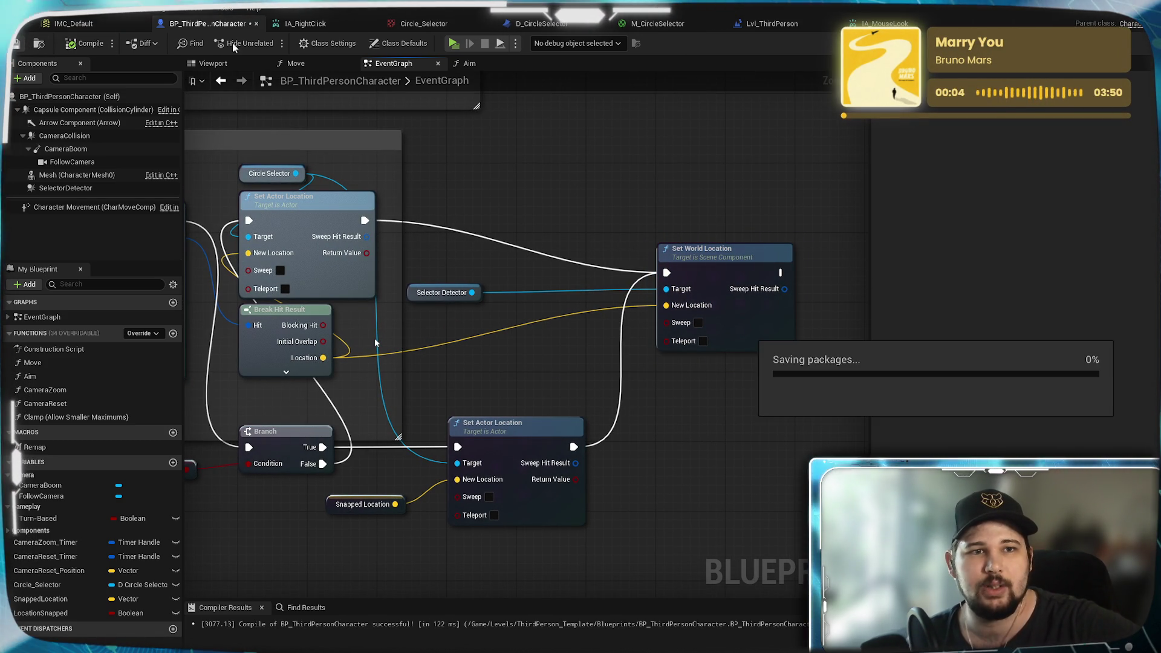
{"action": "left_click", "coordinate": [455, 44]}
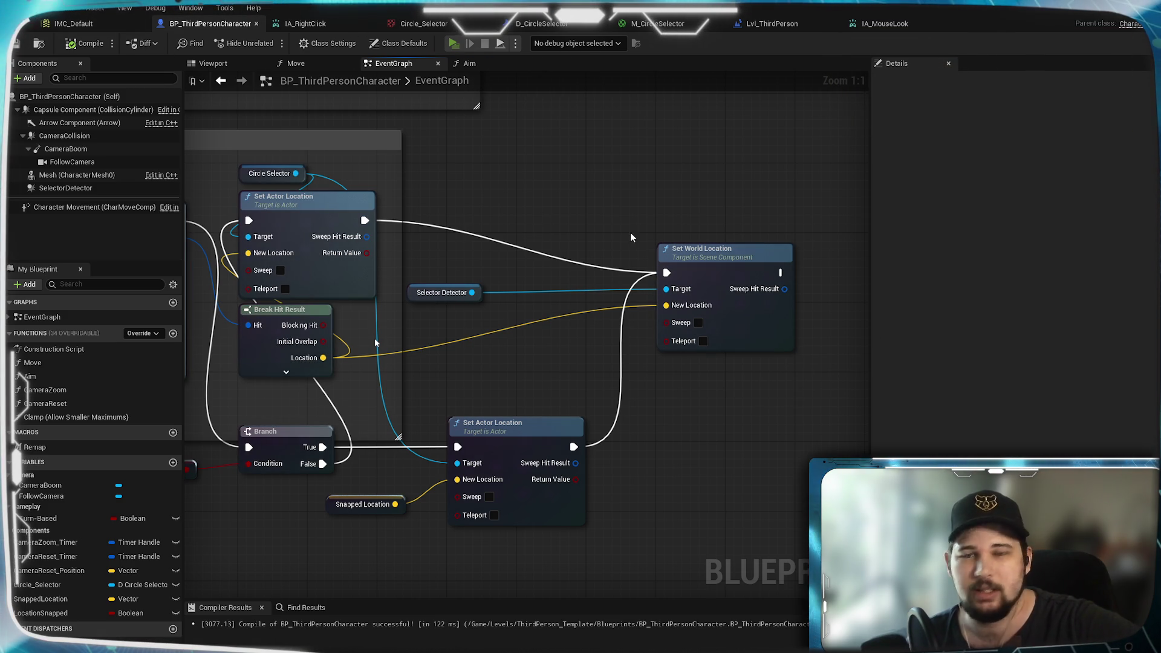
{"action": "left_click_drag", "start_coordinate": [375, 343], "coordinate": [375, 343]}
{"action": "key", "text": "w"}
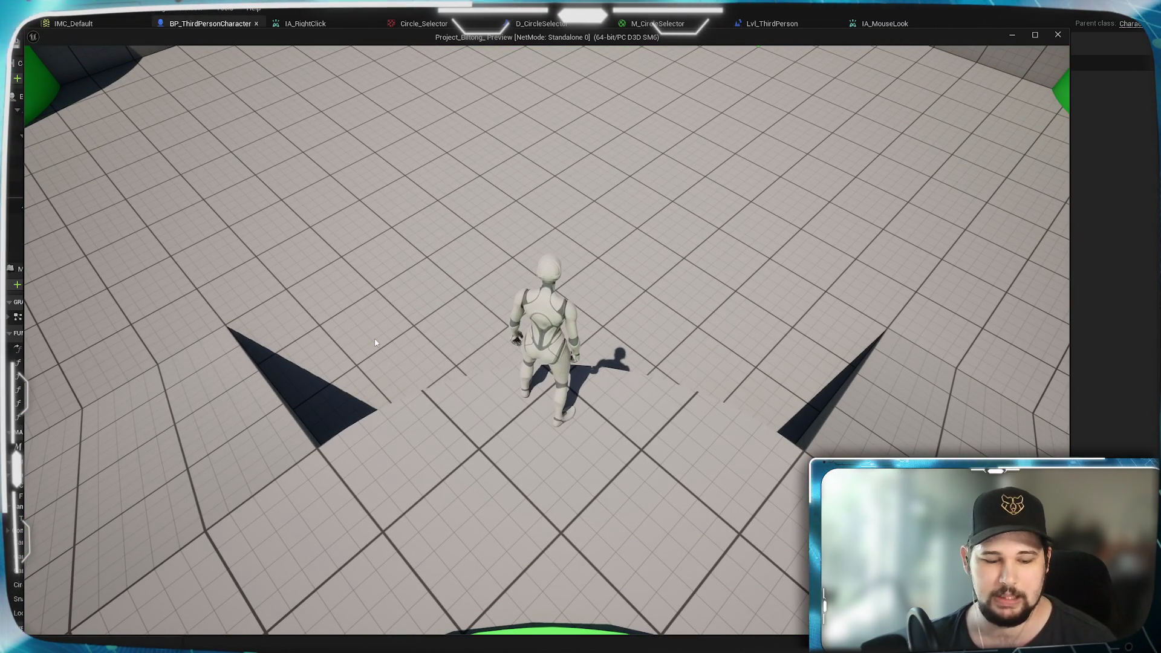
Step: Zoom the game camera out while testing the selector, then end the play session
{"action": "scroll", "coordinate": [598, 390], "scroll_direction": "down", "scroll_amount": 5}
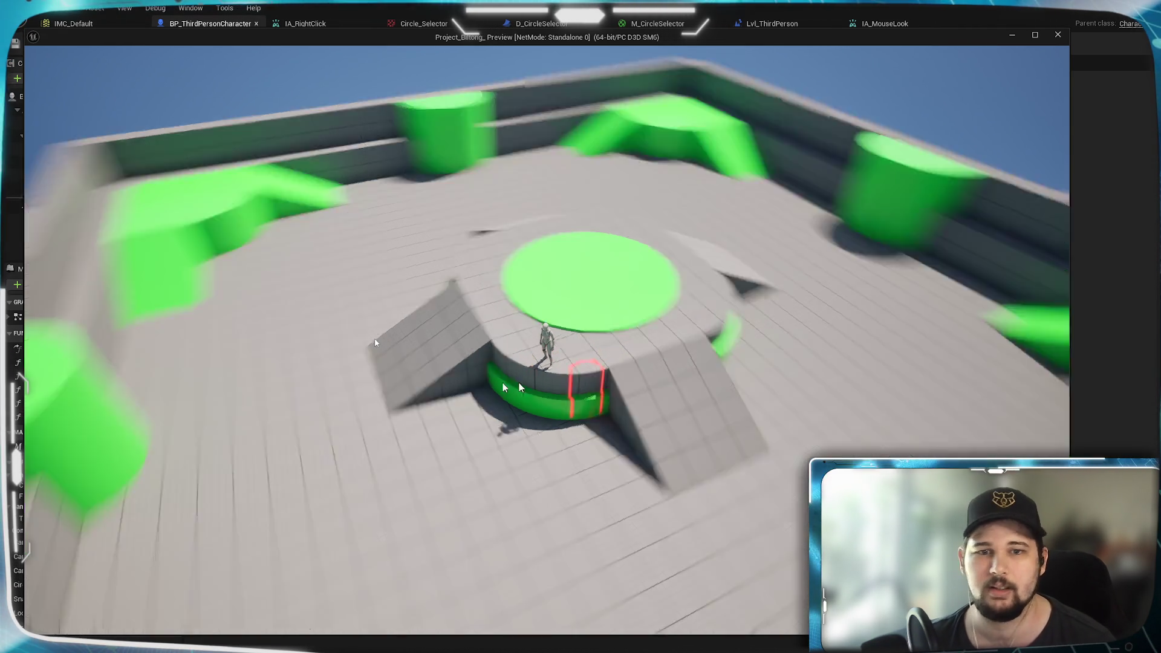
{"action": "key", "text": "Escape"}
Step: Promote Other Actor to a variable and place its SET node after Location Snapped
{"action": "scroll", "coordinate": [536, 402], "scroll_direction": "up", "scroll_amount": 1}
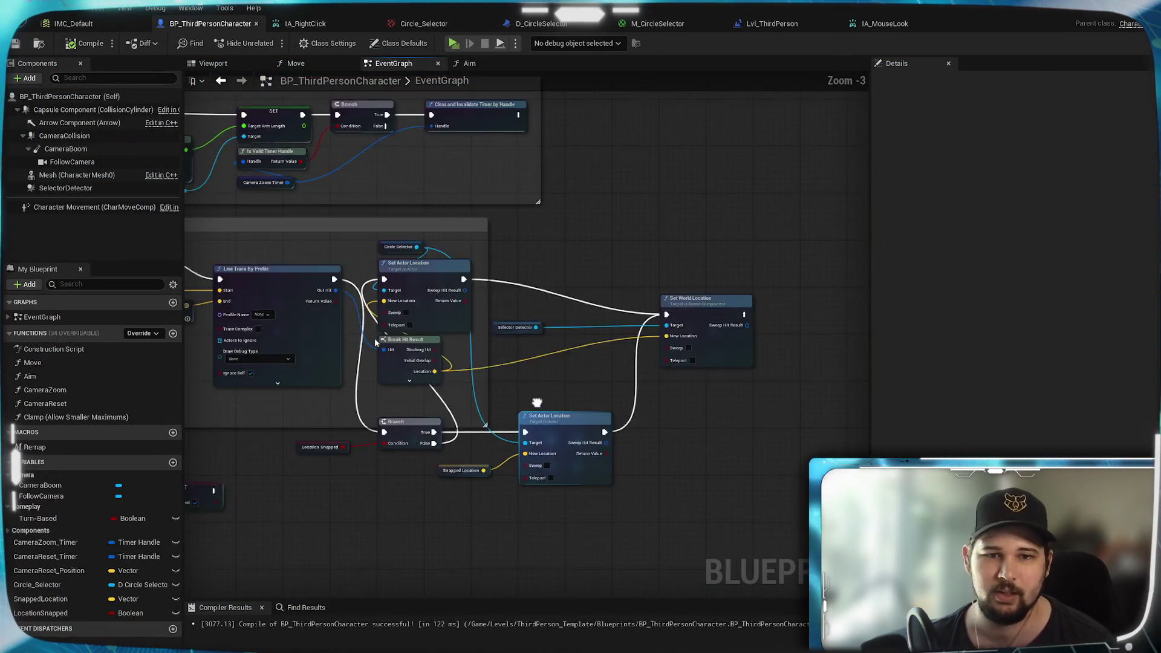
{"action": "scroll", "coordinate": [537, 402], "scroll_direction": "up", "scroll_amount": 2}
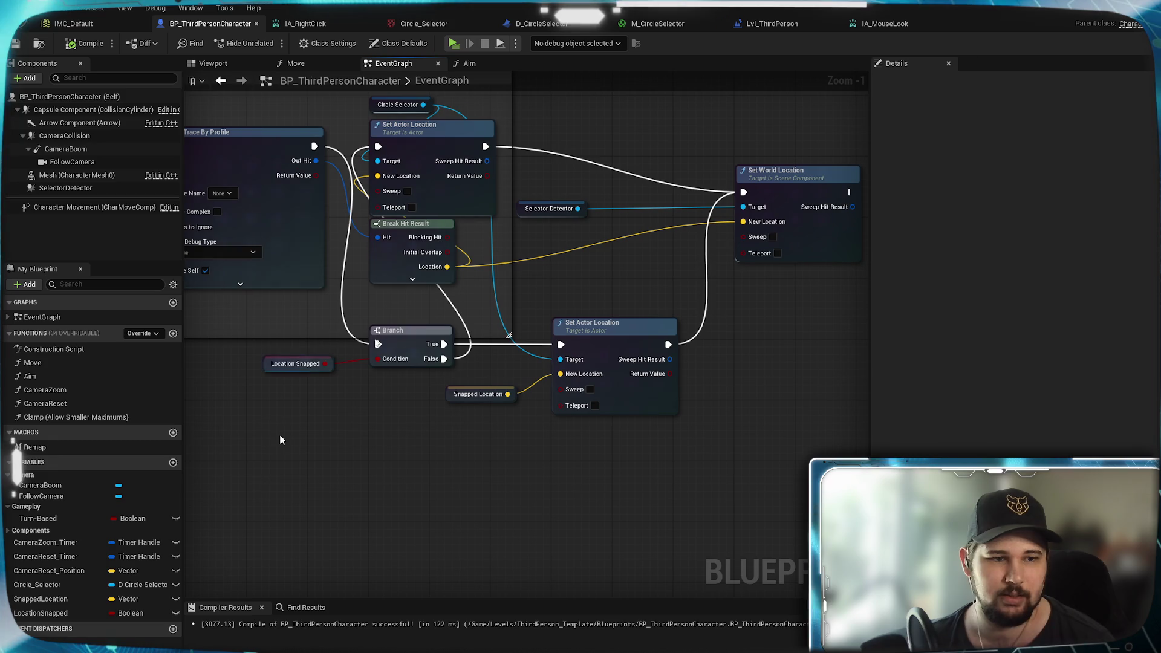
{"action": "mouse_move", "coordinate": [358, 488]}
{"action": "left_mouse_down"}
{"action": "mouse_move", "coordinate": [271, 551]}
{"action": "mouse_move", "coordinate": [641, 416]}
{"action": "left_mouse_up"}
{"action": "scroll", "coordinate": [376, 339], "scroll_direction": "up", "scroll_amount": 2}
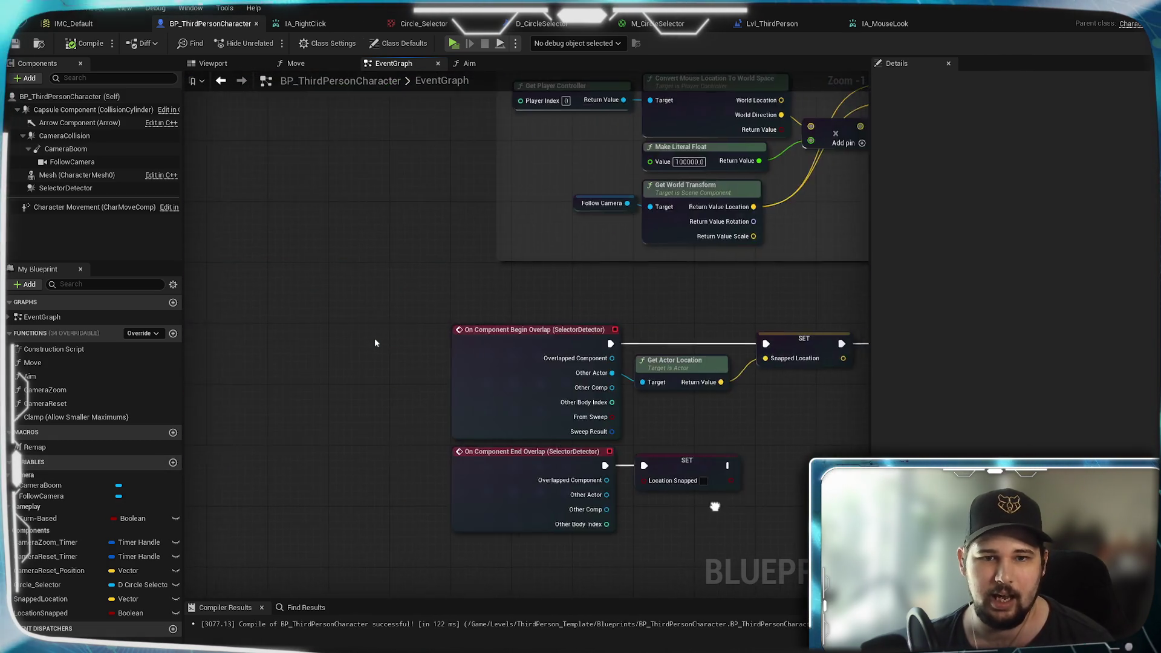
{"action": "left_click_drag", "start_coordinate": [362, 369], "coordinate": [421, 416]}
{"action": "left_click", "coordinate": [463, 482]}
{"action": "mouse_move", "coordinate": [480, 401]}
{"action": "left_mouse_down"}
{"action": "mouse_move", "coordinate": [794, 365]}
{"action": "mouse_move", "coordinate": [812, 334]}
{"action": "left_mouse_up"}
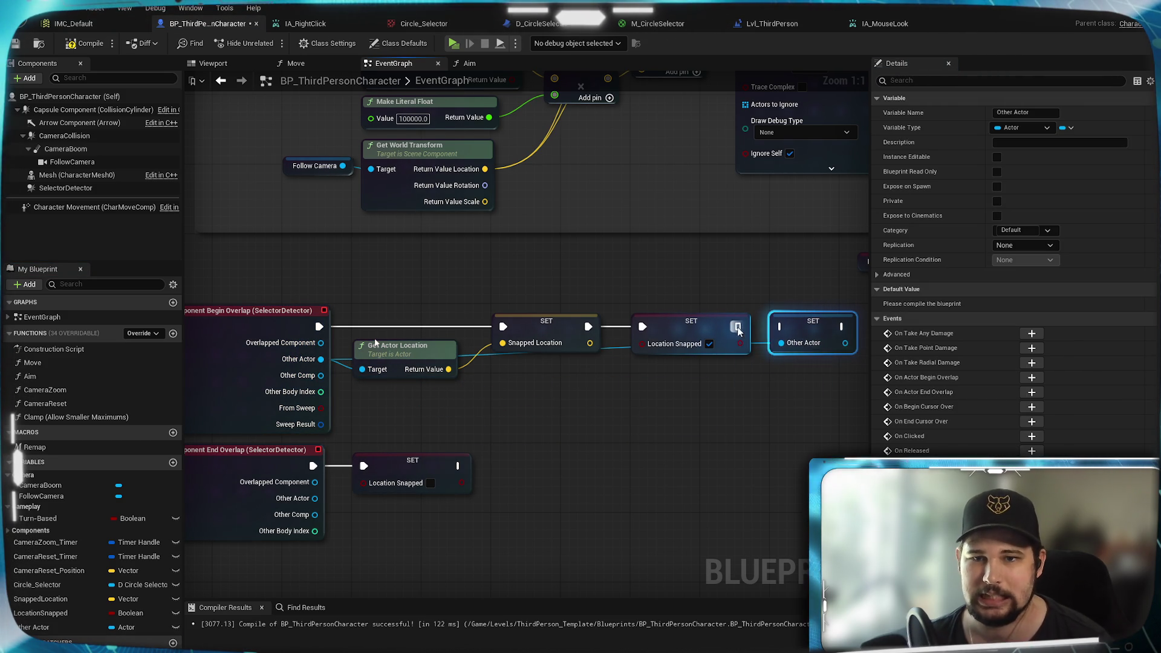
{"action": "left_click_drag", "start_coordinate": [768, 426], "coordinate": [518, 442]}
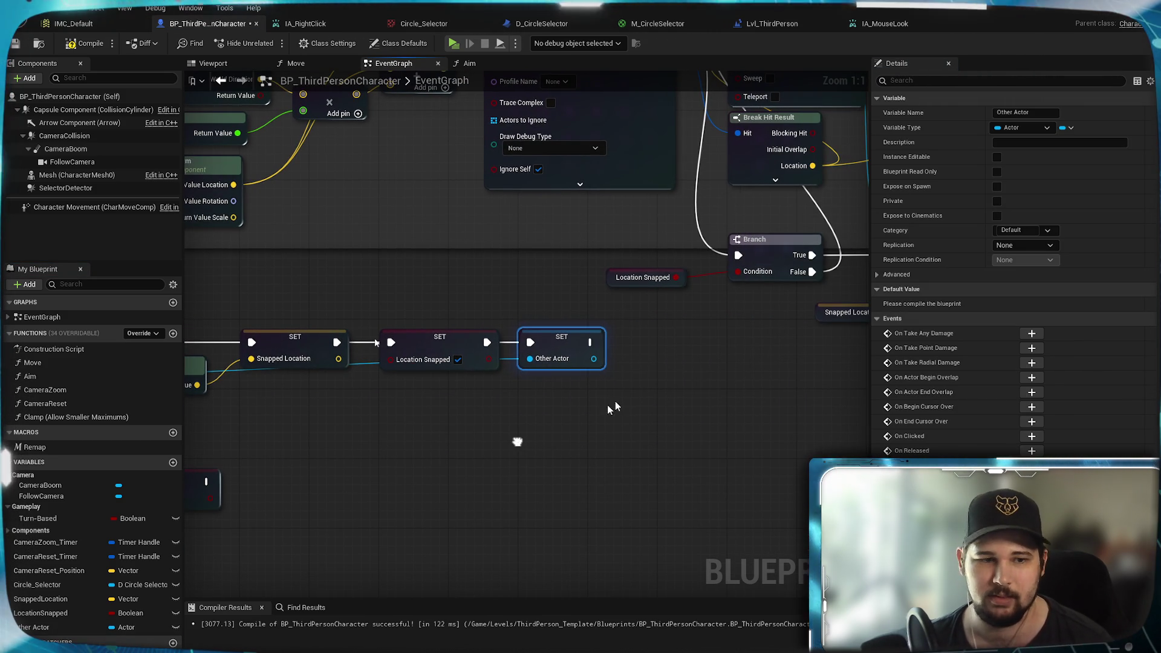
Step: Rename the new variable to SelectedActor, then compile and save the blueprint
{"action": "left_click", "coordinate": [38, 628]}
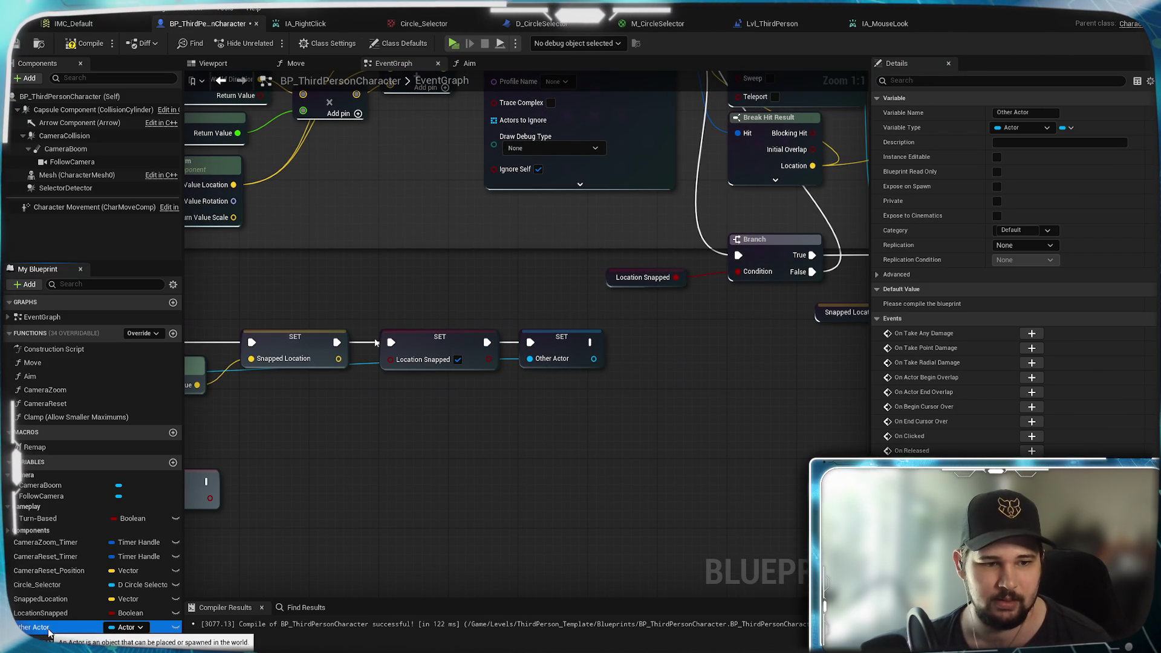
{"action": "left_click", "coordinate": [46, 629]}
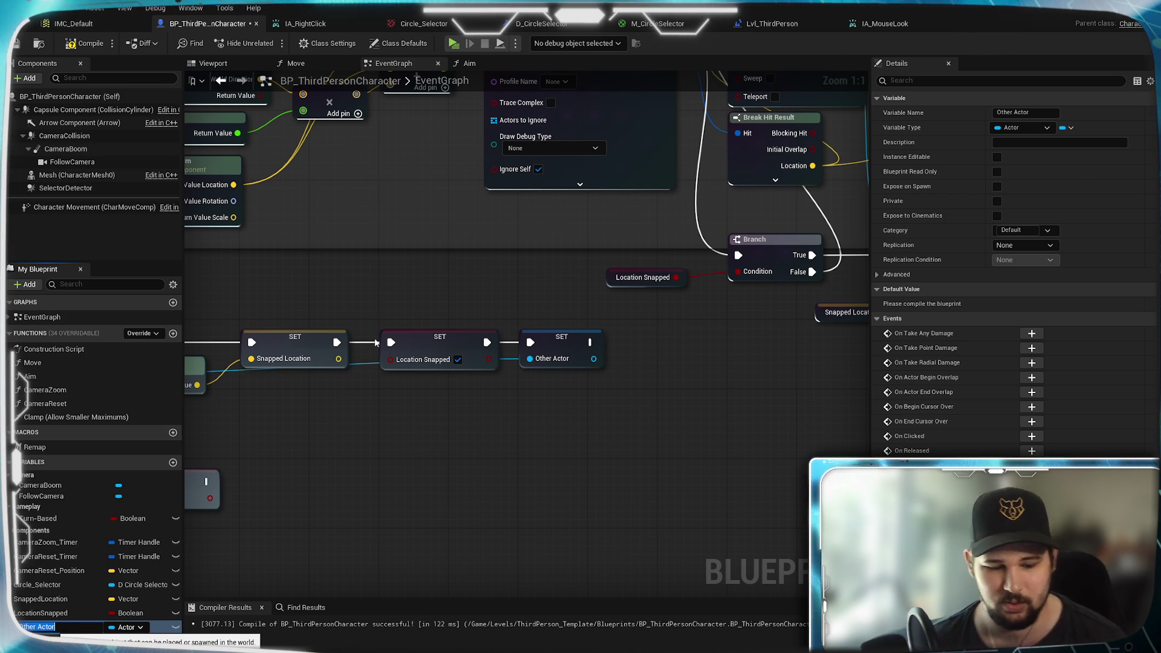
{"action": "type", "text": "electedAS"}
{"action": "key", "text": "BackSpace"}
{"action": "type", "text": "ctor"}
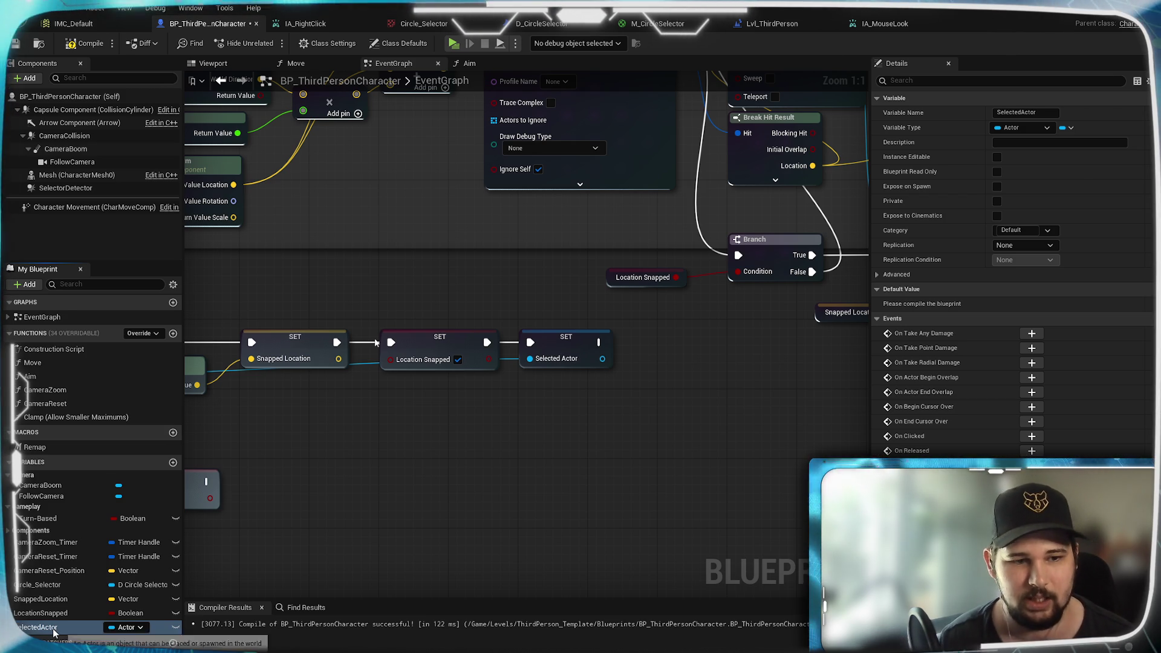
{"action": "key", "text": "Return"}
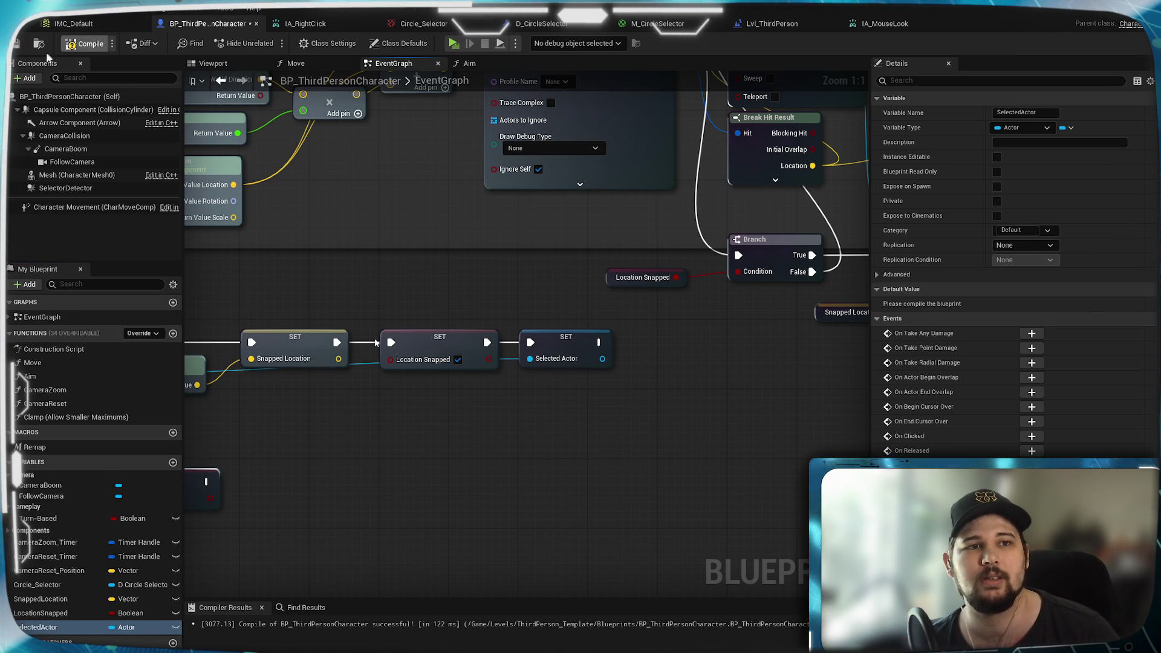
{"action": "key", "text": "ctrl+s"}
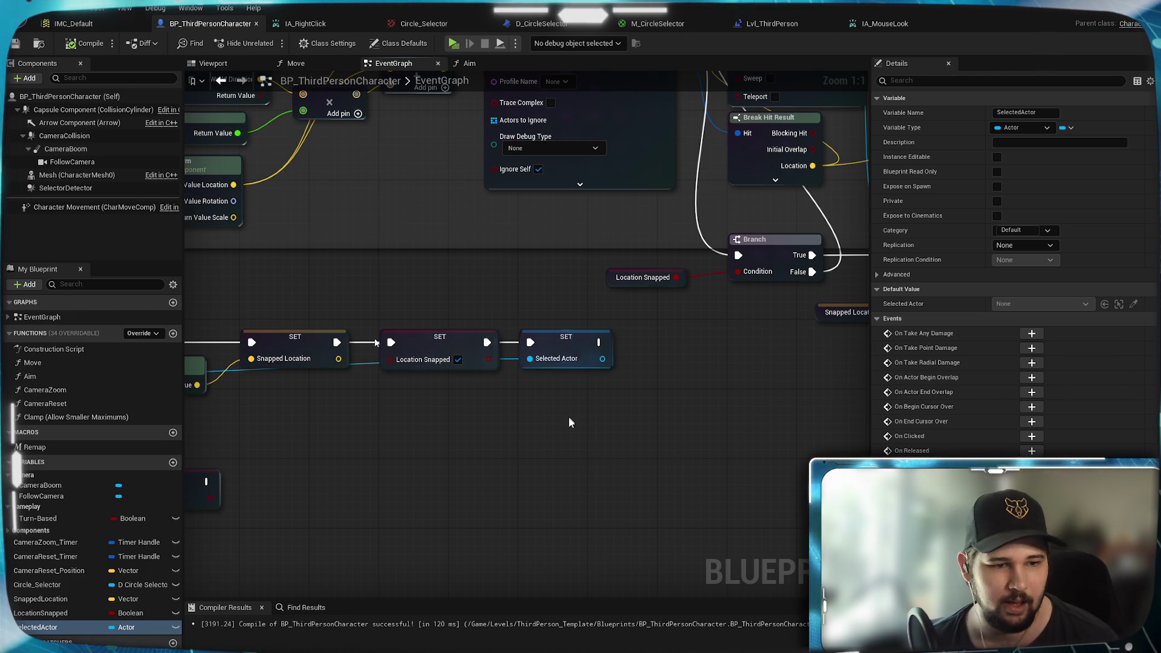
{"action": "mouse_move", "coordinate": [600, 420]}
{"action": "left_mouse_down"}
{"action": "mouse_move", "coordinate": [514, 481]}
{"action": "mouse_move", "coordinate": [592, 479]}
{"action": "mouse_move", "coordinate": [499, 300]}
{"action": "left_mouse_up"}
Step: Run a Standalone Game play test and click in the level to check the selector placement
{"action": "left_click", "coordinate": [455, 43]}
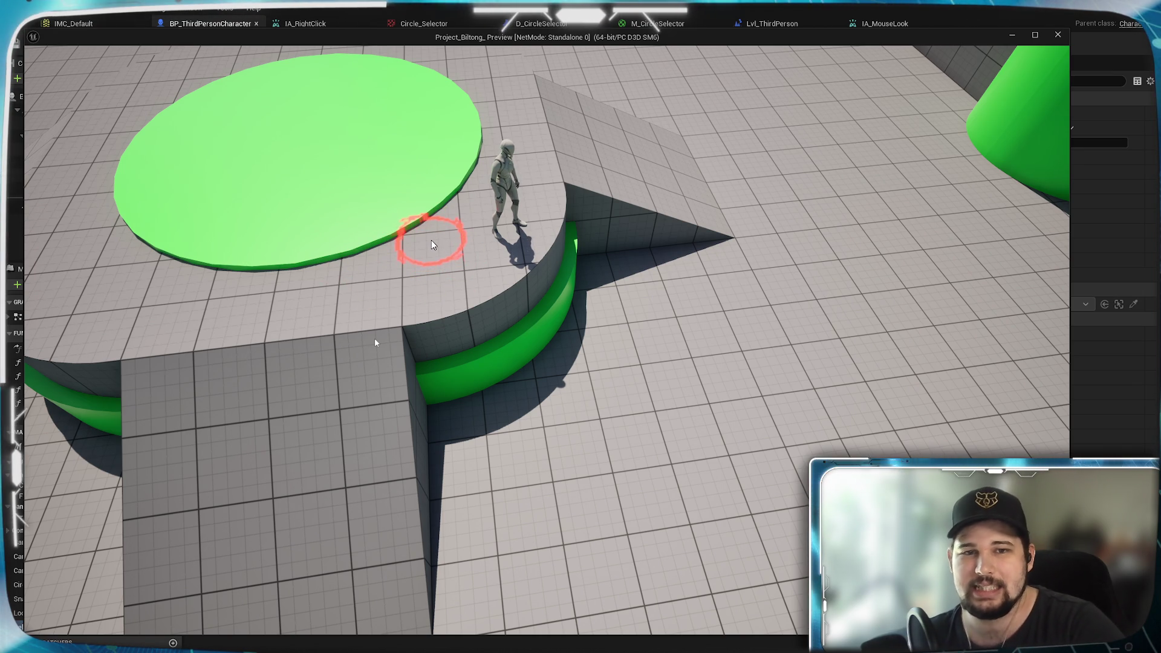
{"action": "left_click", "coordinate": [465, 241]}
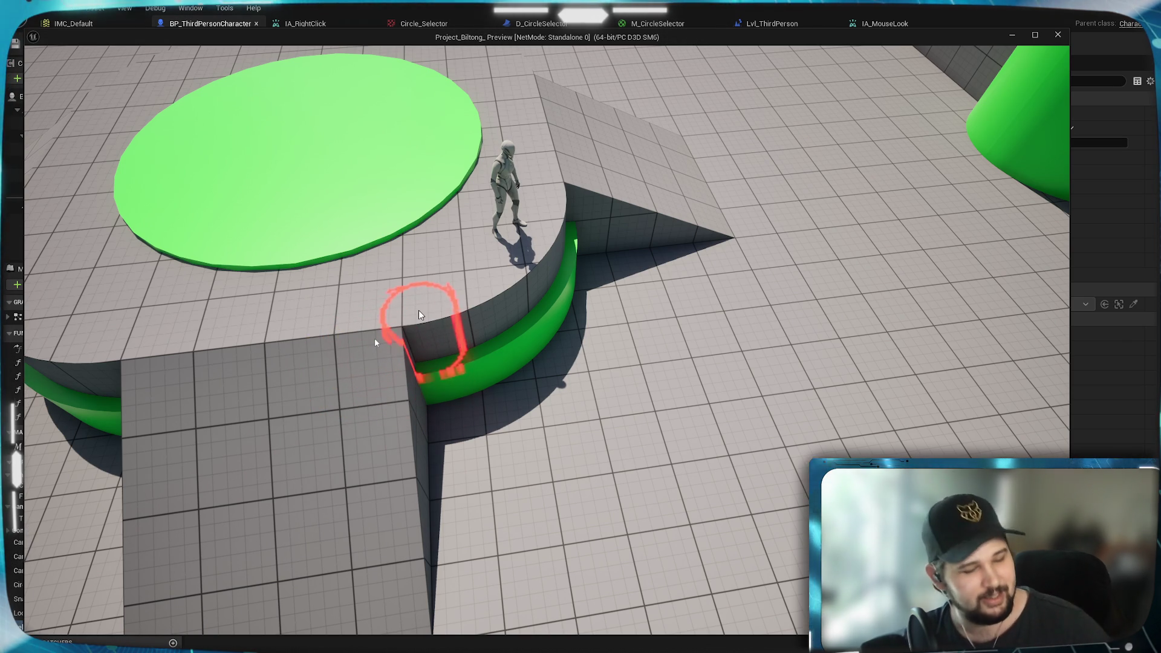
Step: Stop play, connect Get Actor Location's Return Value to SET Snapped Location, then leave the blueprint
{"action": "key", "text": "Escape"}
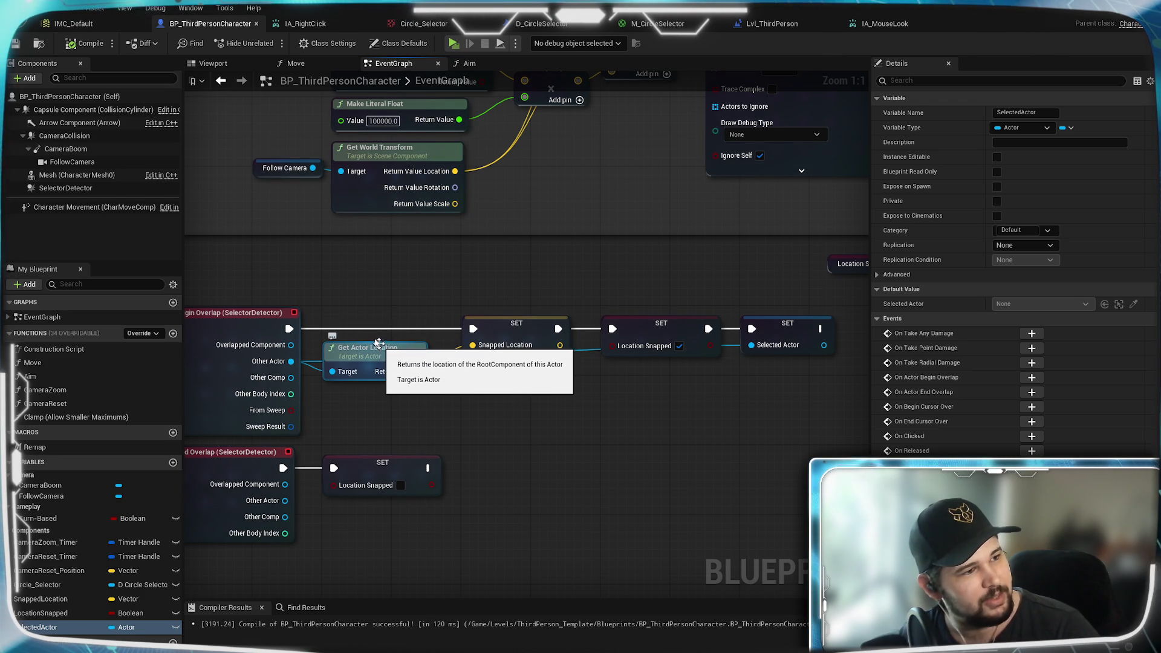
{"action": "left_click_drag", "start_coordinate": [418, 372], "coordinate": [473, 345]}
{"action": "left_click_drag", "start_coordinate": [383, 367], "coordinate": [389, 384]}
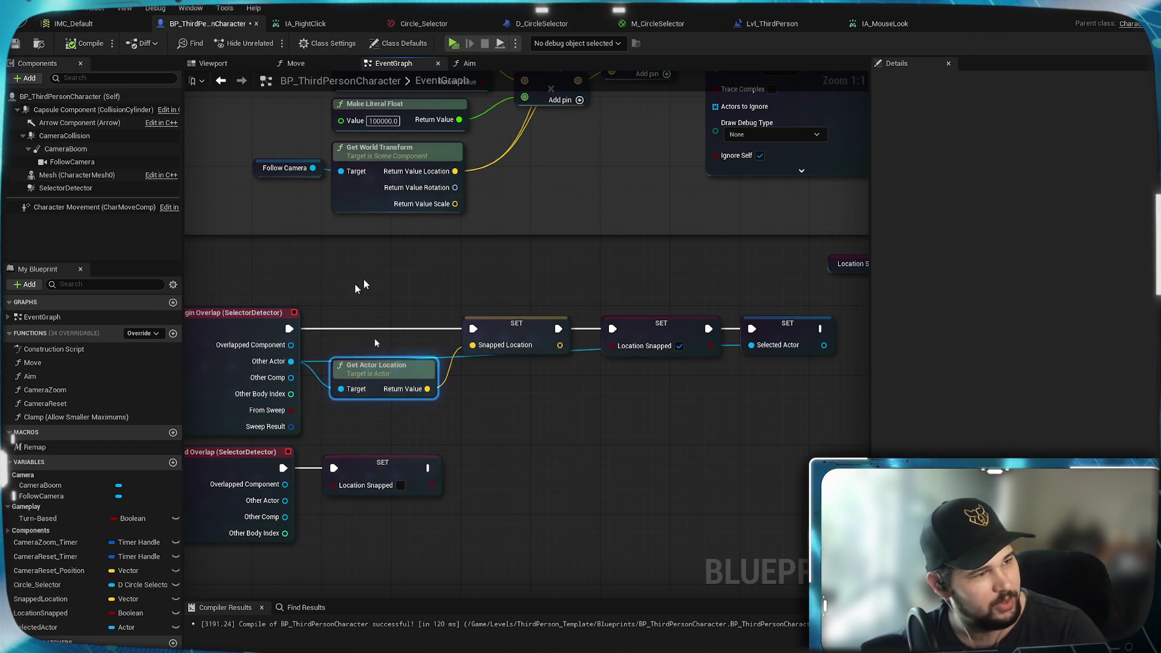
{"action": "left_click_drag", "start_coordinate": [396, 372], "coordinate": [393, 361]}
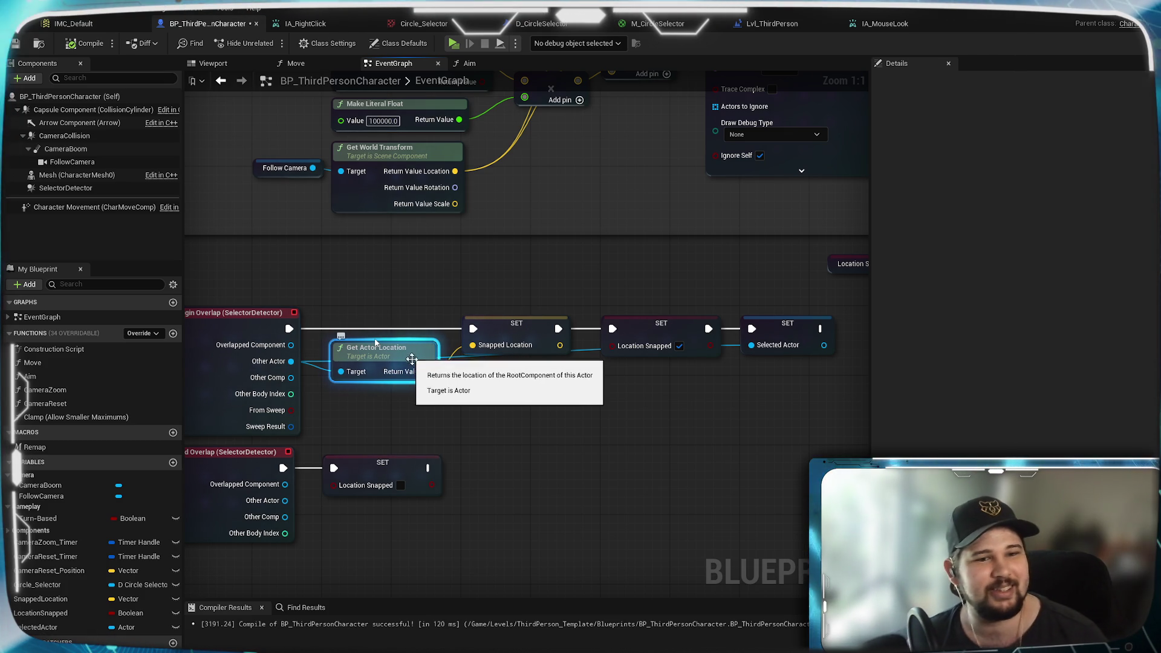
{"action": "scroll", "coordinate": [409, 356], "scroll_direction": "down", "scroll_amount": 8}
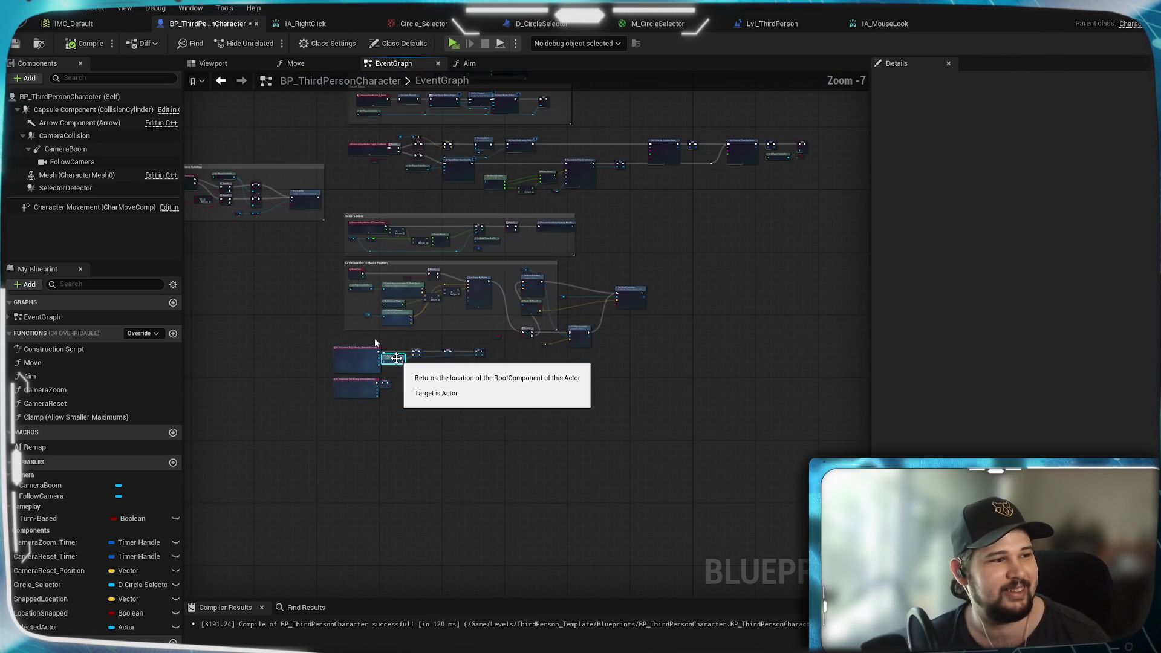
{"action": "scroll", "coordinate": [397, 358], "scroll_direction": "up", "scroll_amount": 8}
{"action": "left_click_drag", "start_coordinate": [528, 429], "coordinate": [405, 374]}
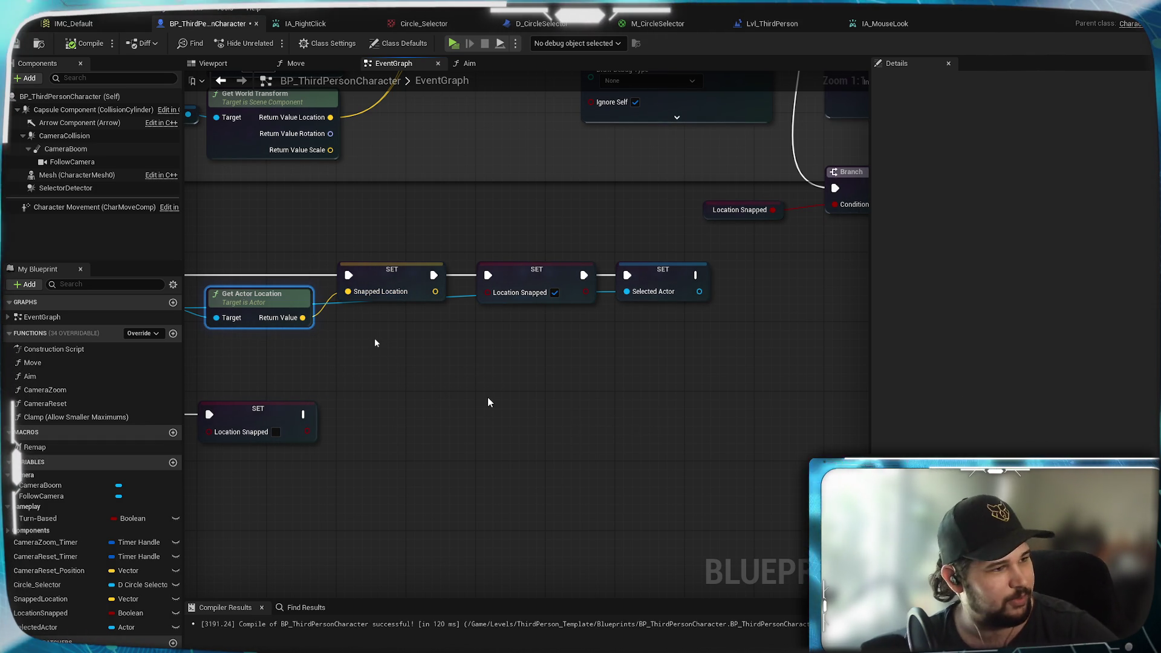
{"action": "left_click", "coordinate": [1101, 11]}
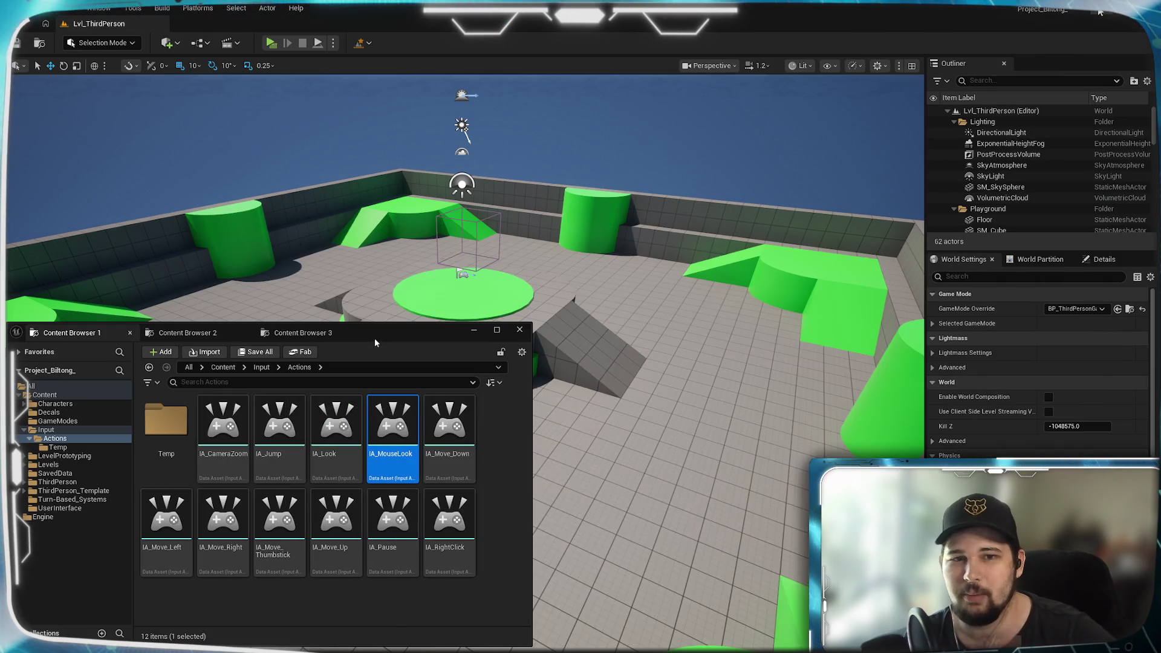
Step: Minimize the Unreal level editor to reveal the desktop
{"action": "left_click", "coordinate": [1101, 11]}
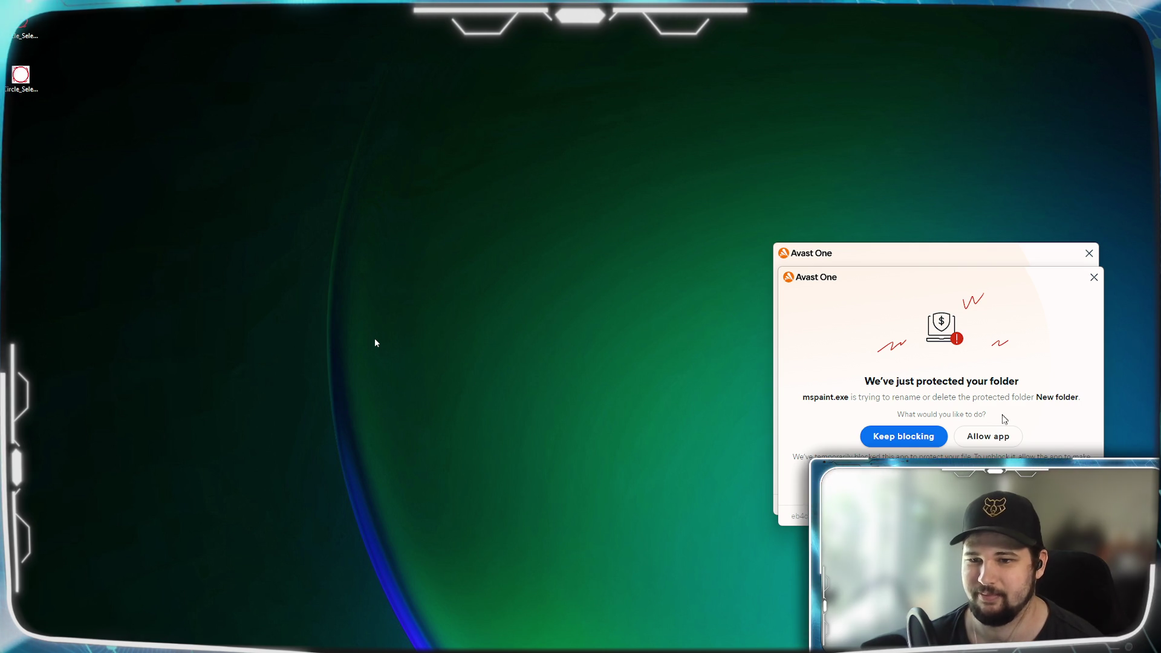
Step: Allow mspaint.exe on both Avast One folder-protection alerts and dismiss each confirmation
{"action": "left_click", "coordinate": [989, 437]}
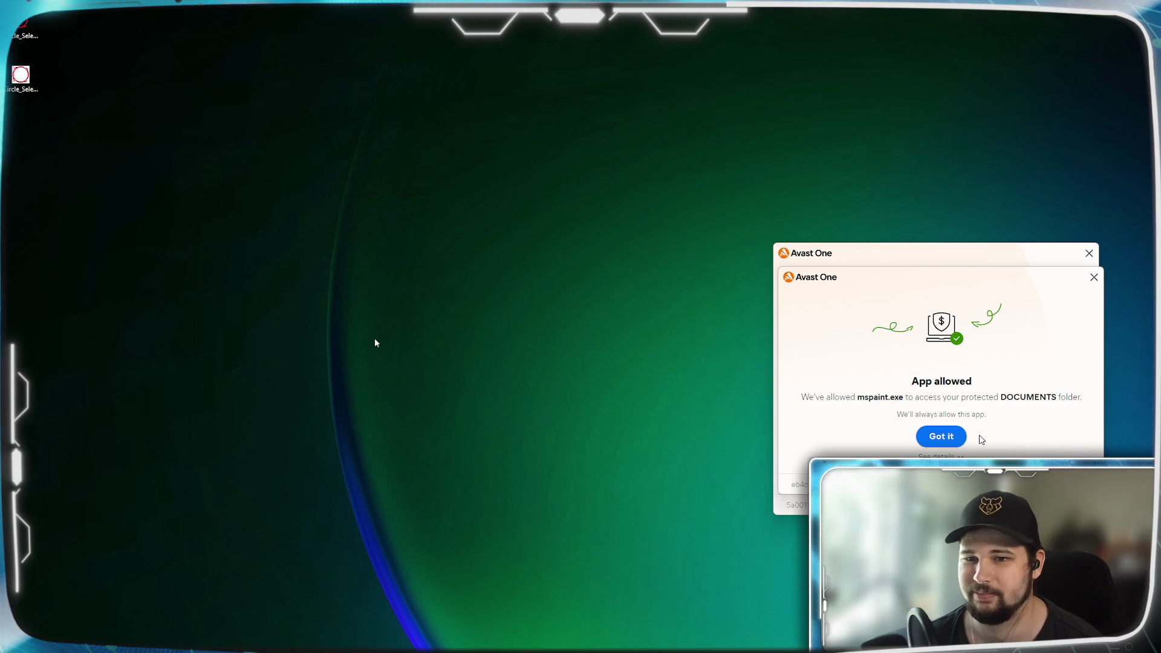
{"action": "left_click", "coordinate": [950, 437]}
{"action": "left_click", "coordinate": [1006, 428]}
{"action": "left_click", "coordinate": [936, 412]}
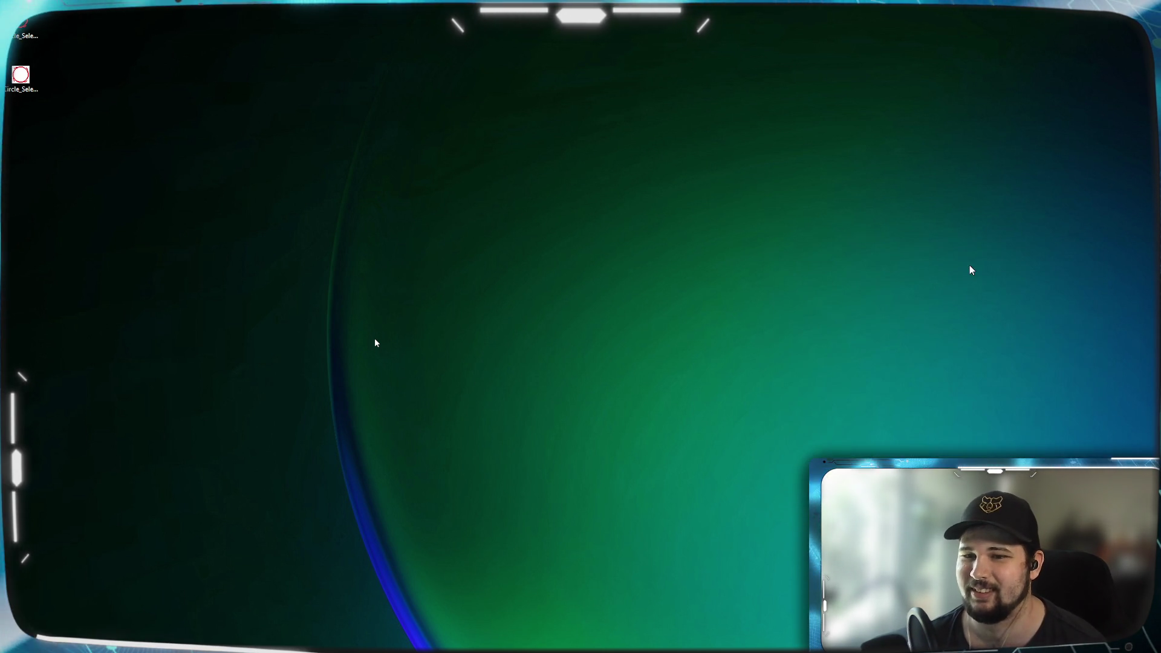